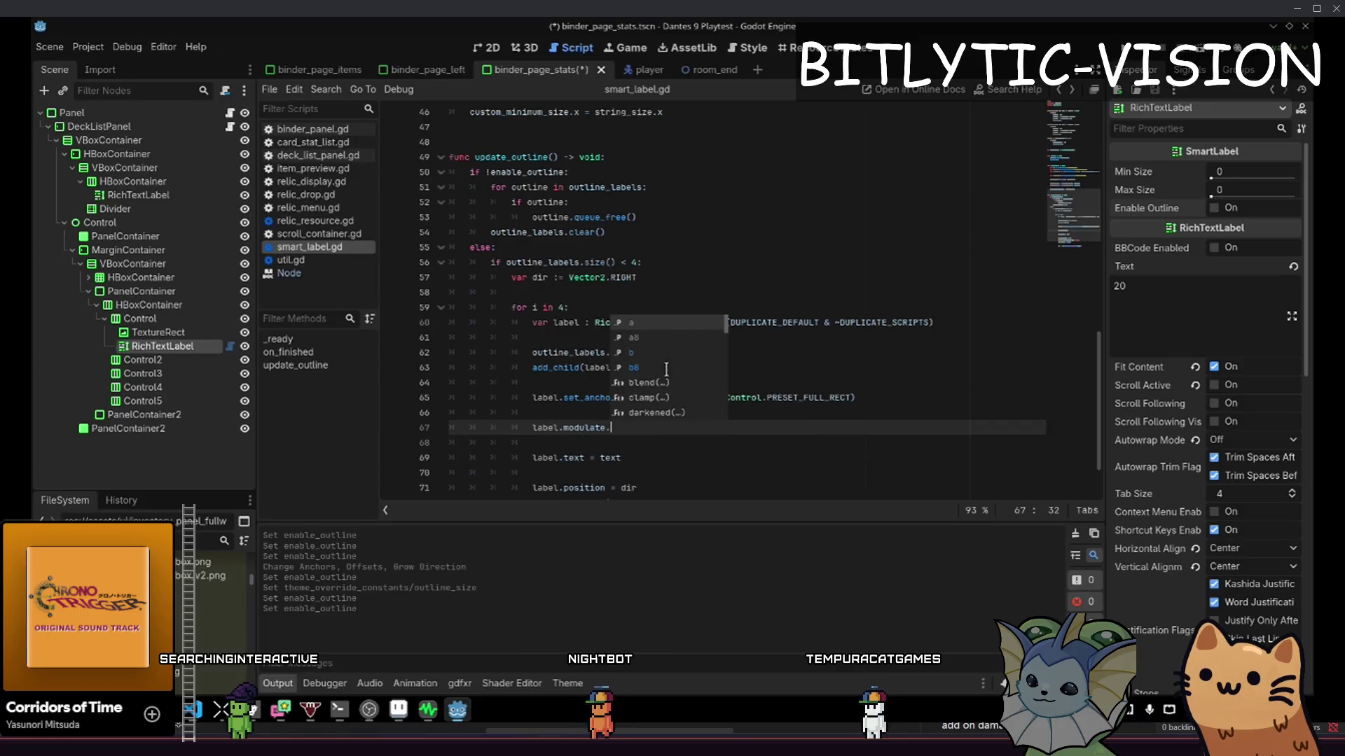
# - Set label.modulate to Color.BLACK on line 67, save, and re-enable the outline in 2D view
pyautogui.press('BackSpace')
pyautogui.write('lor.B')
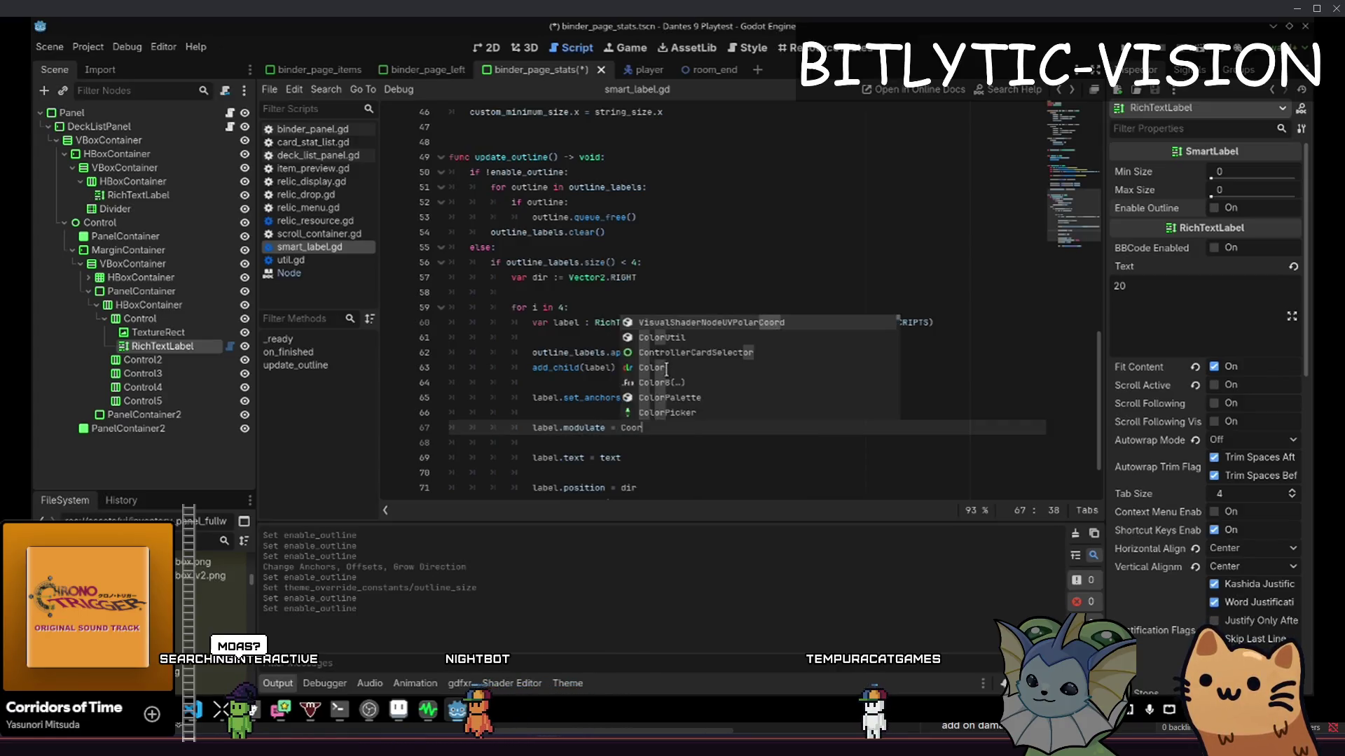
pyautogui.write('LACKL')
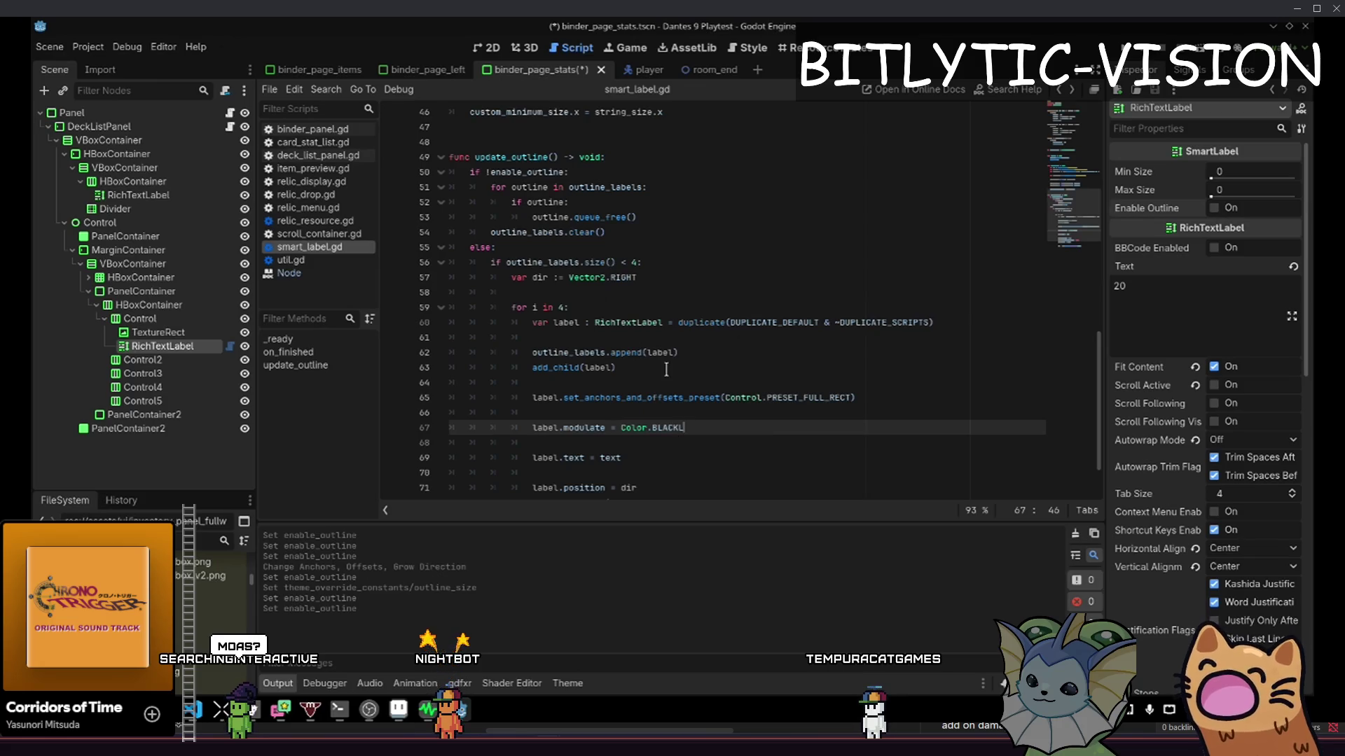
pyautogui.hotkey('ctrl', 's')
pyautogui.click(485, 47)
pyautogui.click(1231, 208)
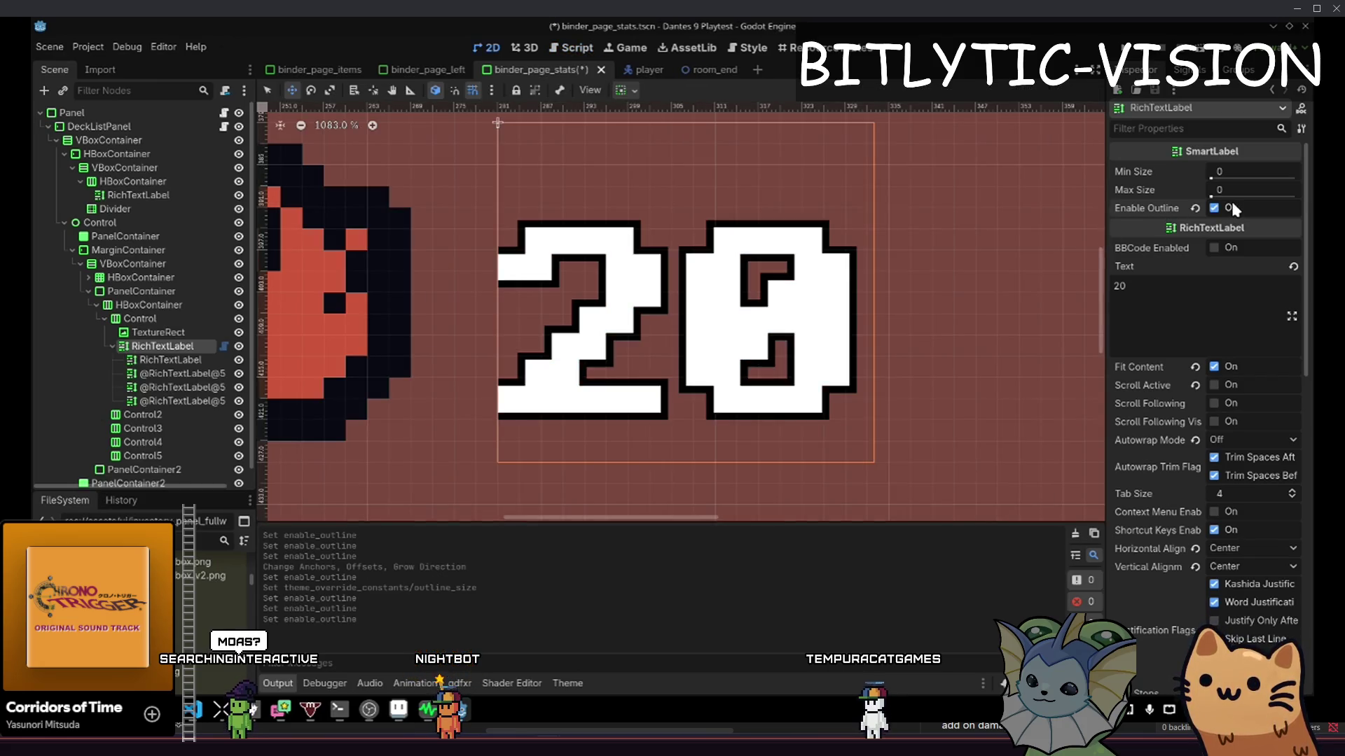
pyautogui.scroll(-2, 643, 288)
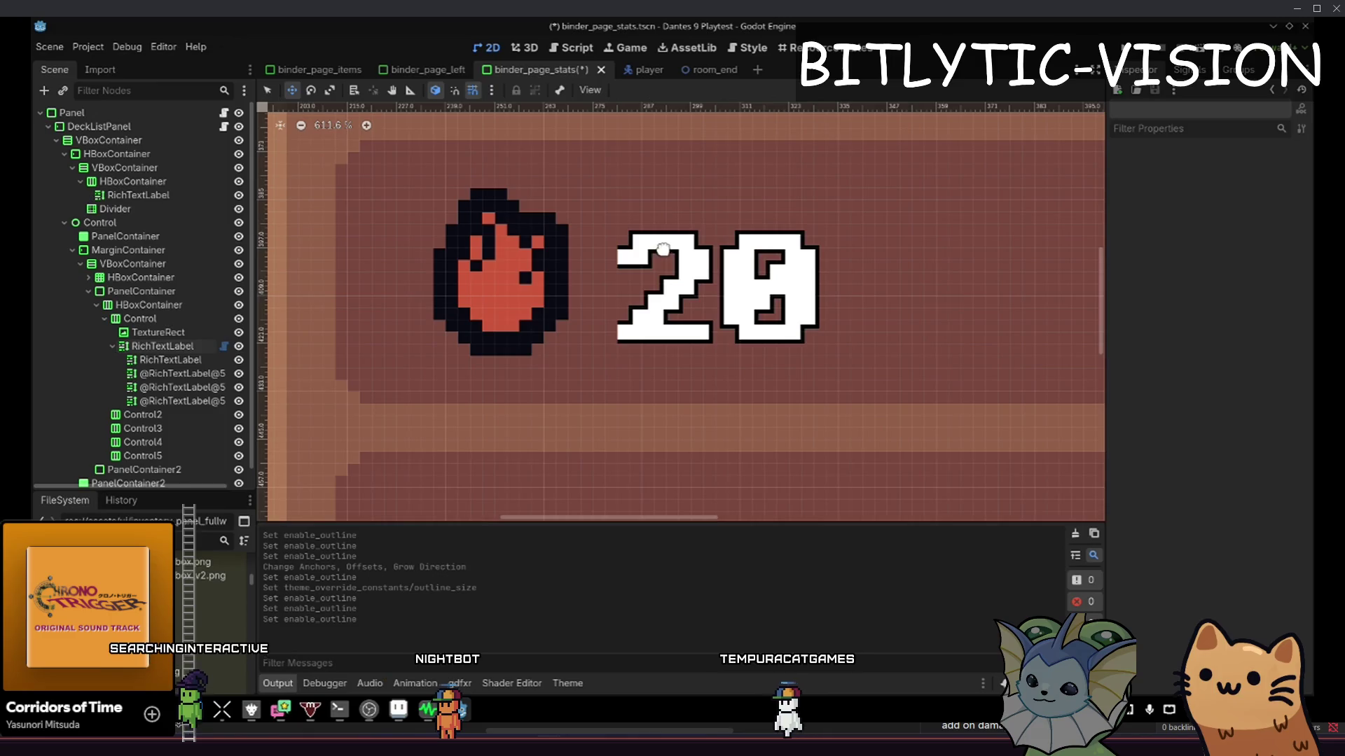
pyautogui.scroll(3, 643, 287)
pyautogui.scroll(2, 630, 285)
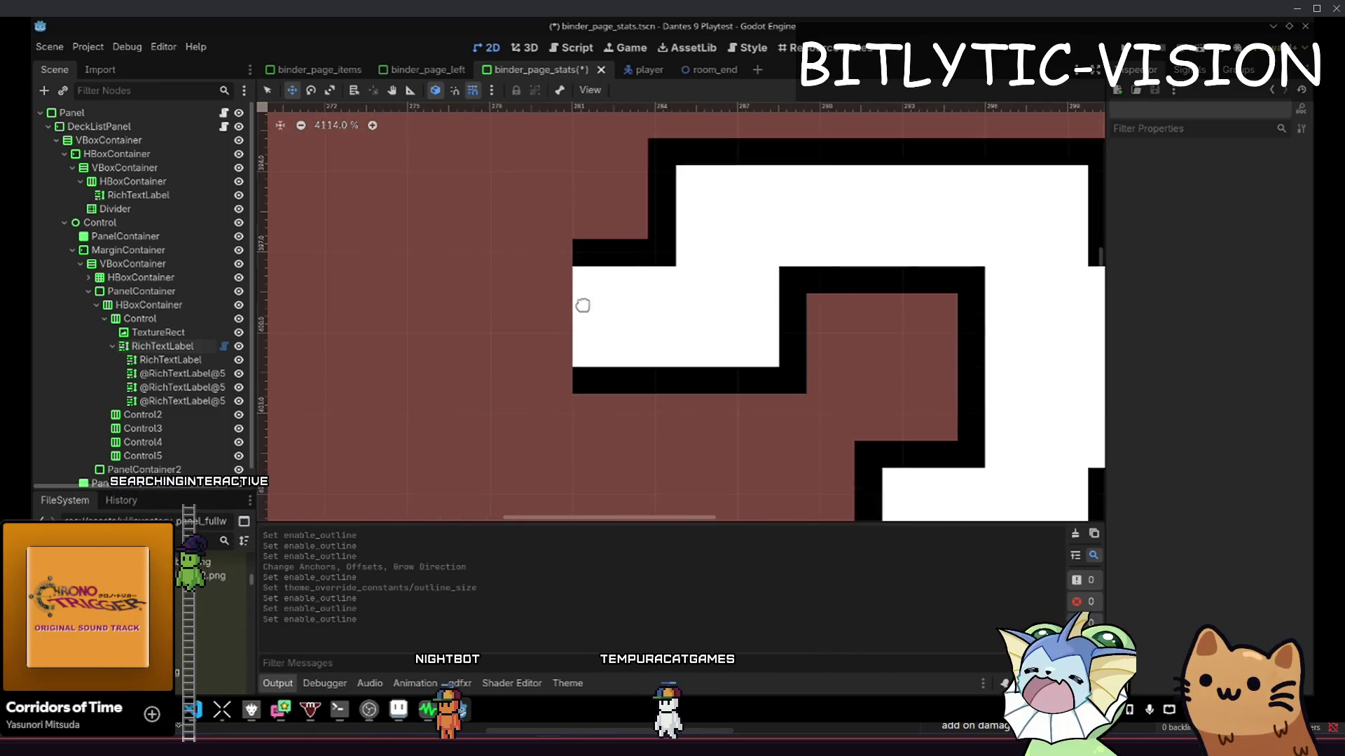
pyautogui.scroll(5, 582, 287)
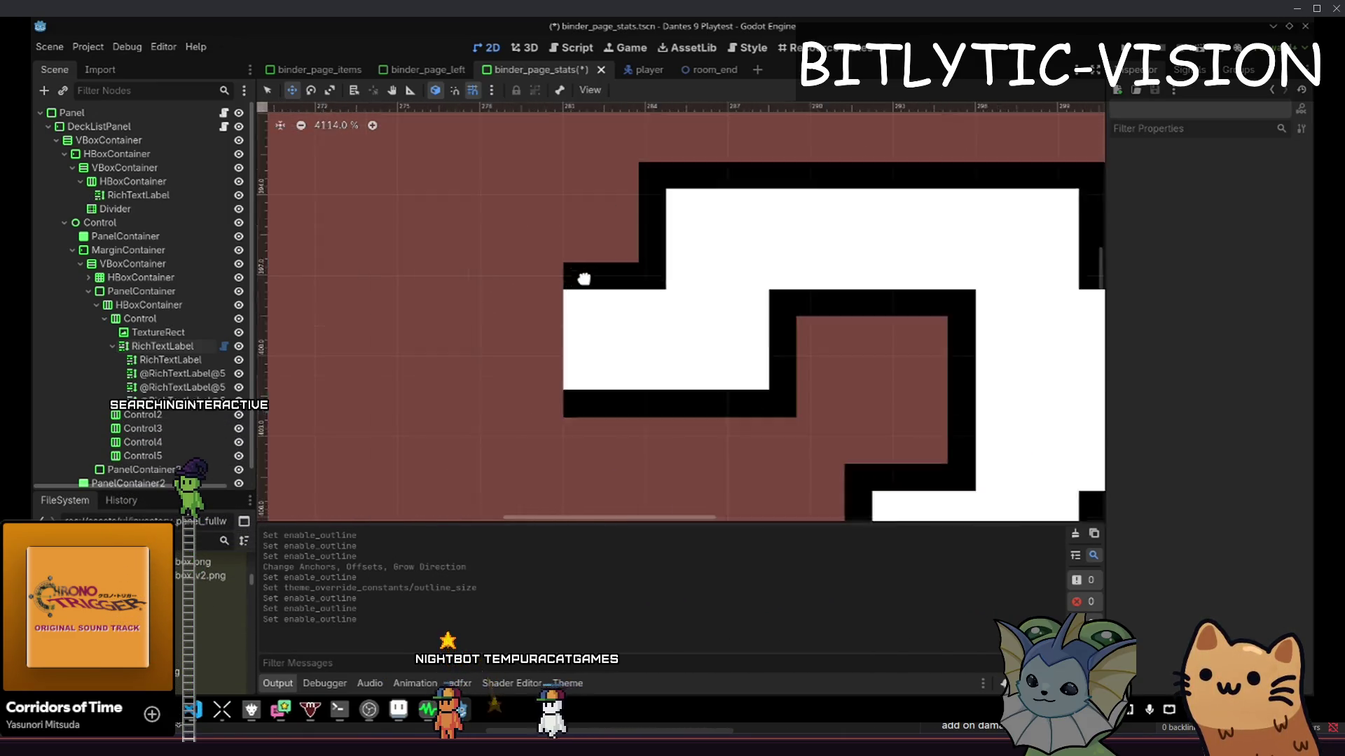
pyautogui.moveTo(612, 347); pyautogui.dragTo(649, 280)
pyautogui.click(199, 375)
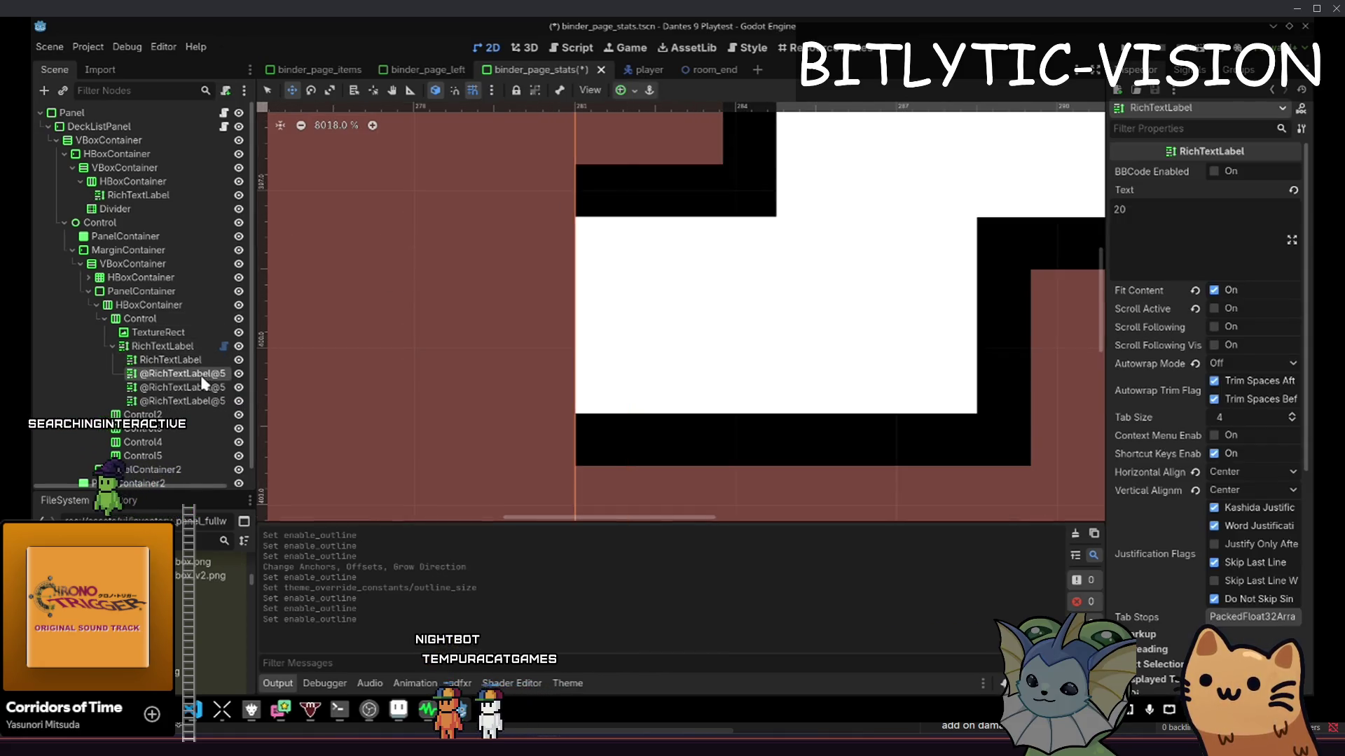
pyautogui.moveTo(826, 328)
pyautogui.mouseDown()
pyautogui.moveTo(406, 318)
pyautogui.moveTo(578, 331)
pyautogui.mouseUp()
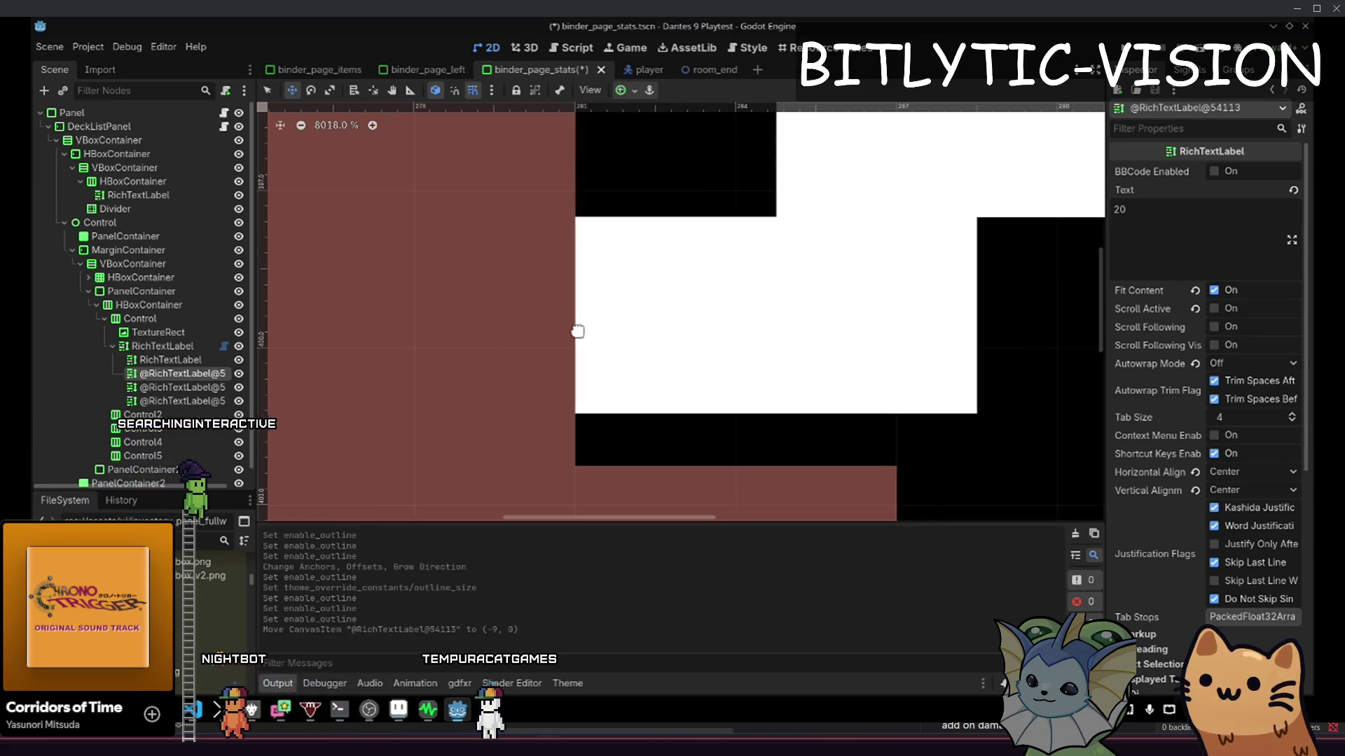
pyautogui.scroll(-10, 578, 332)
pyautogui.hotkey('ctrl', 'z')
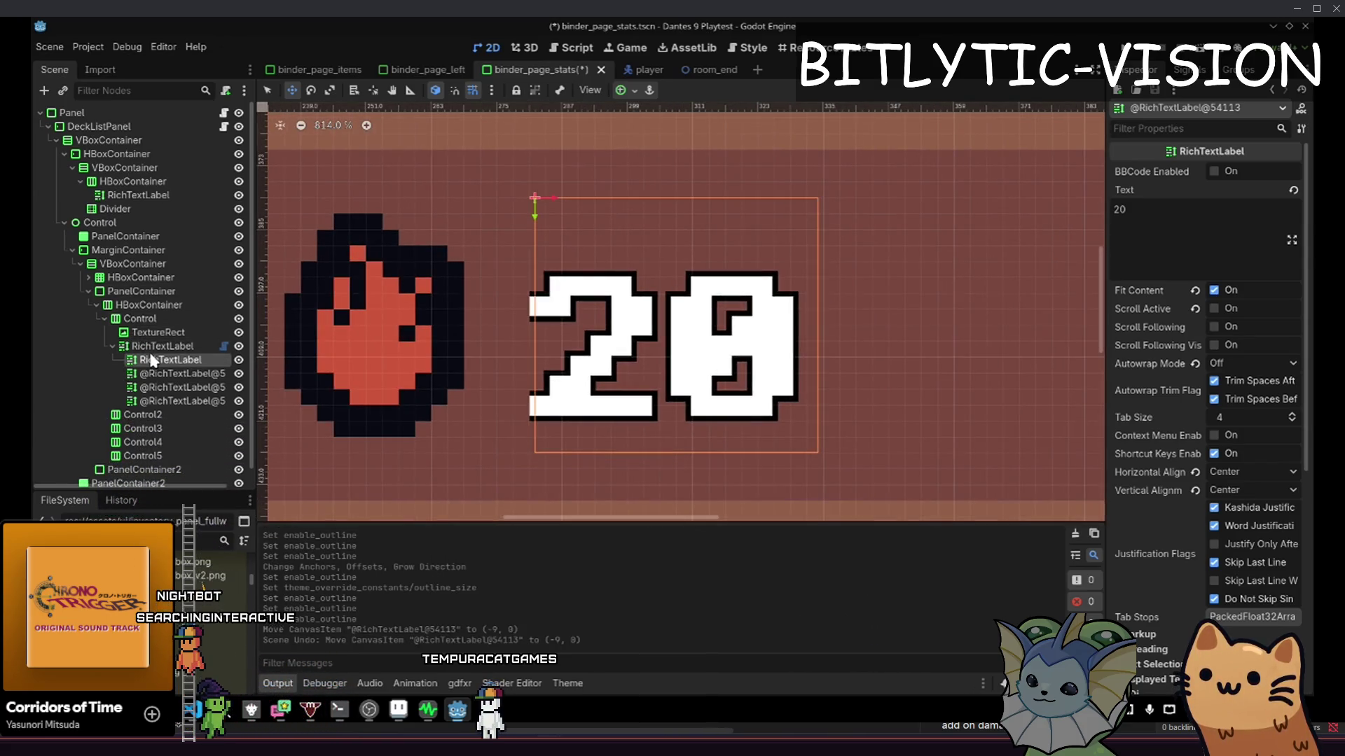
pyautogui.click(158, 346)
pyautogui.scroll(-5, 1196, 399)
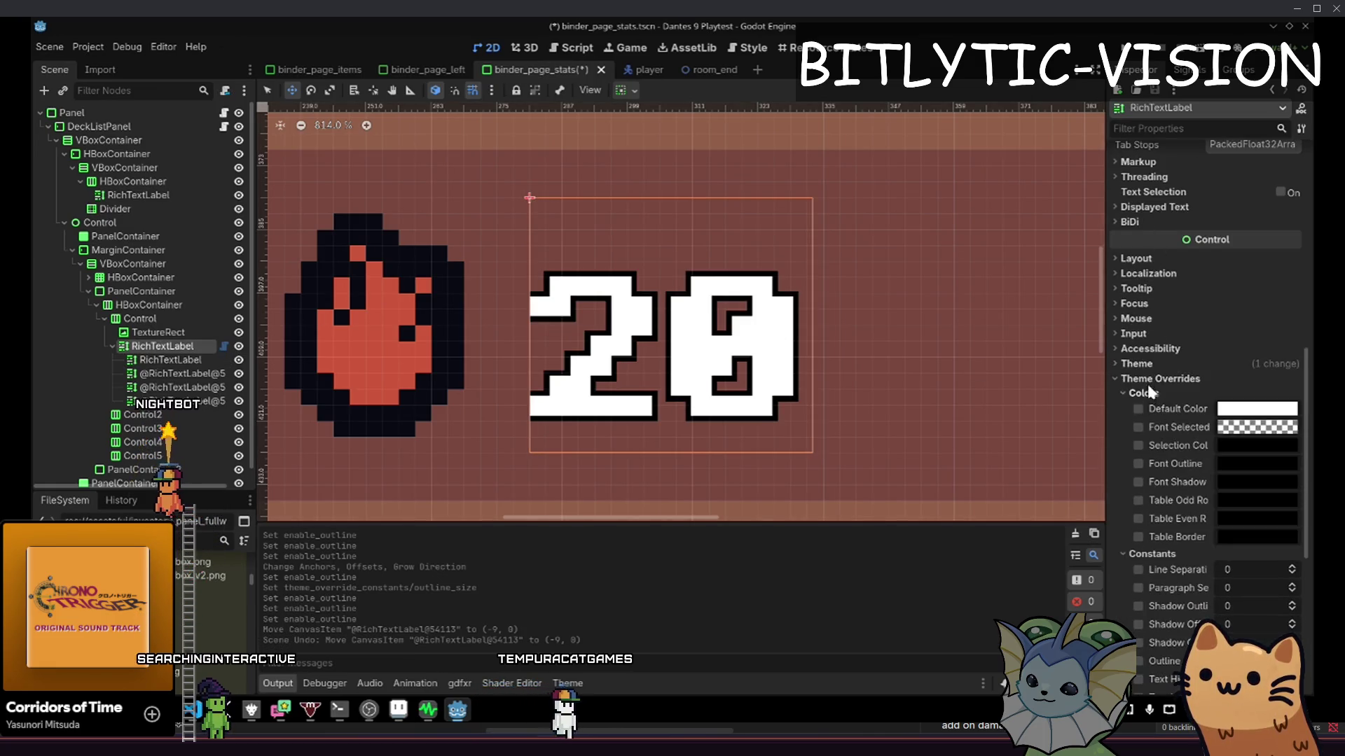
pyautogui.scroll(5, 1155, 378)
pyautogui.scroll(2, 1157, 417)
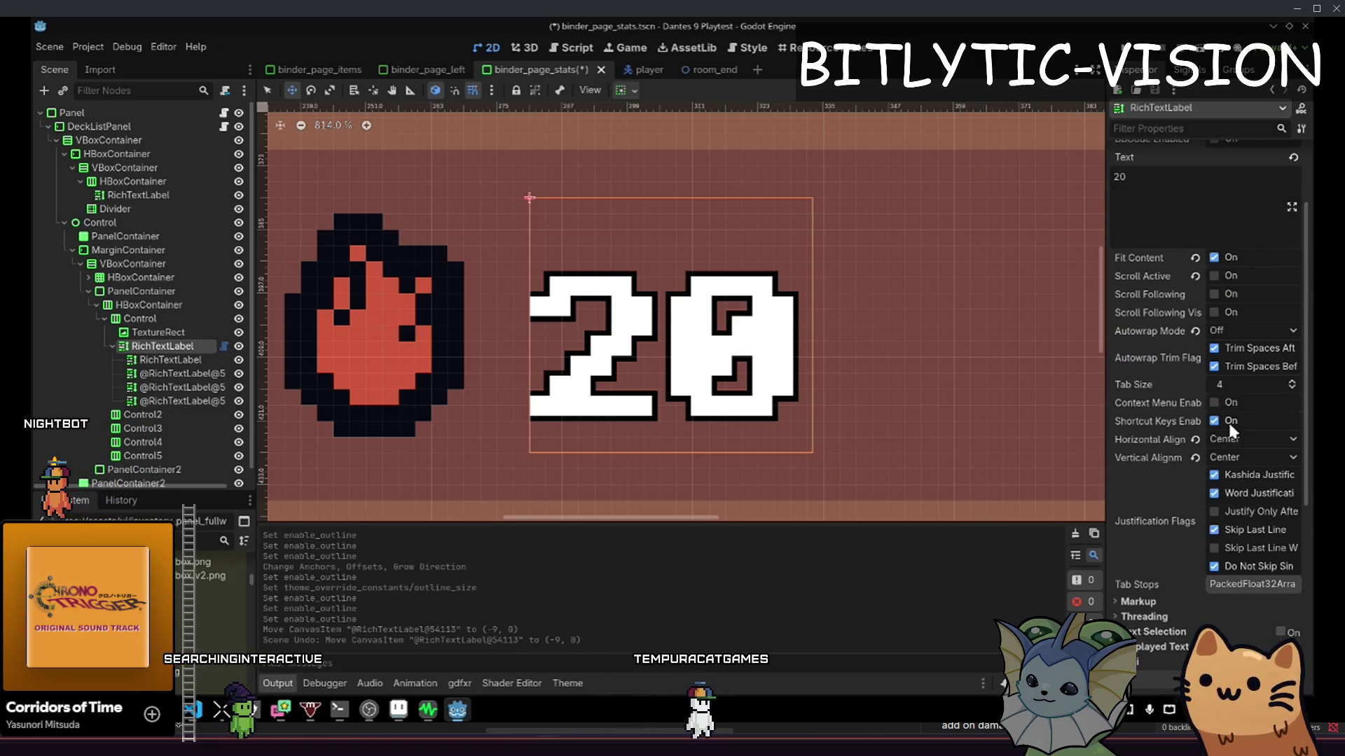
pyautogui.scroll(-5, 1152, 462)
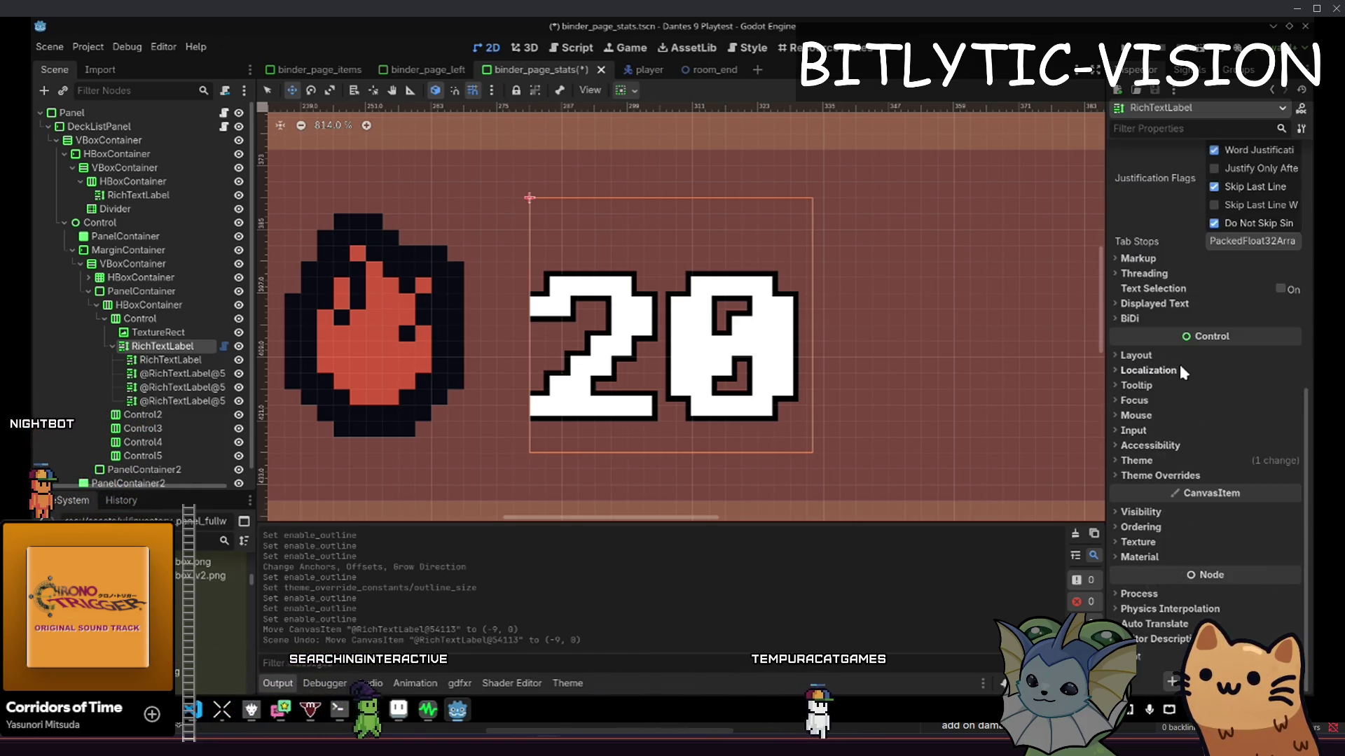
pyautogui.click(1168, 527)
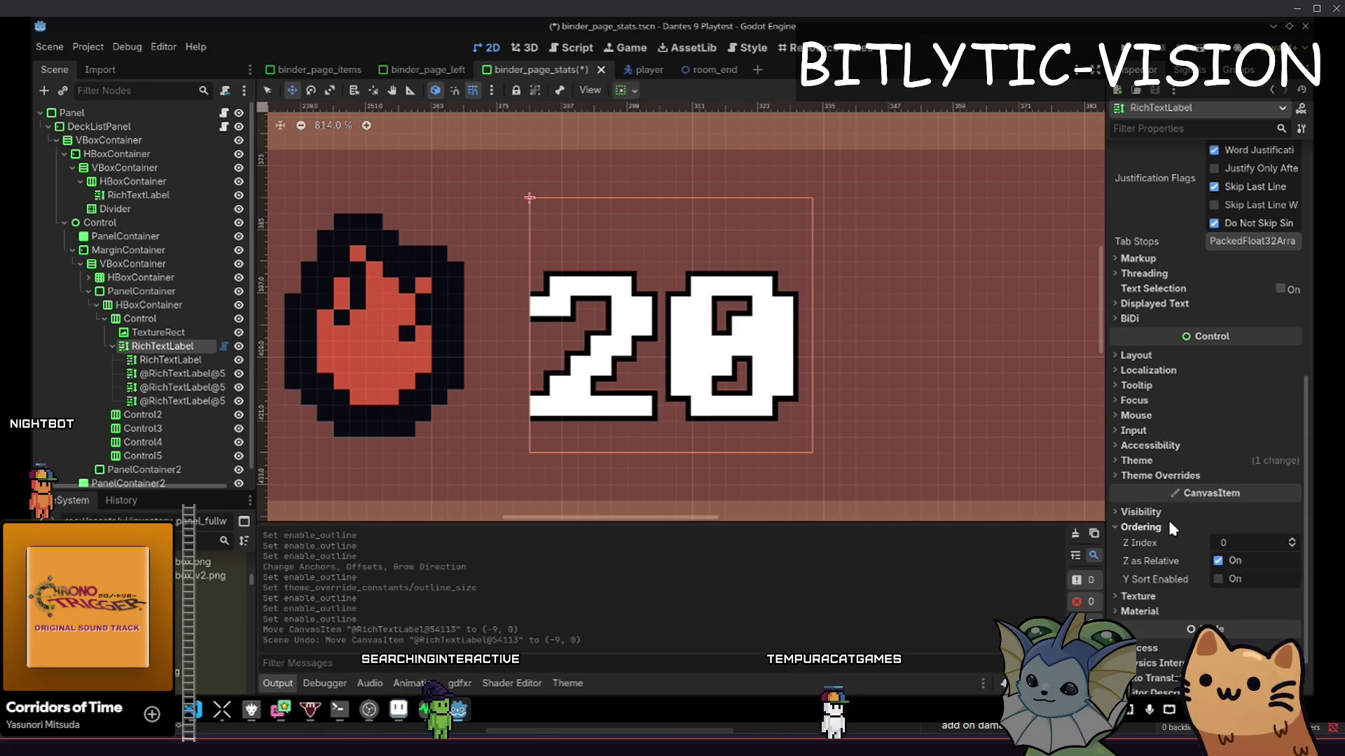
pyautogui.click(1169, 526)
pyautogui.click(1160, 543)
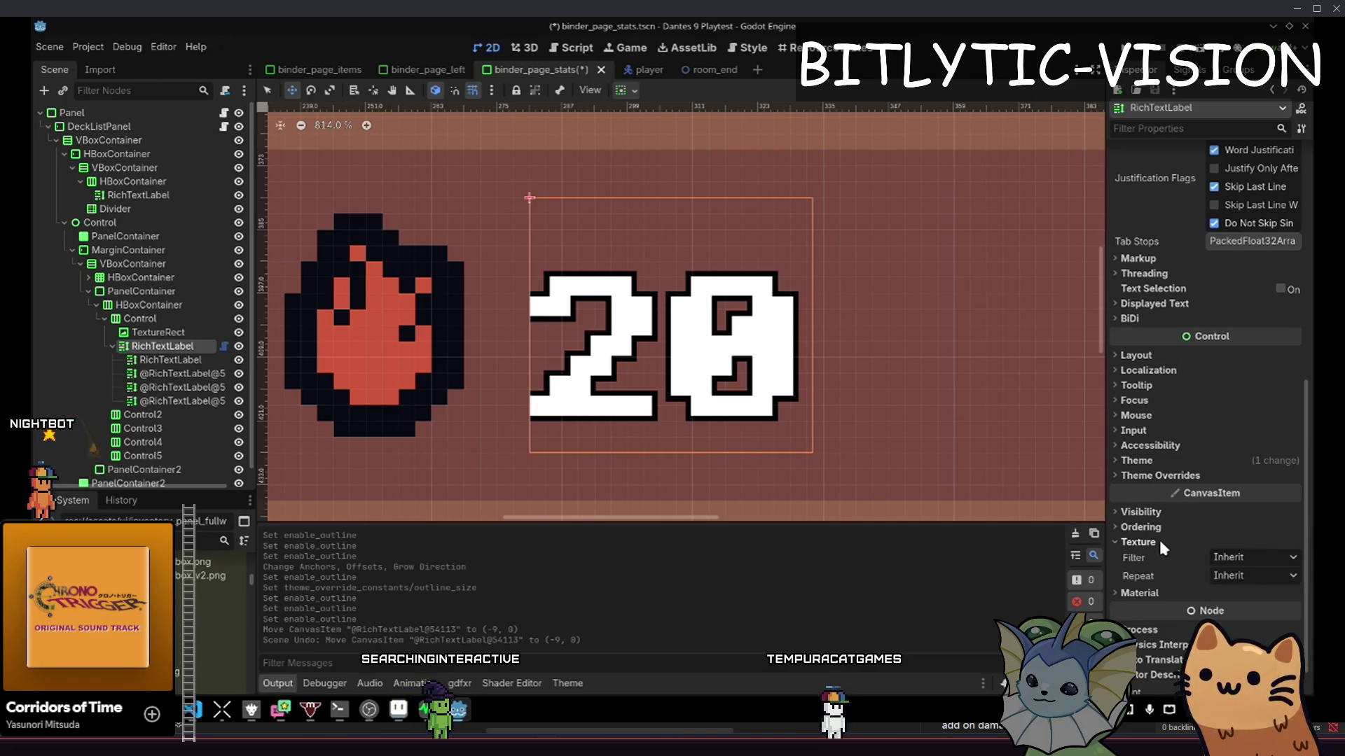
pyautogui.click(1158, 538)
pyautogui.click(1163, 513)
pyautogui.scroll(-1, 1235, 550)
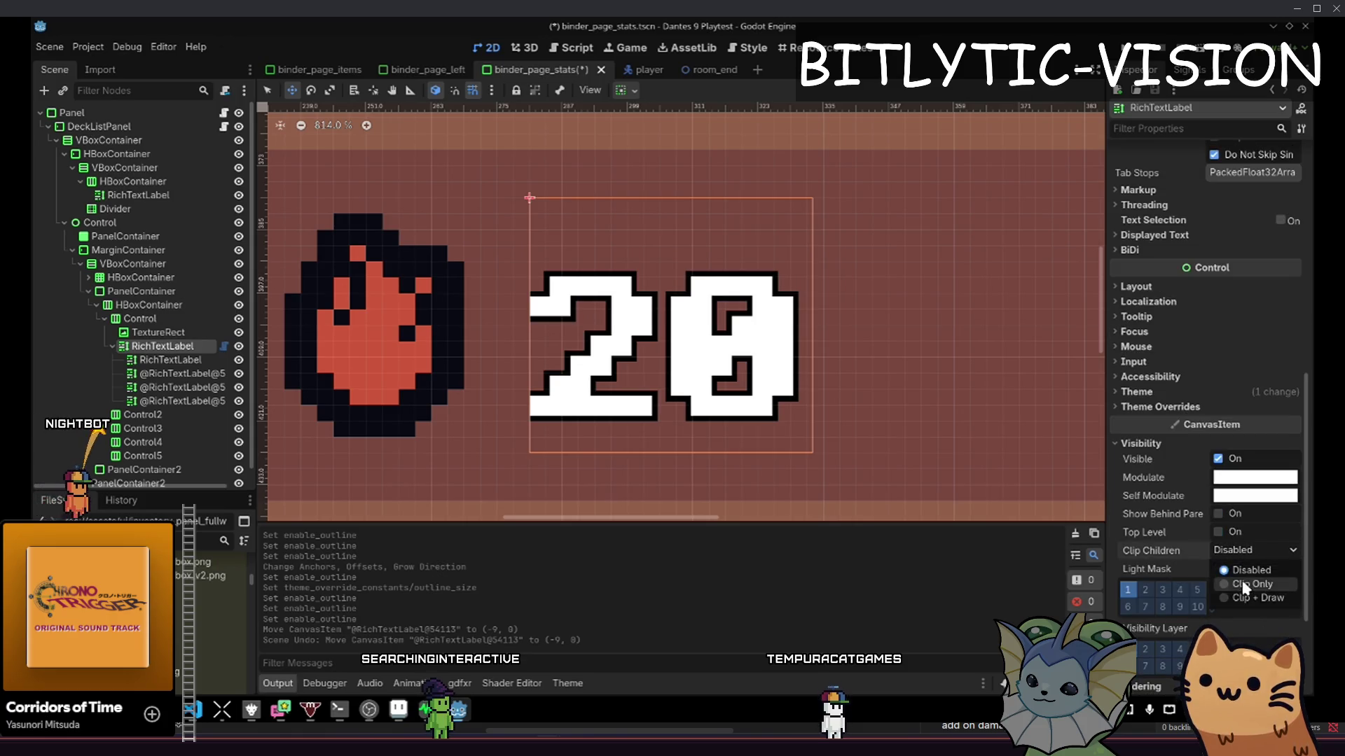
pyautogui.click(1244, 585)
pyautogui.click(1242, 552)
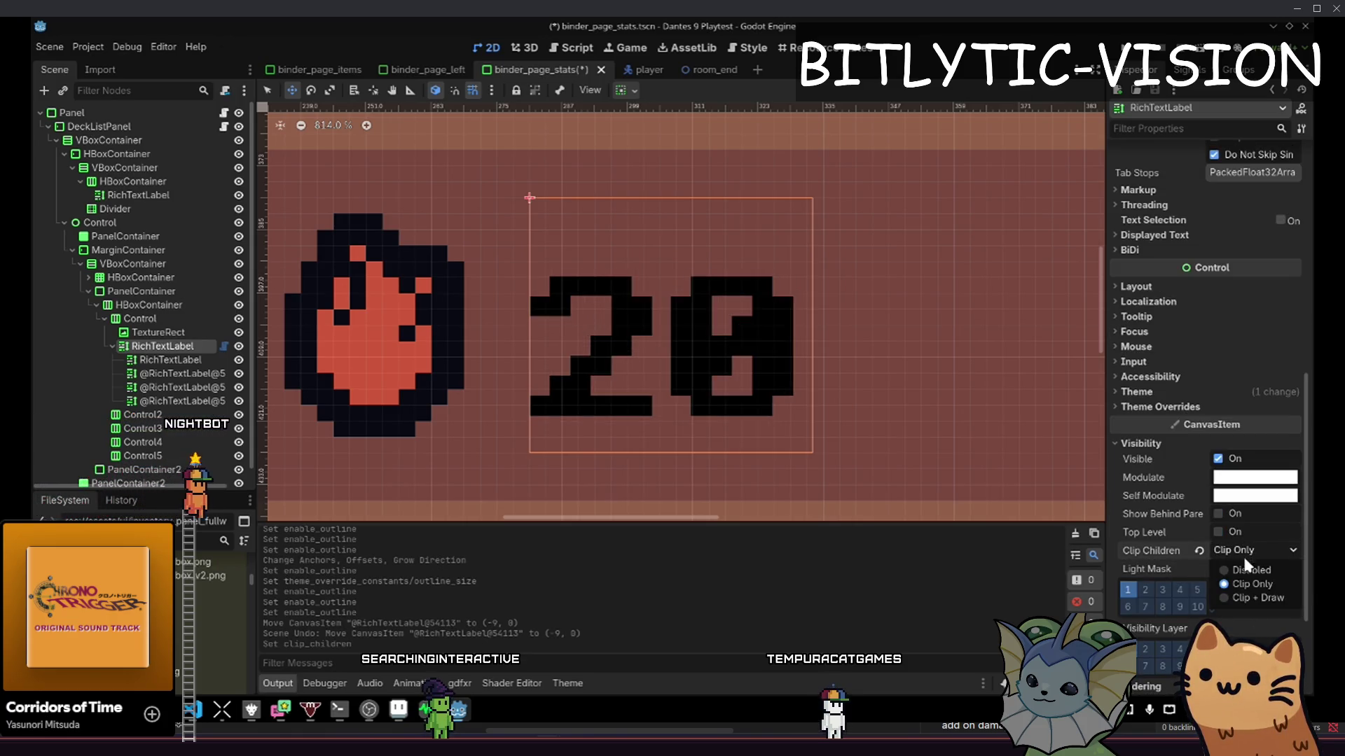
pyautogui.click(1248, 571)
pyautogui.scroll(8, 690, 316)
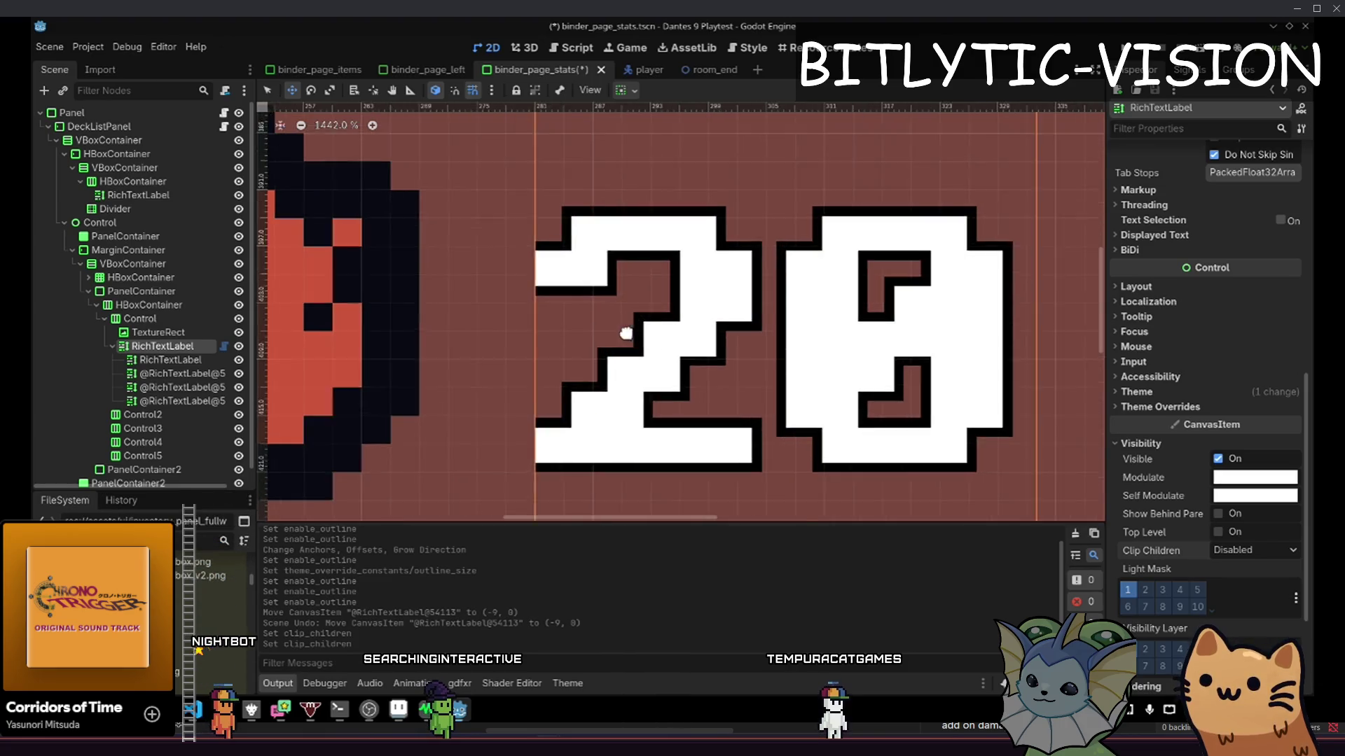
pyautogui.click(181, 361)
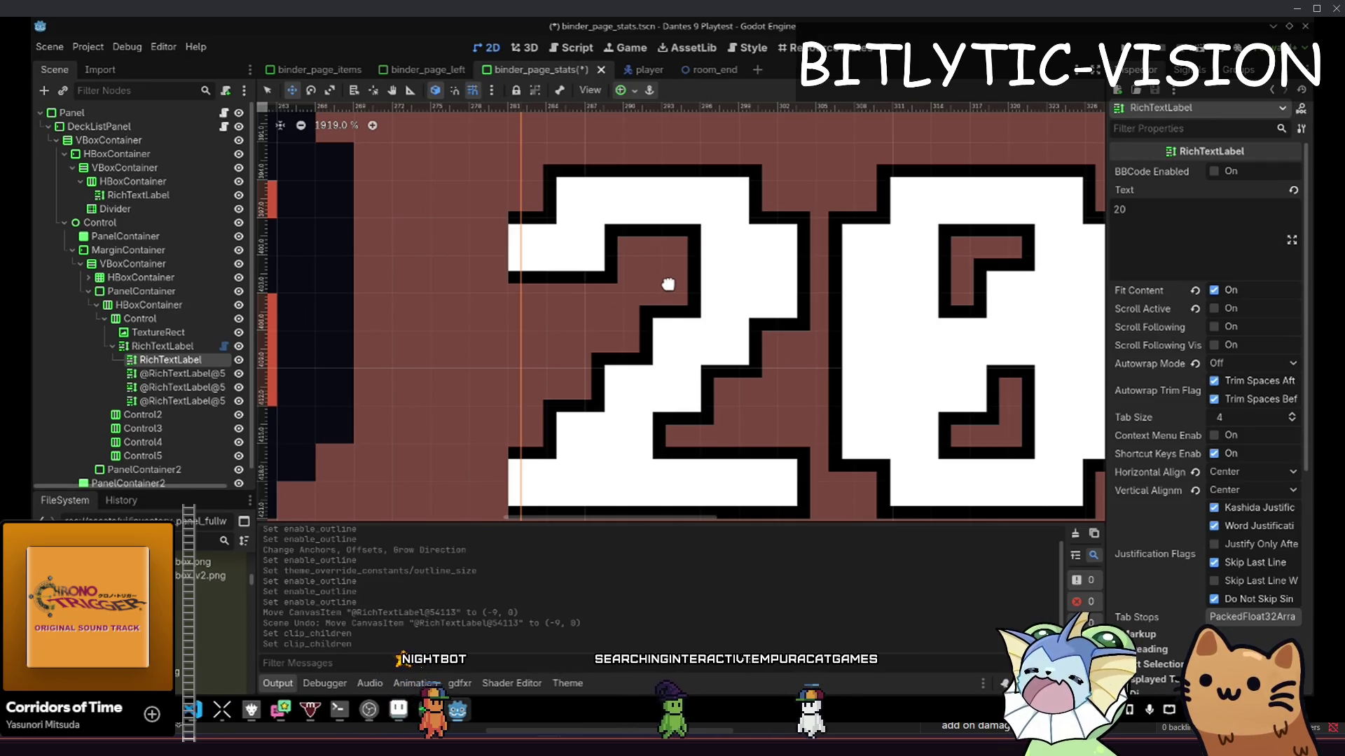
# - Reselect the stat label and toggle Enable Outline repeatedly, leaving it off
pyautogui.moveTo(666, 283); pyautogui.dragTo(671, 317)
pyautogui.click(497, 281)
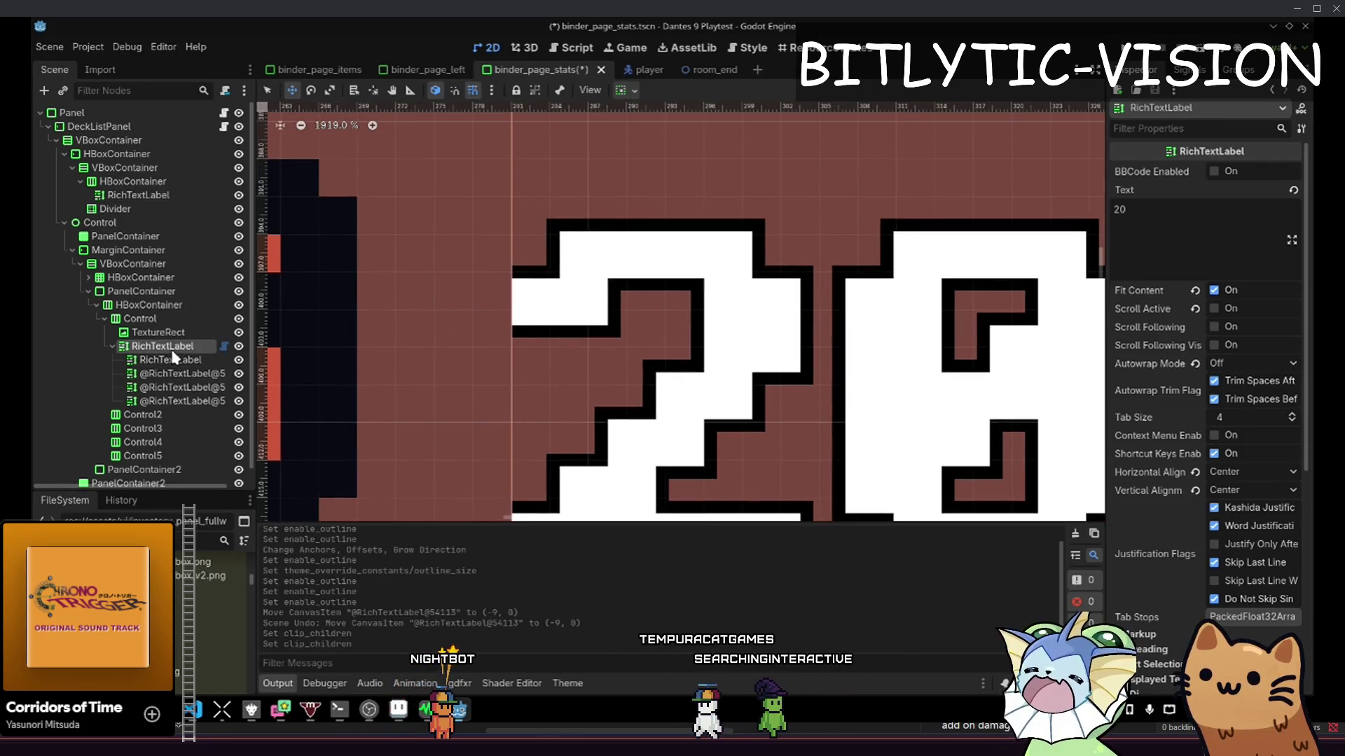
pyautogui.scroll(4, 580, 290)
pyautogui.scroll(2, 580, 290)
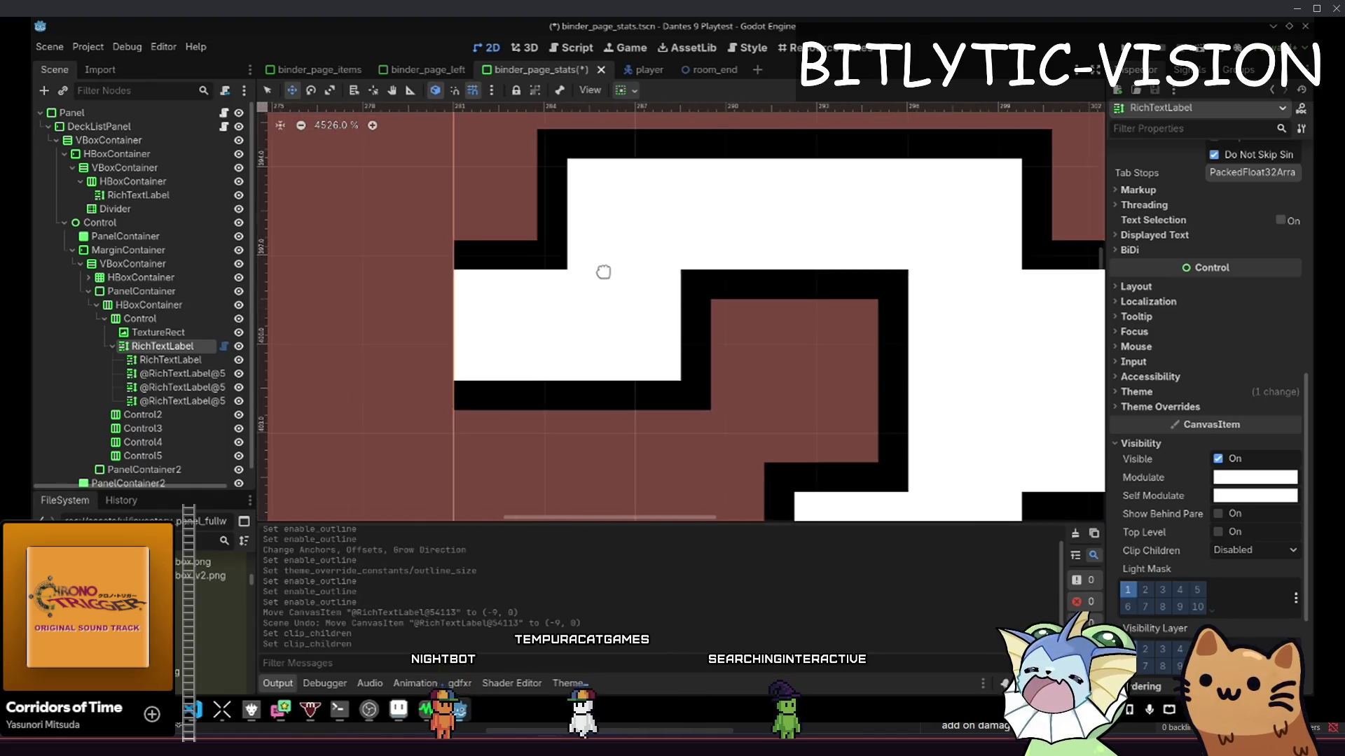
pyautogui.scroll(-10, 603, 264)
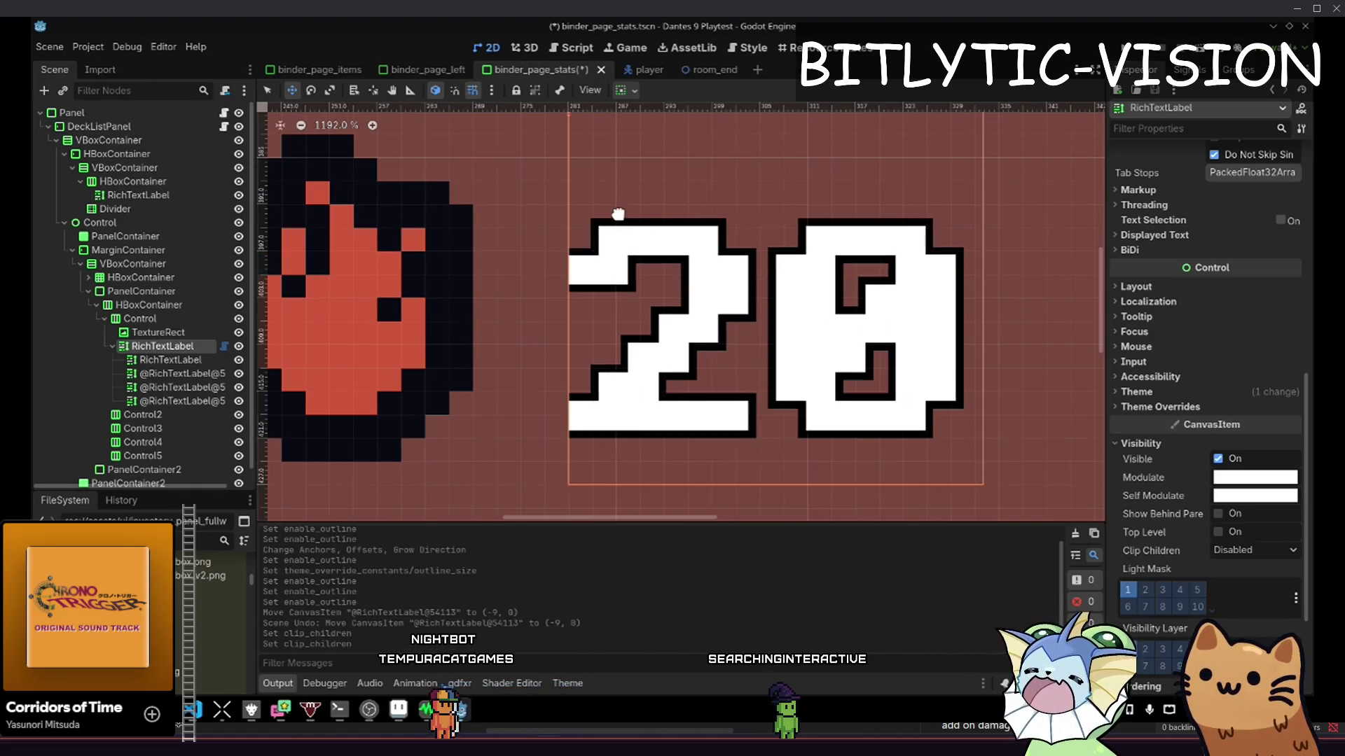
pyautogui.scroll(8, 636, 278)
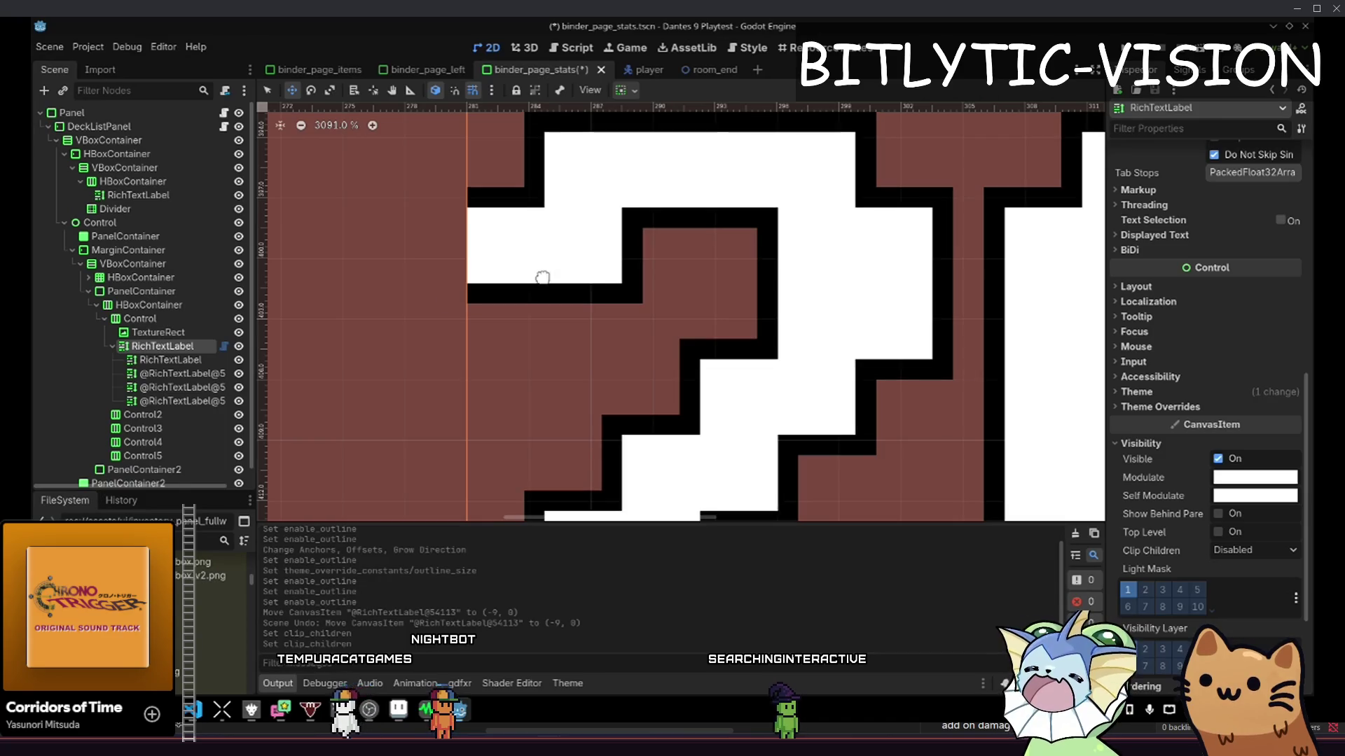
pyautogui.scroll(10, 1205, 316)
pyautogui.click(1228, 208)
pyautogui.doubleClick(1228, 208)
pyautogui.doubleClick(1228, 209)
pyautogui.click(1227, 208)
pyautogui.doubleClick(1227, 209)
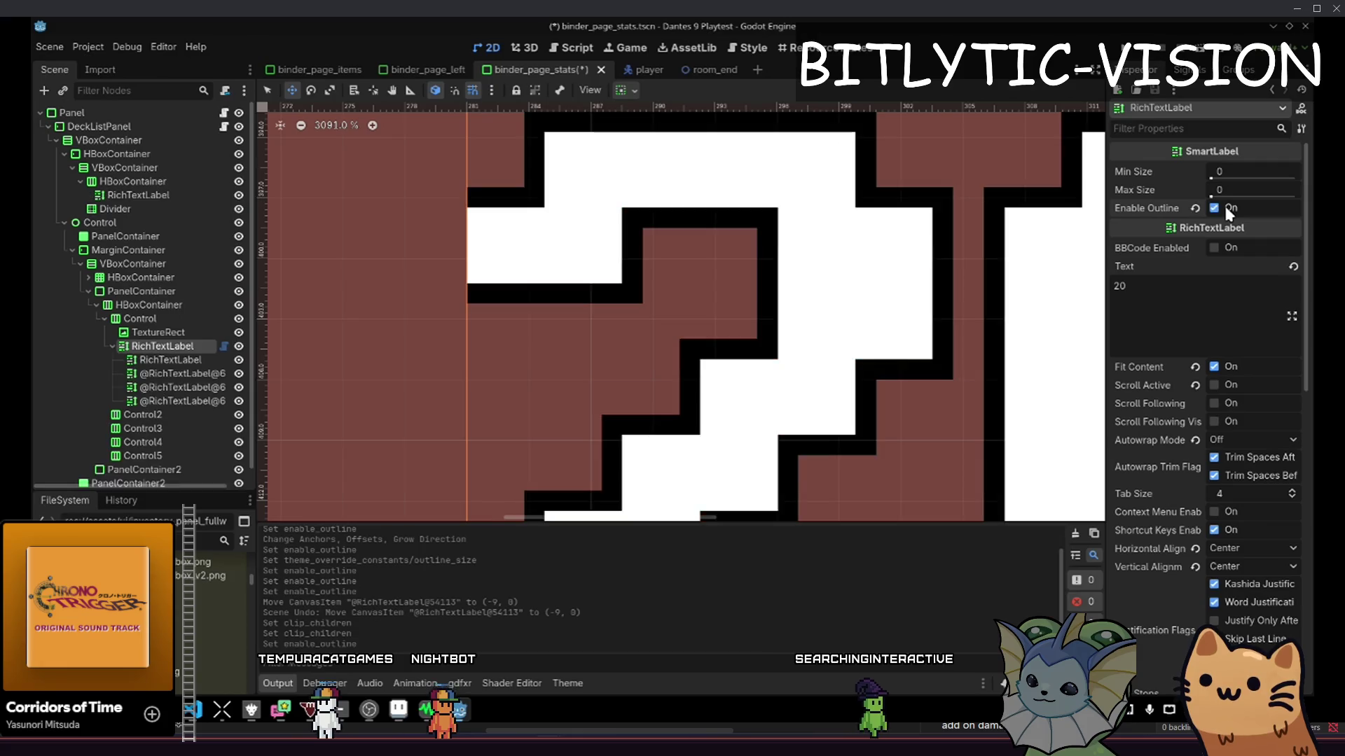
pyautogui.click(1227, 209)
# - Toggle the outline on and off again to compare, ending with it unchecked
pyautogui.click(1242, 208)
pyautogui.click(1241, 208)
pyautogui.click(1241, 208)
pyautogui.doubleClick(1241, 208)
pyautogui.doubleClick(1239, 209)
pyautogui.click(1239, 209)
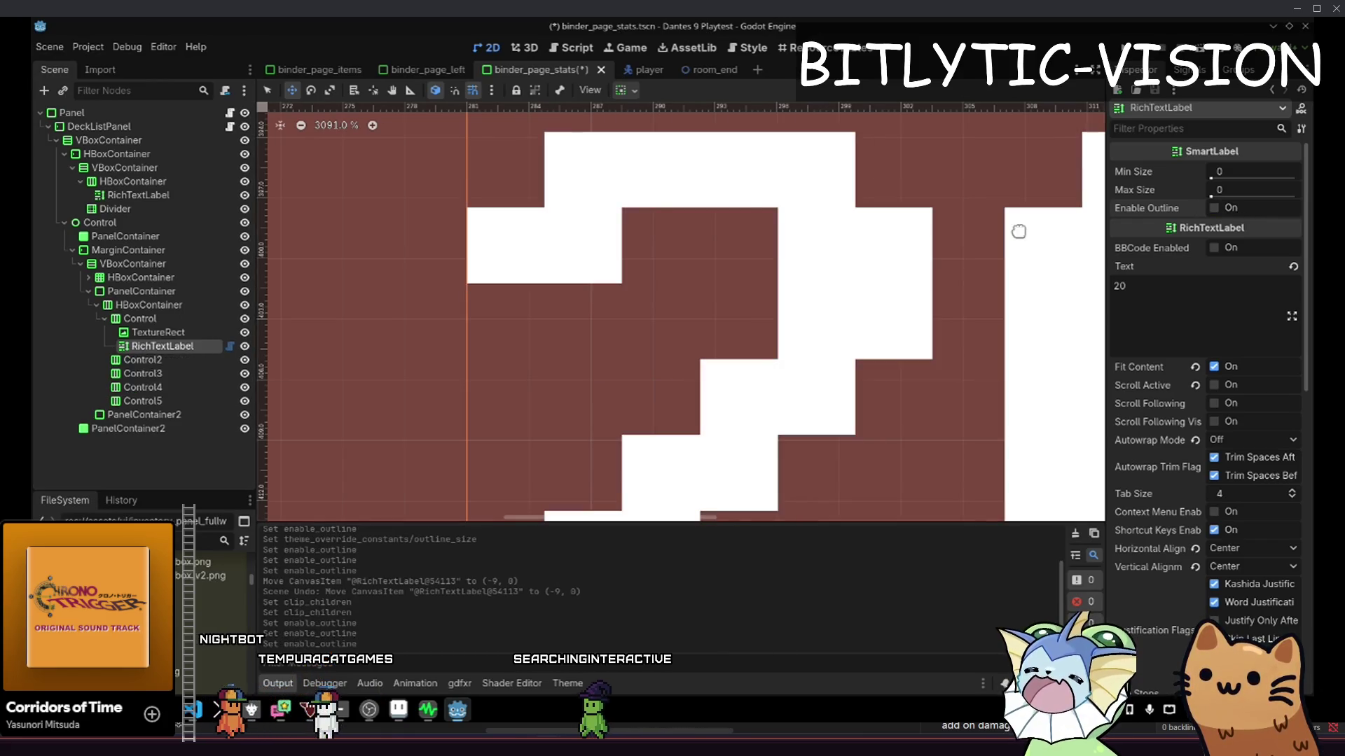
pyautogui.scroll(-2, 610, 285)
pyautogui.scroll(4, 517, 303)
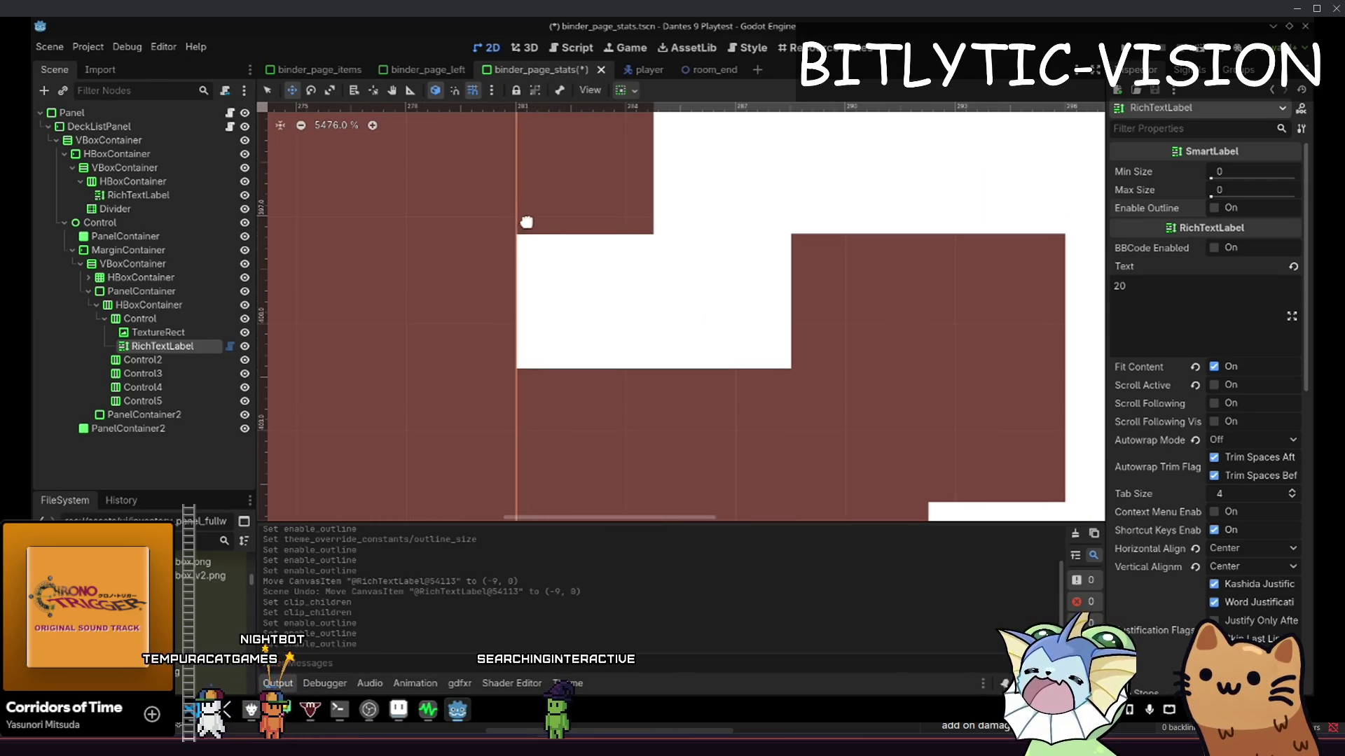
pyautogui.scroll(-8, 518, 244)
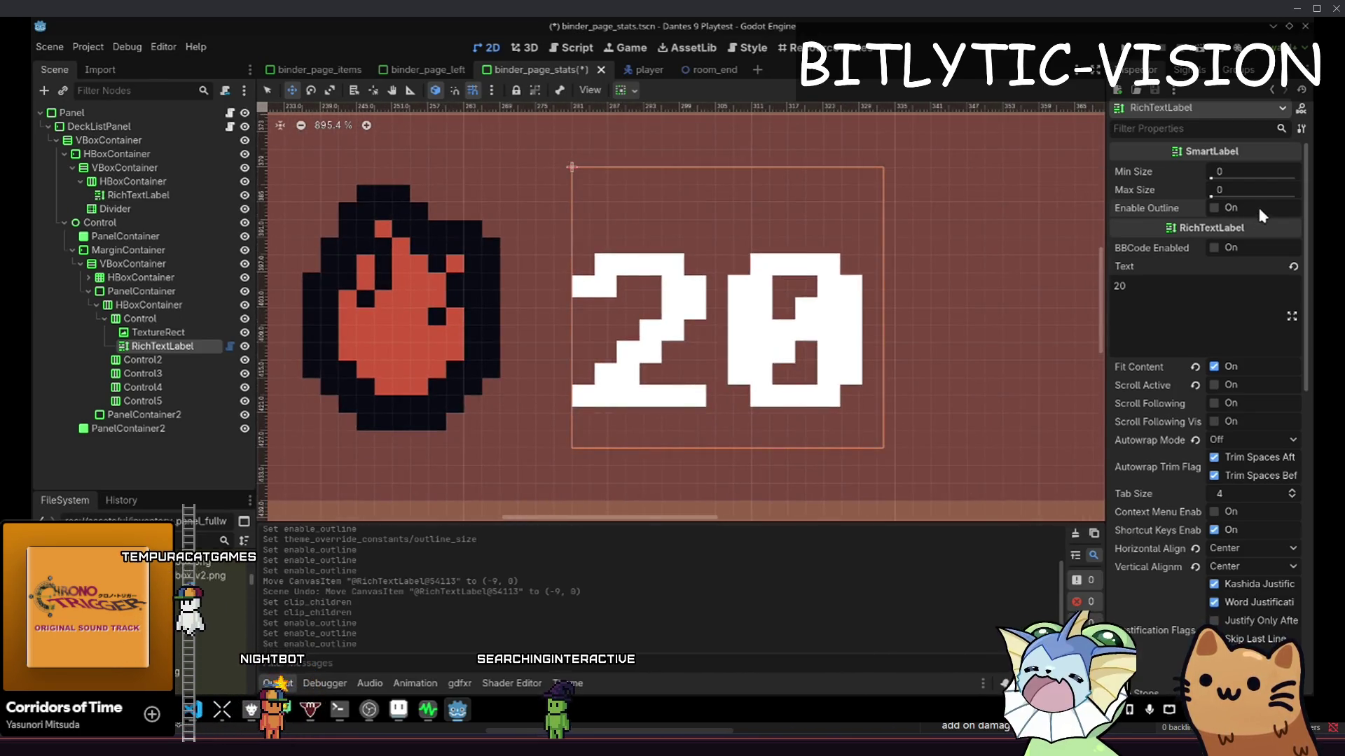
# - Re-enable the outline and drag the second generated outline copy to (-6, 0)
pyautogui.click(1258, 206)
pyautogui.click(140, 320)
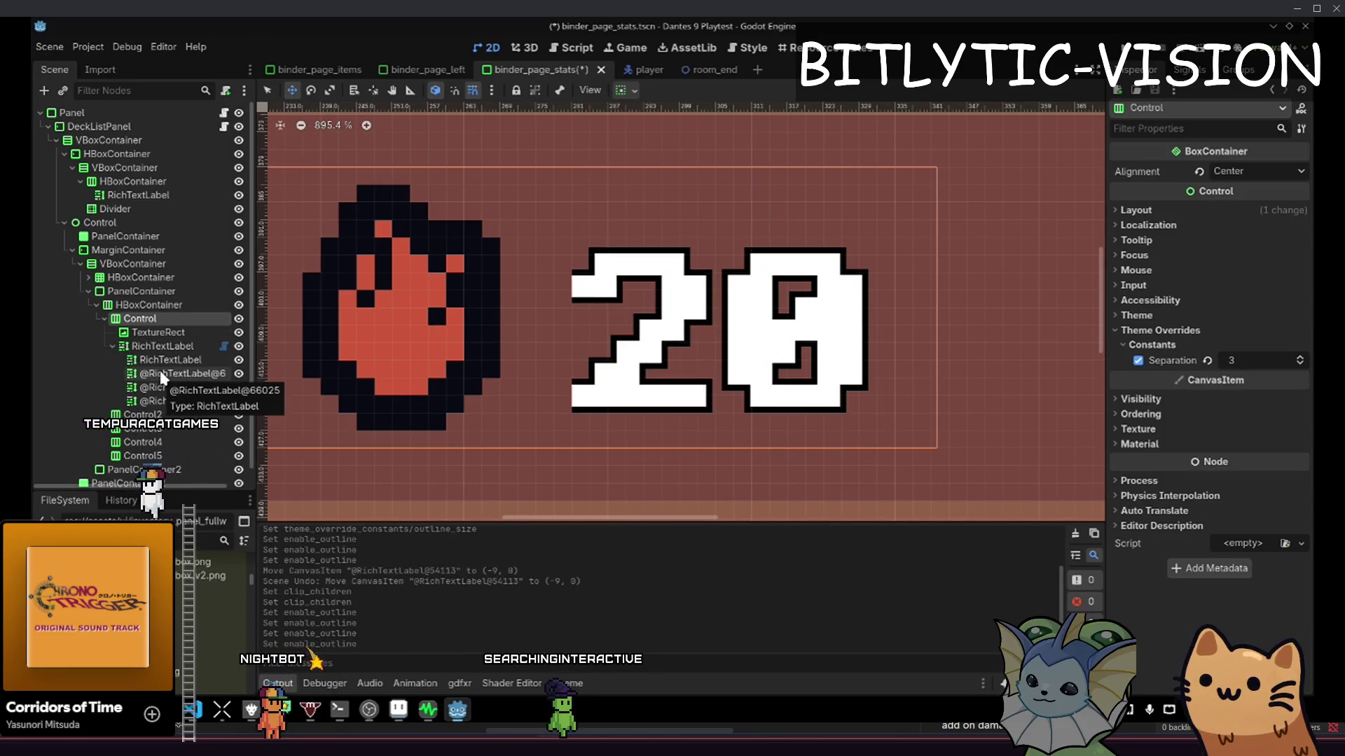
pyautogui.click(166, 387)
pyautogui.moveTo(780, 301)
pyautogui.mouseDown()
pyautogui.moveTo(678, 324)
pyautogui.moveTo(671, 358)
pyautogui.moveTo(724, 358)
pyautogui.mouseUp()
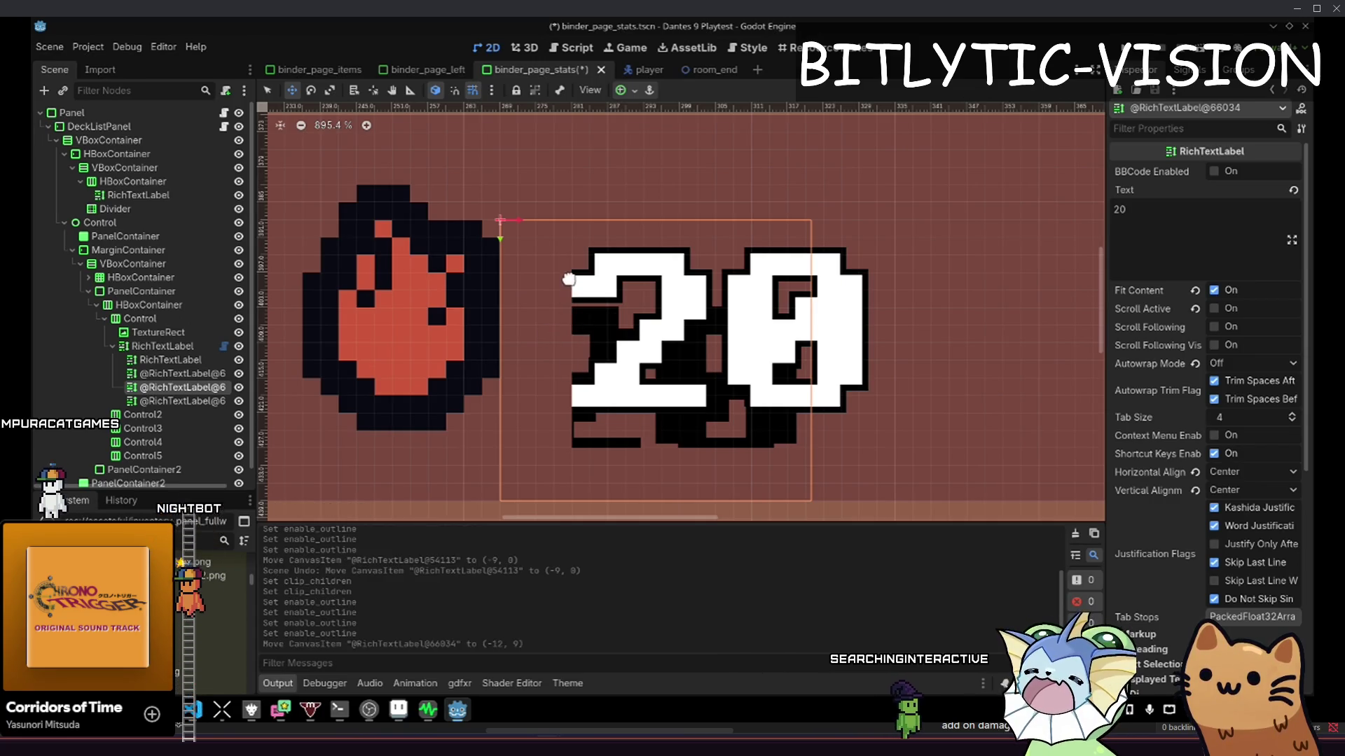
pyautogui.moveTo(629, 390)
pyautogui.mouseDown()
pyautogui.moveTo(701, 378)
pyautogui.moveTo(610, 385)
pyautogui.moveTo(628, 368)
pyautogui.moveTo(709, 368)
pyautogui.moveTo(617, 366)
pyautogui.moveTo(729, 353)
pyautogui.moveTo(661, 294)
pyautogui.moveTo(648, 378)
pyautogui.mouseUp()
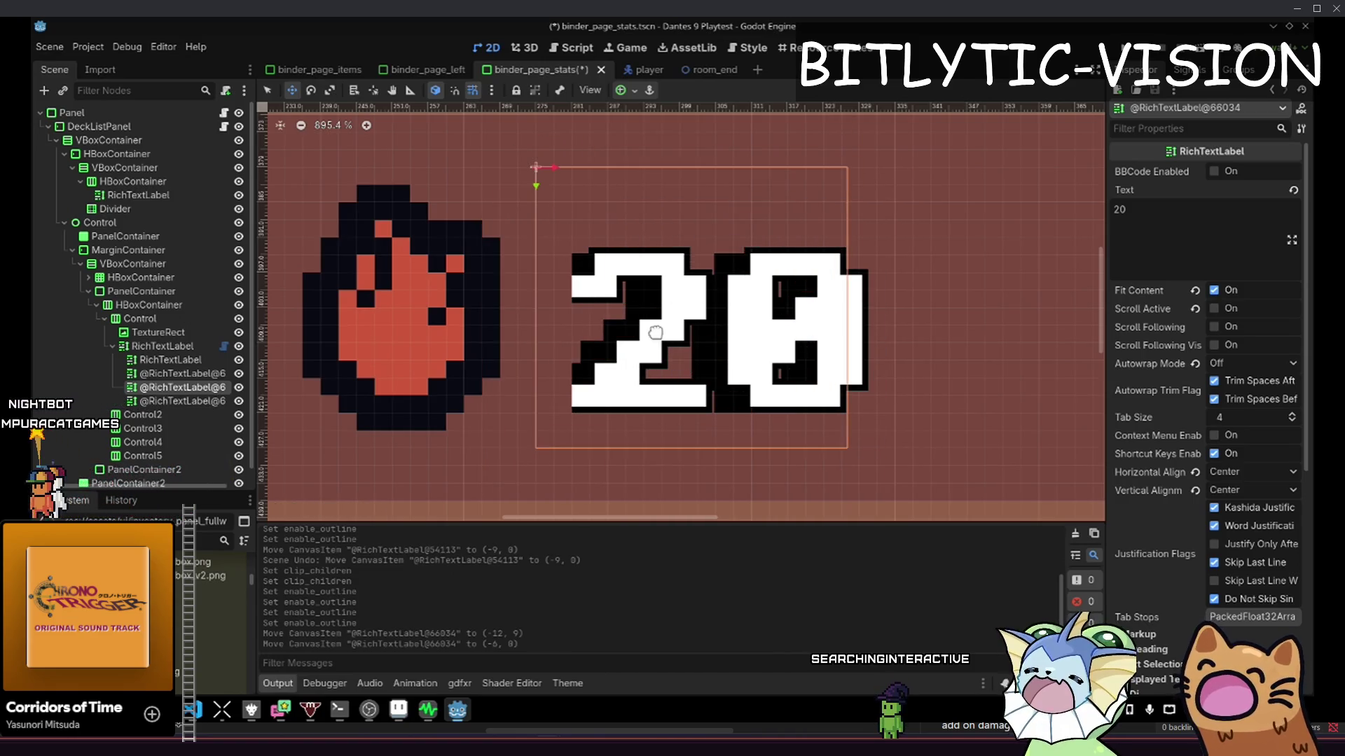
# - Toggle the flame TextureRect's visibility until the icon is shown again
pyautogui.click(163, 346)
pyautogui.click(175, 332)
pyautogui.click(238, 332)
pyautogui.click(238, 332)
pyautogui.click(238, 332)
pyautogui.click(238, 332)
# - Select the RichTextLabel node and scroll through its Inspector properties
pyautogui.click(163, 346)
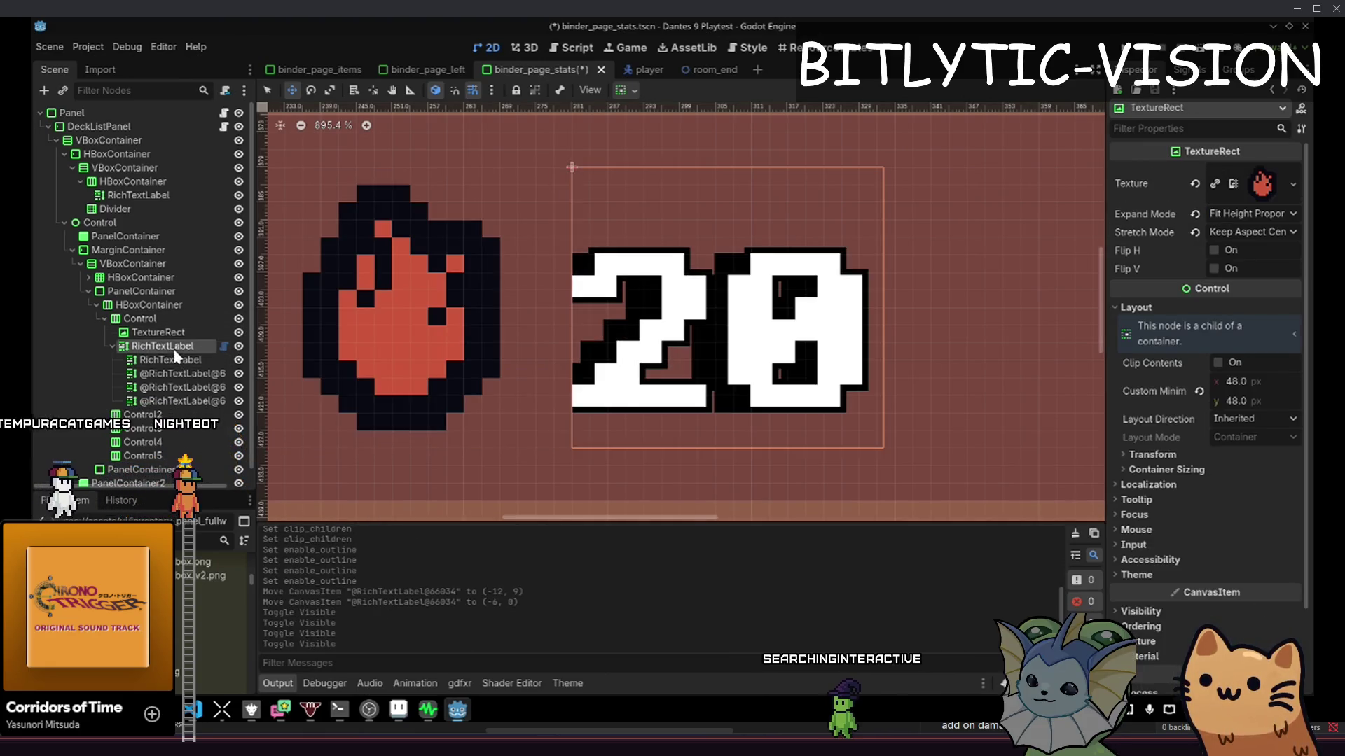
pyautogui.scroll(-3, 664, 367)
pyautogui.scroll(-2, 666, 365)
pyautogui.hscroll(-2, 665, 365)
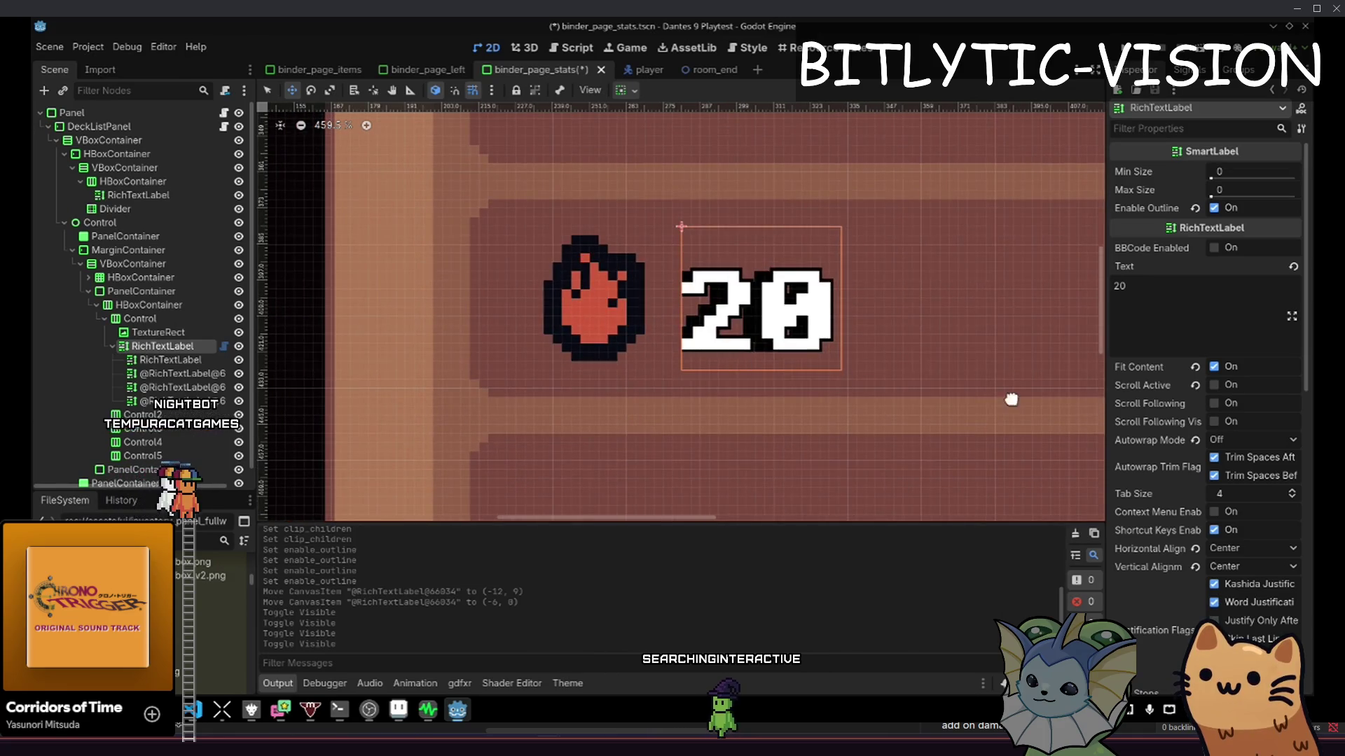
# - Toggle Fit Content and turn on scroll following and visible-character following
pyautogui.scroll(-5, 1183, 343)
pyautogui.scroll(5, 1183, 343)
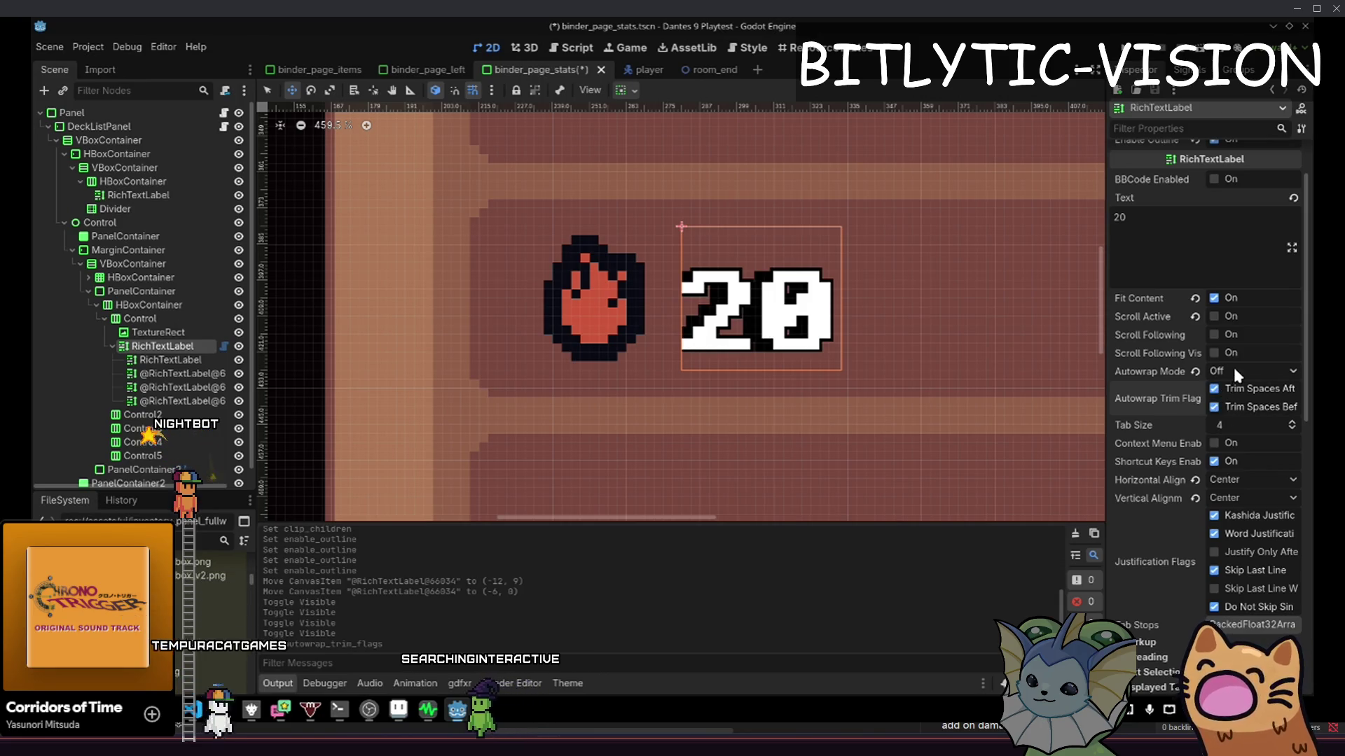
pyautogui.click(1230, 300)
pyautogui.click(1230, 299)
pyautogui.click(1231, 299)
pyautogui.click(1231, 300)
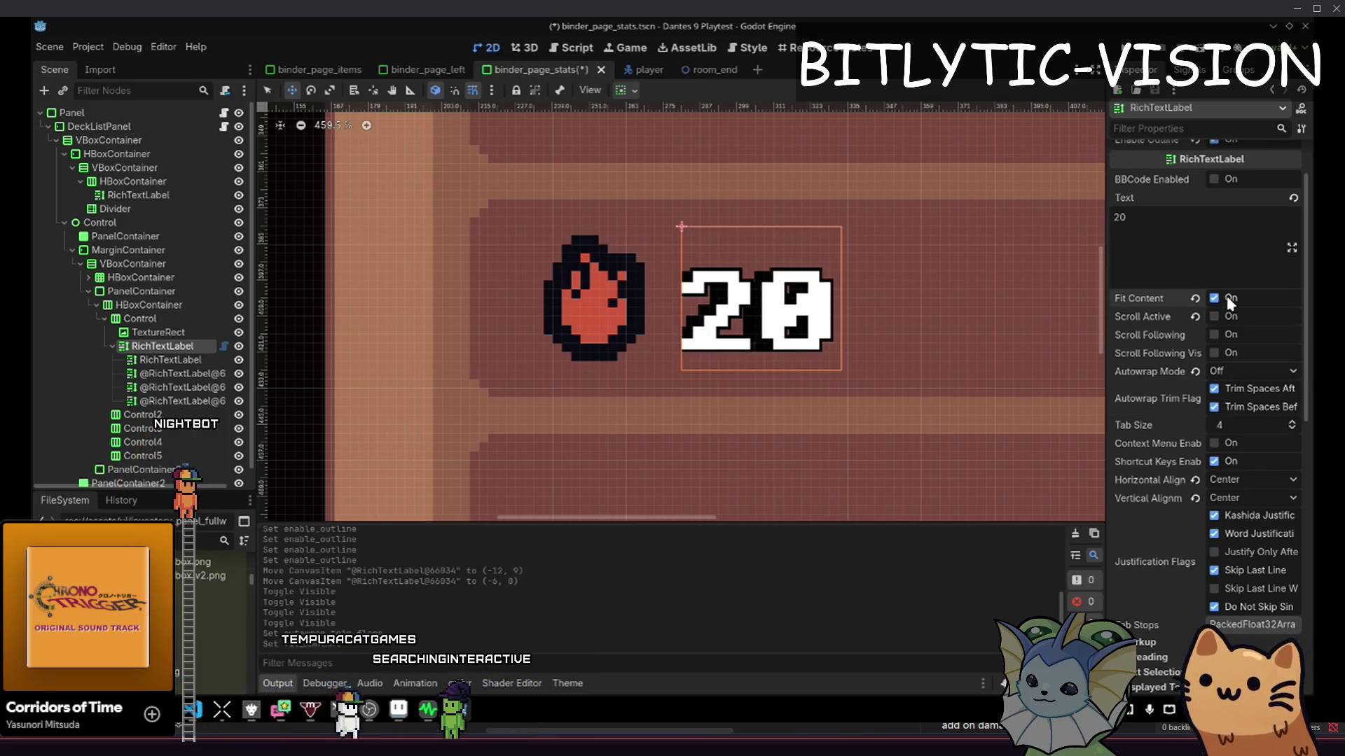
pyautogui.click(1217, 335)
pyautogui.click(1215, 353)
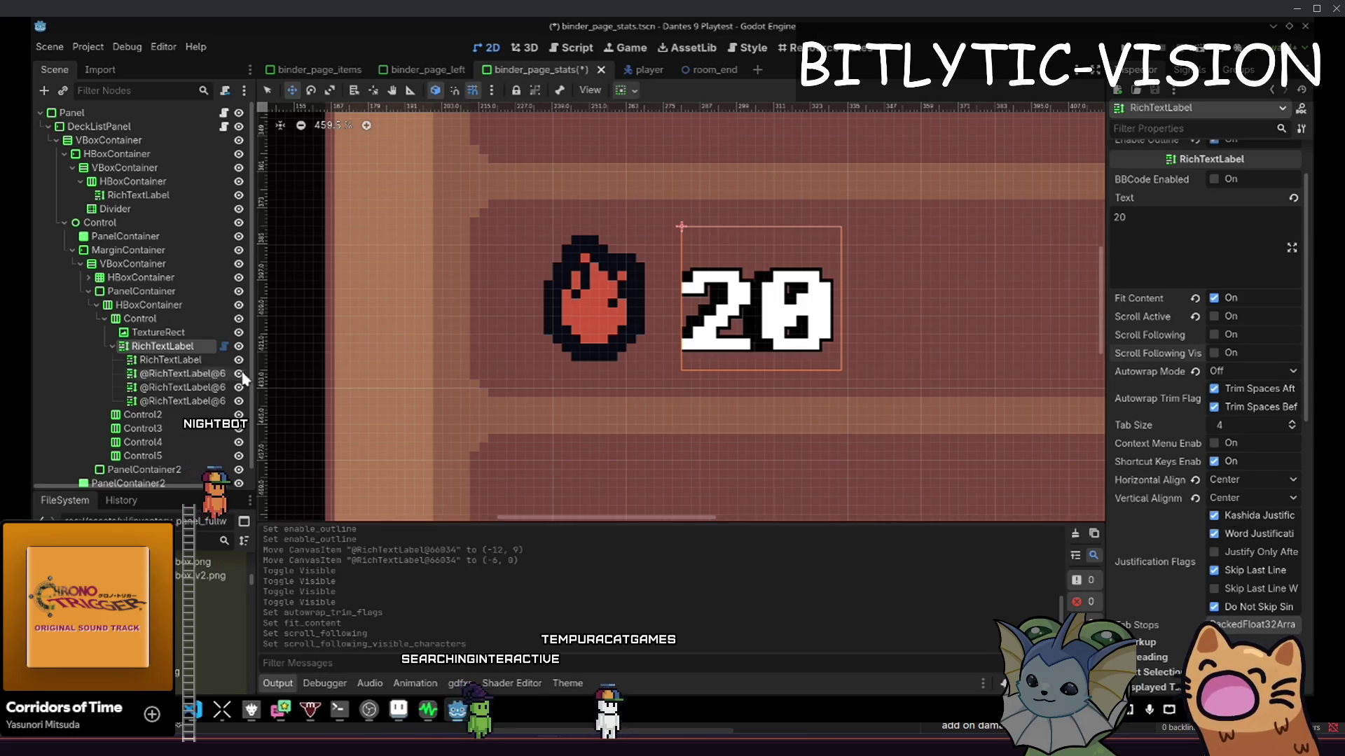
# - Try right horizontal alignment for the label, then set it back to centered
pyautogui.scroll(2, 1230, 331)
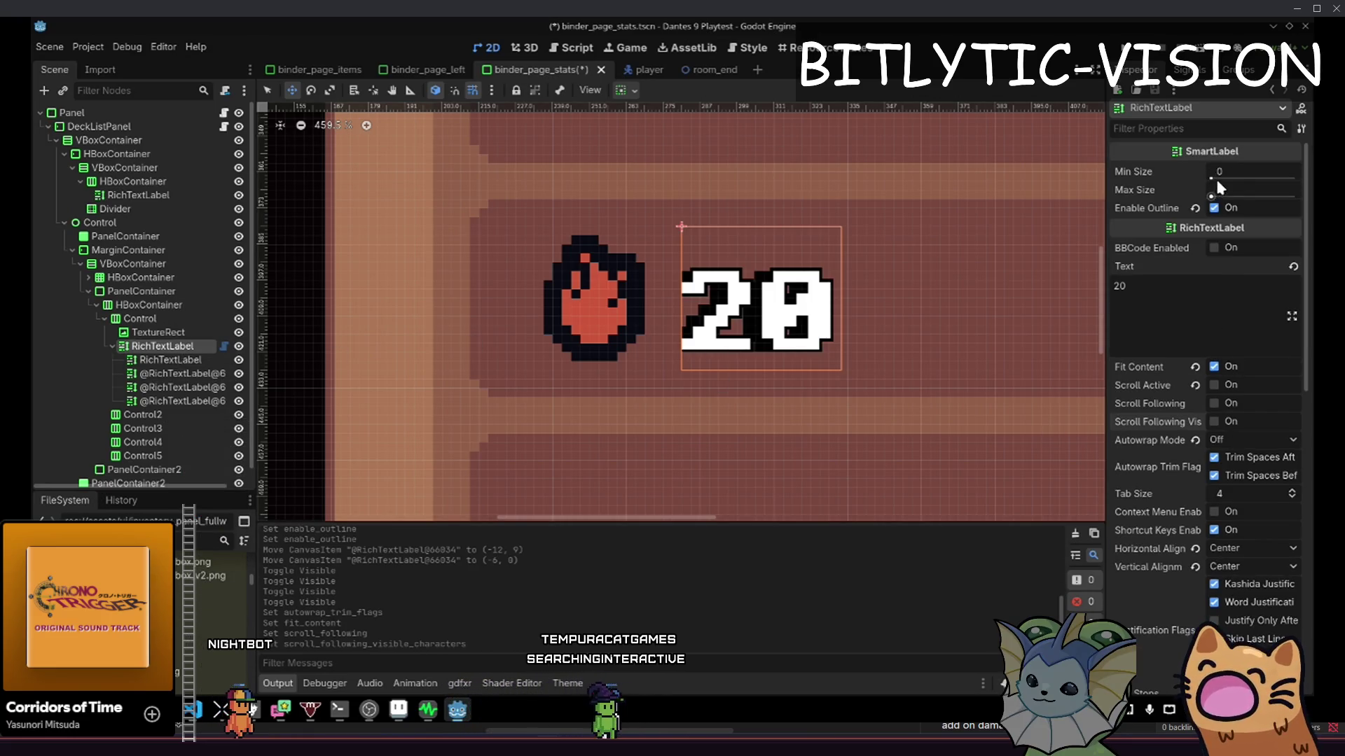
pyautogui.moveTo(1222, 197); pyautogui.dragTo(1215, 199)
pyautogui.click(1244, 545)
pyautogui.click(1242, 543)
pyautogui.click(1241, 545)
pyautogui.click(1238, 582)
pyautogui.click(1241, 549)
pyautogui.click(1236, 571)
# - Set Min and Max Size to 64 and toggle the outline to regenerate it
pyautogui.moveTo(1222, 196); pyautogui.dragTo(1222, 181)
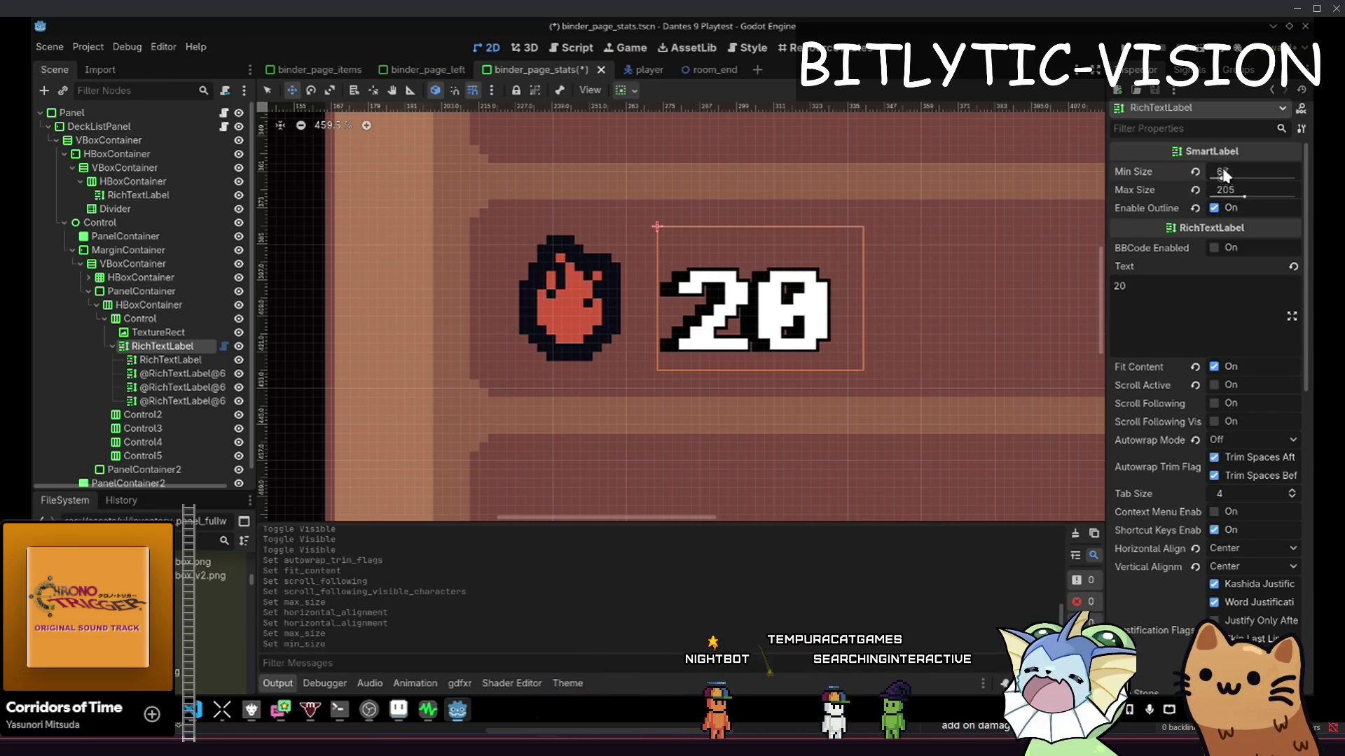
pyautogui.write('64')
pyautogui.press('Return')
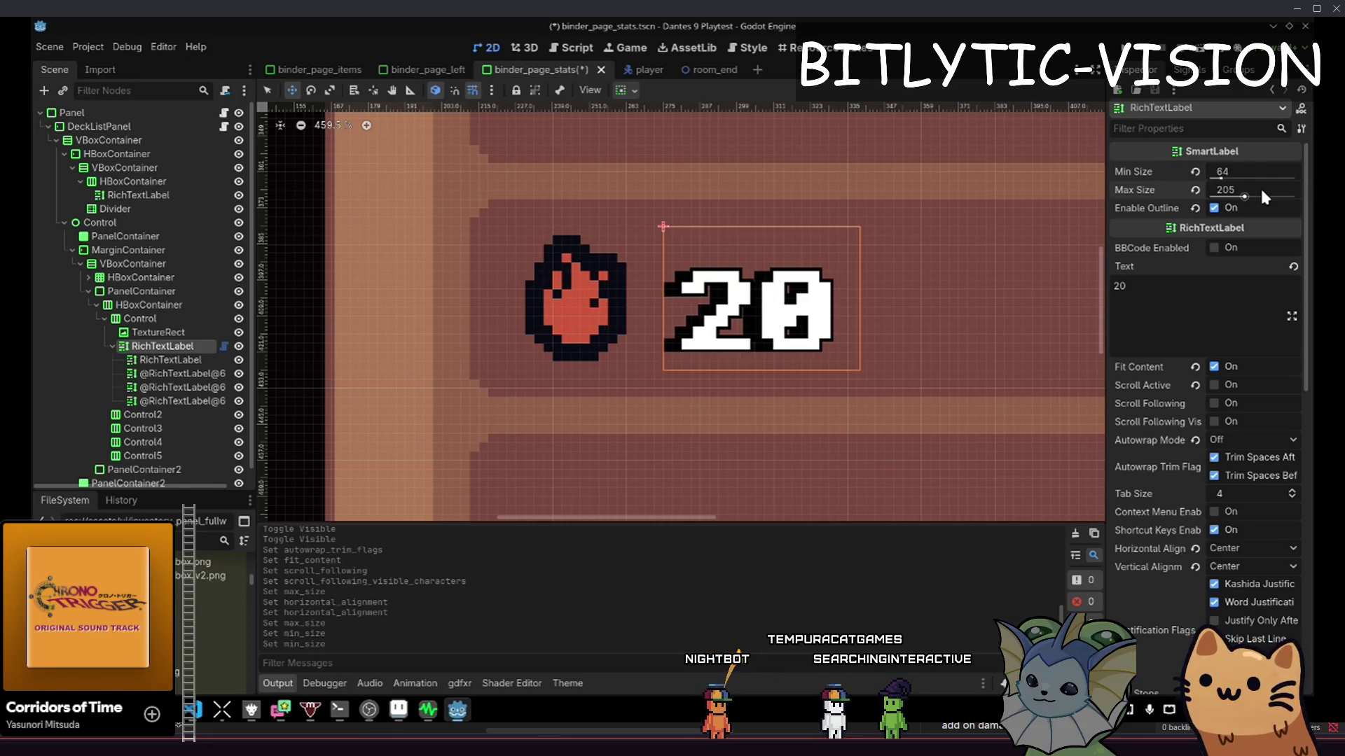
pyautogui.click(217, 348)
pyautogui.click(492, 48)
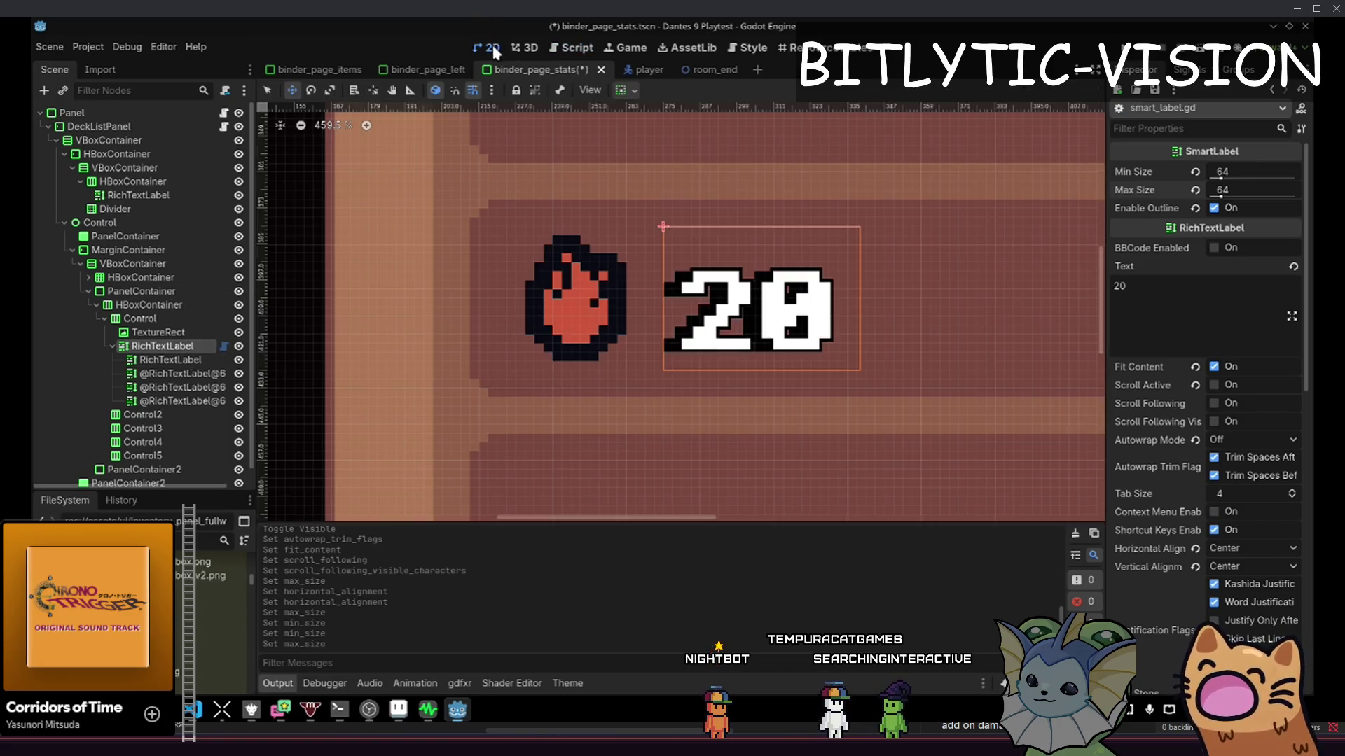
pyautogui.click(1232, 208)
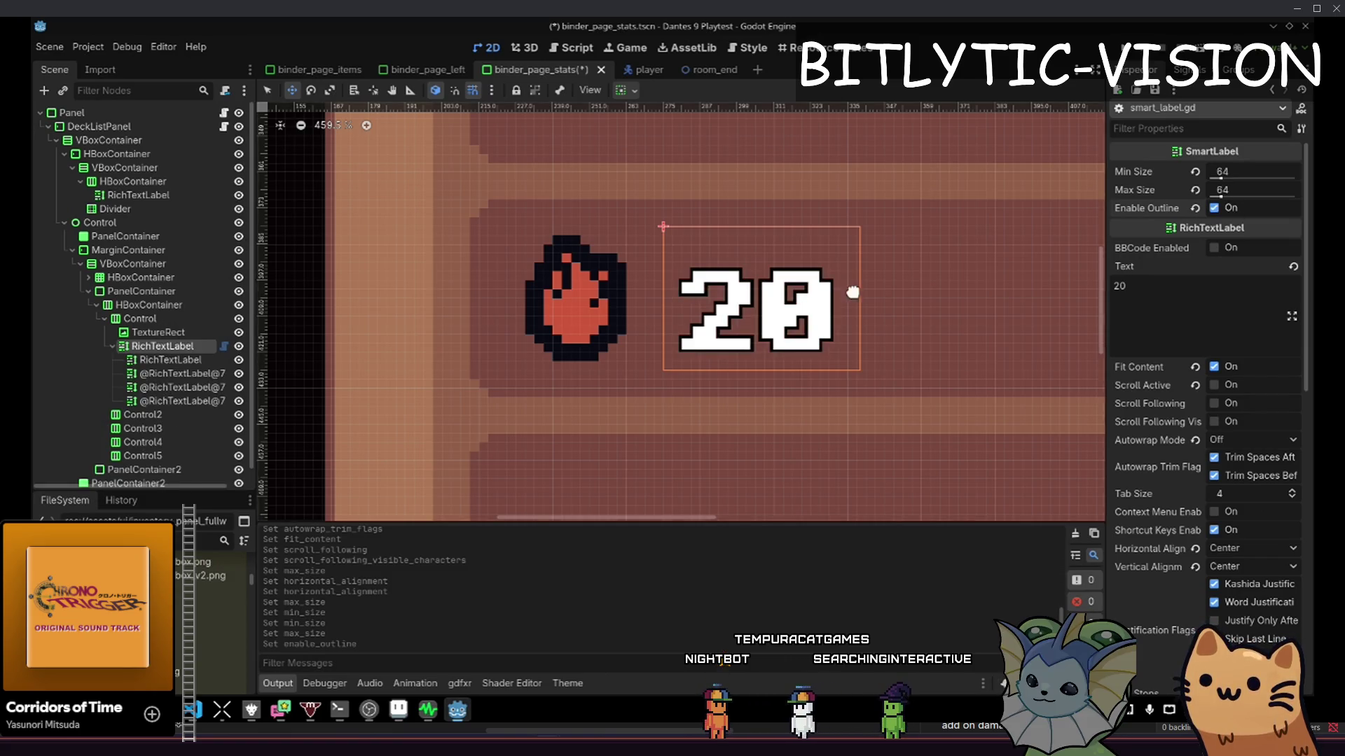
# - Center the enlarged 20 in view, reselect the RichTextLabel, and bring up smart_label.gd
pyautogui.moveTo(852, 292); pyautogui.dragTo(782, 320)
pyautogui.scroll(4, 514, 321)
pyautogui.click(155, 333)
pyautogui.click(163, 346)
pyautogui.scroll(6, 702, 304)
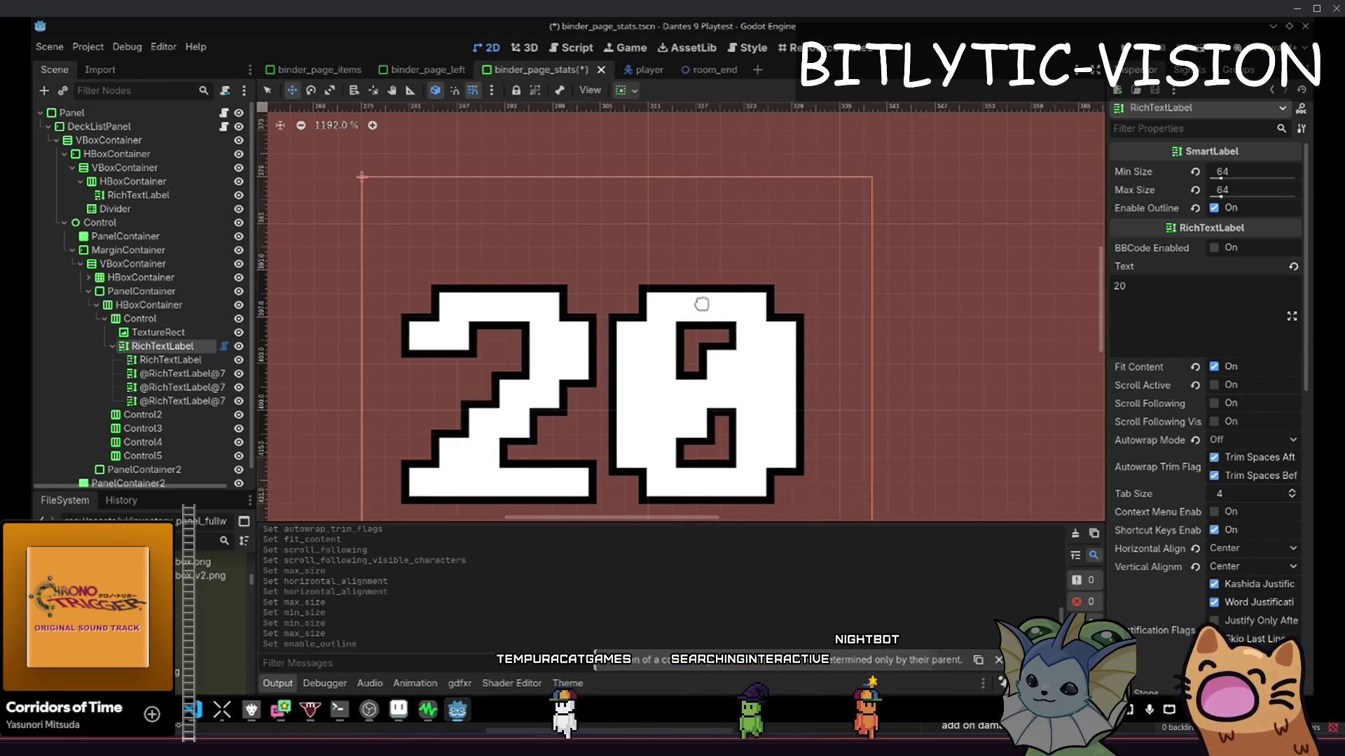
pyautogui.moveTo(702, 304); pyautogui.dragTo(715, 241)
pyautogui.click(578, 48)
pyautogui.scroll(15, 668, 197)
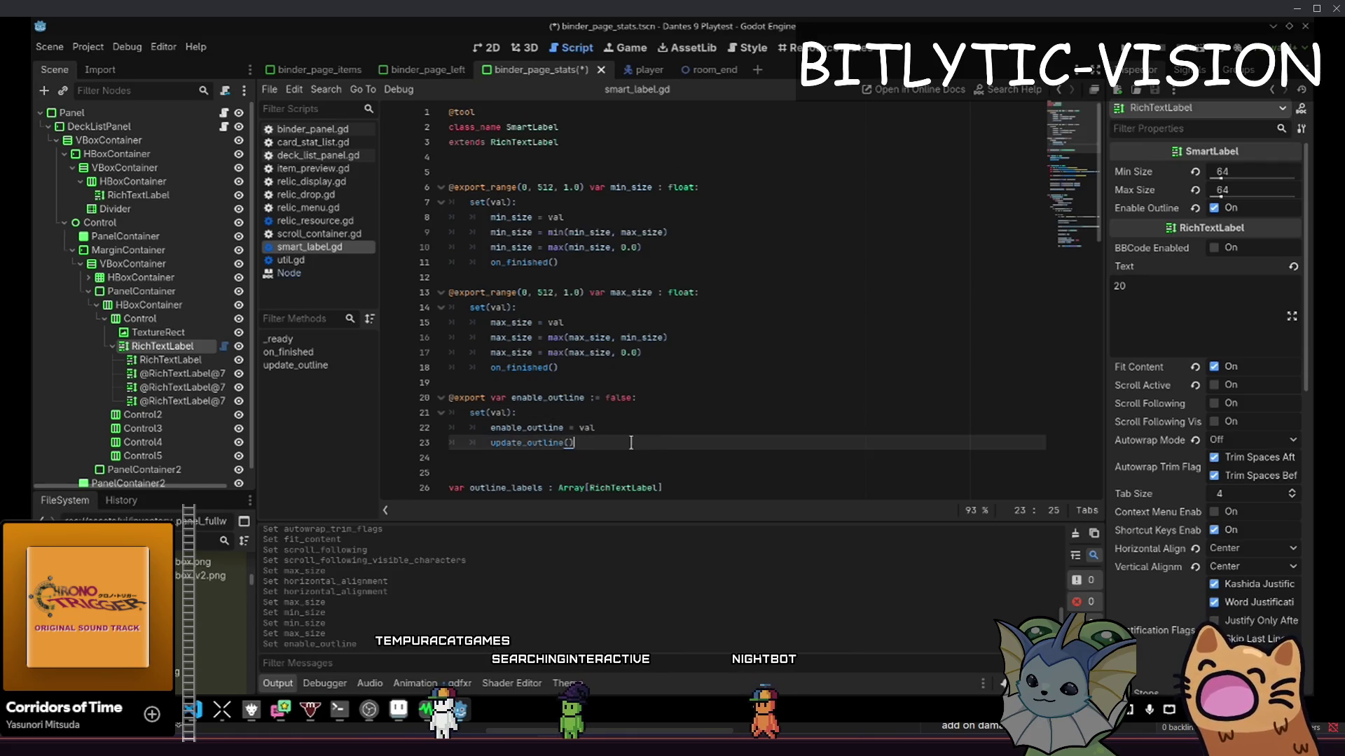
pyautogui.click(616, 450)
pyautogui.press('Return')
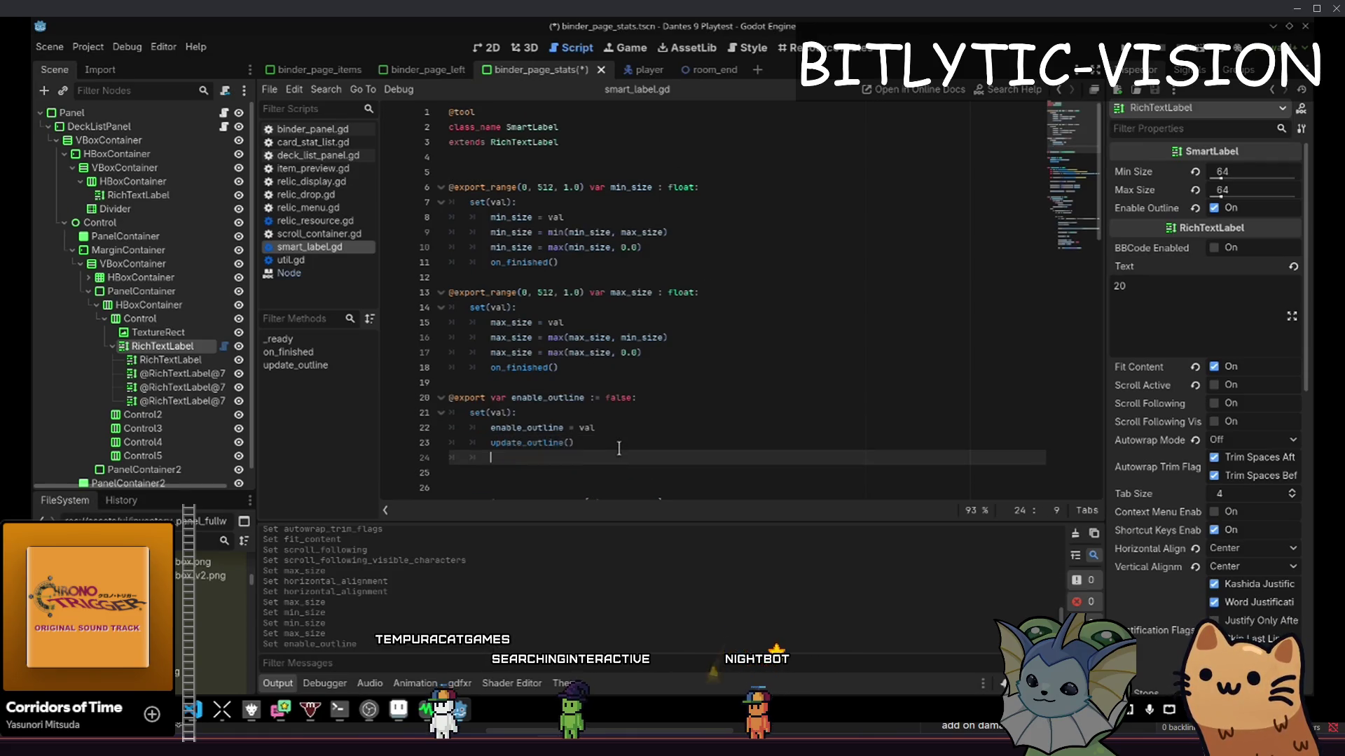
pyautogui.press('Return')
pyautogui.write('@export var outline_size := 1')
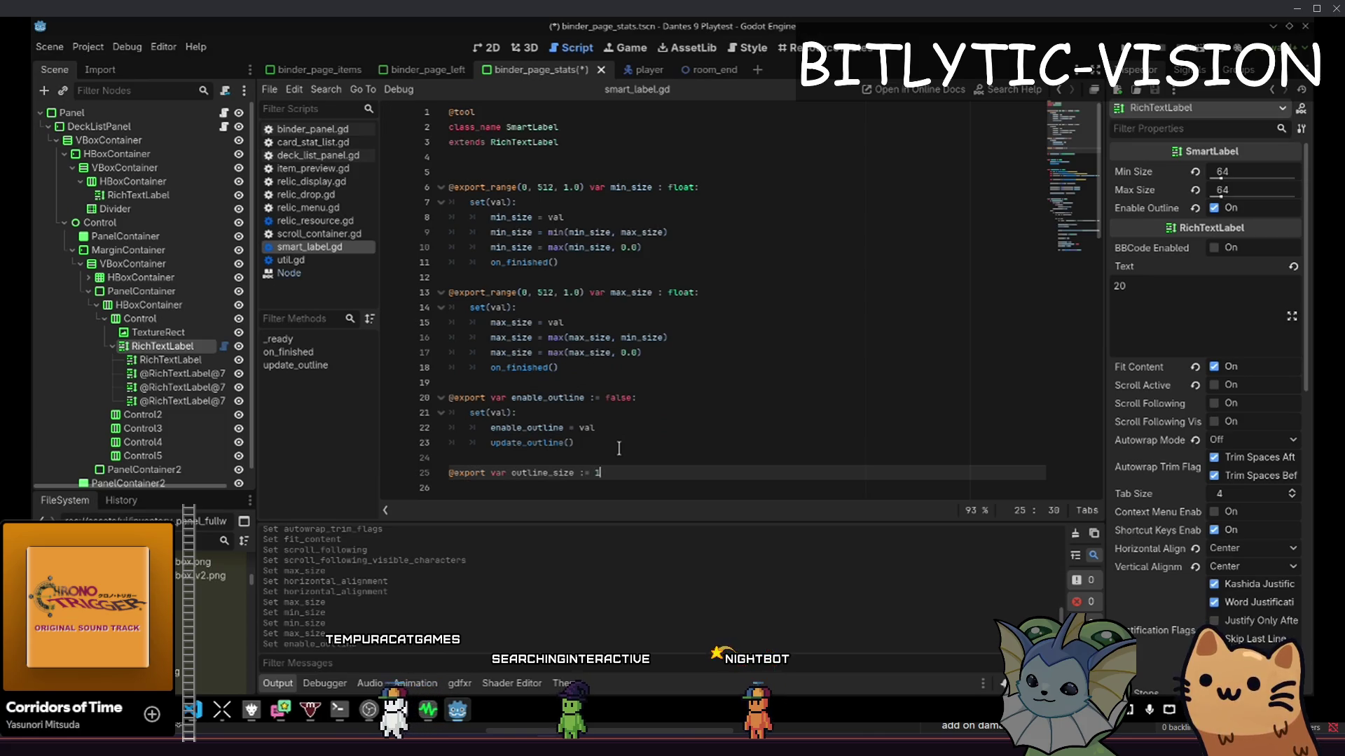
pyautogui.hotkey('ctrl', 's')
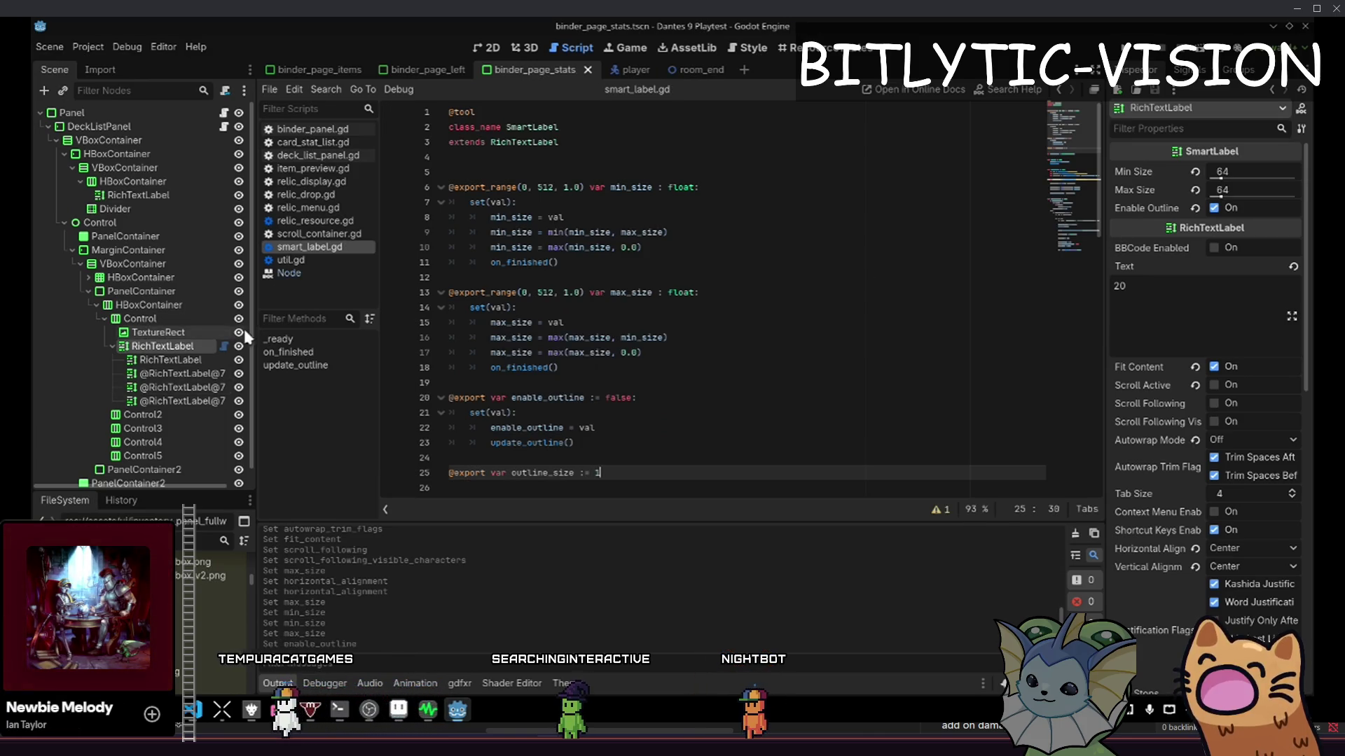
# - Change label.position to dir * outline_size in the else branch, save, and edit Outline Size
pyautogui.scroll(-5, 646, 387)
pyautogui.scroll(-11, 646, 387)
pyautogui.scroll(4, 693, 360)
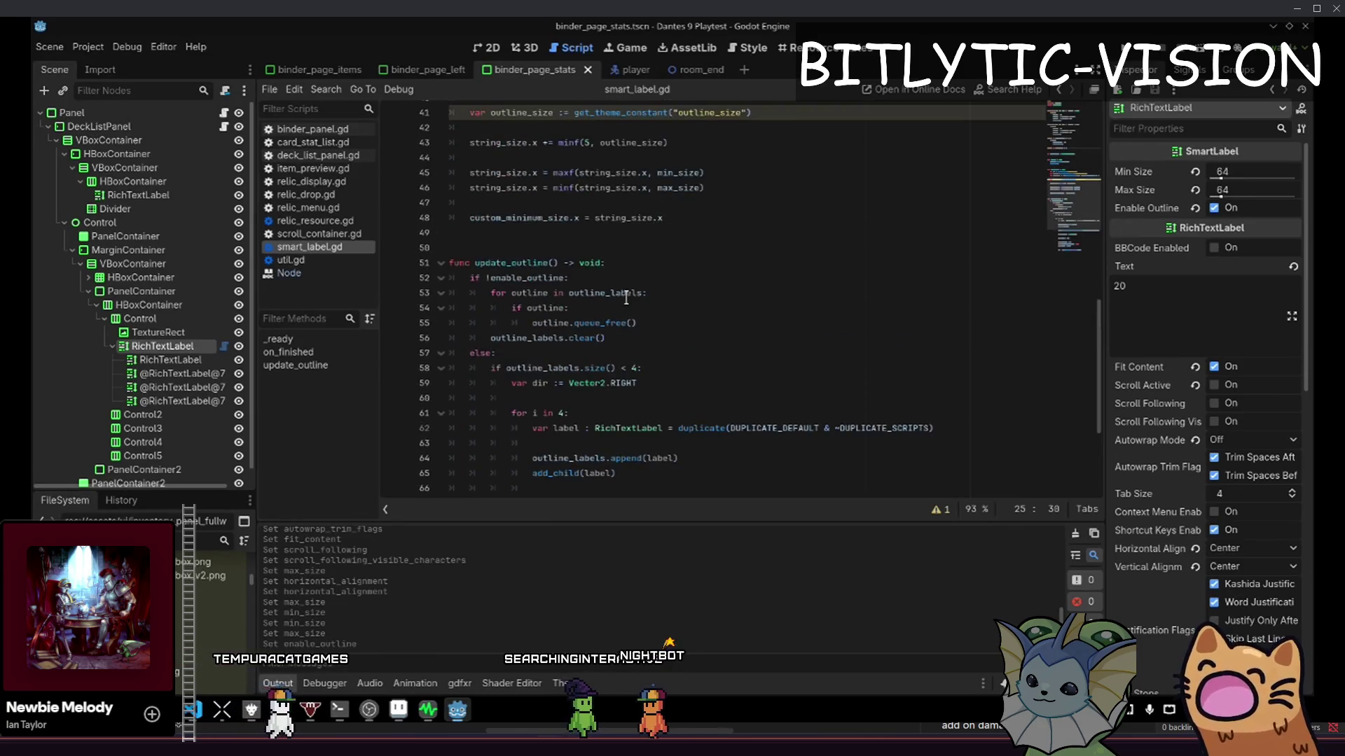
pyautogui.click(693, 360)
pyautogui.scroll(4, 683, 354)
pyautogui.scroll(-8, 872, 295)
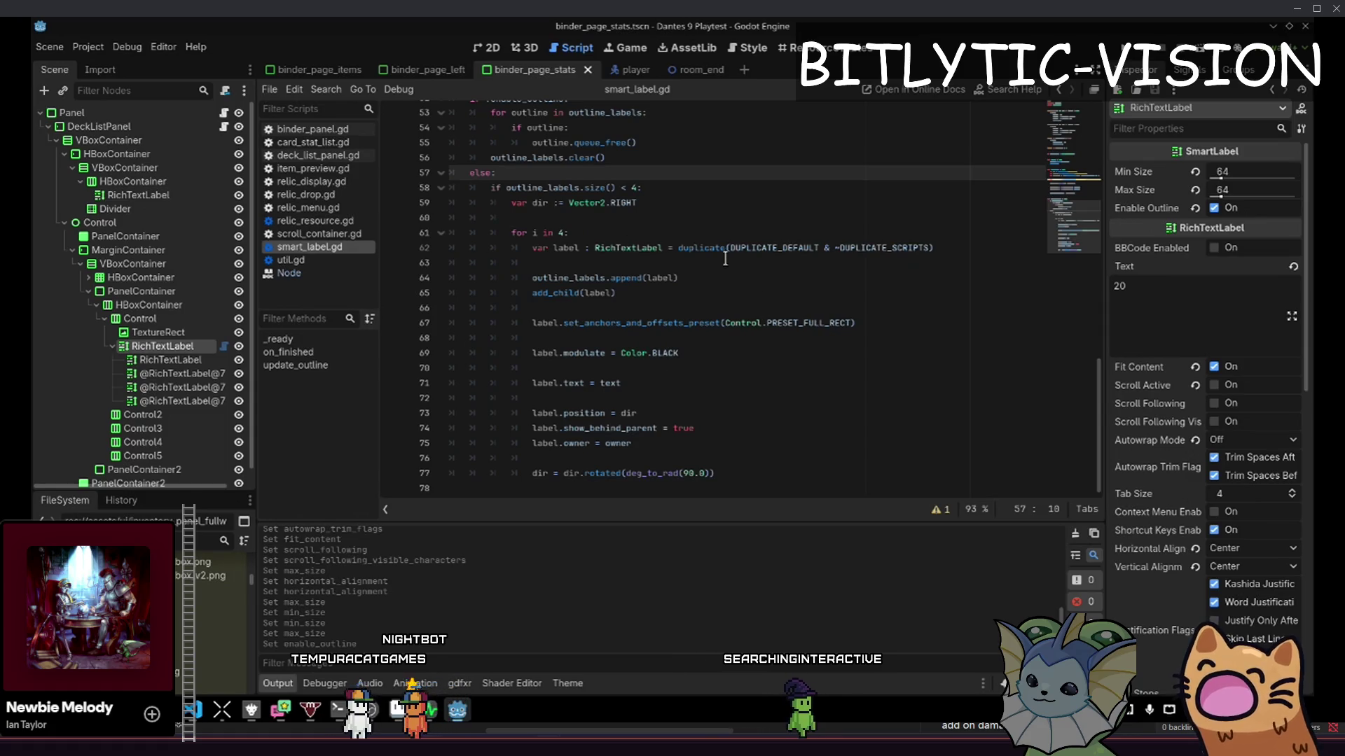
pyautogui.click(656, 381)
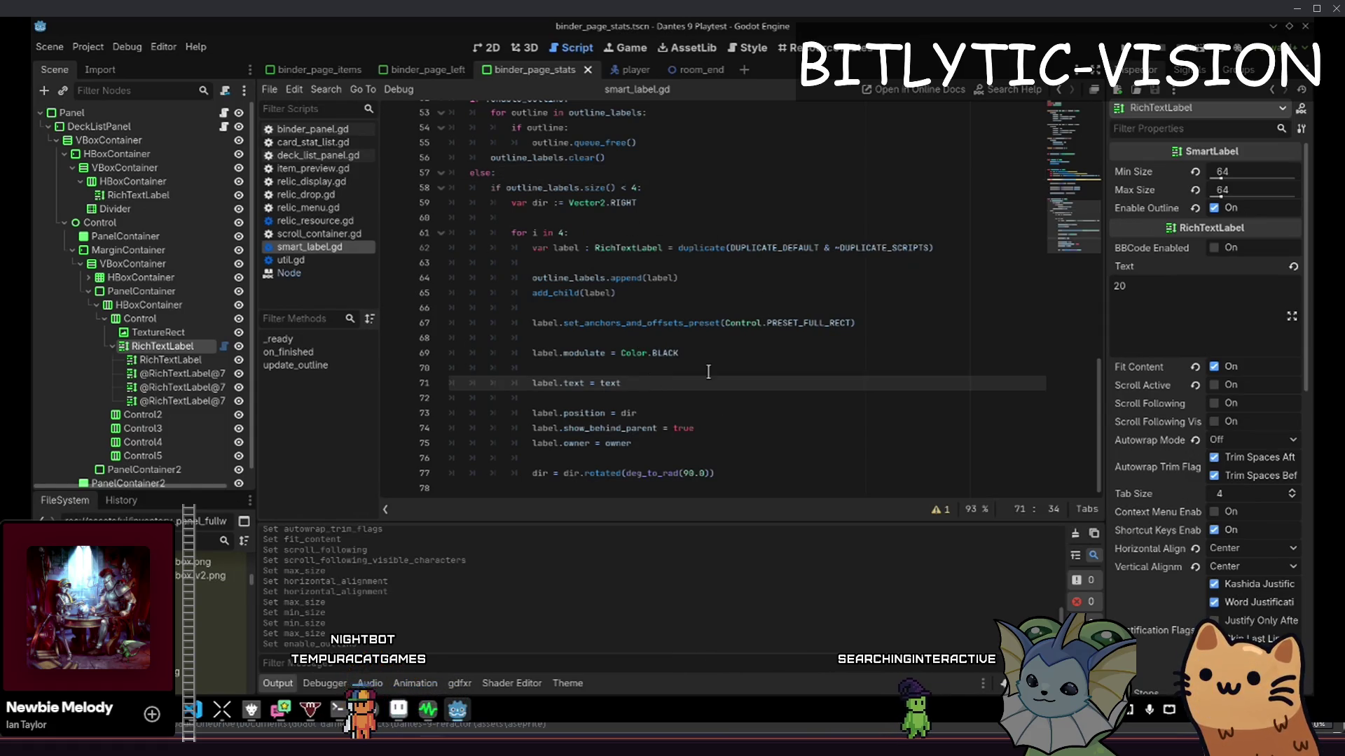
pyautogui.press('Down')
pyautogui.press('Down')
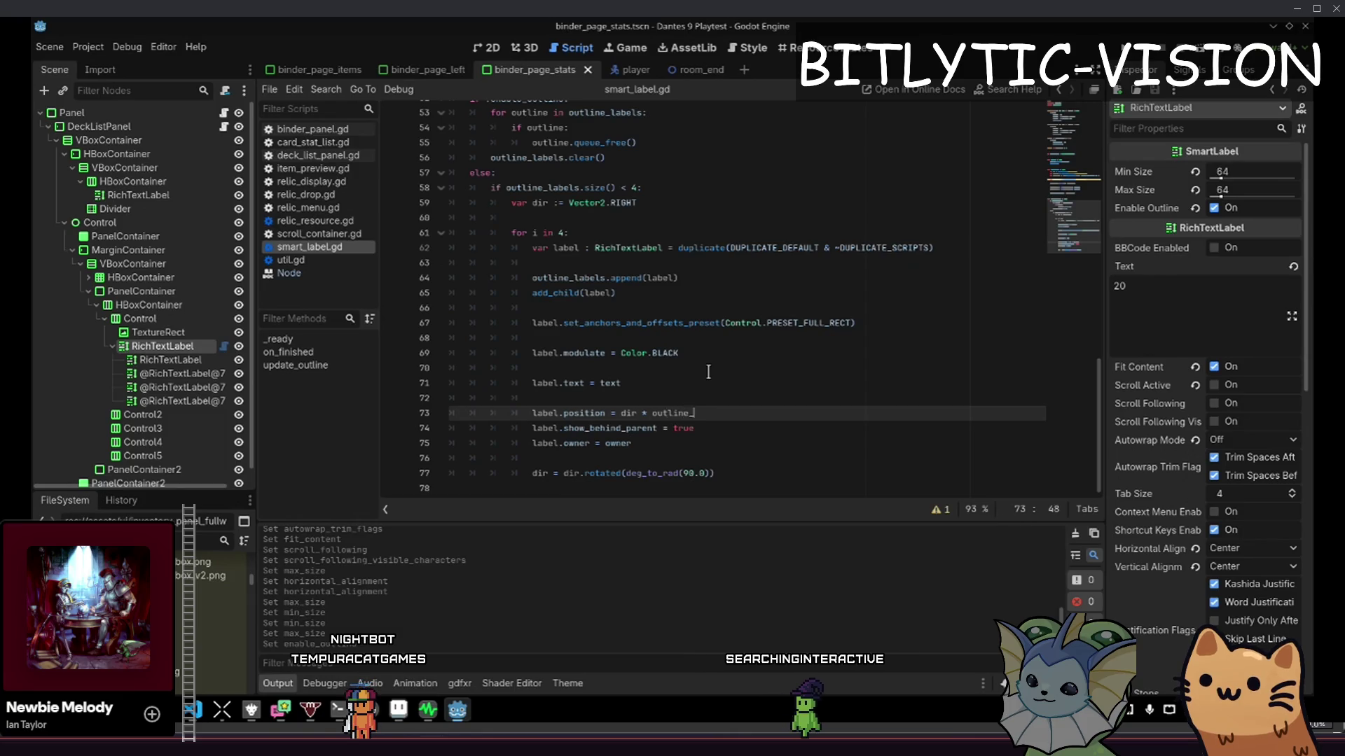
pyautogui.hotkey('ctrl', 's')
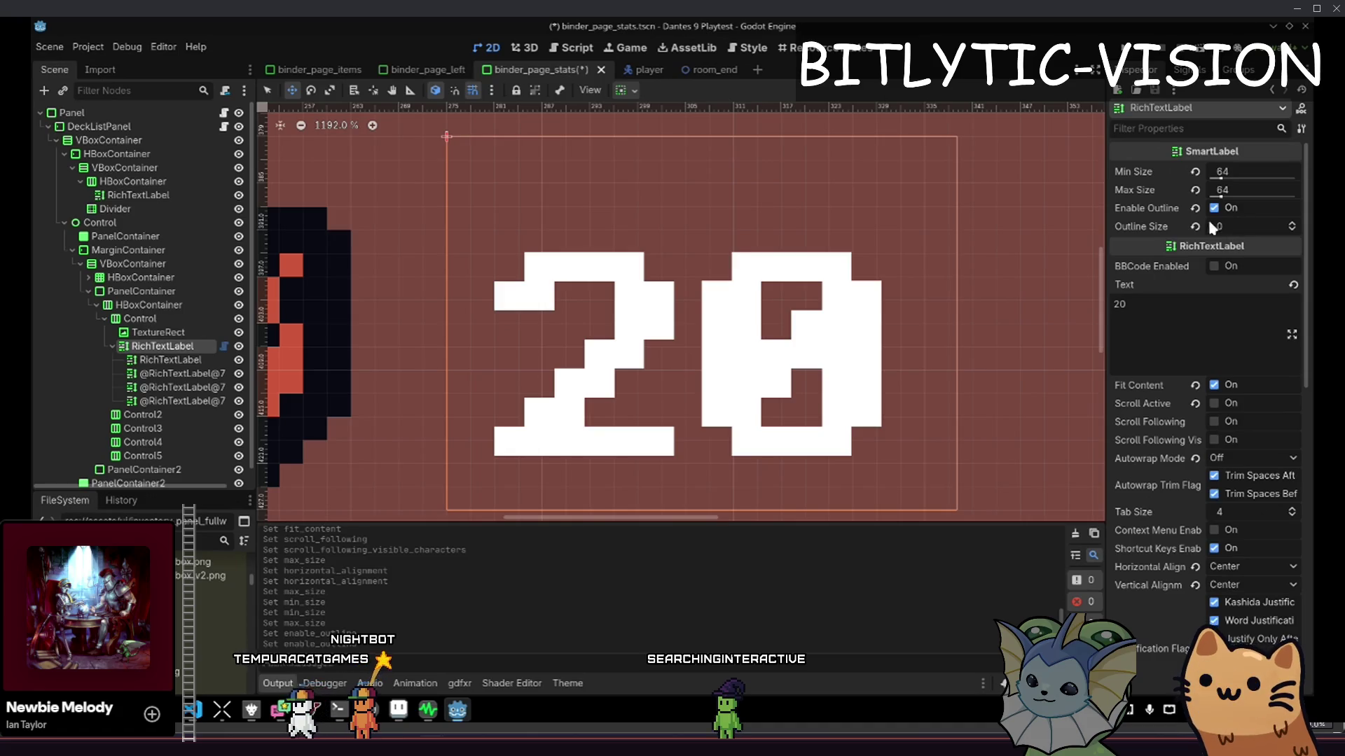
pyautogui.click(1248, 220)
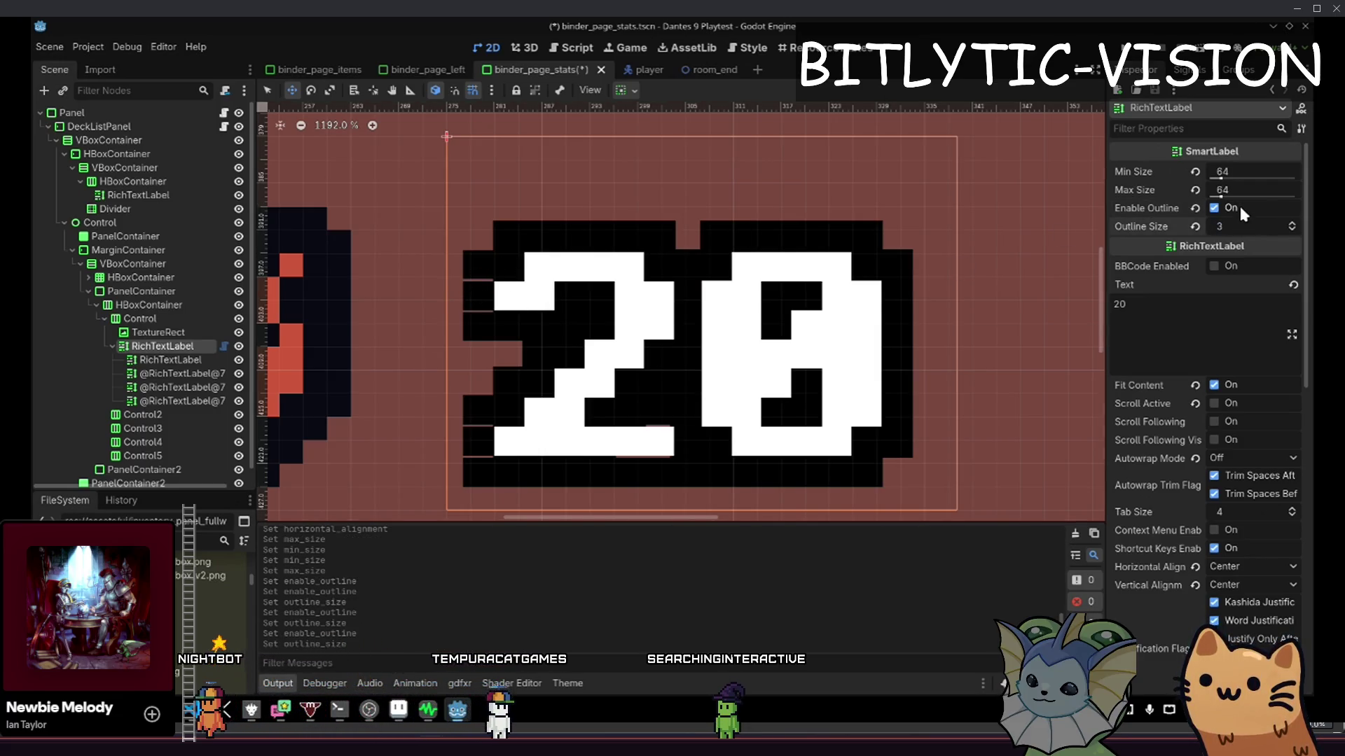
pyautogui.write('3')
pyautogui.press('Return')
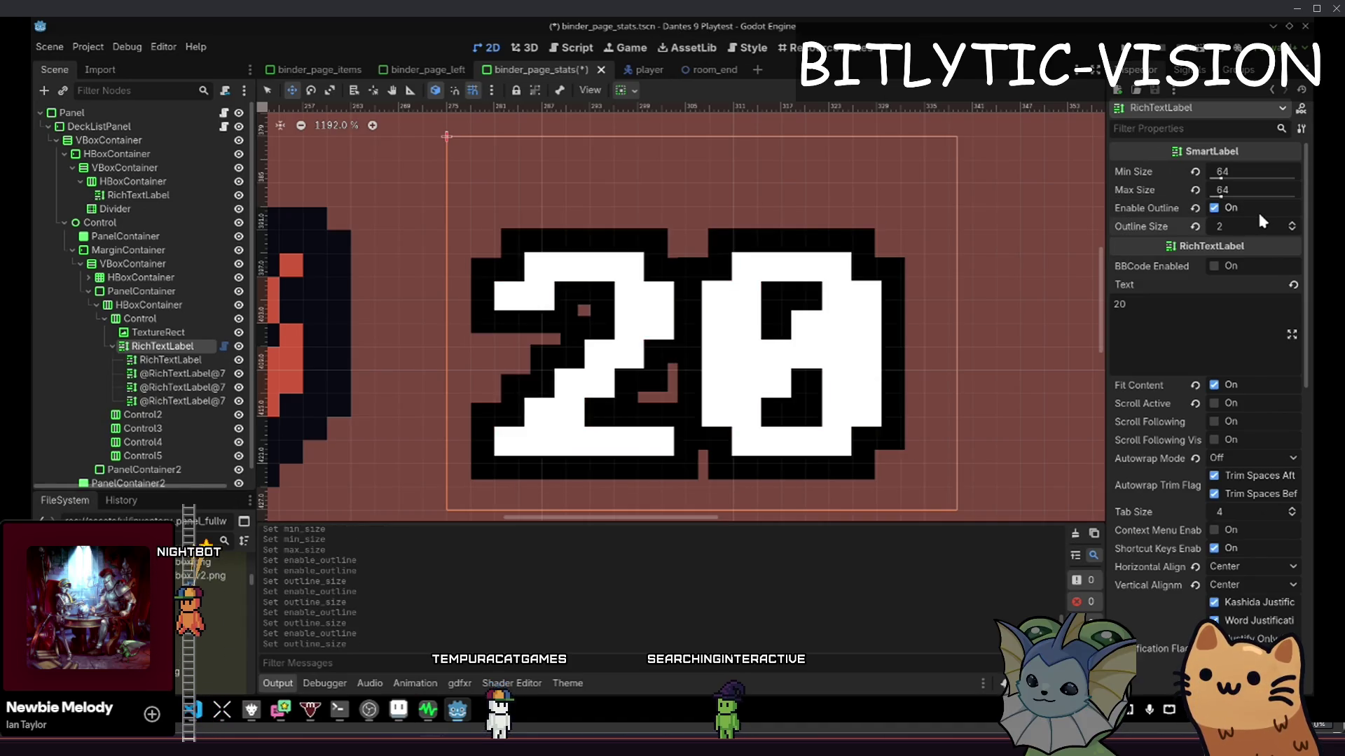
pyautogui.write('2')
pyautogui.press('Return')
pyautogui.scroll(-10, 680, 241)
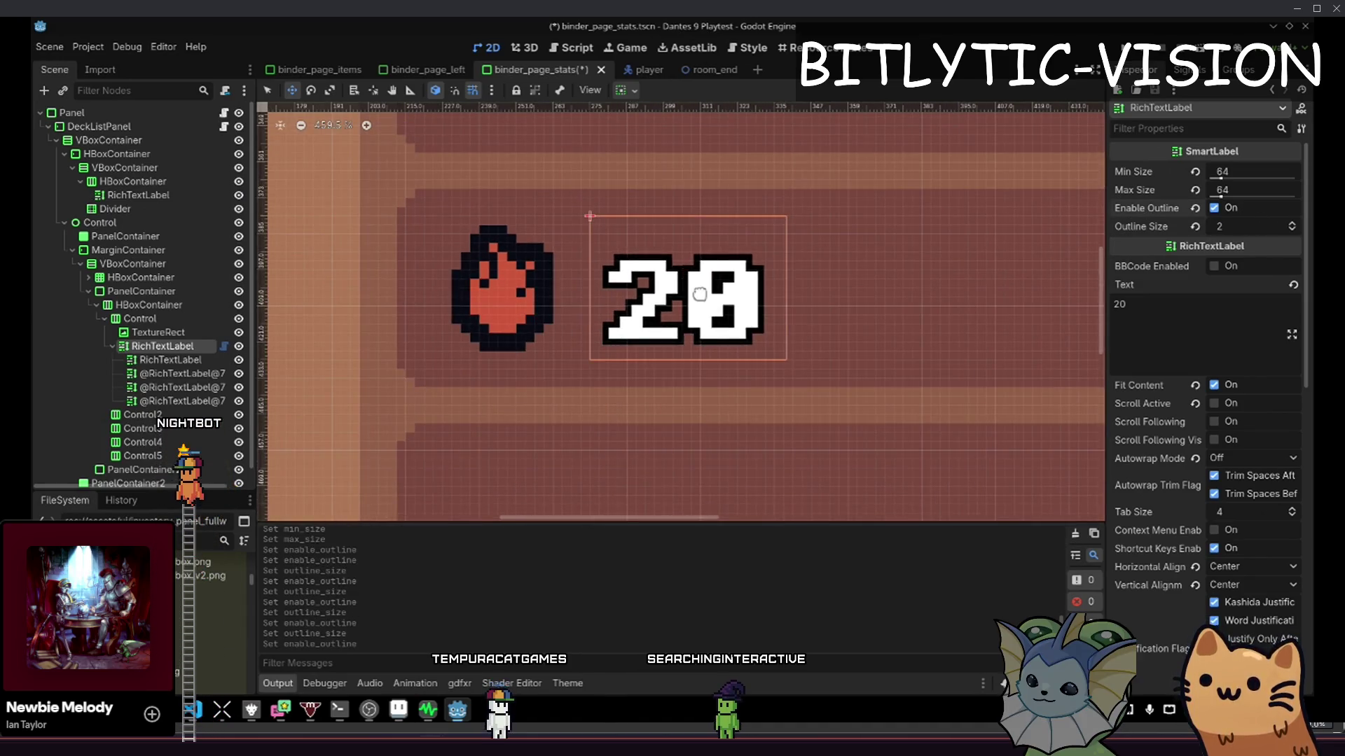
pyautogui.scroll(-3, 880, 303)
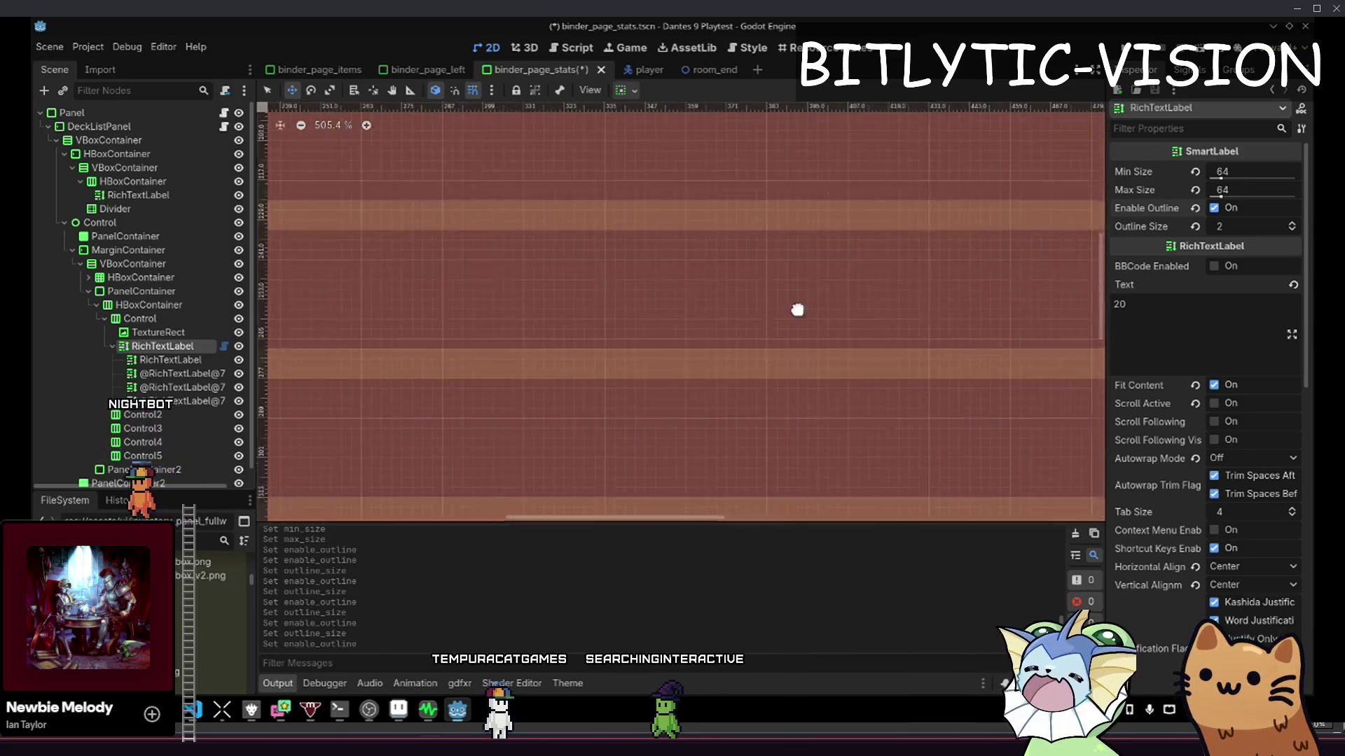
pyautogui.scroll(5, 967, 288)
pyautogui.scroll(-5, 831, 414)
pyautogui.scroll(5, 567, 365)
pyautogui.scroll(5, 564, 382)
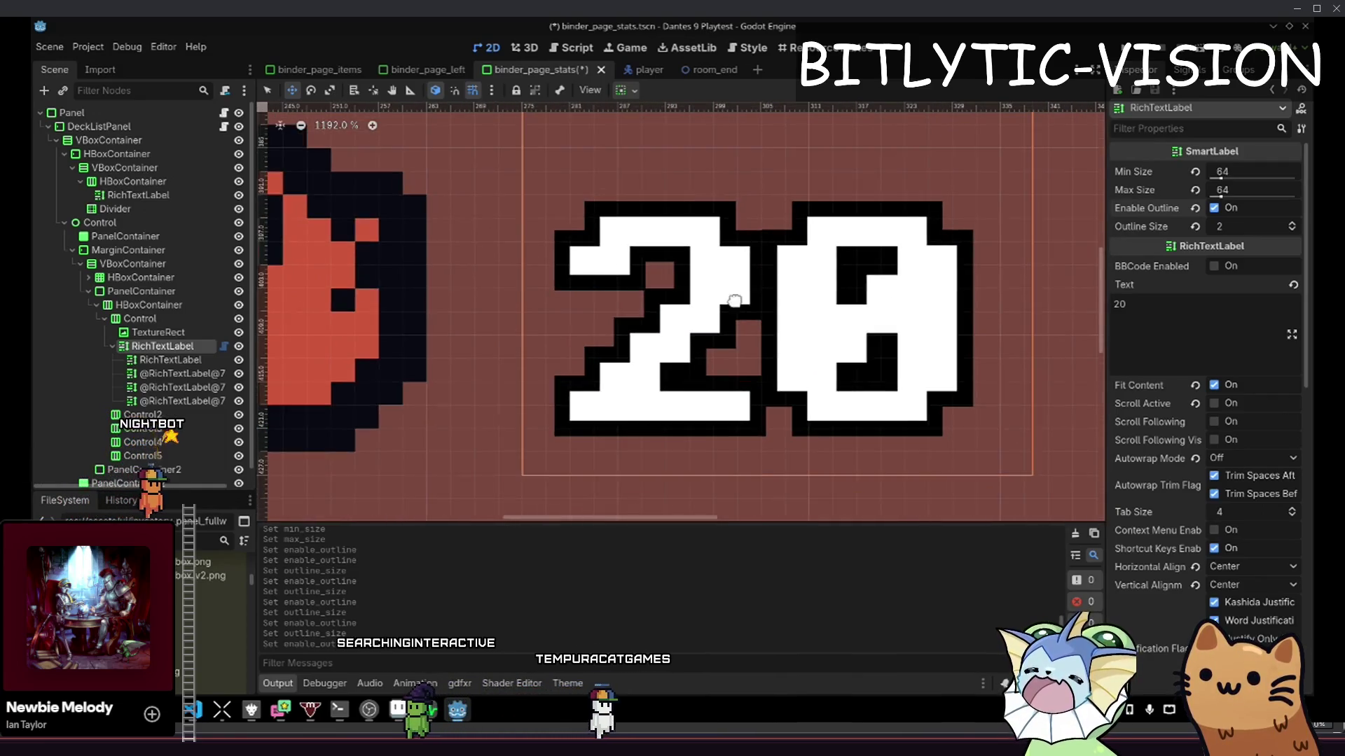
pyautogui.click(1237, 229)
pyautogui.write('3')
pyautogui.press('Return')
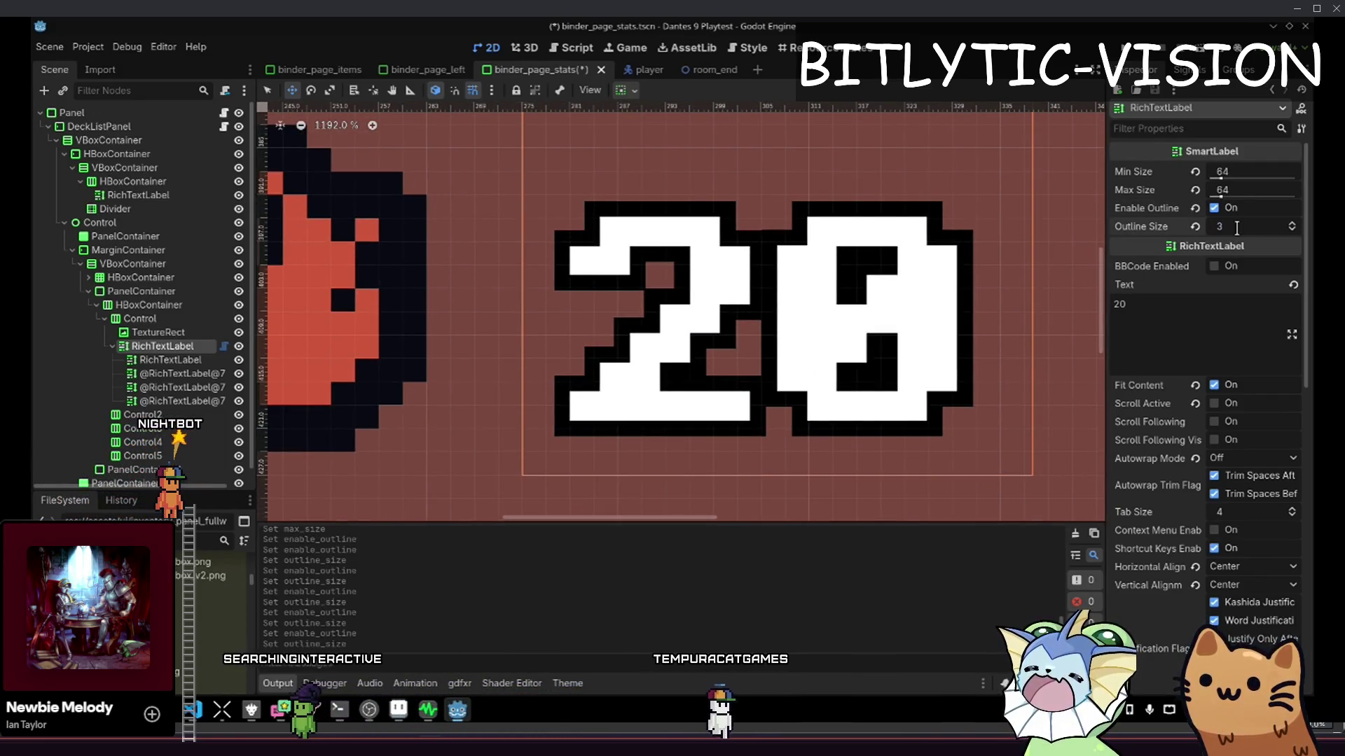
pyautogui.click(1216, 206)
pyautogui.click(1219, 208)
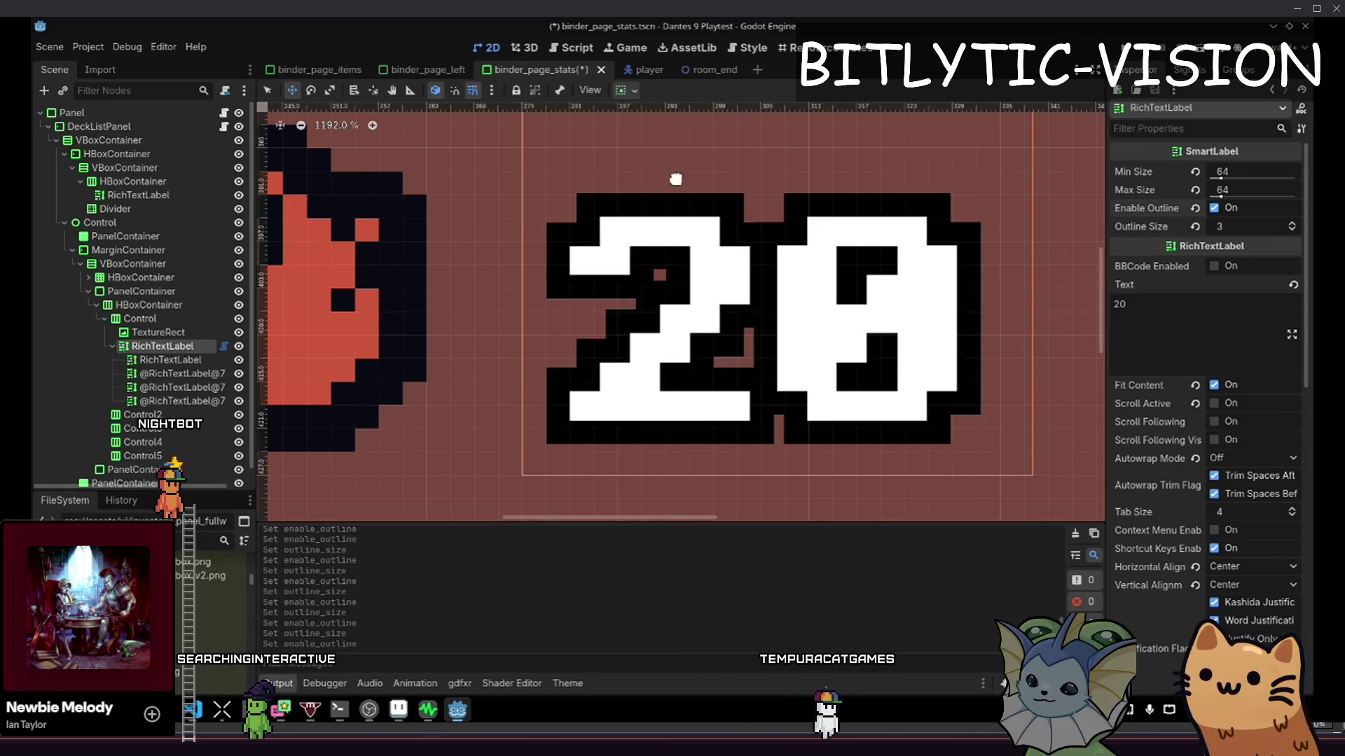
pyautogui.click(1257, 229)
pyautogui.press('Return')
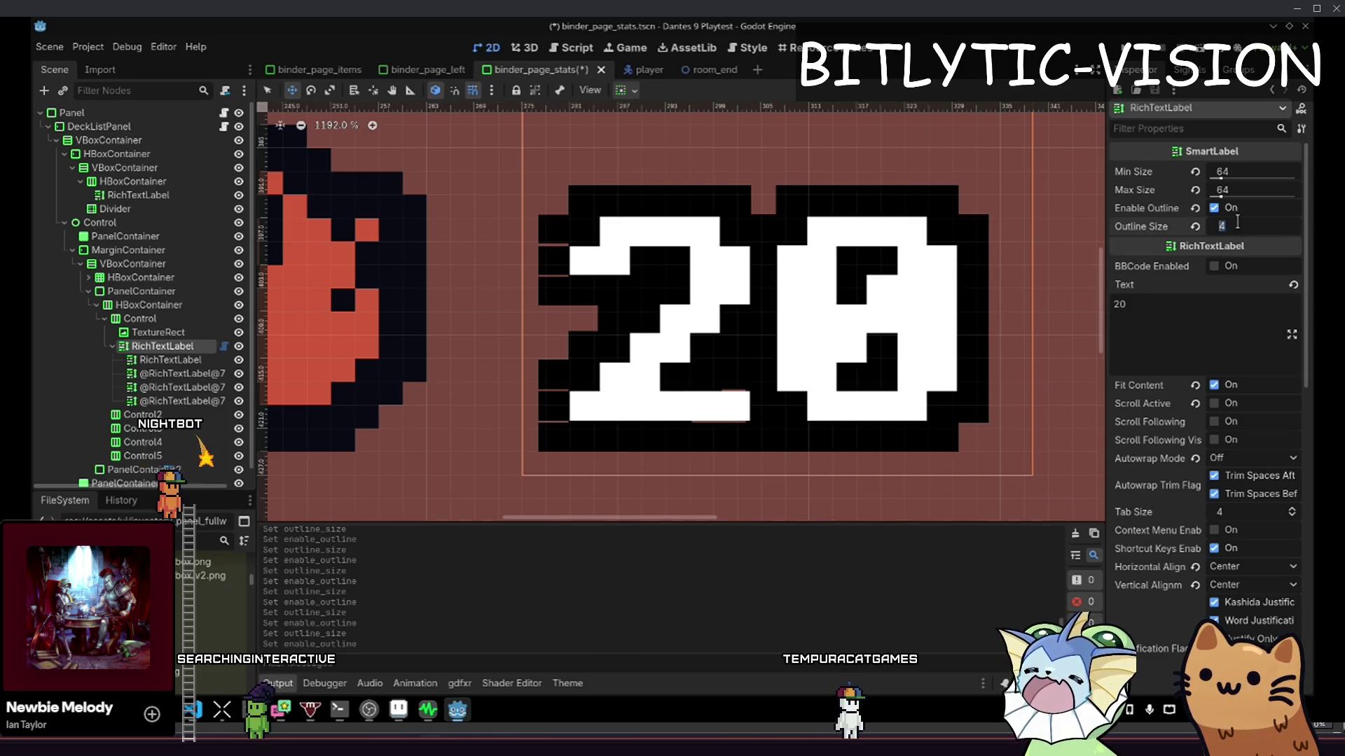
pyautogui.write('5')
pyautogui.press('Return')
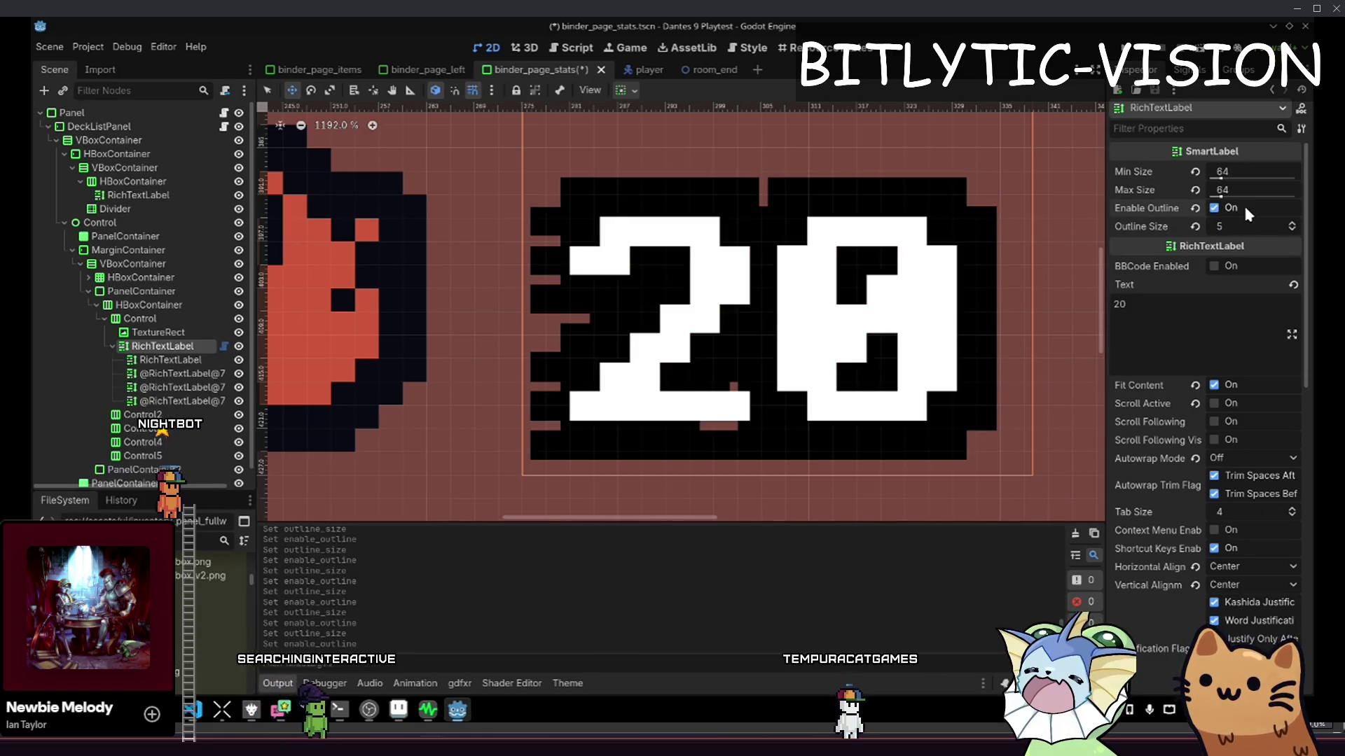
pyautogui.click(1235, 228)
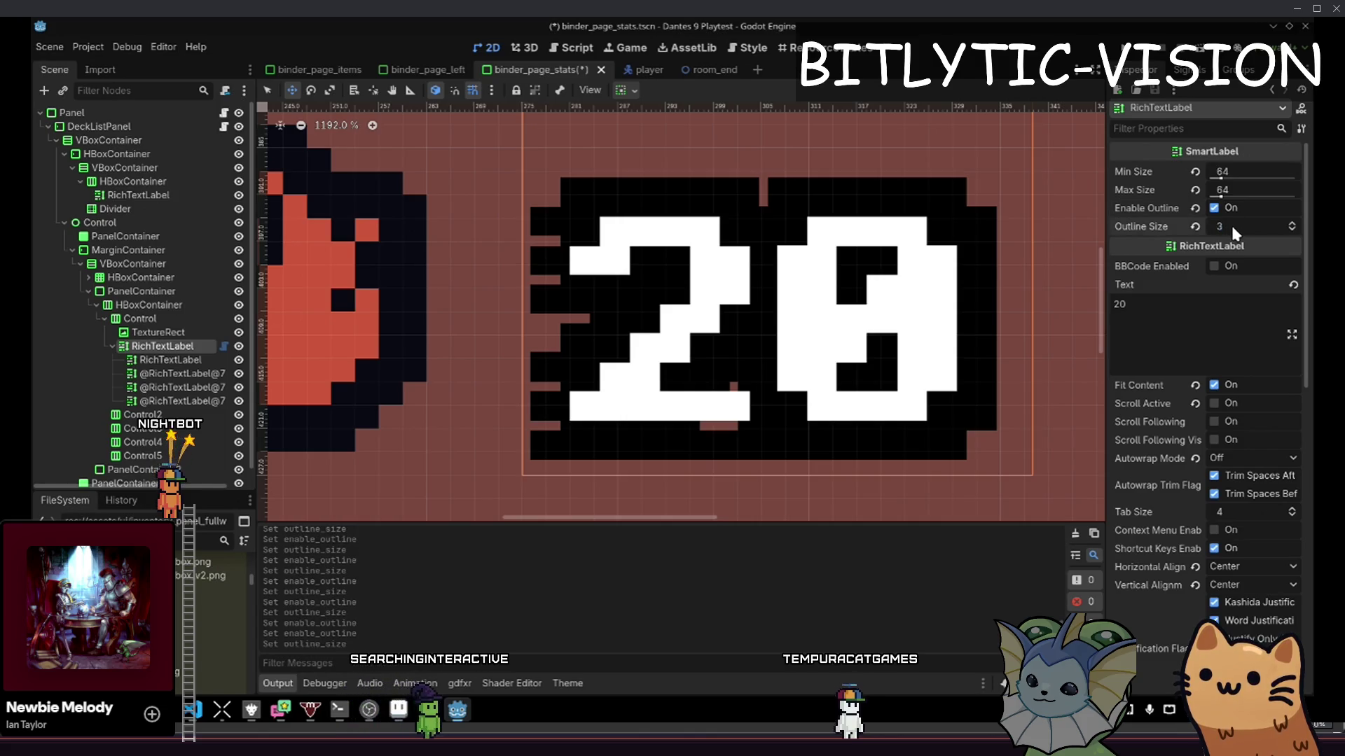
pyautogui.click(1247, 225)
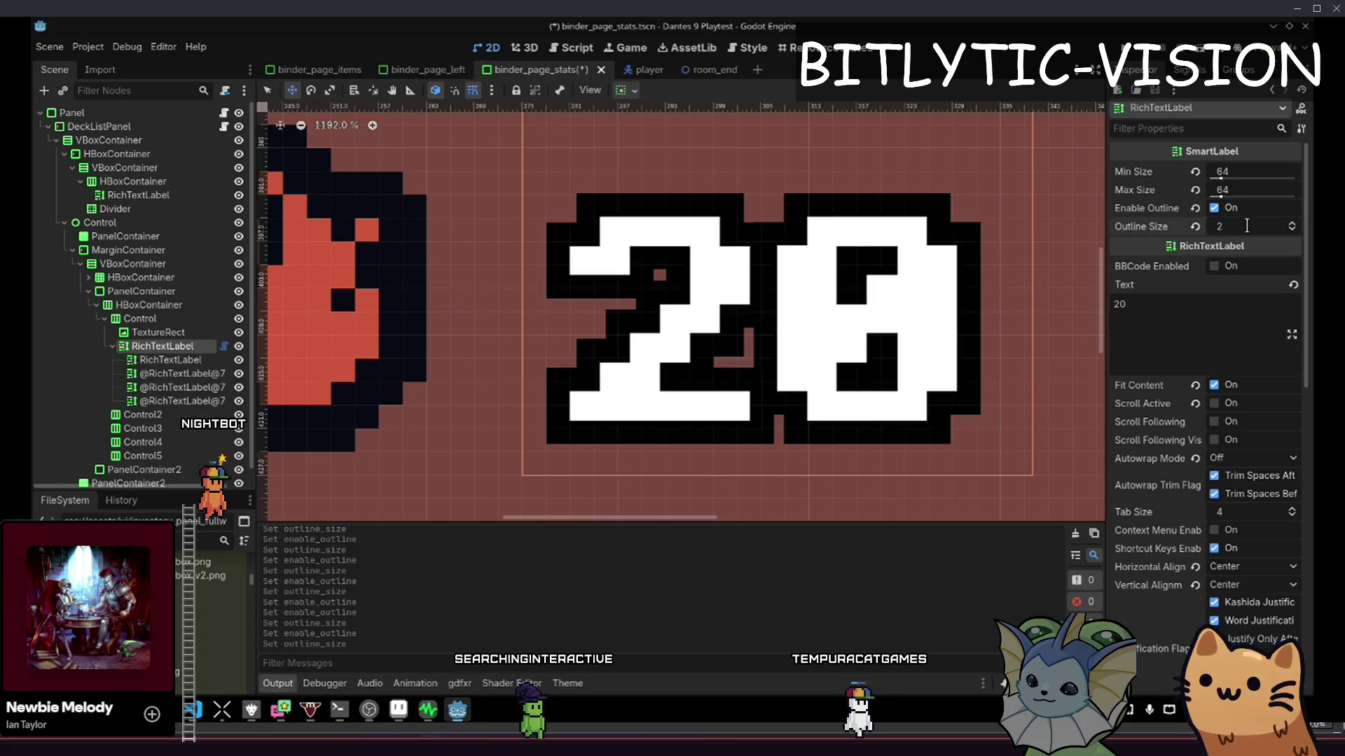
pyautogui.scroll(10, 787, 283)
pyautogui.scroll(-7, 787, 283)
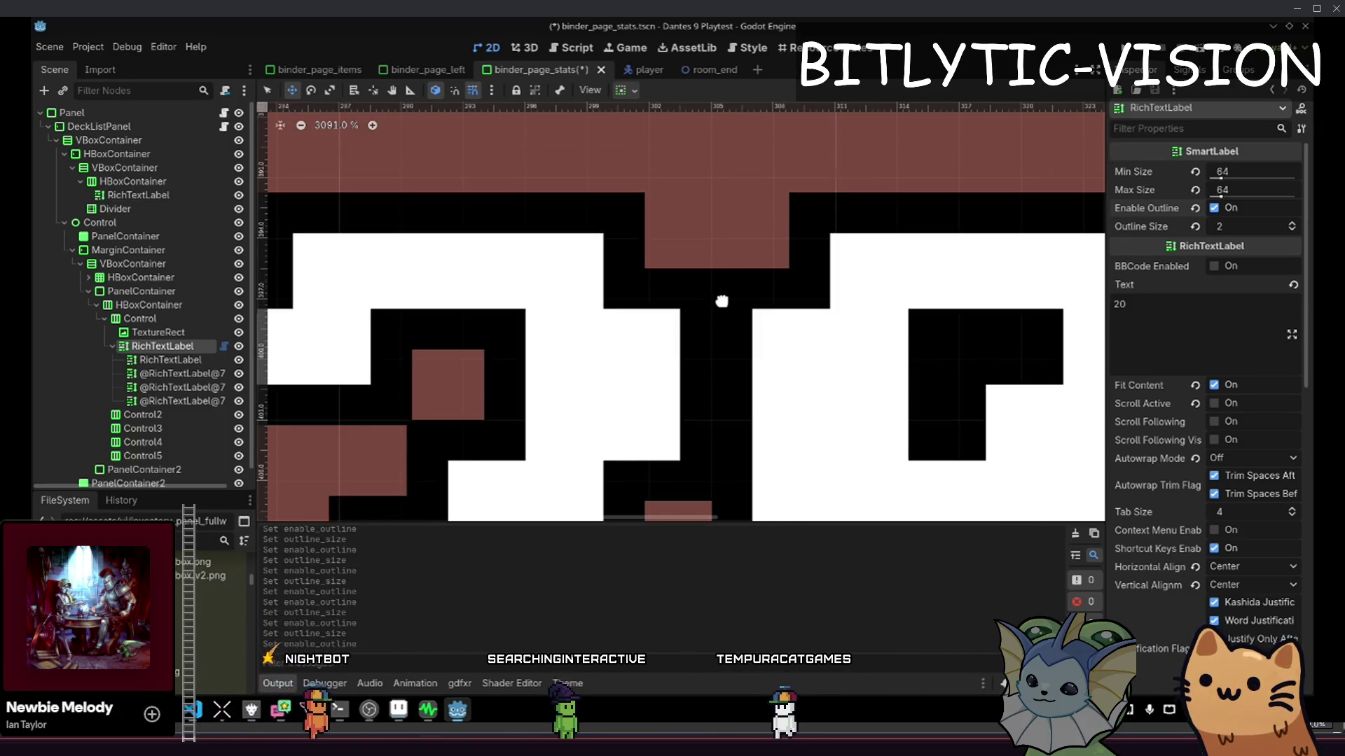
pyautogui.scroll(-9, 721, 301)
pyautogui.scroll(5, 720, 333)
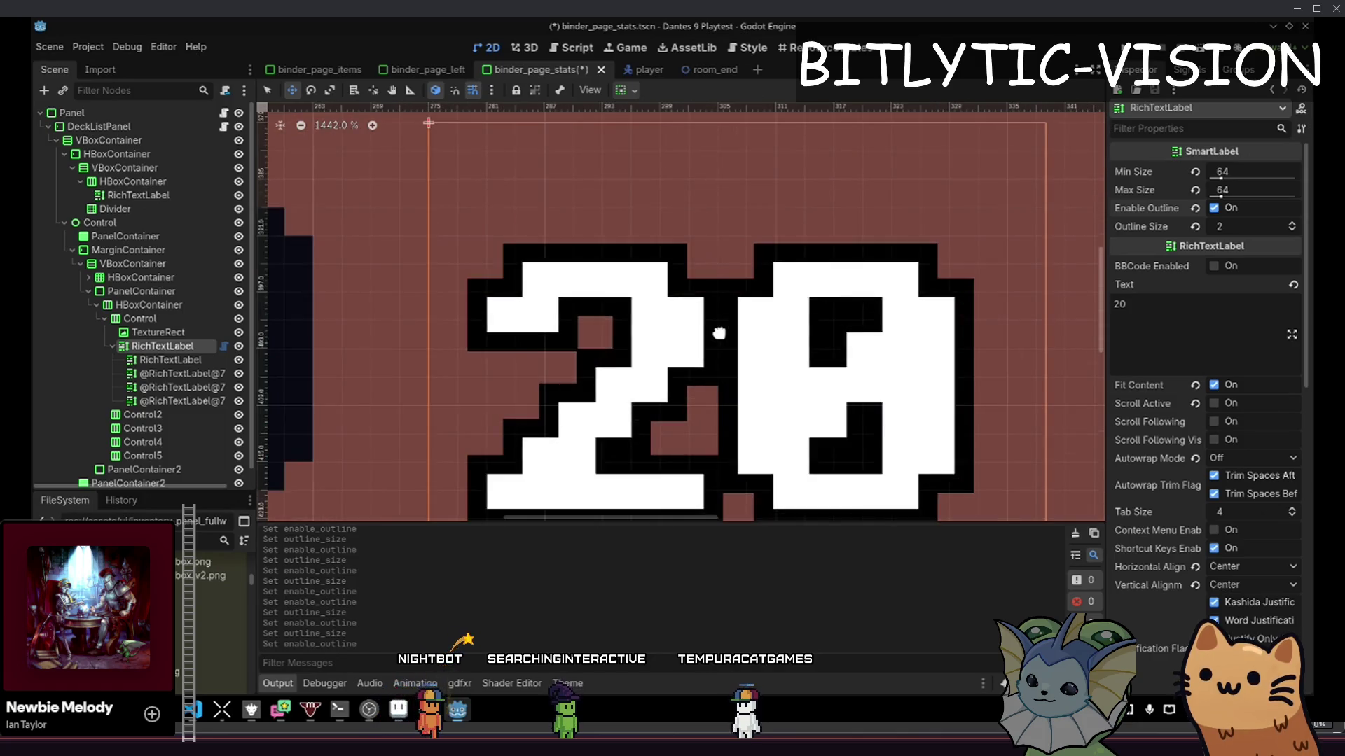
pyautogui.scroll(-3, 719, 334)
pyautogui.scroll(3, 727, 305)
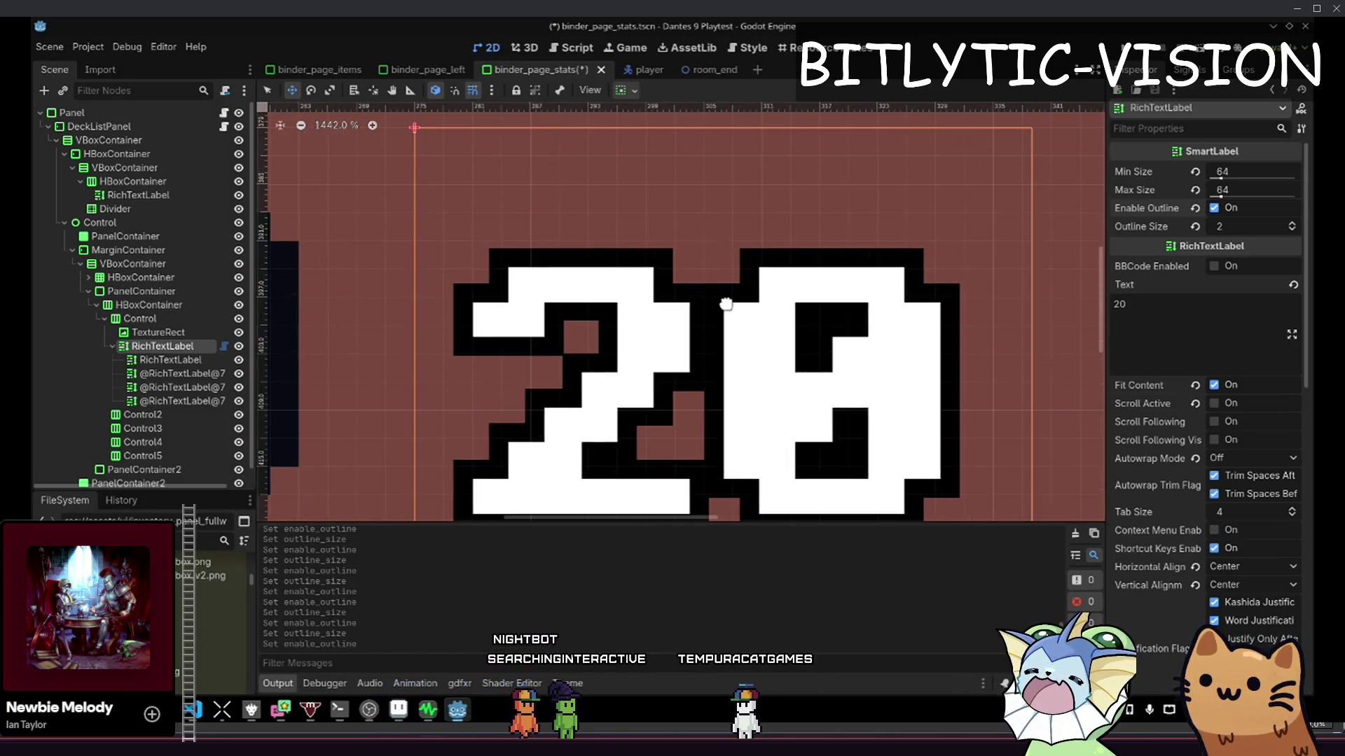
pyautogui.scroll(4, 710, 298)
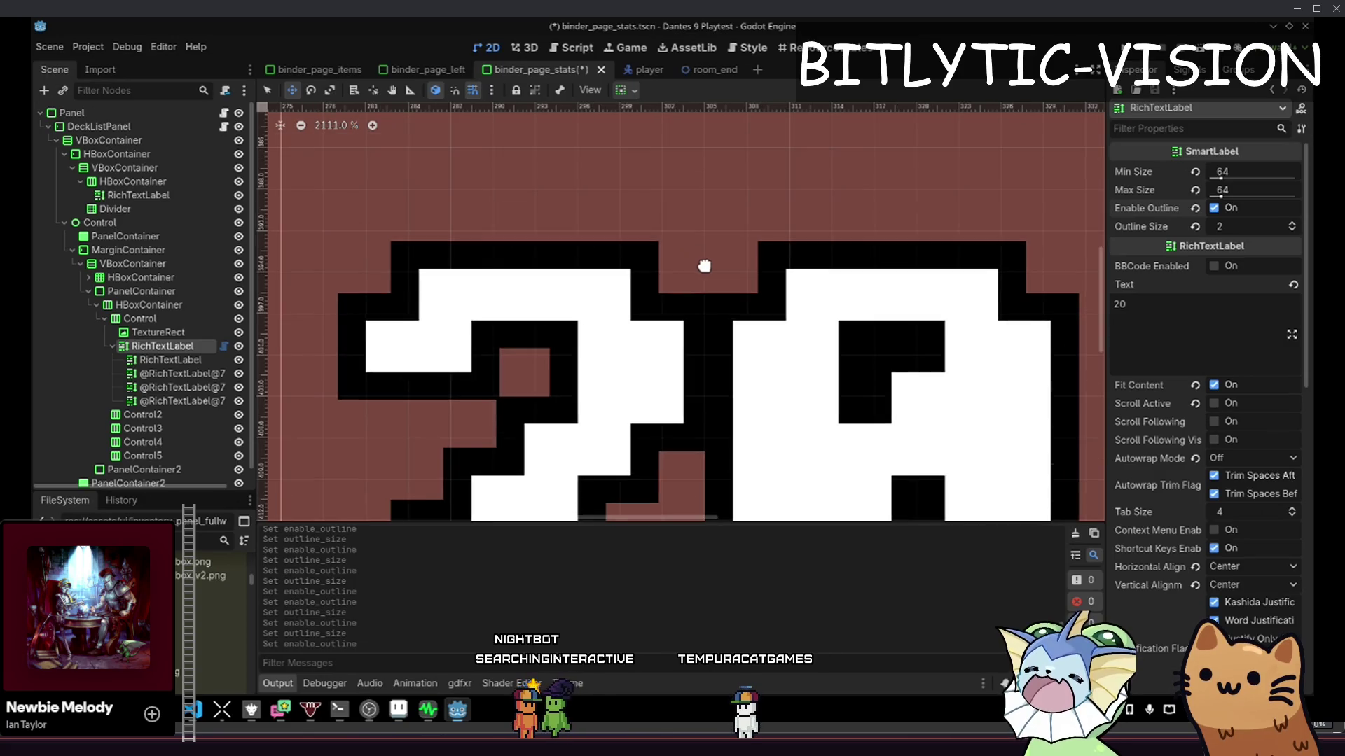
pyautogui.scroll(1, 712, 262)
pyautogui.scroll(2, 714, 270)
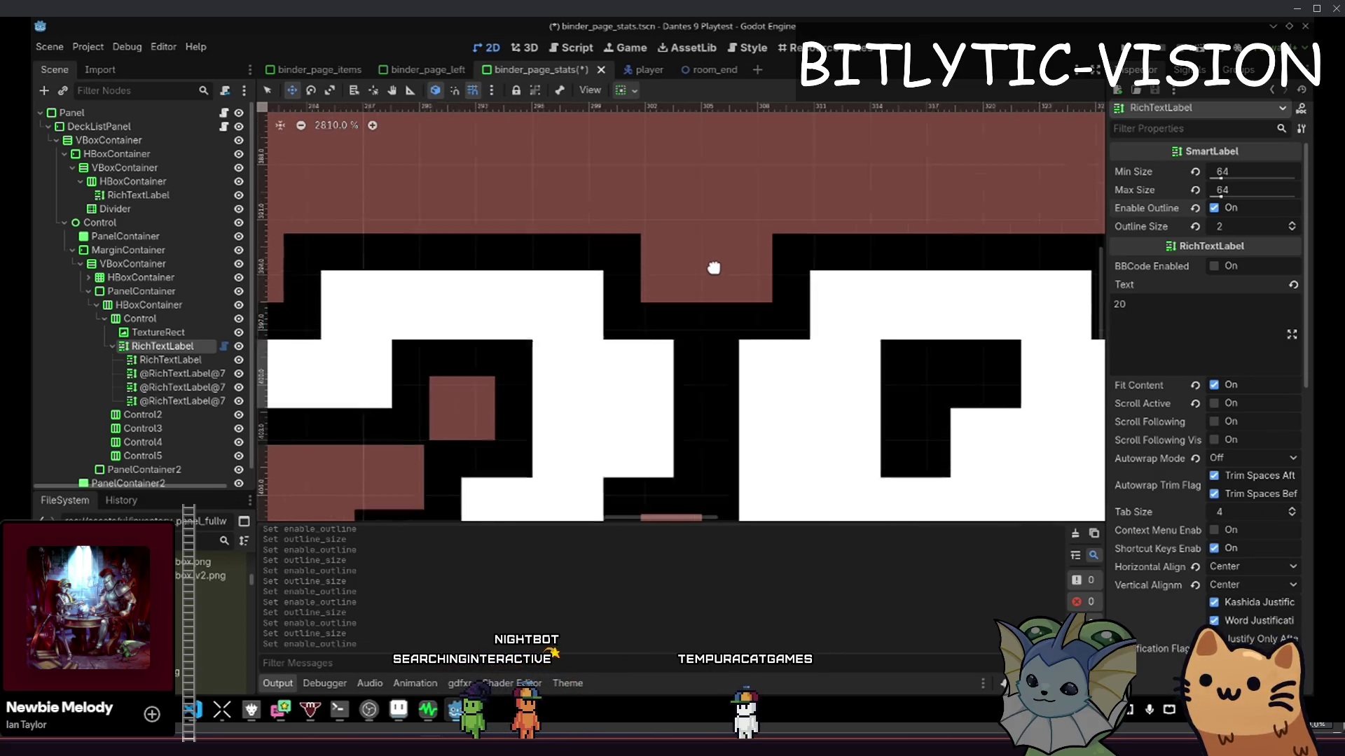
pyautogui.scroll(-5, 700, 330)
pyautogui.scroll(-2, 698, 354)
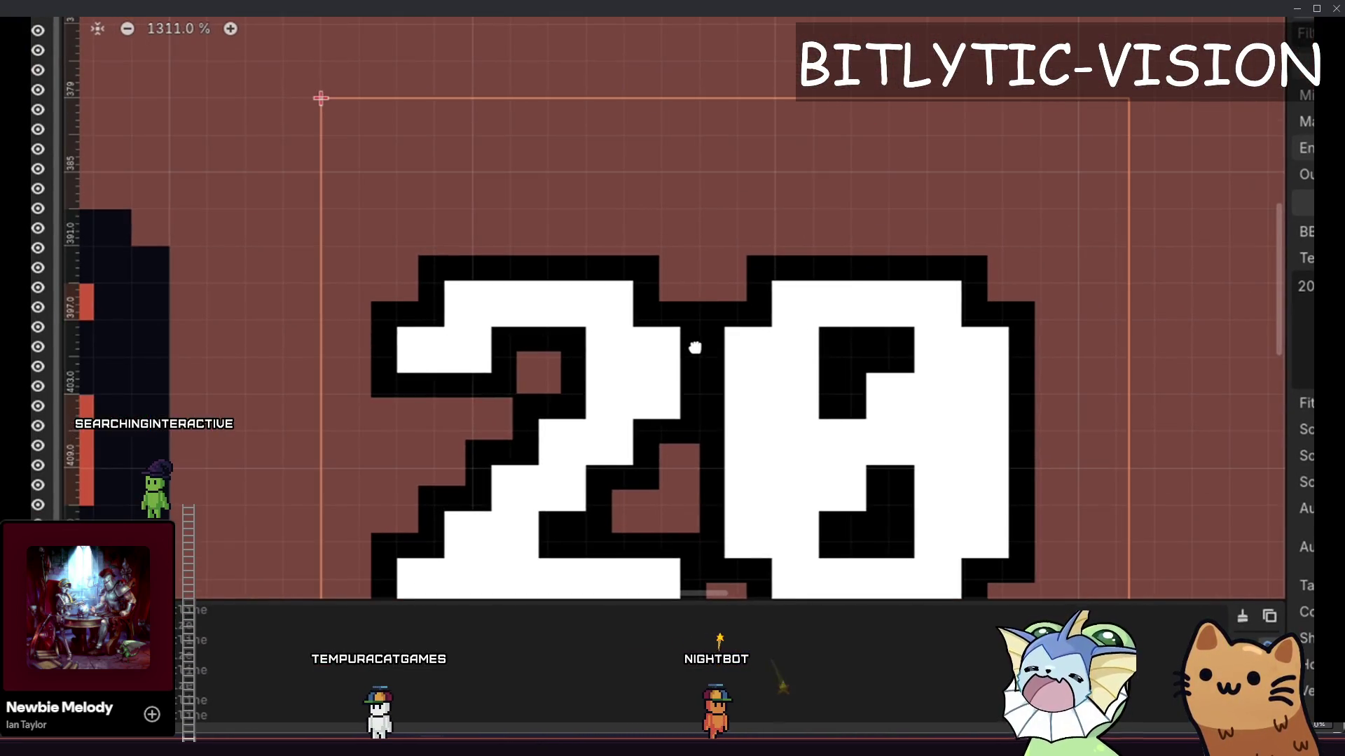
# - Scroll on the Outline Size field to raise it from 2 to 3
pyautogui.scroll(-1, 696, 348)
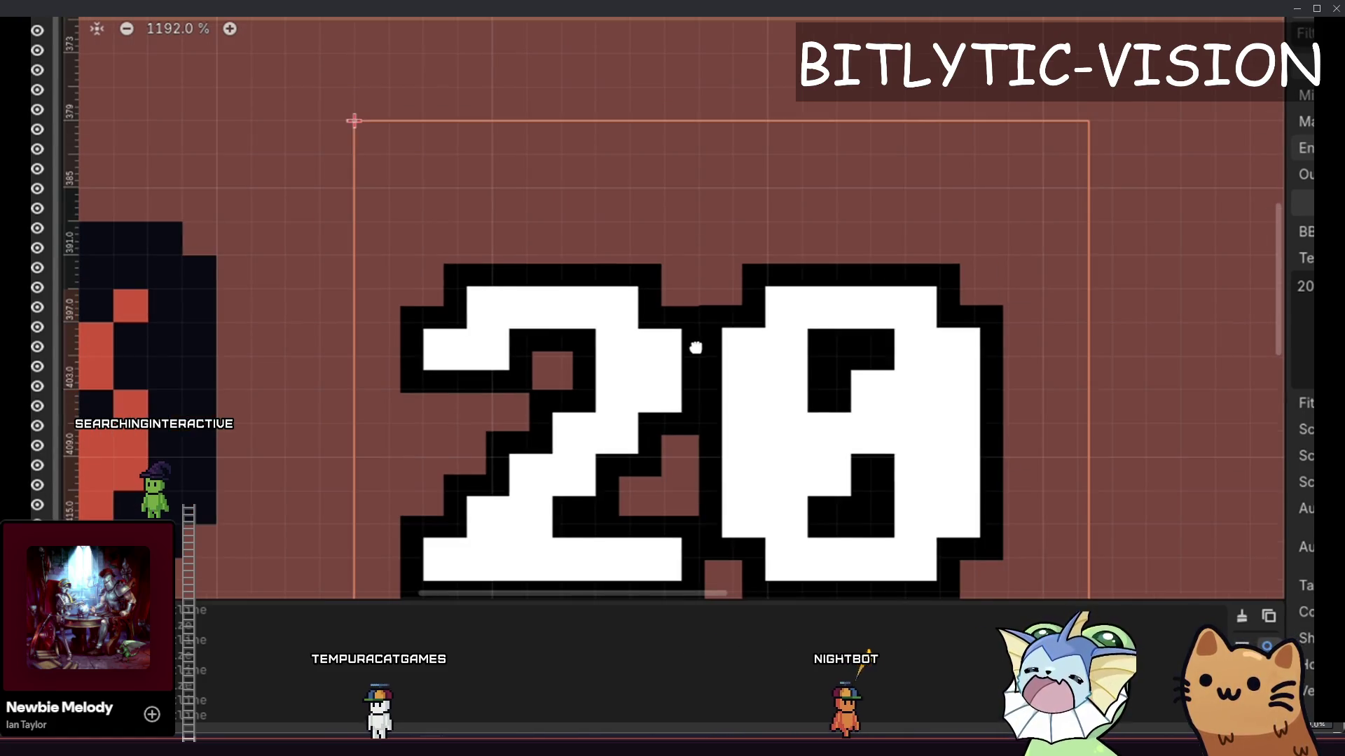
pyautogui.scroll(-1, 695, 348)
pyautogui.scroll(-1, 696, 348)
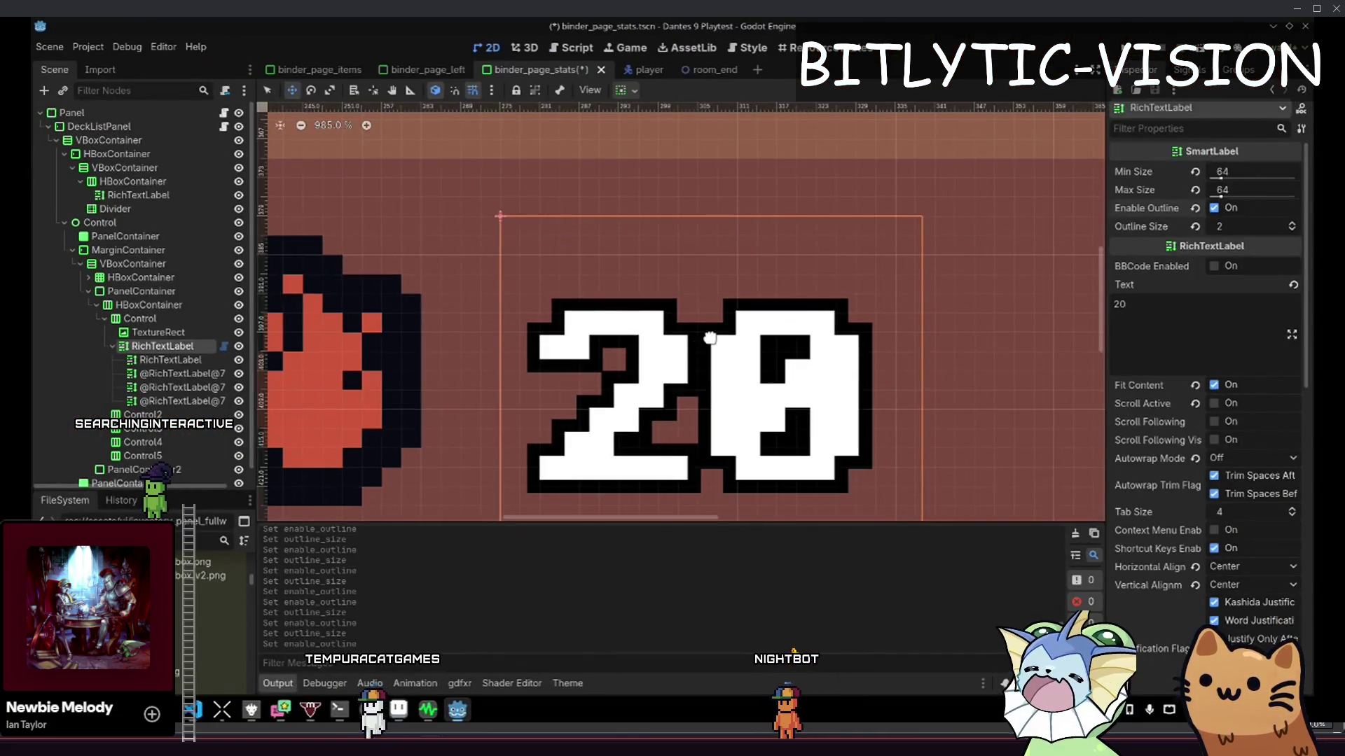
pyautogui.scroll(-13, 697, 345)
pyautogui.scroll(4, 702, 313)
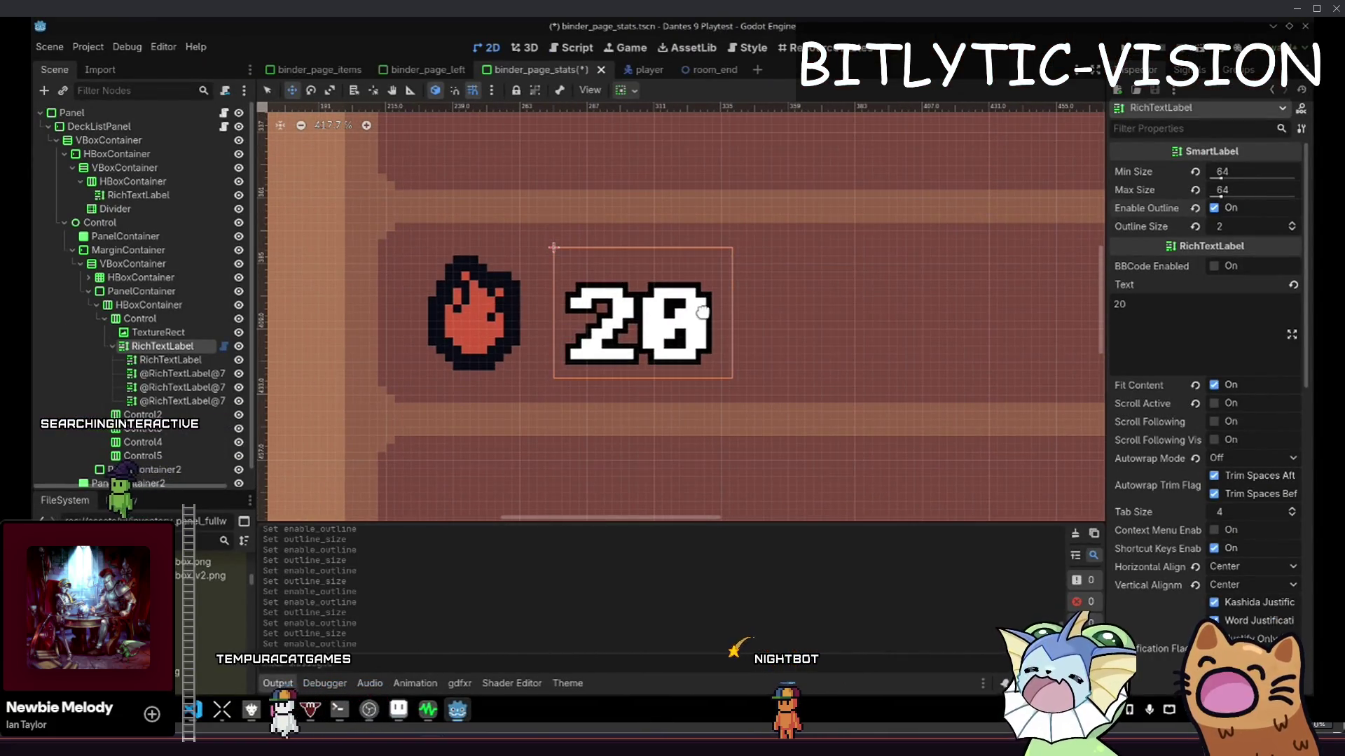
pyautogui.moveTo(615, 258); pyautogui.dragTo(528, 300)
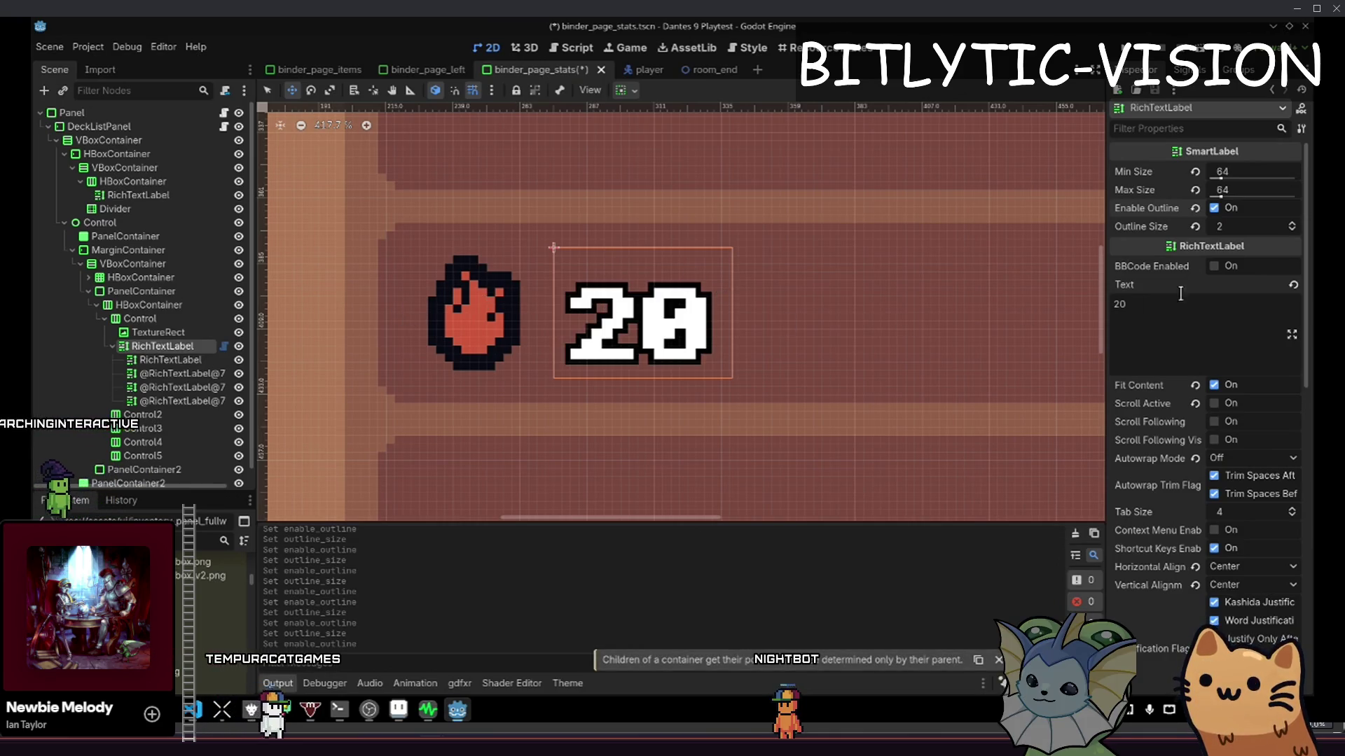
pyautogui.scroll(1, 1267, 224)
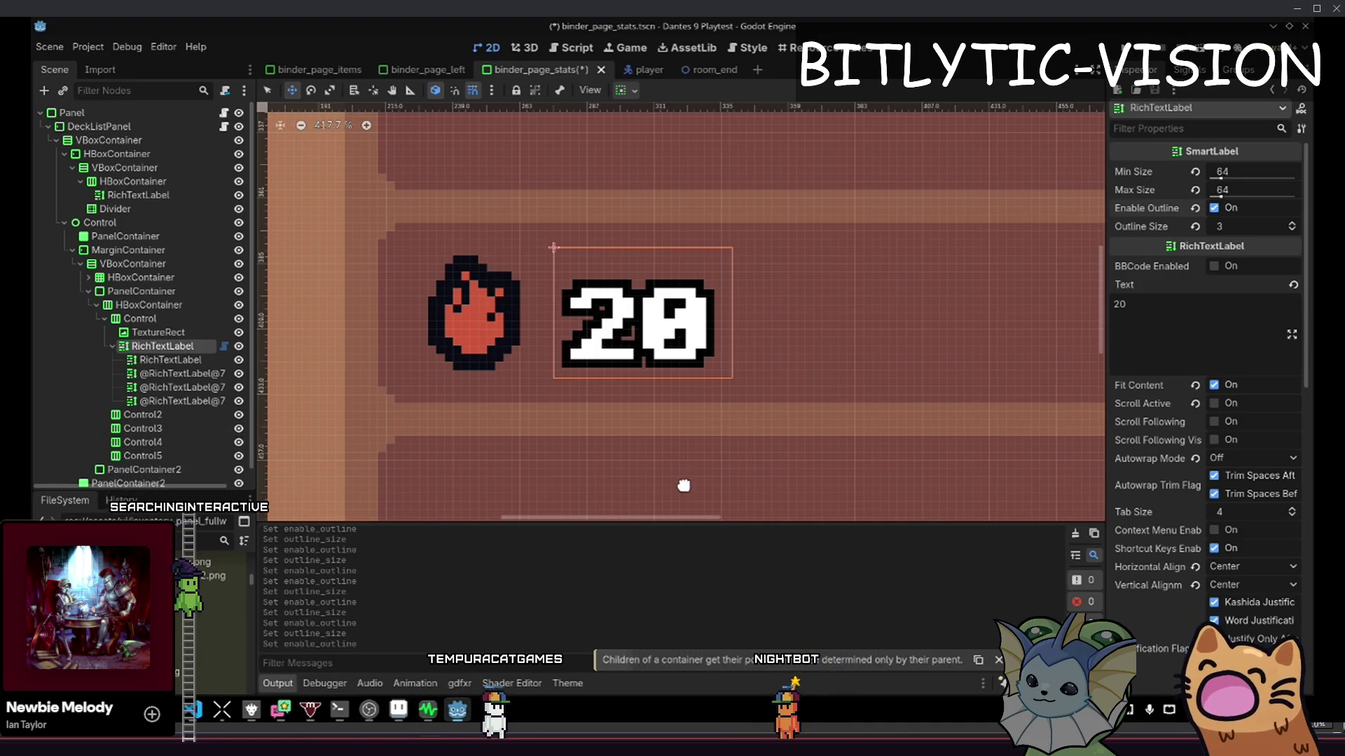
pyautogui.scroll(10, 639, 339)
pyautogui.scroll(-6, 639, 336)
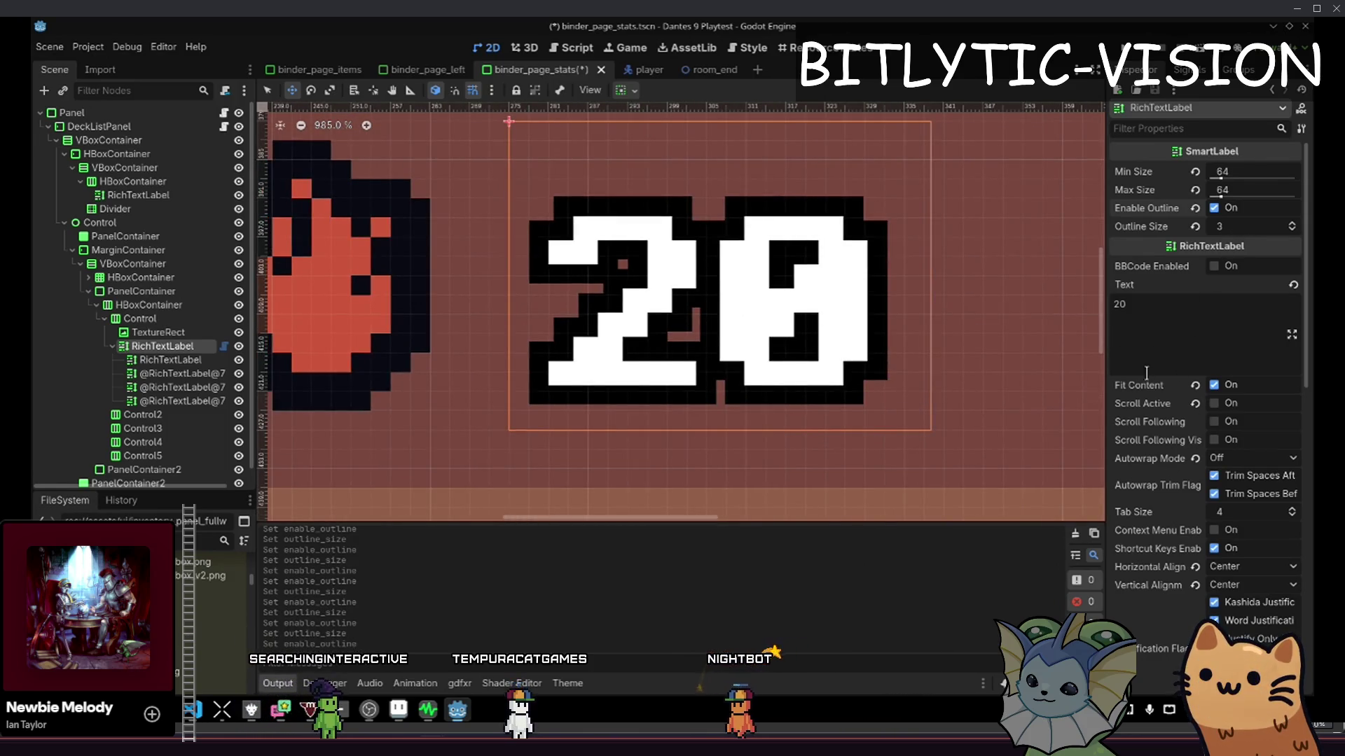
pyautogui.scroll(-5, 1176, 396)
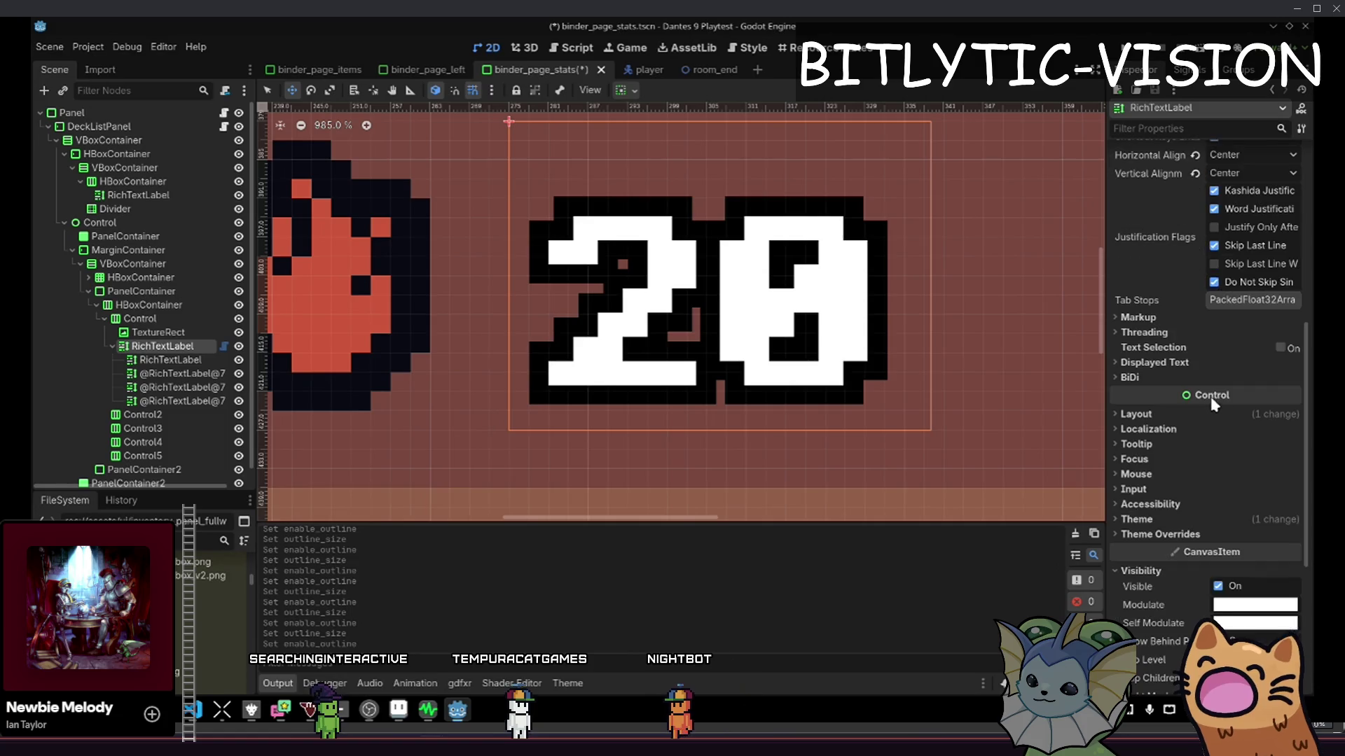
# - Peek at the Theme Overrides constants, then bring up smart_label.gd
pyautogui.click(1174, 534)
pyautogui.click(1173, 534)
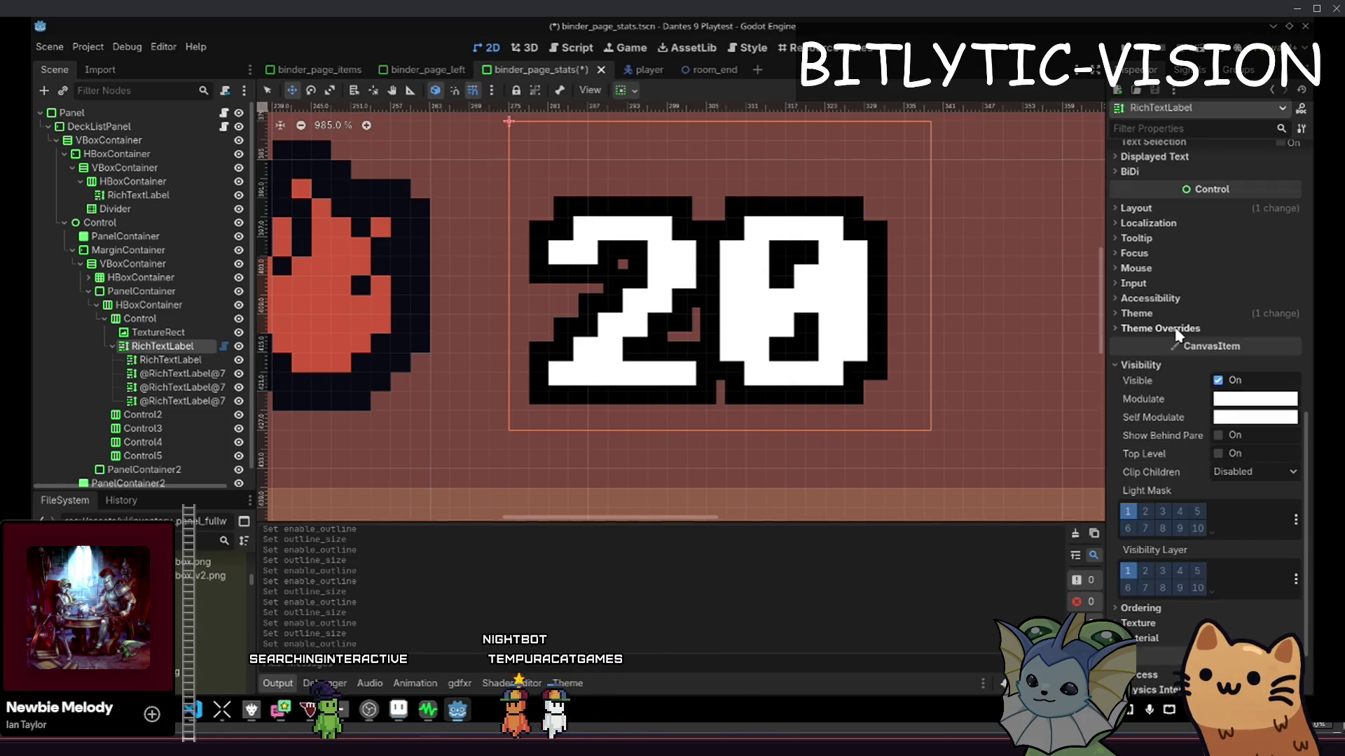
pyautogui.scroll(1, 1176, 369)
pyautogui.scroll(4, 1175, 369)
pyautogui.click(570, 46)
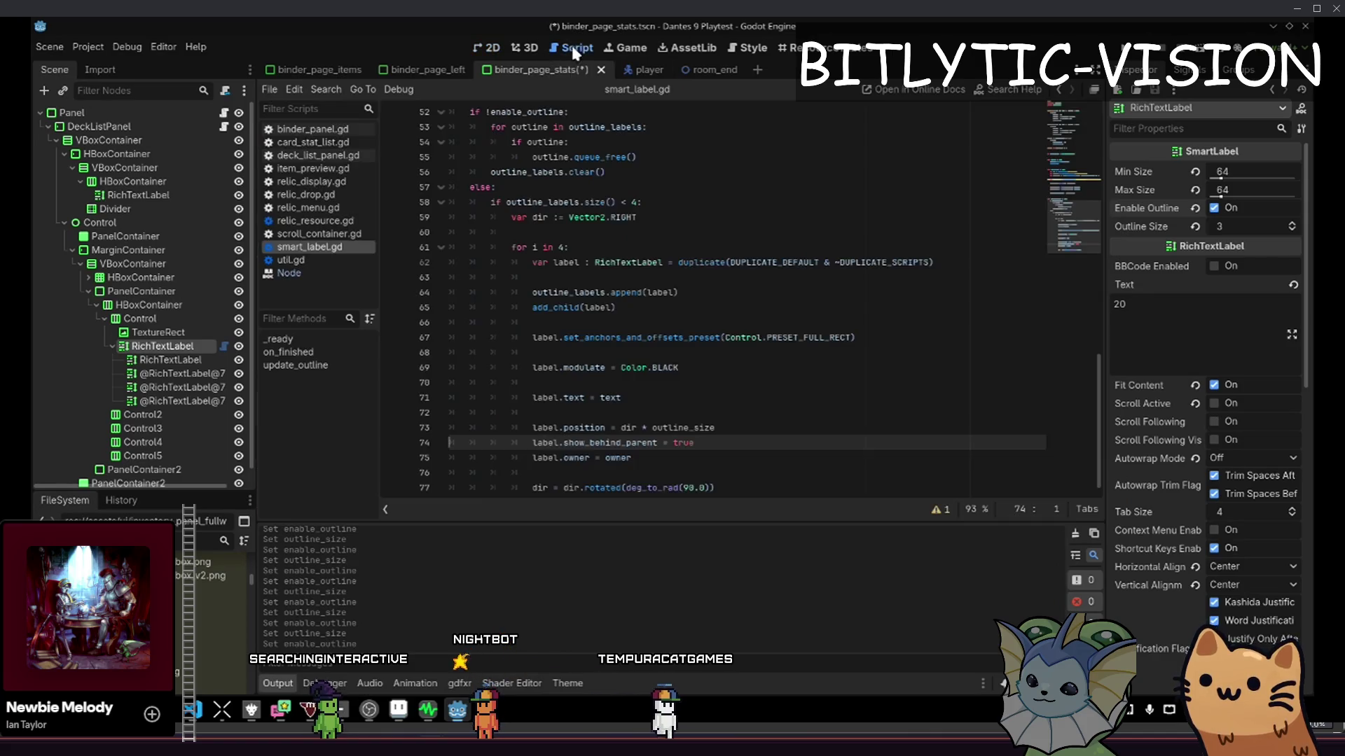
# - Make outline_size default to 1.0, save, and drag Outline Size to 3.2
pyautogui.scroll(10, 653, 232)
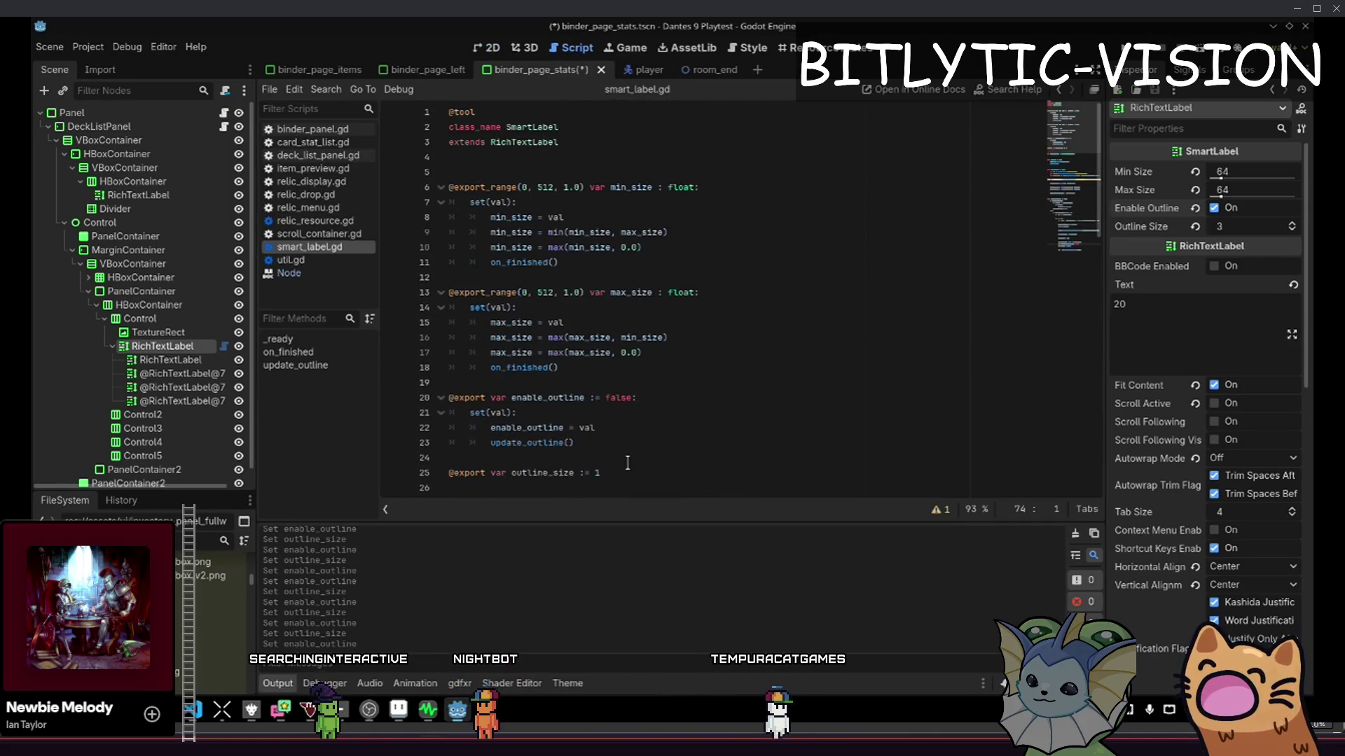
pyautogui.click(628, 465)
pyautogui.hotkey('ctrl', 's')
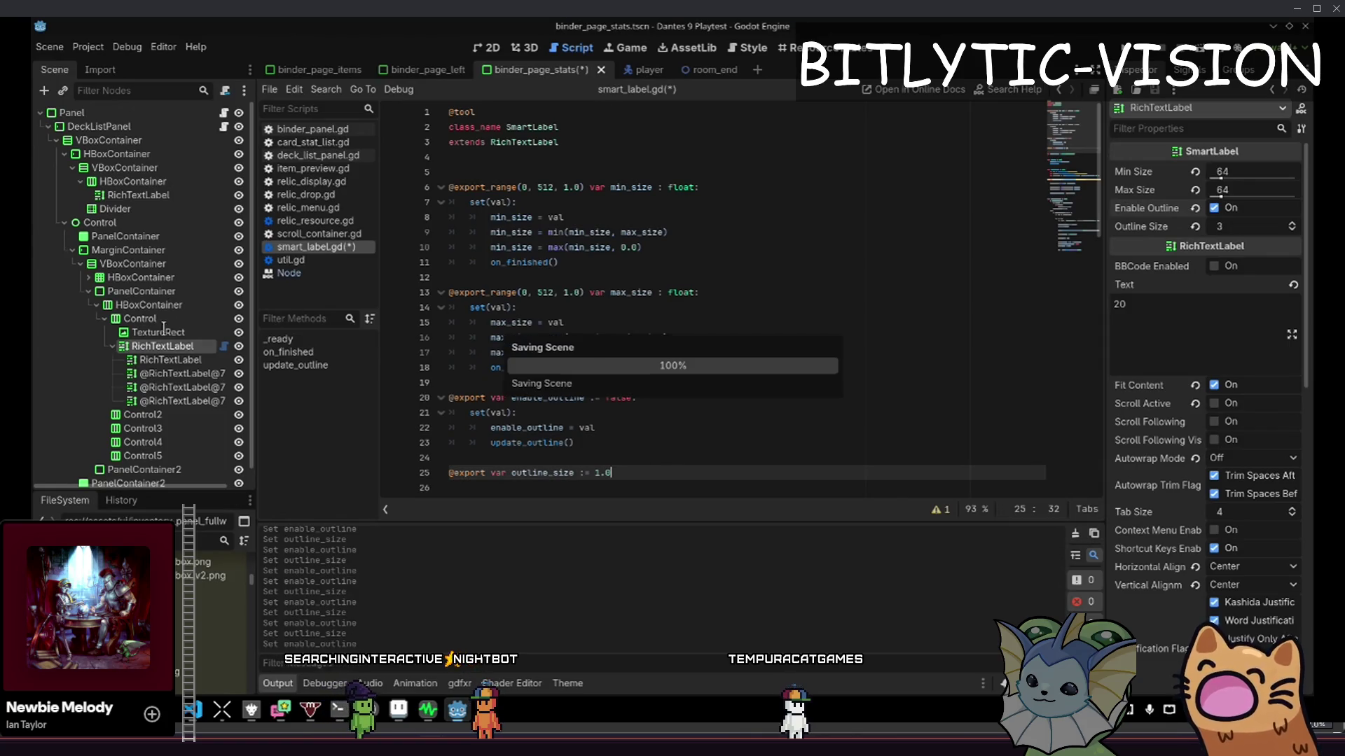
pyautogui.hotkey('ctrl', 'F1')
pyautogui.moveTo(1231, 235); pyautogui.dragTo(1236, 234)
pyautogui.hotkey('ctrl', 'F3')
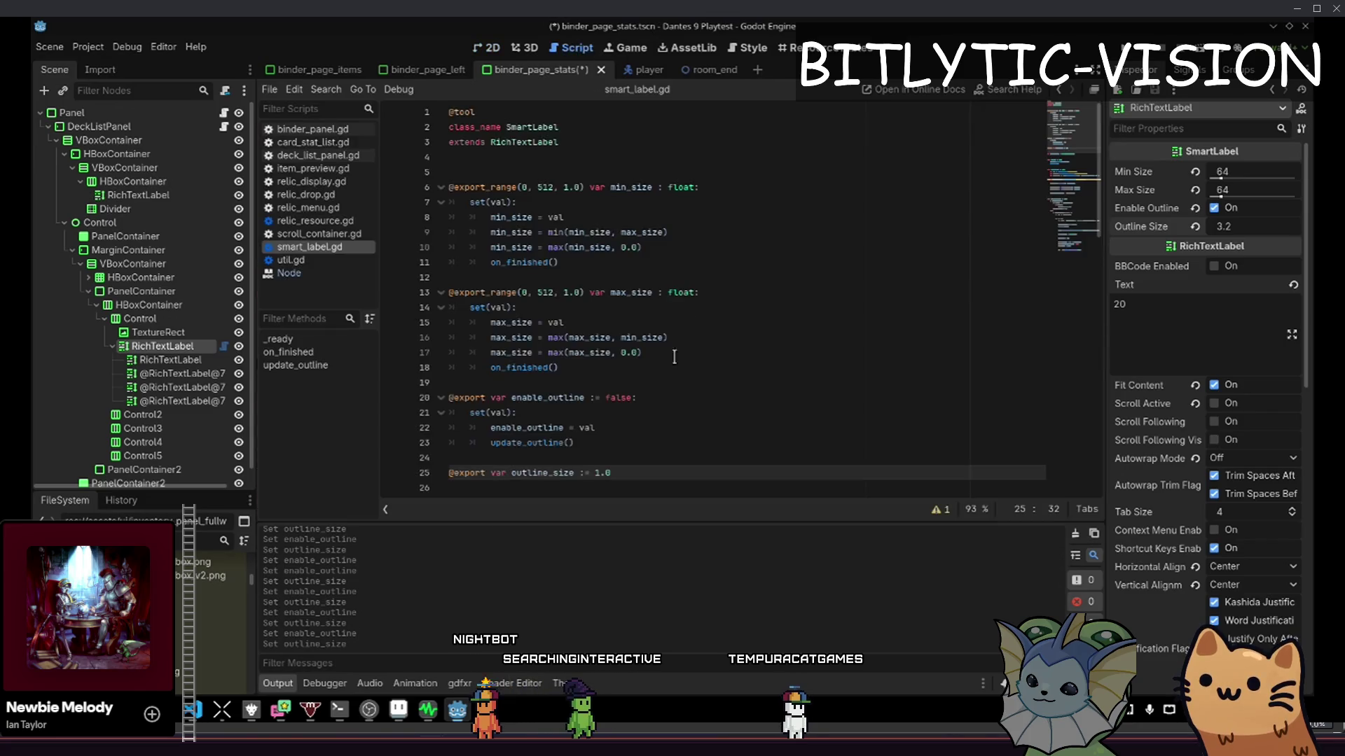
# - Review the outline_size theme constant, custom_minimum_size and label.owner lines in on_finished
pyautogui.scroll(-3, 658, 309)
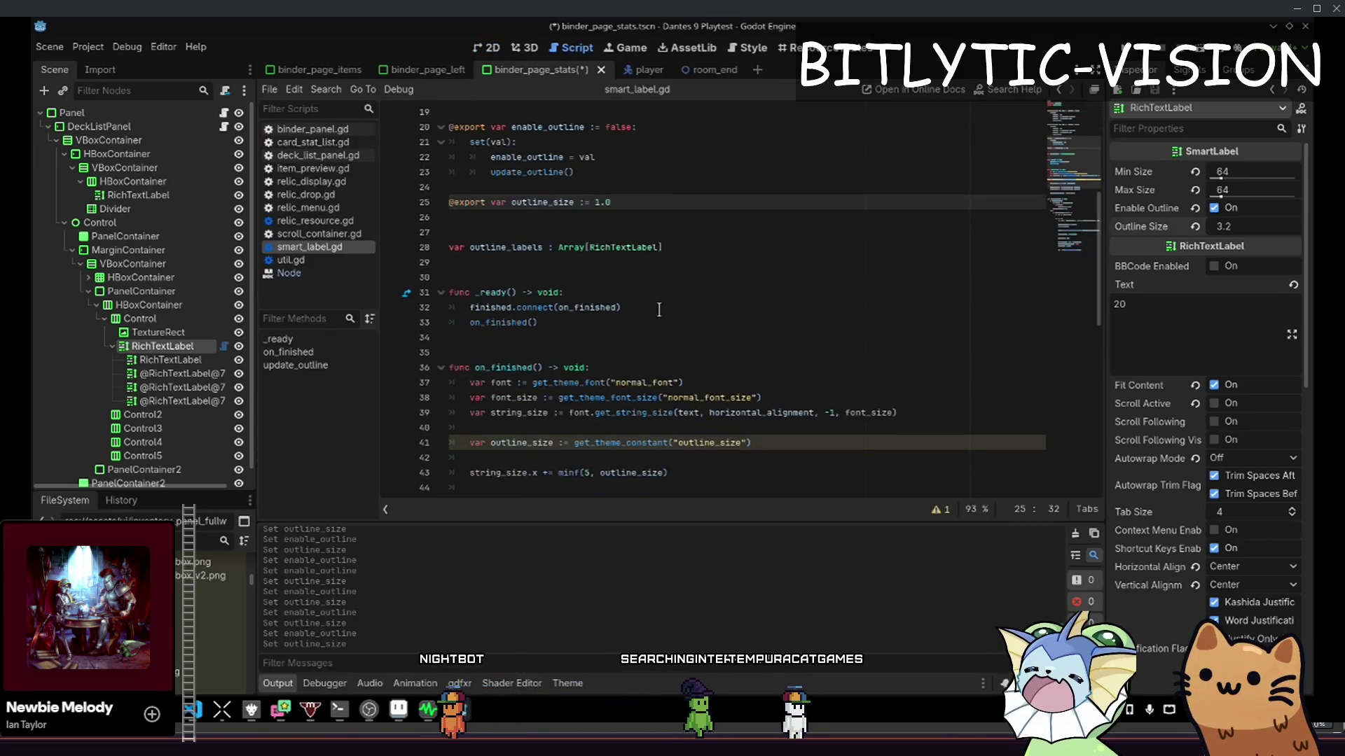
pyautogui.scroll(-4, 730, 296)
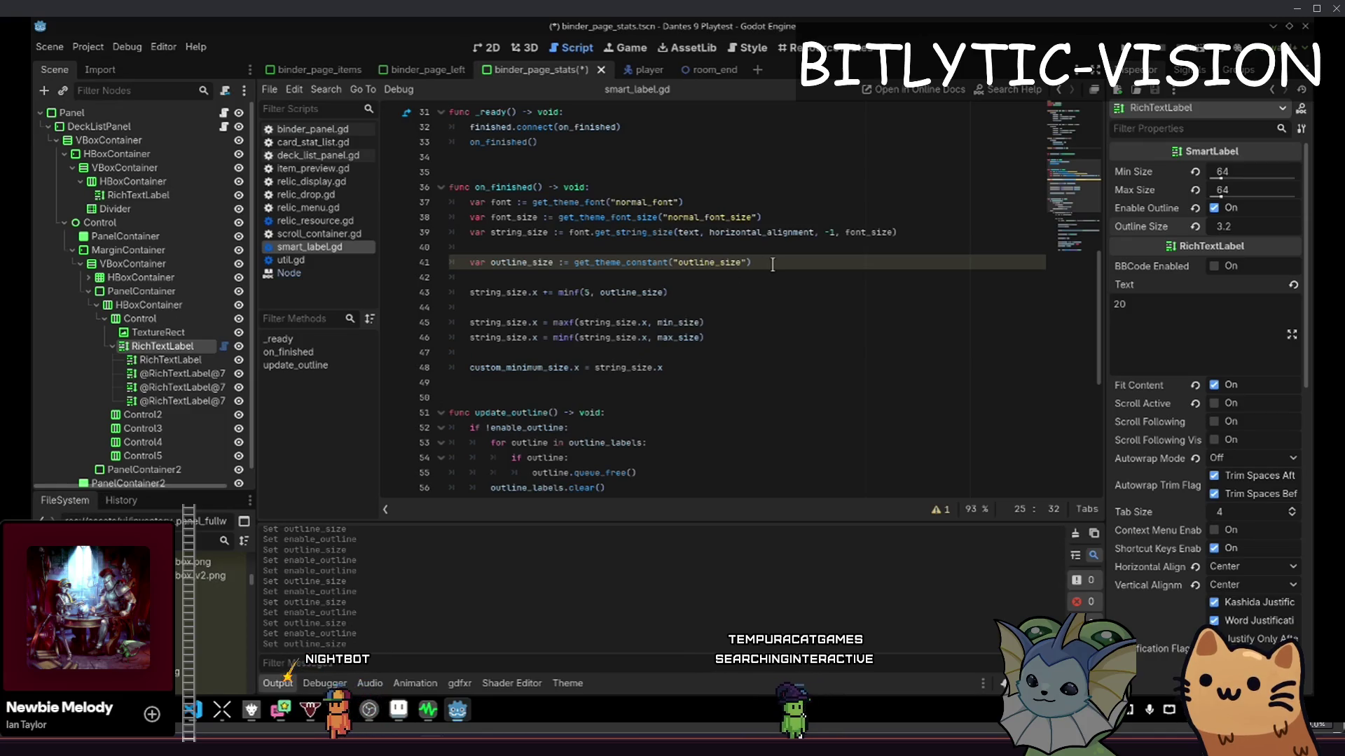
pyautogui.click(773, 264)
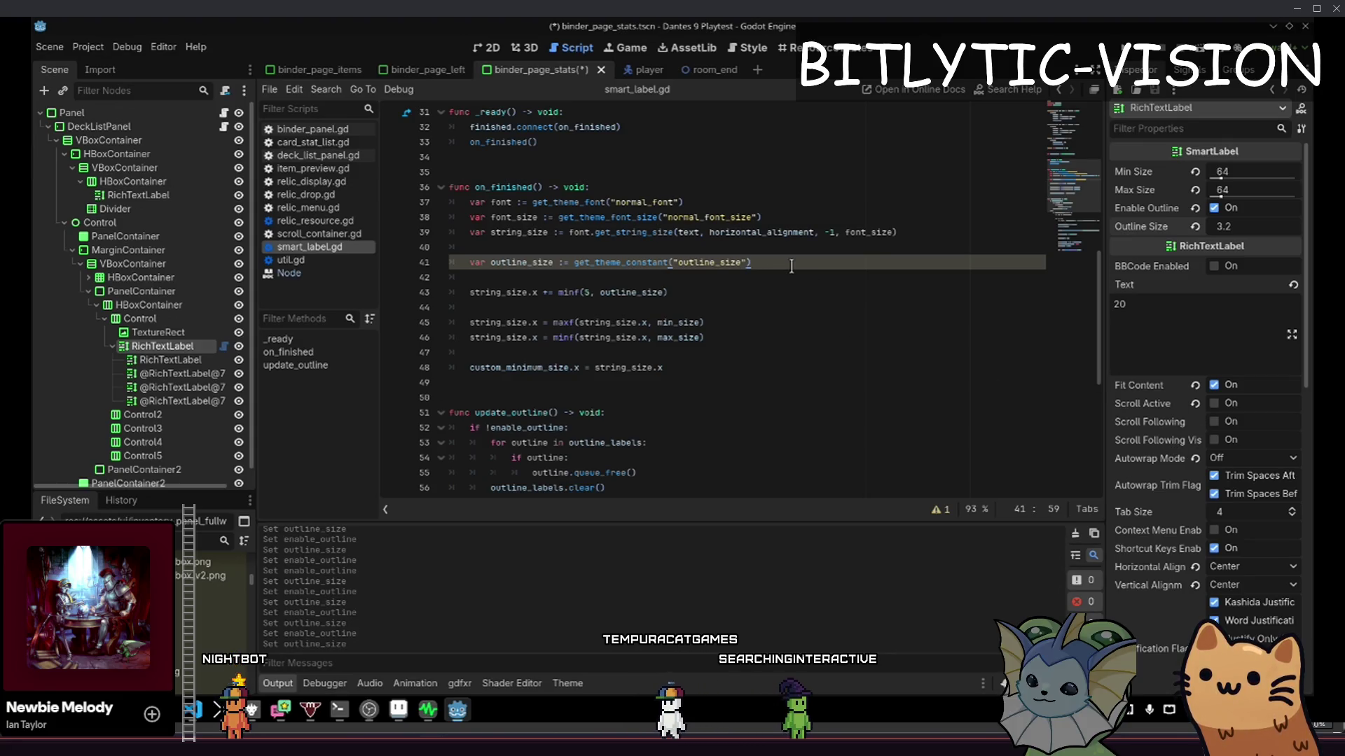
pyautogui.scroll(-4, 781, 253)
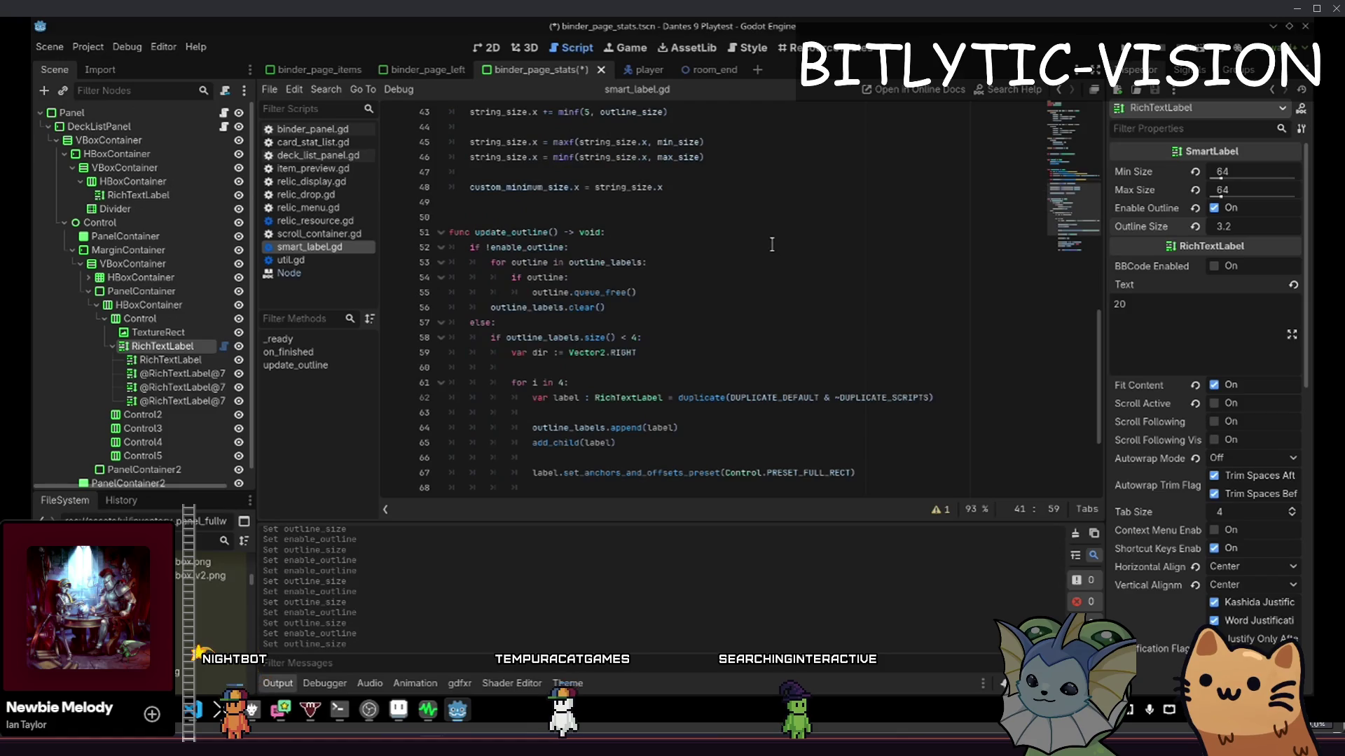
pyautogui.scroll(3, 692, 240)
pyautogui.click(672, 322)
pyautogui.scroll(-4, 672, 322)
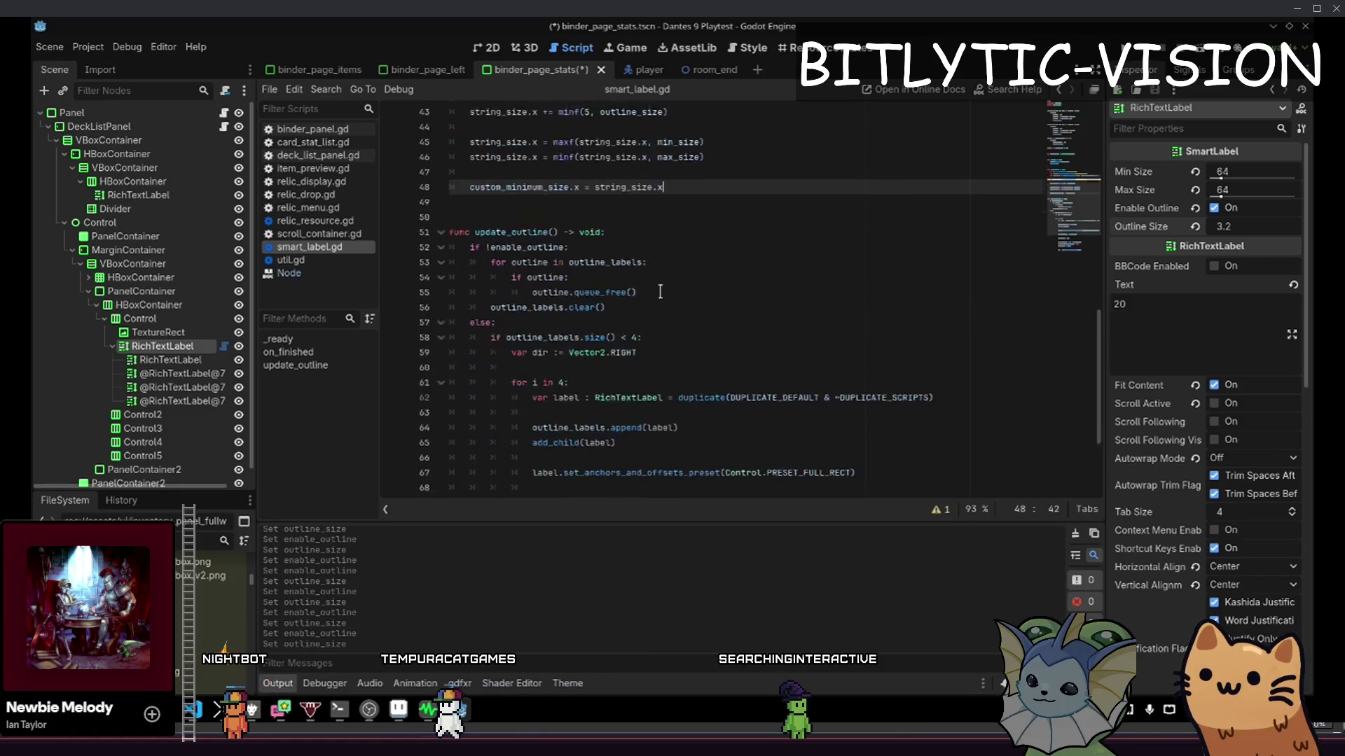
pyautogui.scroll(-2, 663, 273)
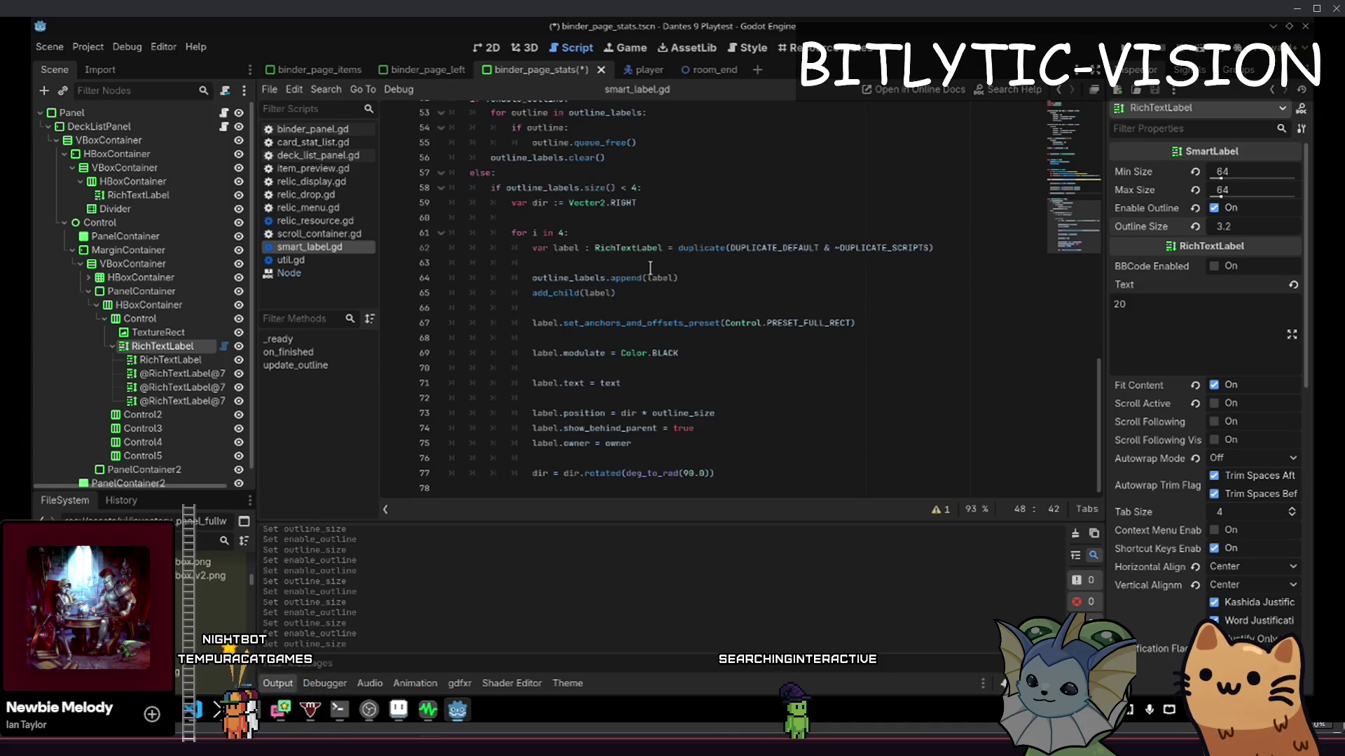
pyautogui.click(662, 446)
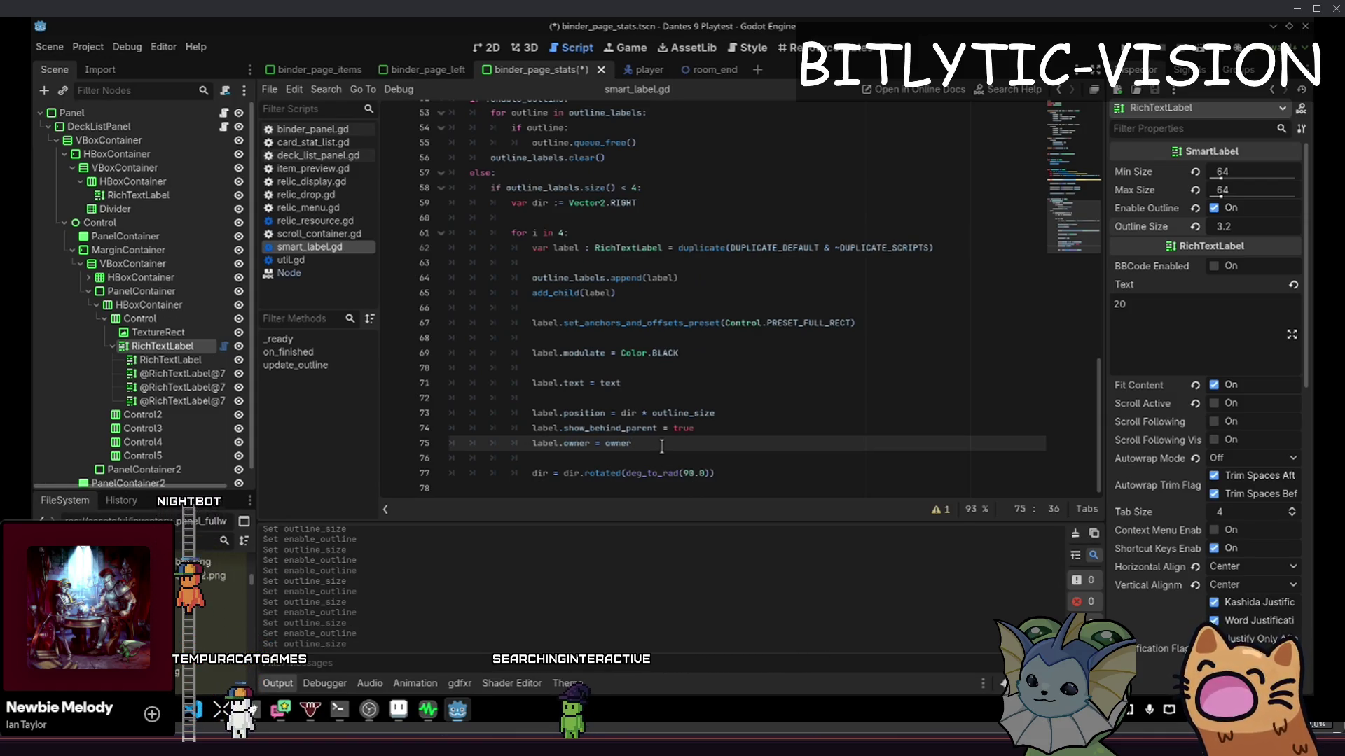
# - Remove the label.text and label.position lines from the outline-creation loop
pyautogui.hotkey('shift', 'Up')
pyautogui.hotkey('shift', 'Up')
pyautogui.hotkey('shift', 'Up')
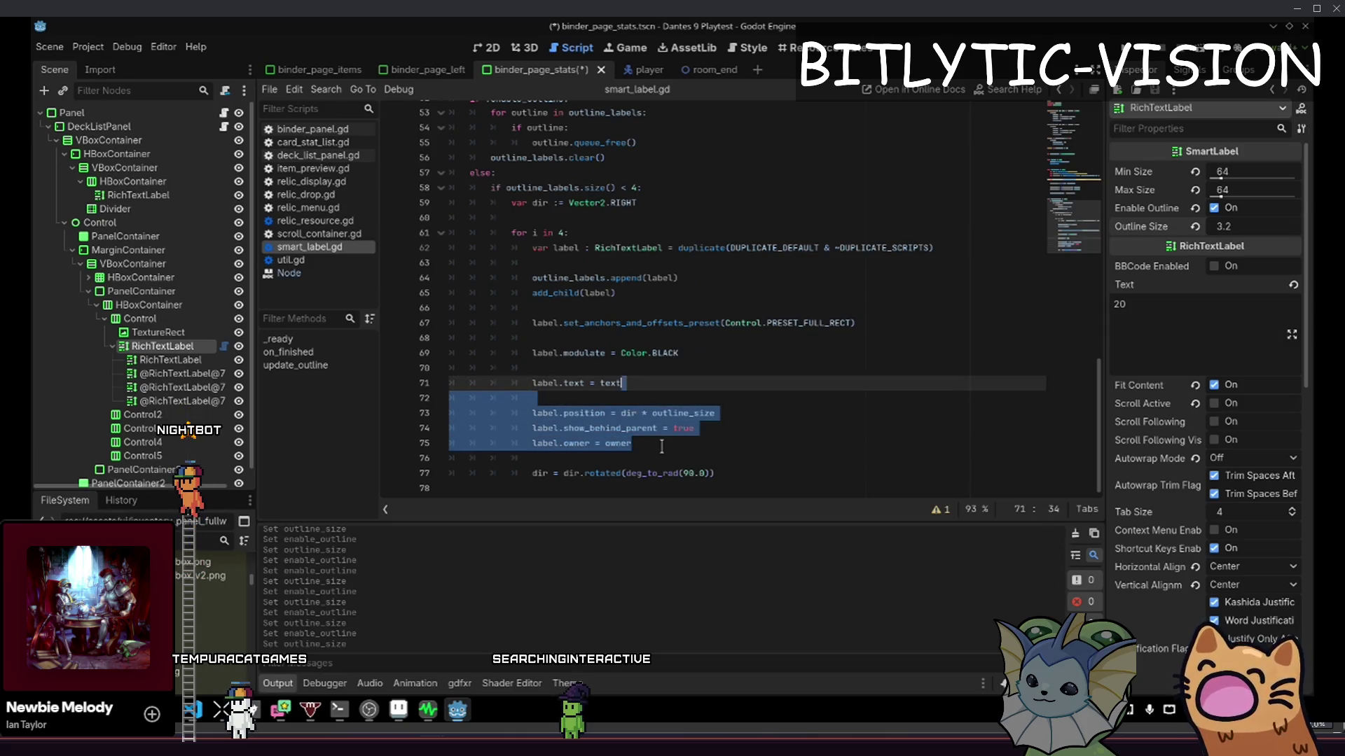
pyautogui.hotkey('shift', 'Up')
pyautogui.hotkey('shift', 'Up')
pyautogui.hotkey('shift', 'Up')
pyautogui.hotkey('shift', 'Down')
pyautogui.press('Down')
pyautogui.press('Home')
pyautogui.press('Home')
pyautogui.press('Down')
pyautogui.press('Down')
pyautogui.press('Down')
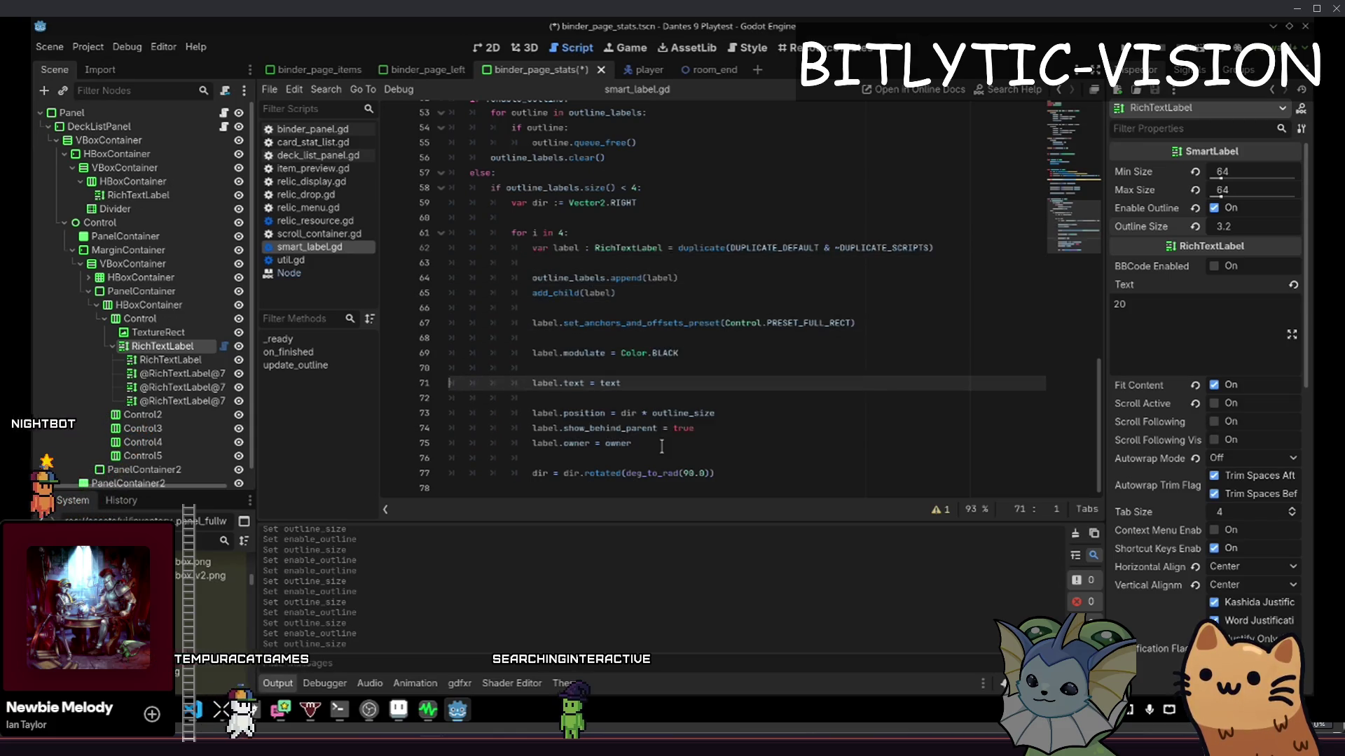
pyautogui.press('Up')
pyautogui.press('End')
pyautogui.hotkey('shift', 'Home')
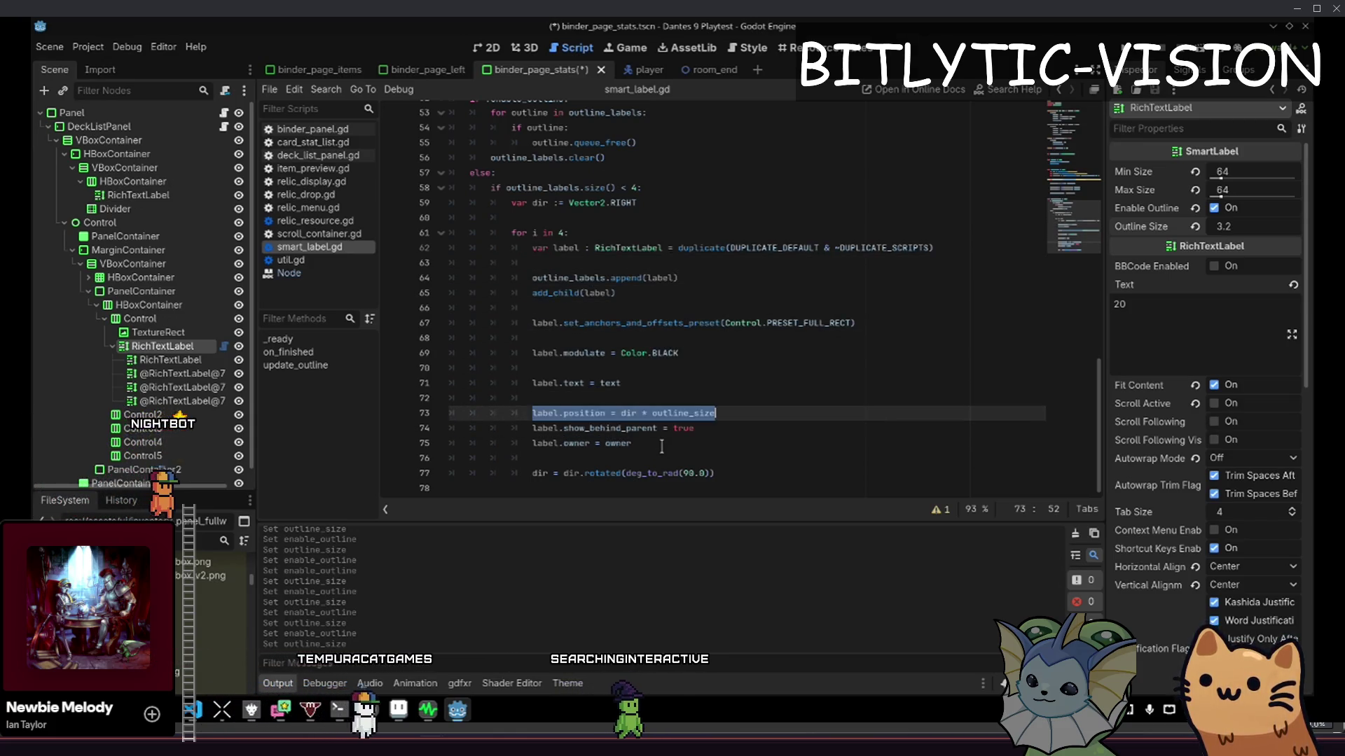
pyautogui.press('BackSpace')
pyautogui.hotkey('ctrl', 'z')
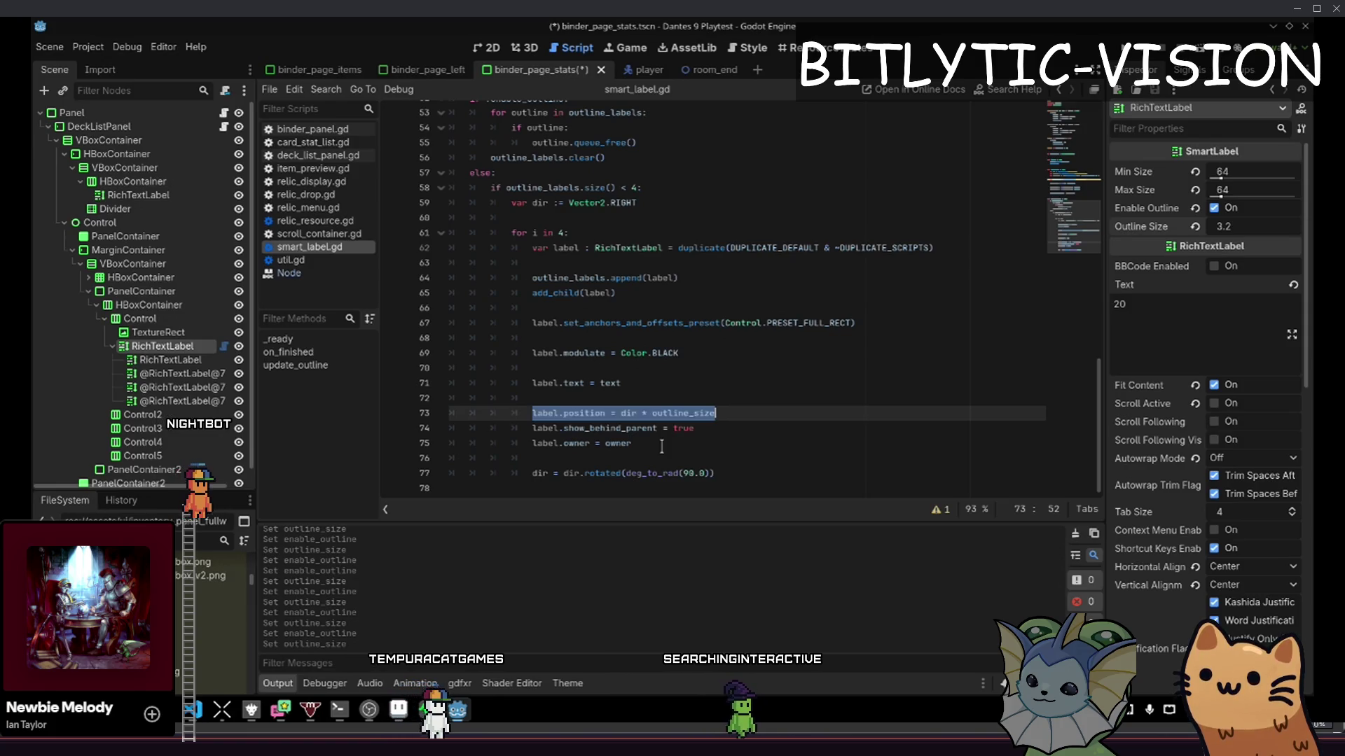
pyautogui.hotkey('shift', 'Up')
pyautogui.hotkey('shift', 'Up')
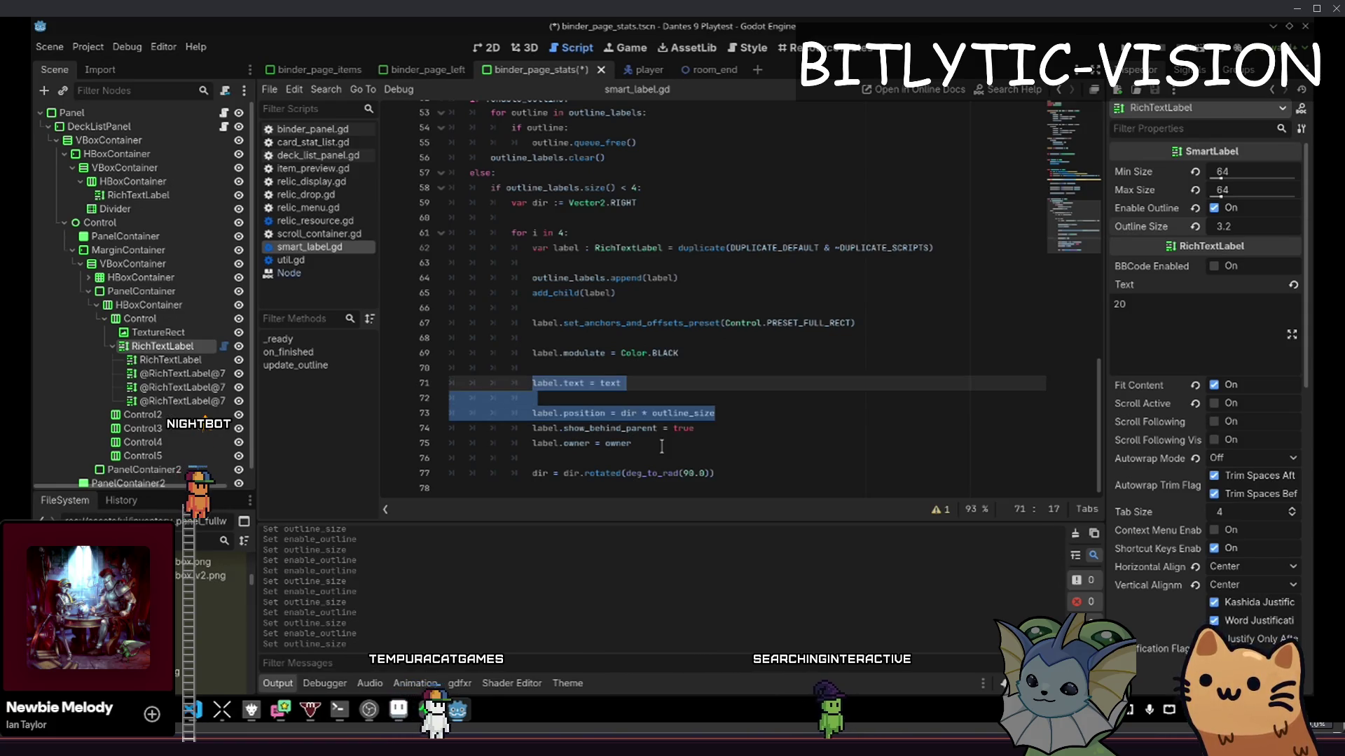
pyautogui.press('BackSpace')
pyautogui.hotkey('ctrl', 'shift', 'k')
# - Add a 'for label in outline_labels:' loop setting label.text = text and label.position = dir * outline_size
pyautogui.press('Down')
pyautogui.press('Down')
pyautogui.press('Down')
pyautogui.press('End')
pyautogui.press('Return')
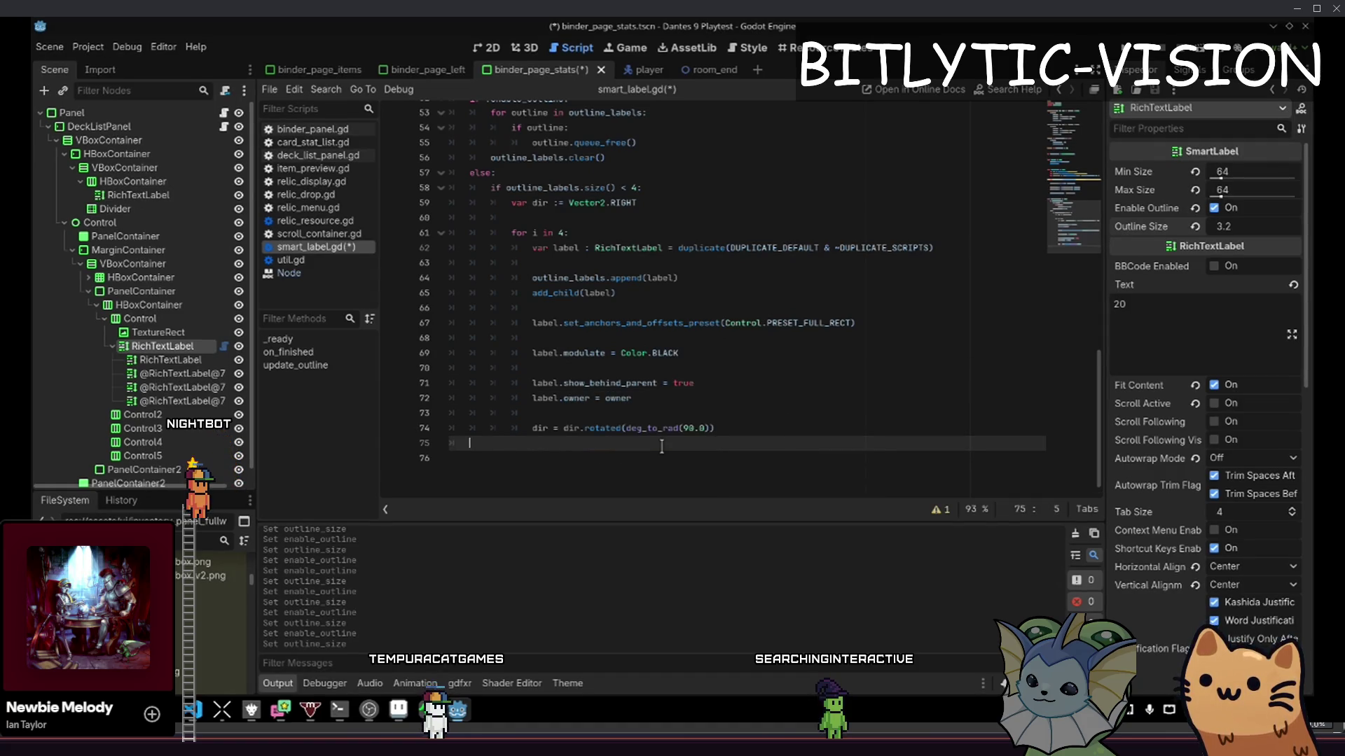
pyautogui.press('Return')
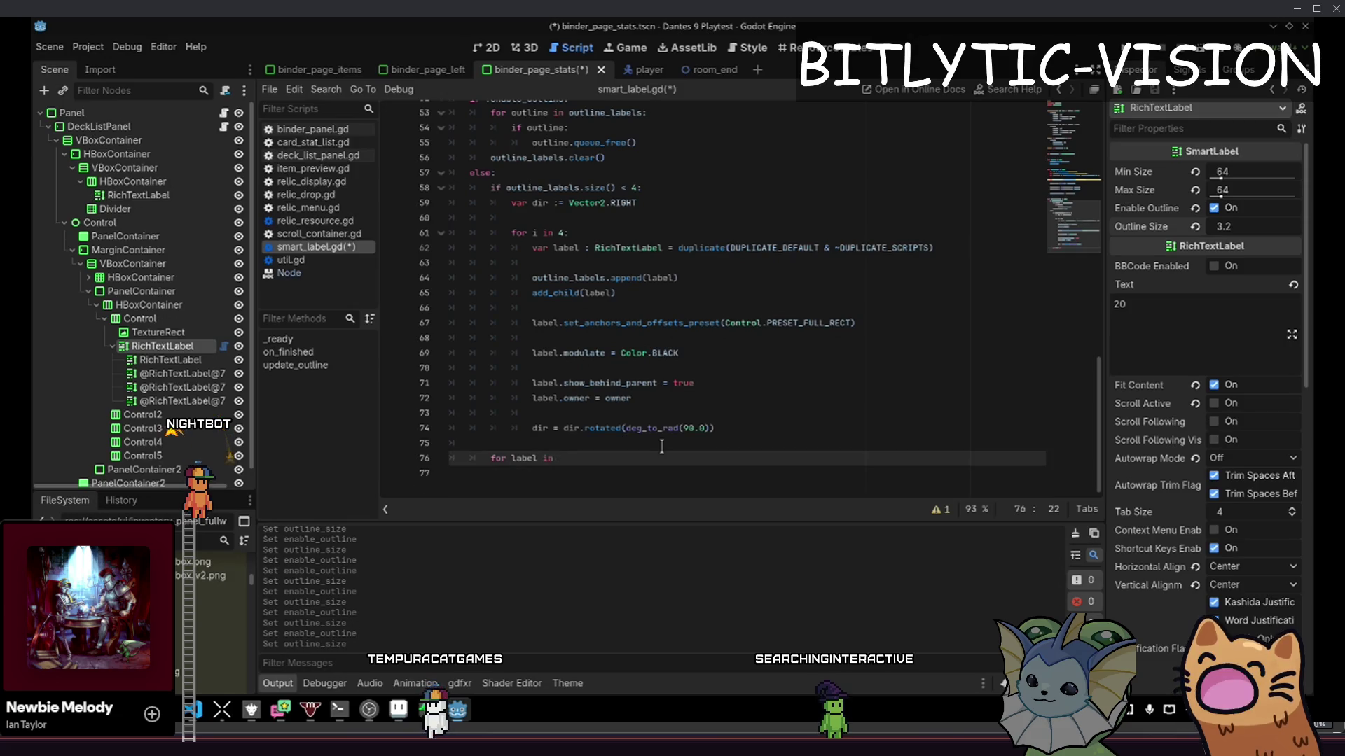
pyautogui.press('Return')
pyautogui.write(':')
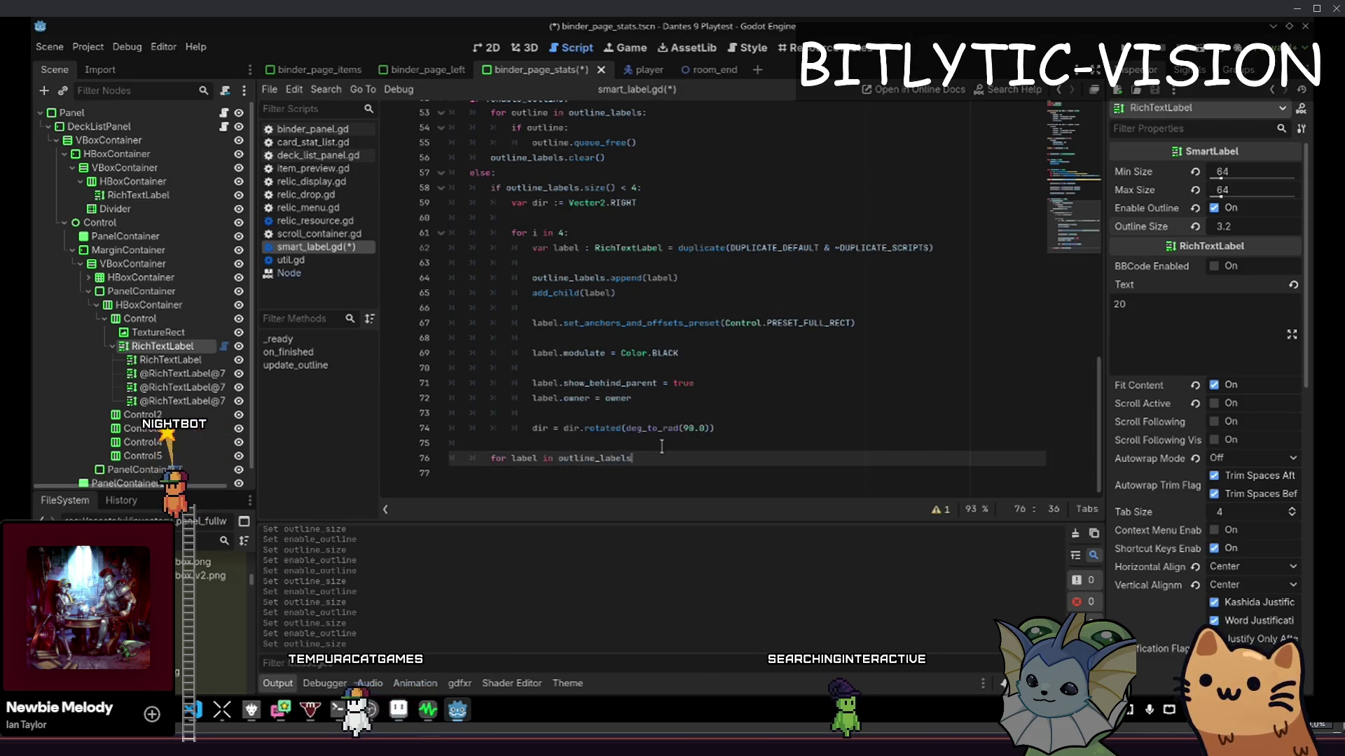
pyautogui.press('Return')
pyautogui.write('pass')
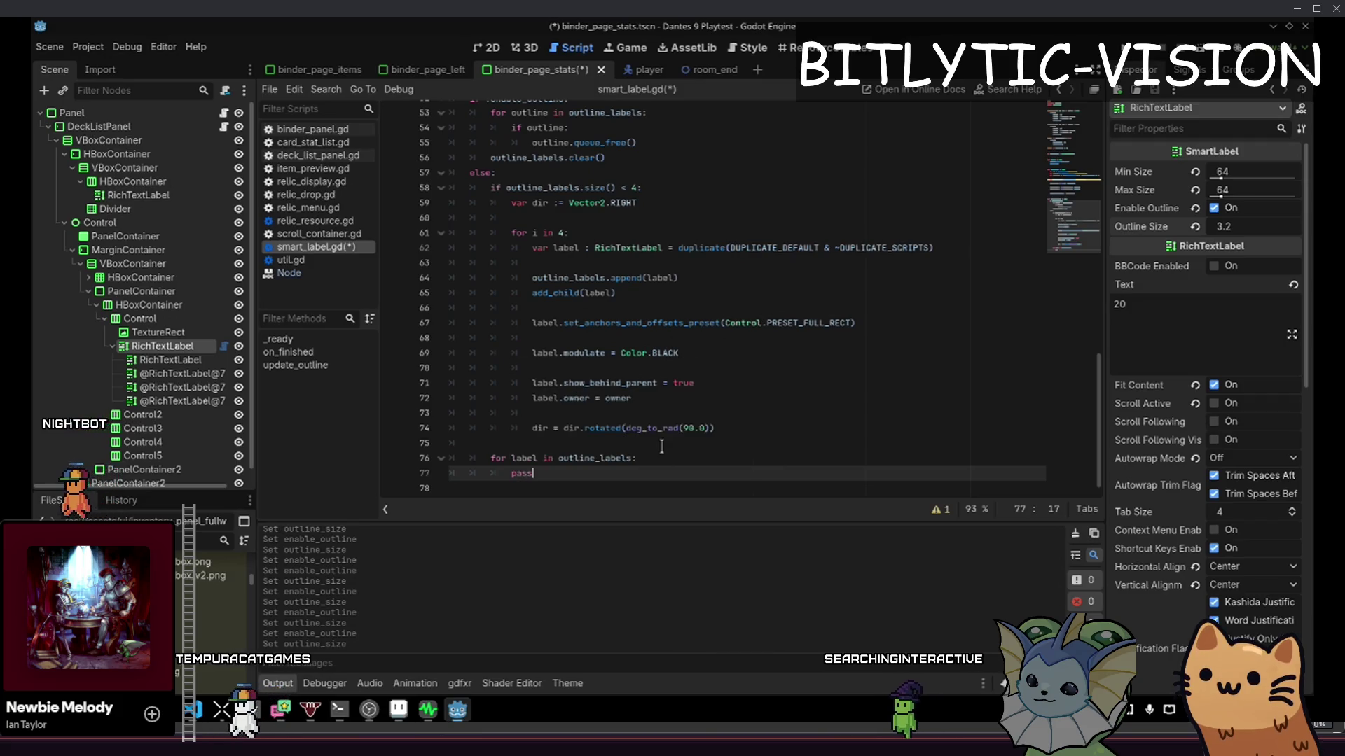
pyautogui.hotkey('ctrl', 'shift', 'Return')
pyautogui.write('label.text = text')
pyautogui.press('Return')
pyautogui.write('label.position = dir * outline_size')
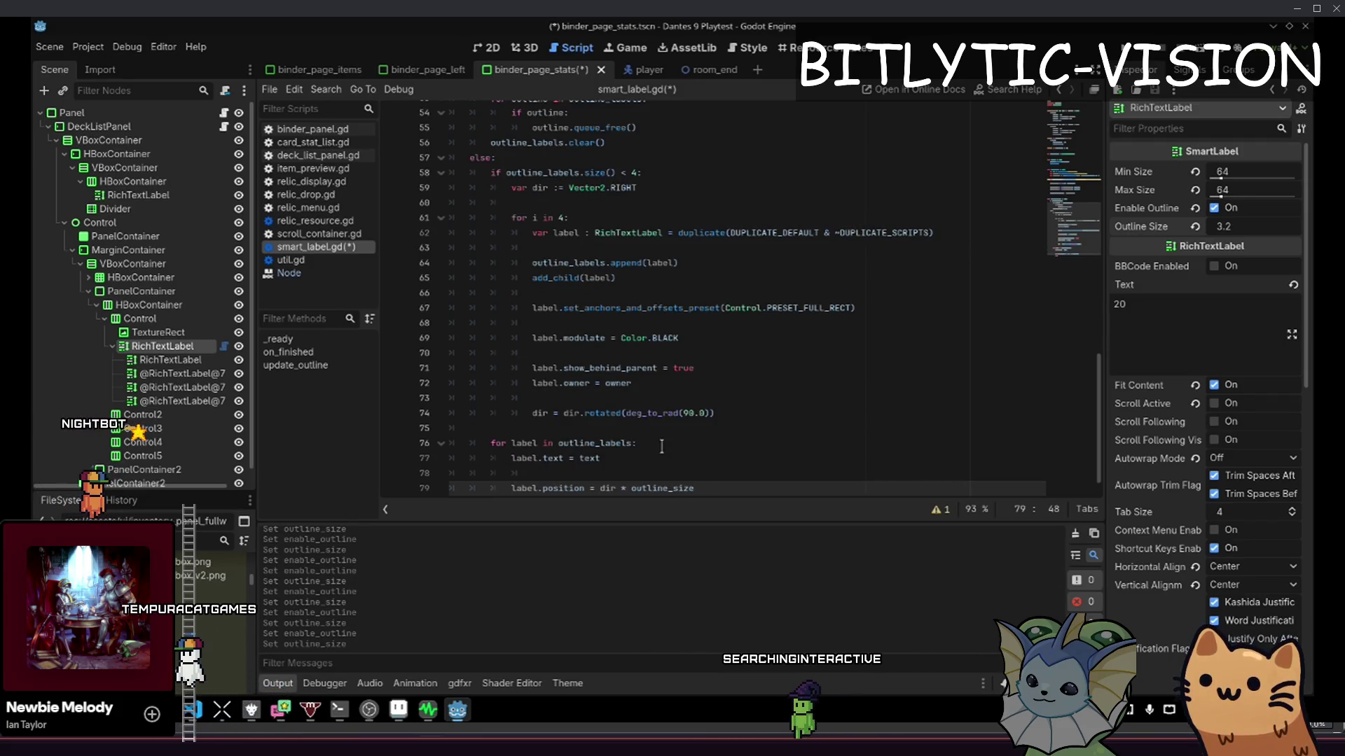
# - Move the dir rotation into the new loop and declare var dir, unindented, above it
pyautogui.press('Up')
pyautogui.press('Up')
pyautogui.press('Up')
pyautogui.hotkey('alt', 'Down')
pyautogui.hotkey('alt', 'Down')
pyautogui.hotkey('alt', 'Down')
pyautogui.press('Up')
pyautogui.press('Up')
pyautogui.press('Up')
pyautogui.press('Up')
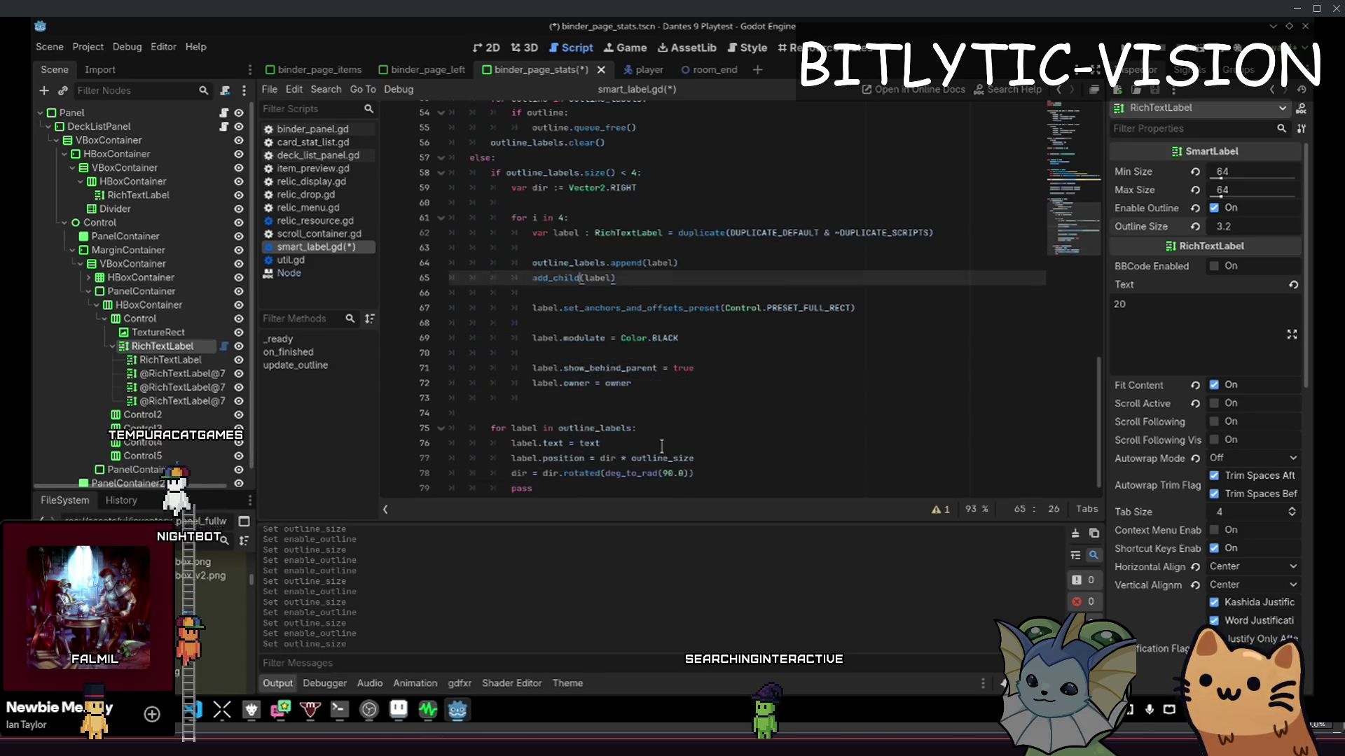
pyautogui.hotkey('ctrl', 'x')
pyautogui.press('Down')
pyautogui.press('Down')
pyautogui.press('Down')
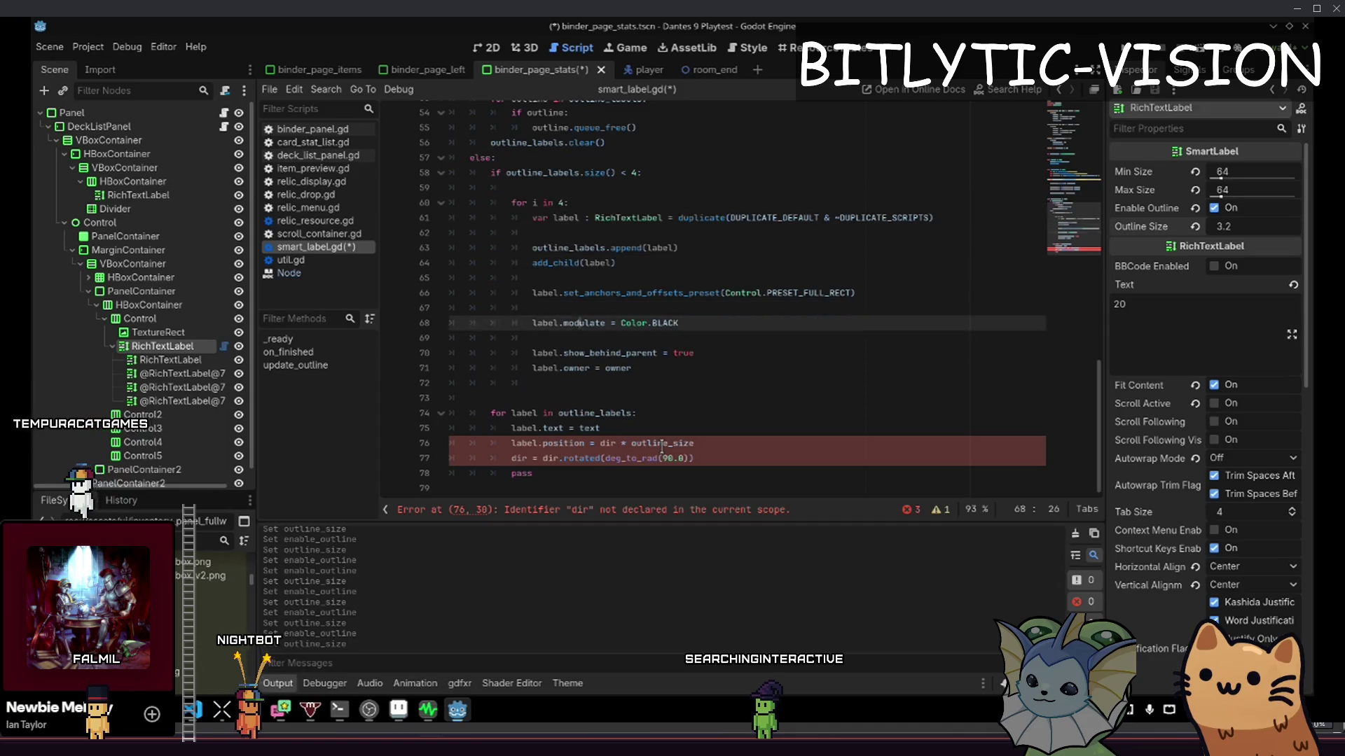
pyautogui.press('Up')
pyautogui.hotkey('ctrl', 'shift', 'Return')
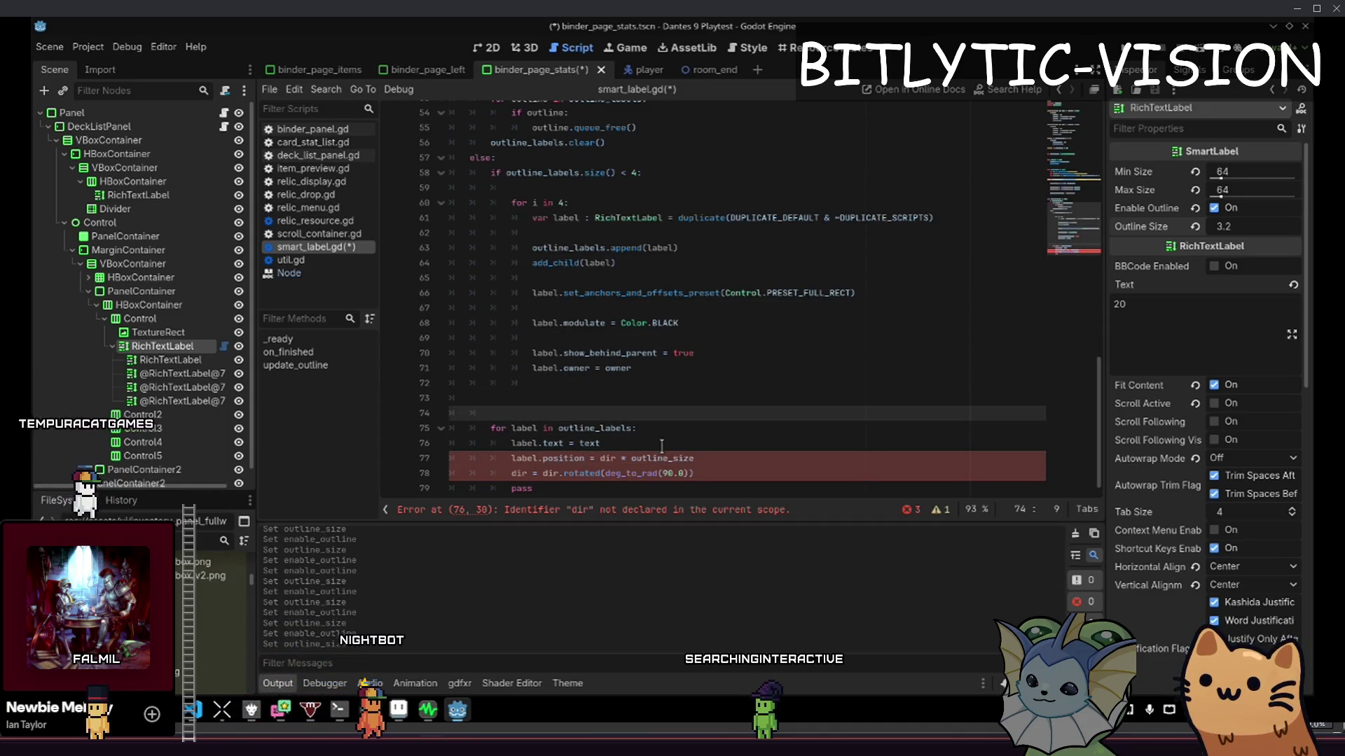
pyautogui.hotkey('ctrl', 'v')
pyautogui.press('Up')
pyautogui.hotkey('ctrl', 'shift', 'k')
pyautogui.press('Down')
pyautogui.press('Down')
pyautogui.press('Down')
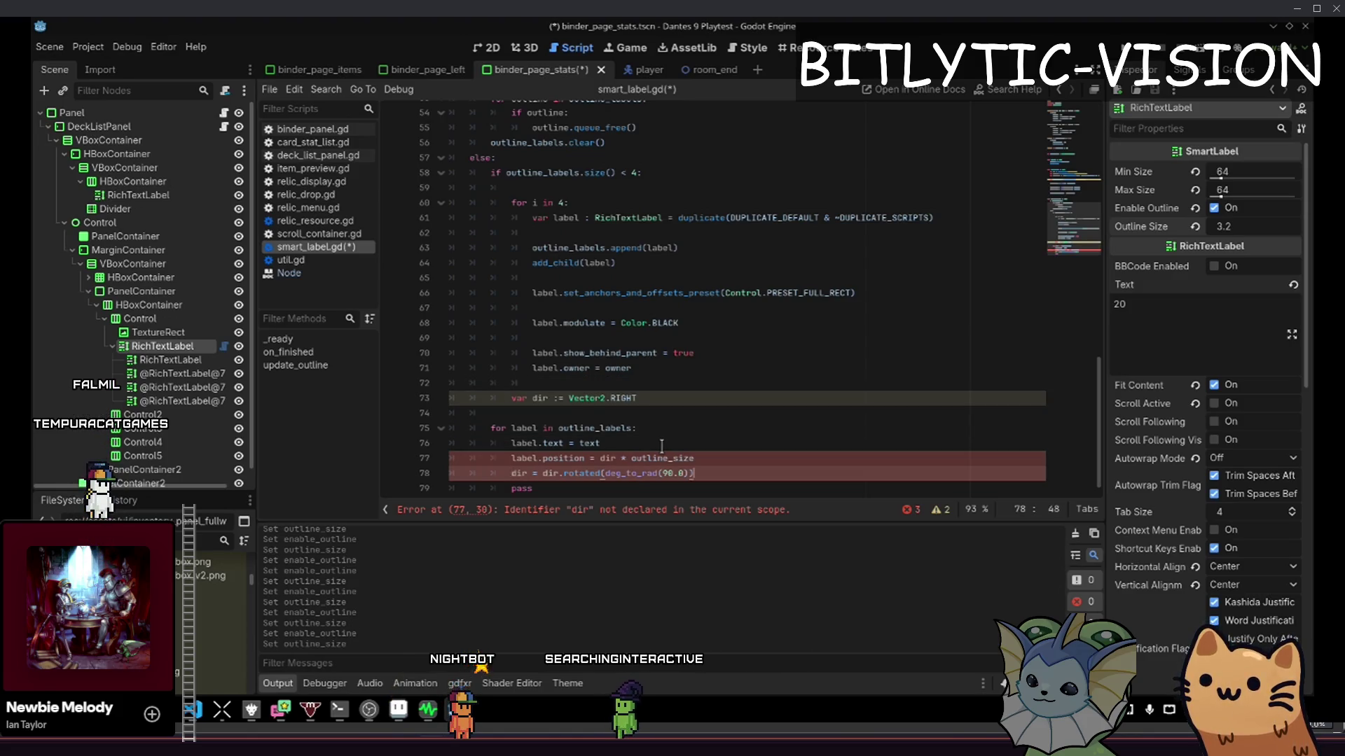
pyautogui.press('Up')
pyautogui.press('Up')
pyautogui.press('Up')
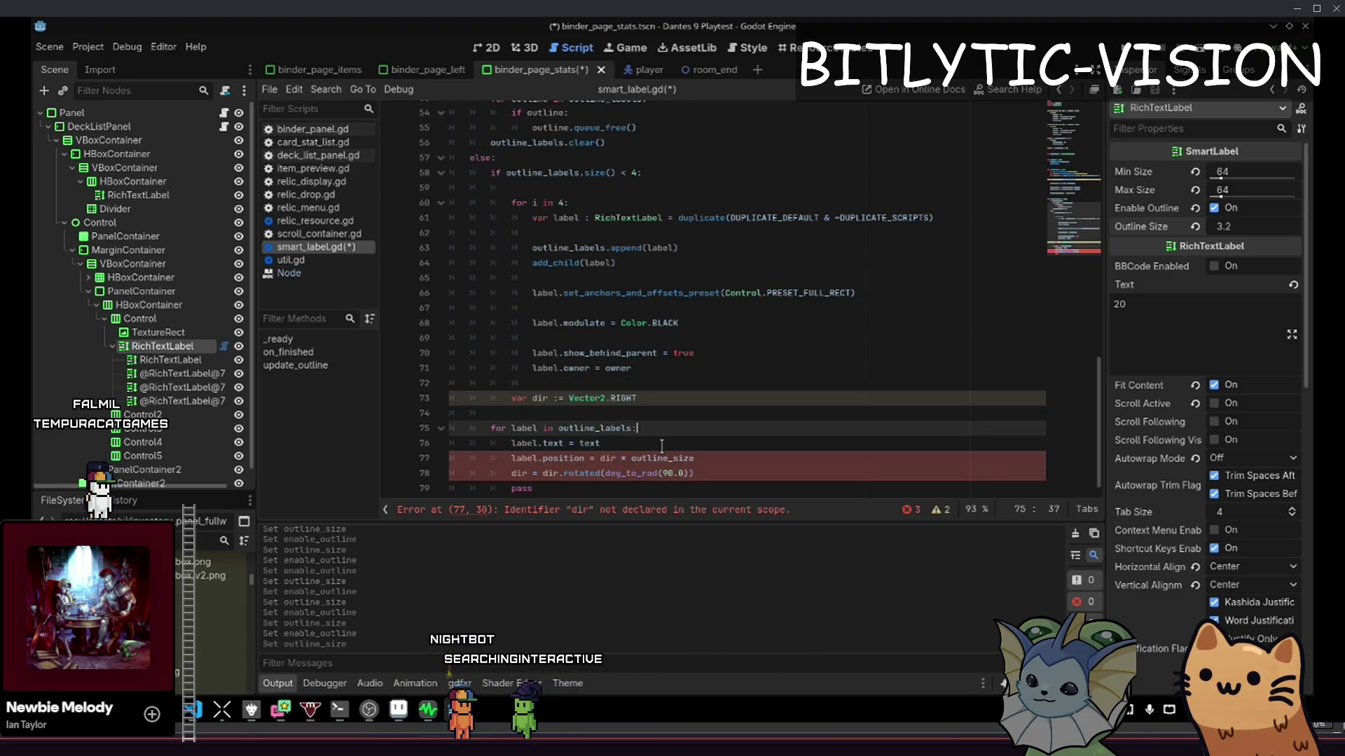
pyautogui.hotkey('shift', 'Tab')
pyautogui.press('Down')
pyautogui.press('Down')
# - Save the script and check the outlined 20 on the 2D canvas
pyautogui.hotkey('ctrl', 's')
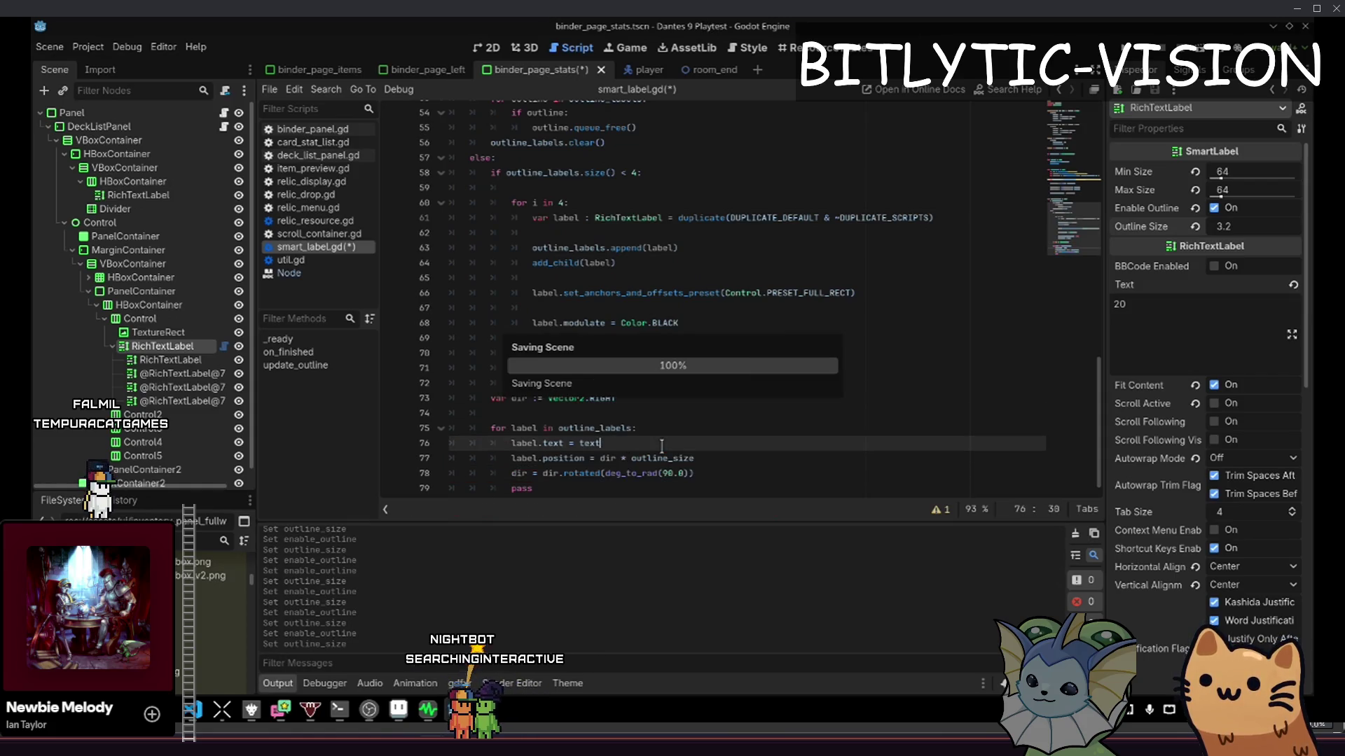
pyautogui.hotkey('ctrl', 'F1')
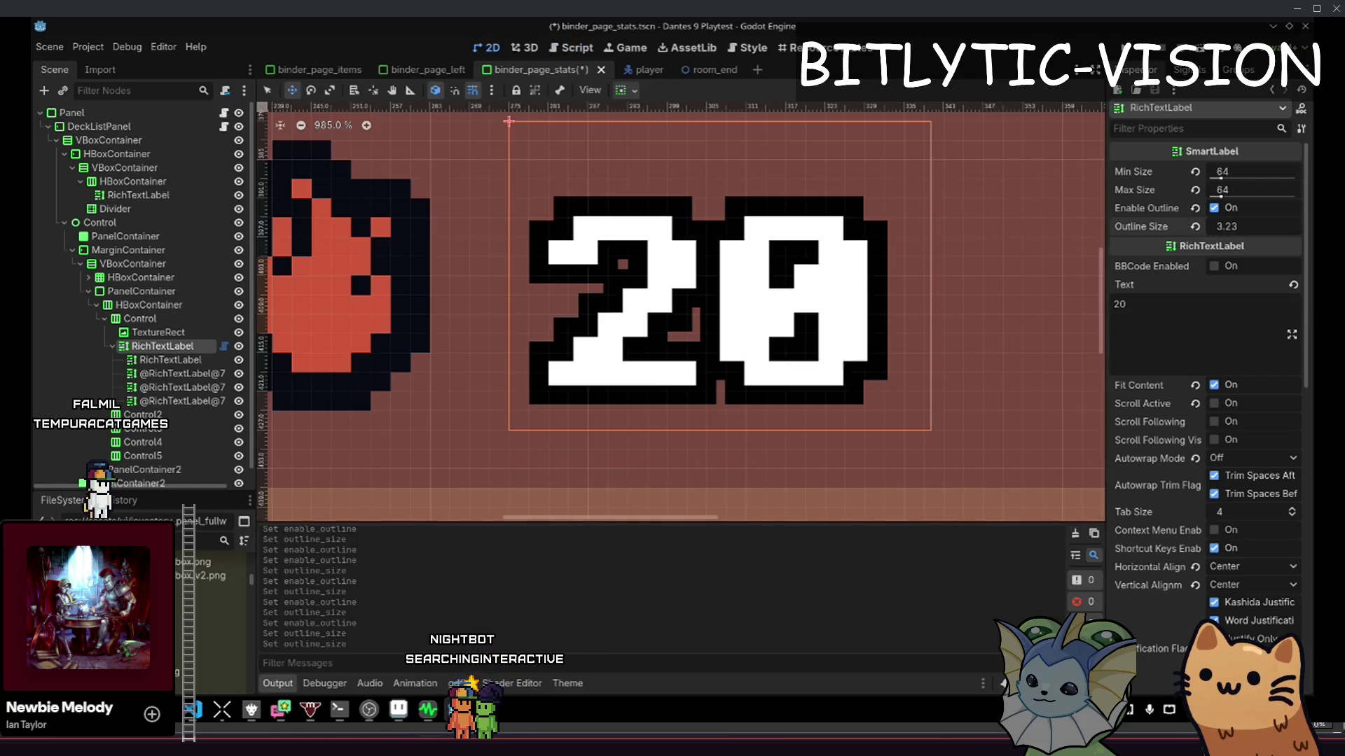
pyautogui.hotkey('ctrl', 'F3')
# - Cut the var dir declaration and positioning loop out of update_outline
pyautogui.doubleClick(499, 218)
pyautogui.scroll(-4, 575, 334)
pyautogui.moveTo(493, 382); pyautogui.dragTo(669, 468)
pyautogui.hotkey('ctrl', 'c')
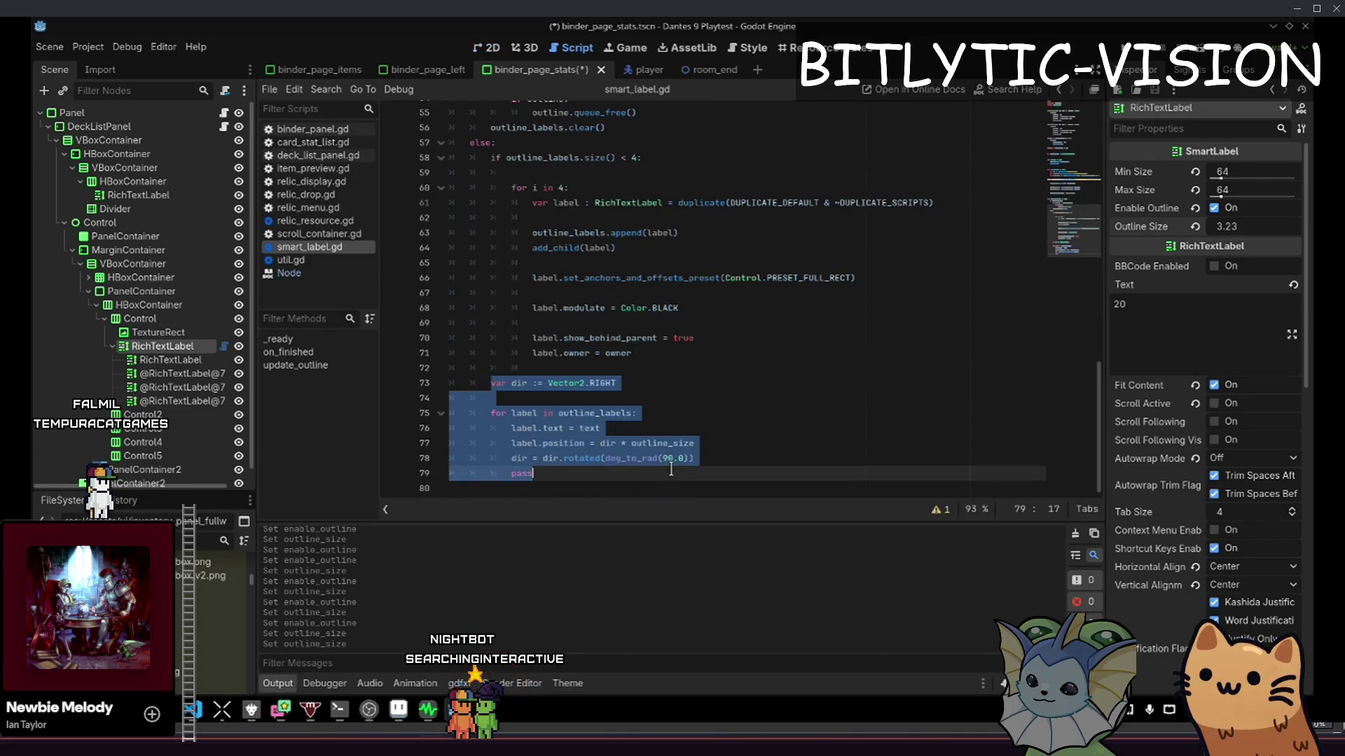
pyautogui.press('BackSpace')
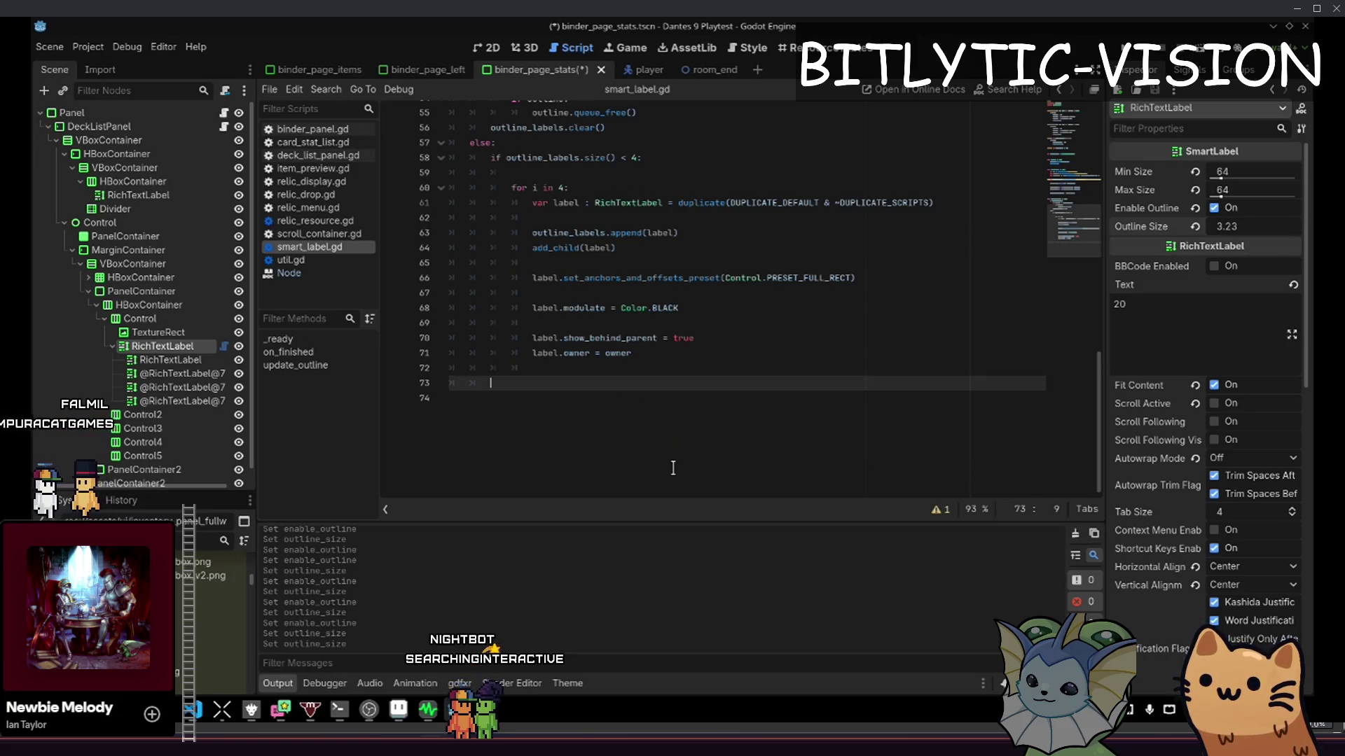
# - Paste the block after custom_minimum_size at the end of on_finished and dedent it
pyautogui.press('pageup')
pyautogui.press('pagedown')
pyautogui.press('pageup')
pyautogui.press('pagedown')
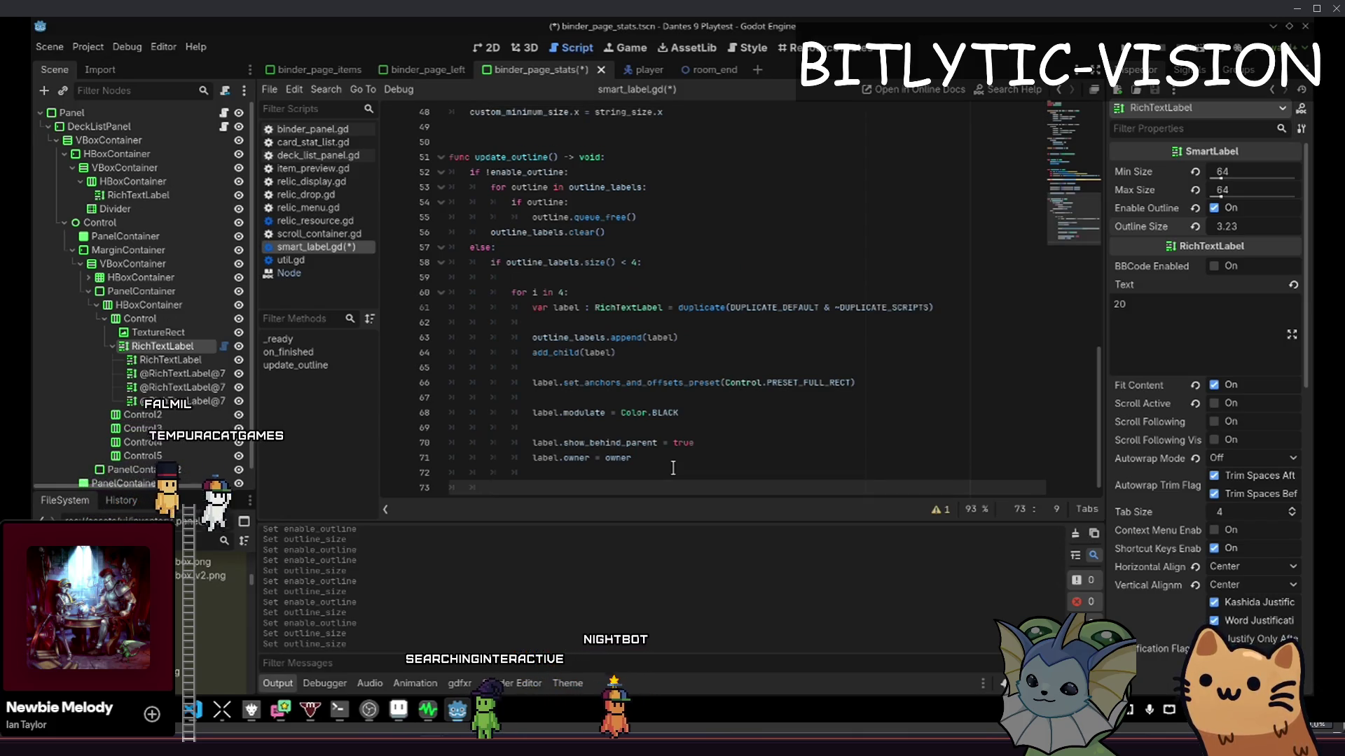
pyautogui.press('pageup')
pyautogui.press('pageup')
pyautogui.press('pagedown')
pyautogui.press('pagedown')
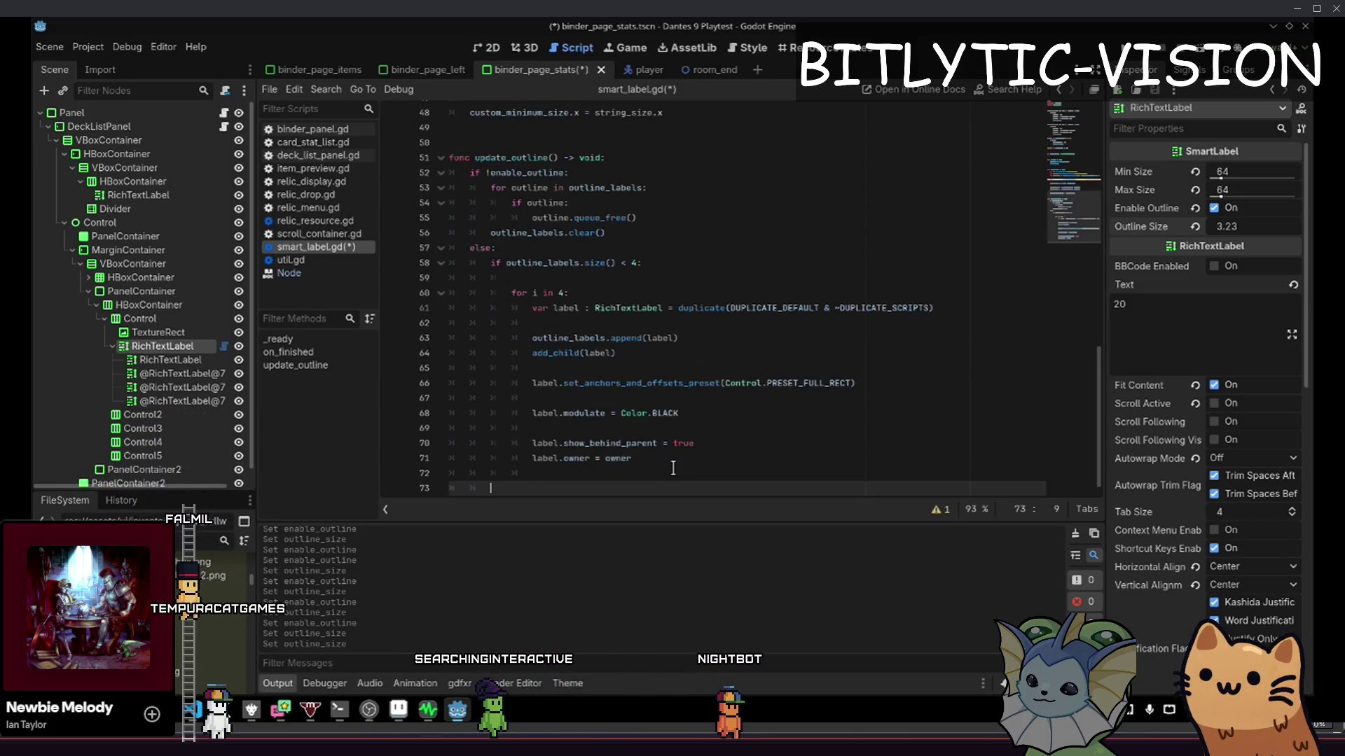
pyautogui.click(673, 468)
pyautogui.press('pageup')
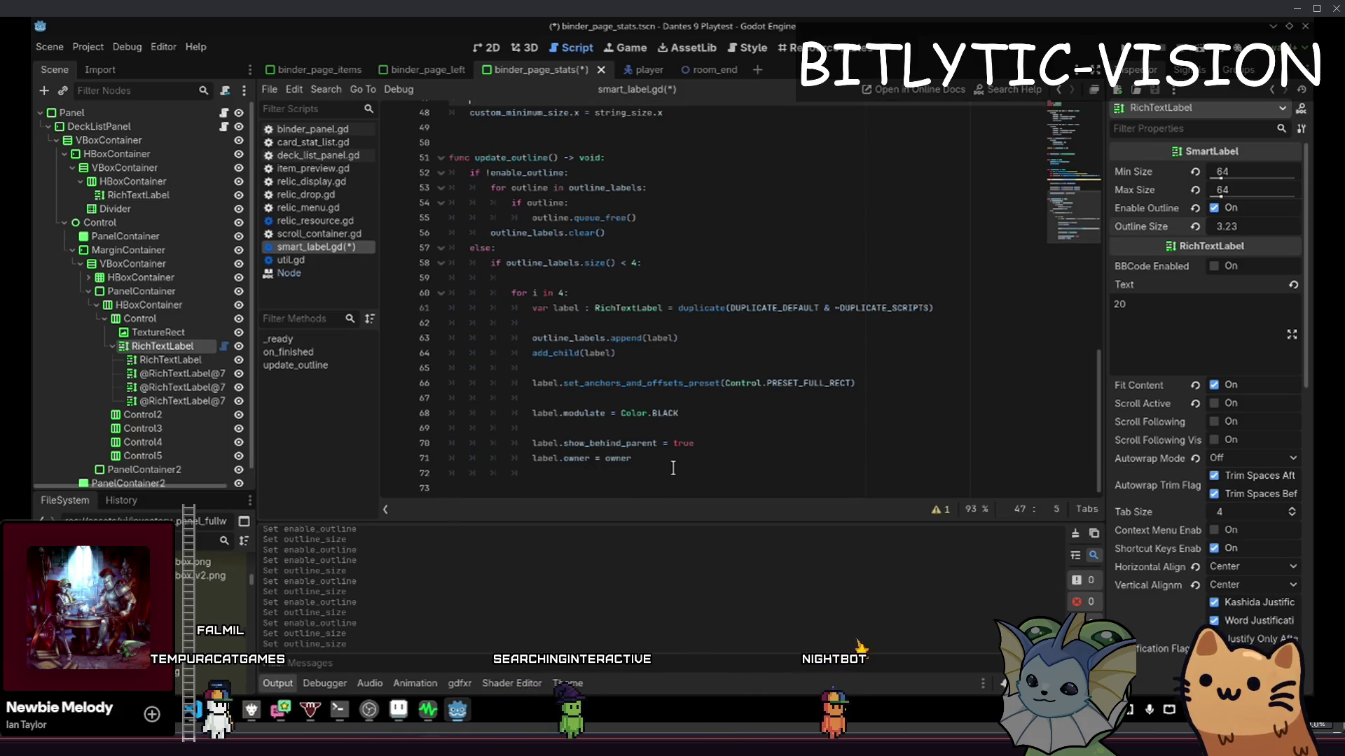
pyautogui.press('Down')
pyautogui.press('End')
pyautogui.press('Return')
pyautogui.press('Return')
pyautogui.hotkey('ctrl', 'v')
pyautogui.press('Up')
pyautogui.press('Up')
pyautogui.press('Up')
pyautogui.hotkey('shift', 'Down')
pyautogui.hotkey('shift', 'Down')
pyautogui.hotkey('shift', 'Down')
pyautogui.hotkey('shift', 'Tab')
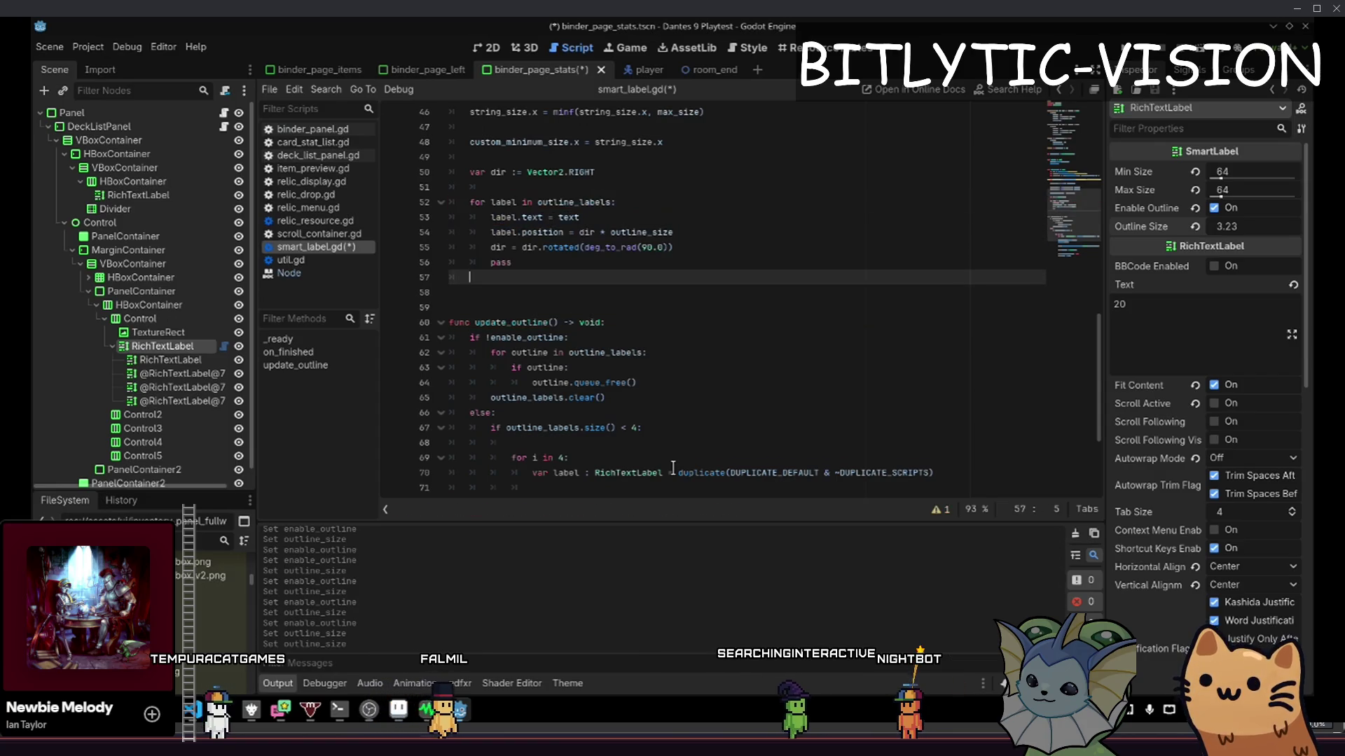
# - Save and raise Outline Size to 3.7 in the Inspector
pyautogui.hotkey('ctrl', 's')
pyautogui.hotkey('ctrl', 'F1')
pyautogui.moveTo(1235, 226); pyautogui.dragTo(1222, 227)
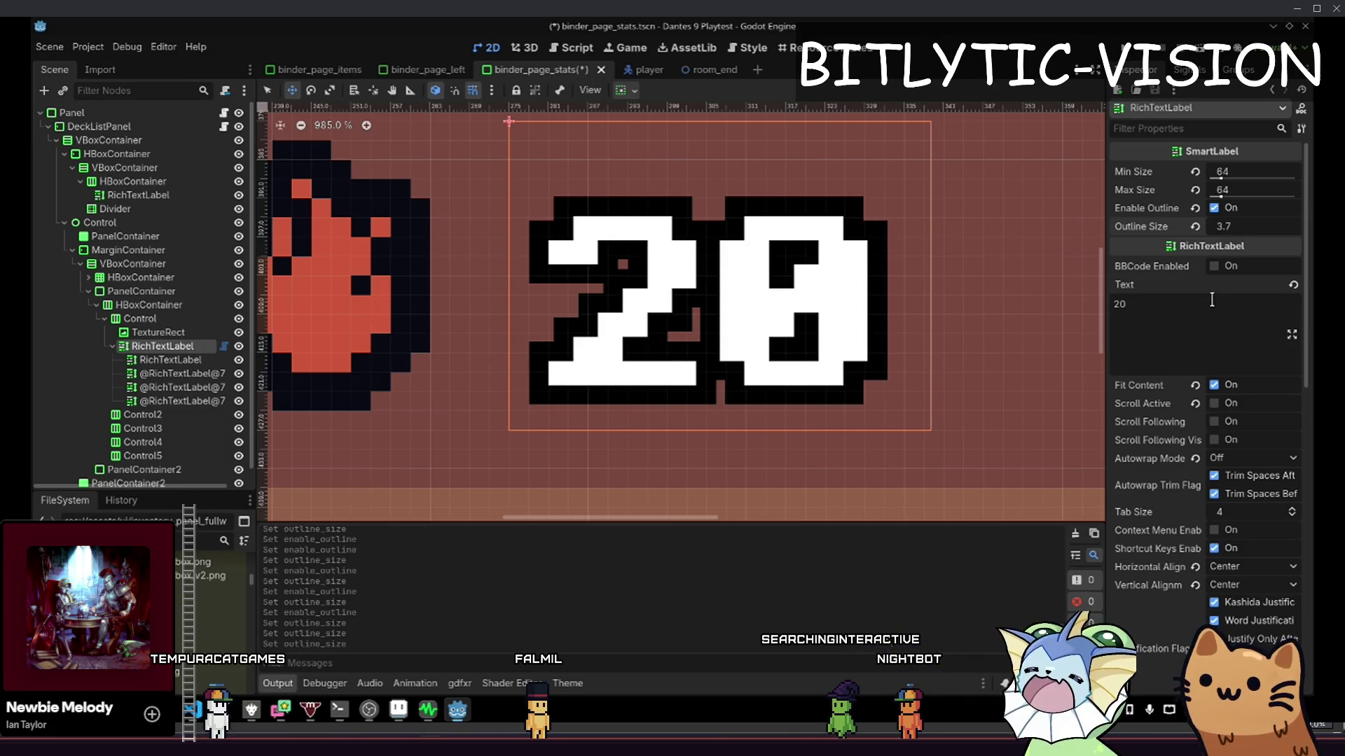
pyautogui.hotkey('ctrl', 'F3')
pyautogui.scroll(4, 559, 223)
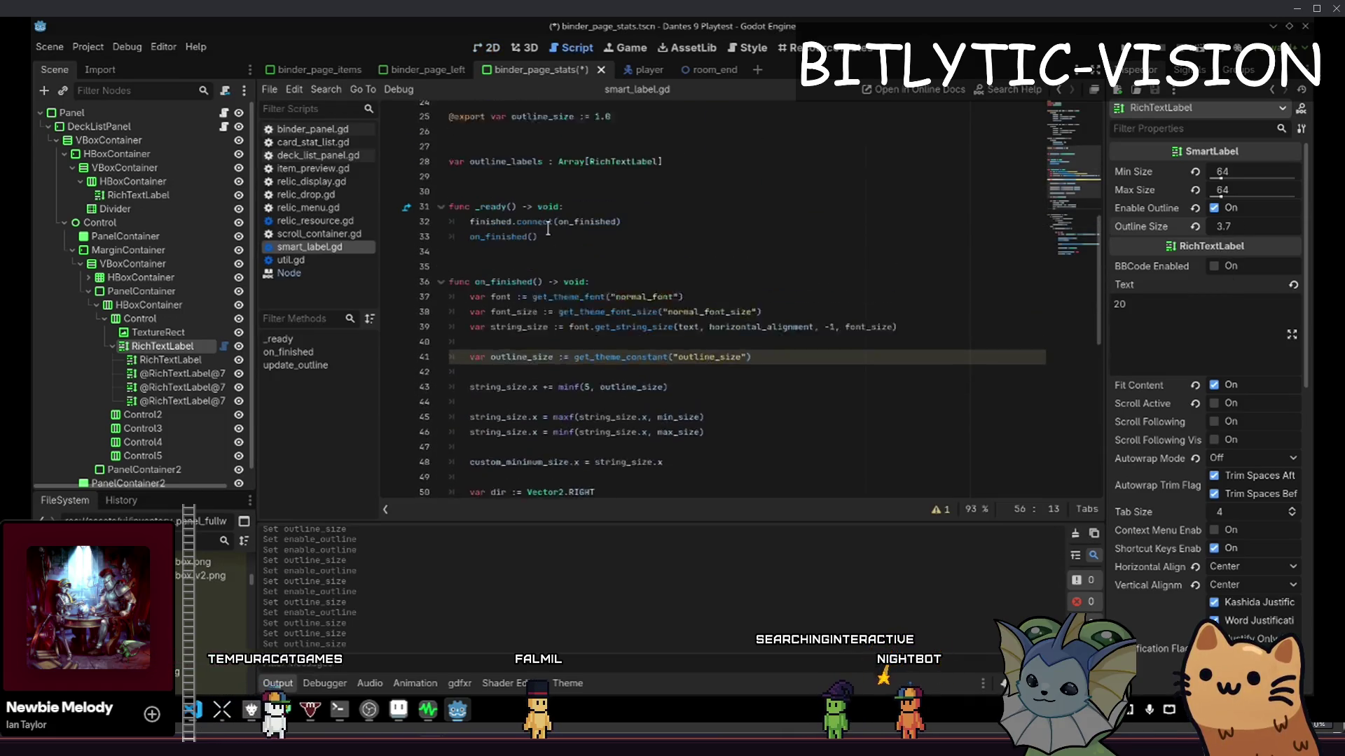
# - Open the RichTextLabel help for the finished signal connected in _ready
pyautogui.click(537, 278)
pyautogui.keyDown('ctrl'); pyautogui.click(519, 262); pyautogui.keyUp('ctrl')
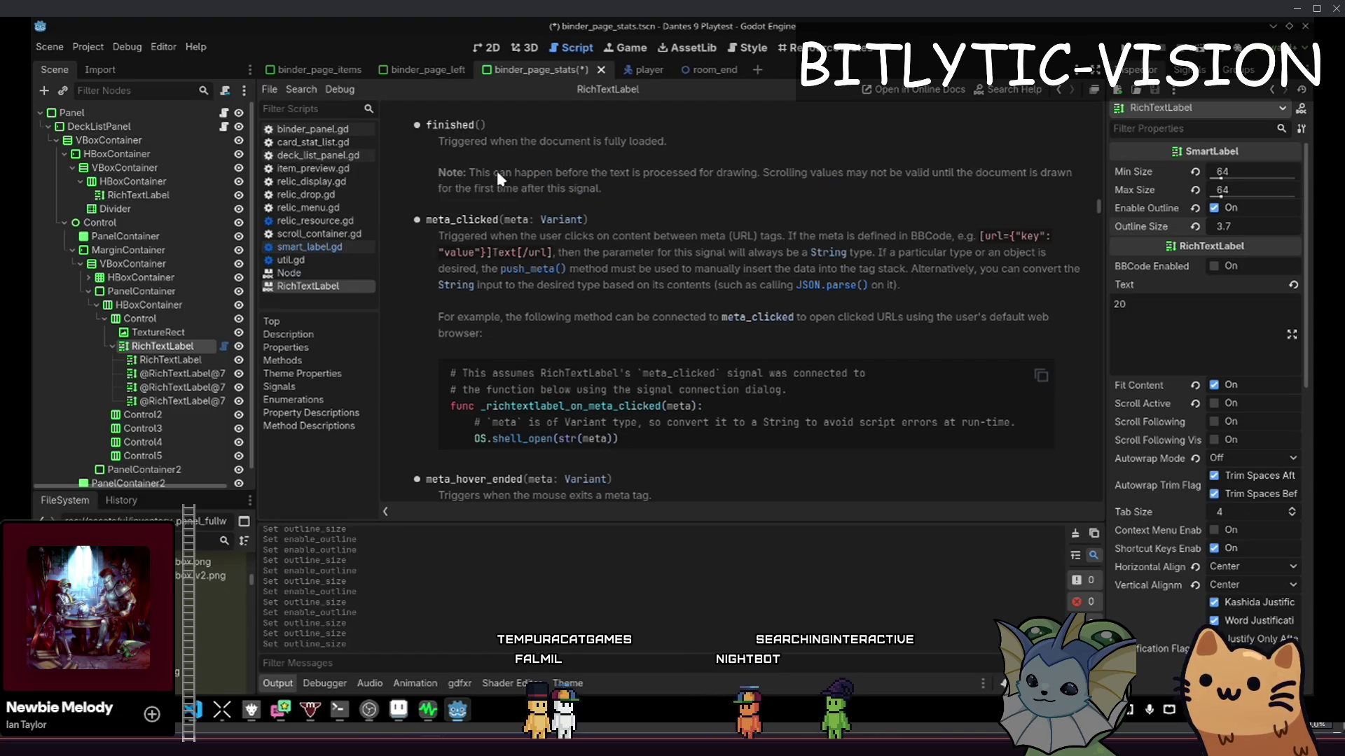
pyautogui.moveTo(483, 172); pyautogui.dragTo(602, 190)
pyautogui.hotkey('alt', 'Left')
pyautogui.hotkey('alt', 'Right')
# - Search the RichTextLabel help page for 'finish' and 'render'
pyautogui.hotkey('ctrl', 'f')
pyautogui.write('finish')
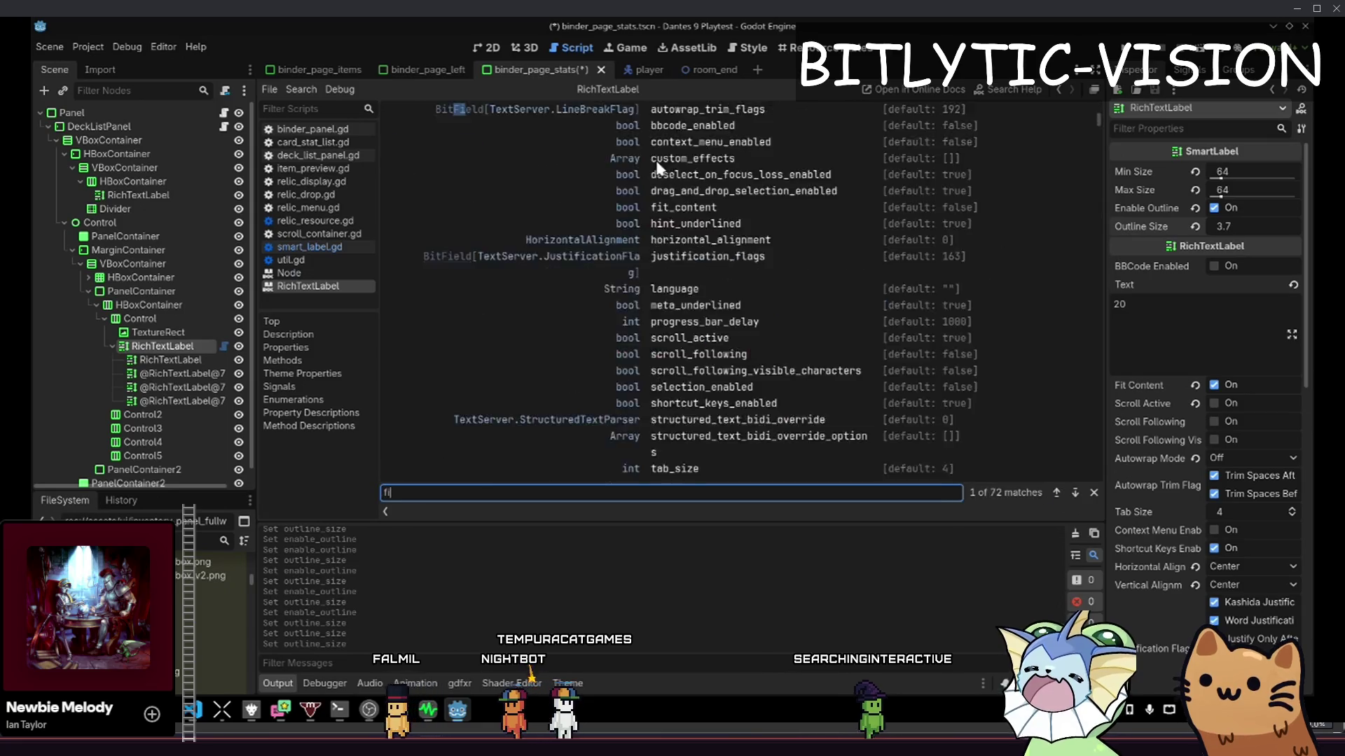
pyautogui.press('Return')
pyautogui.press('Return')
pyautogui.press('Return')
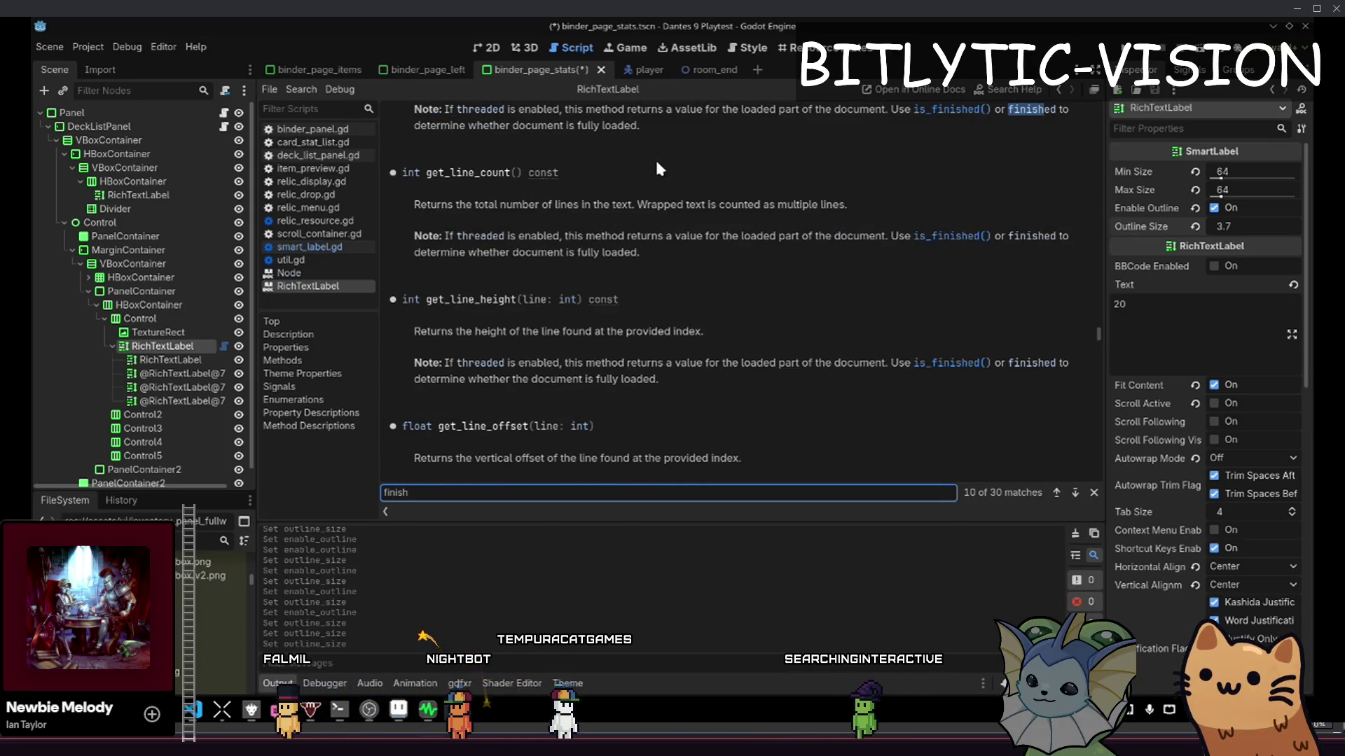
pyautogui.hotkey('ctrl', 'a')
pyautogui.write('render')
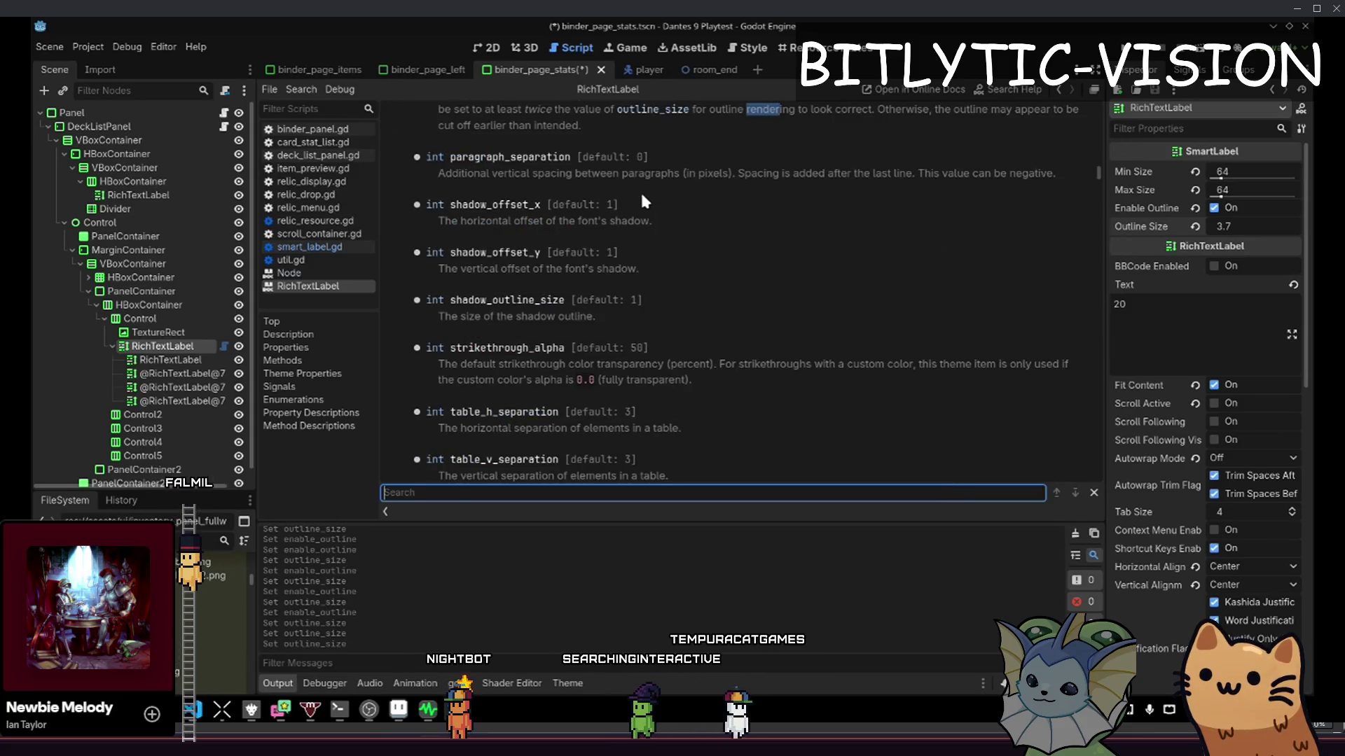
pyautogui.hotkey('ctrl', 'a')
pyautogui.press('BackSpace')
# - Read the outline_size note in the help page
pyautogui.scroll(3, 640, 191)
pyautogui.moveTo(500, 280); pyautogui.dragTo(843, 298)
pyautogui.click(742, 352)
pyautogui.tripleClick(701, 297)
pyautogui.click(715, 325)
pyautogui.scroll(10, 641, 314)
pyautogui.scroll(-8, 639, 323)
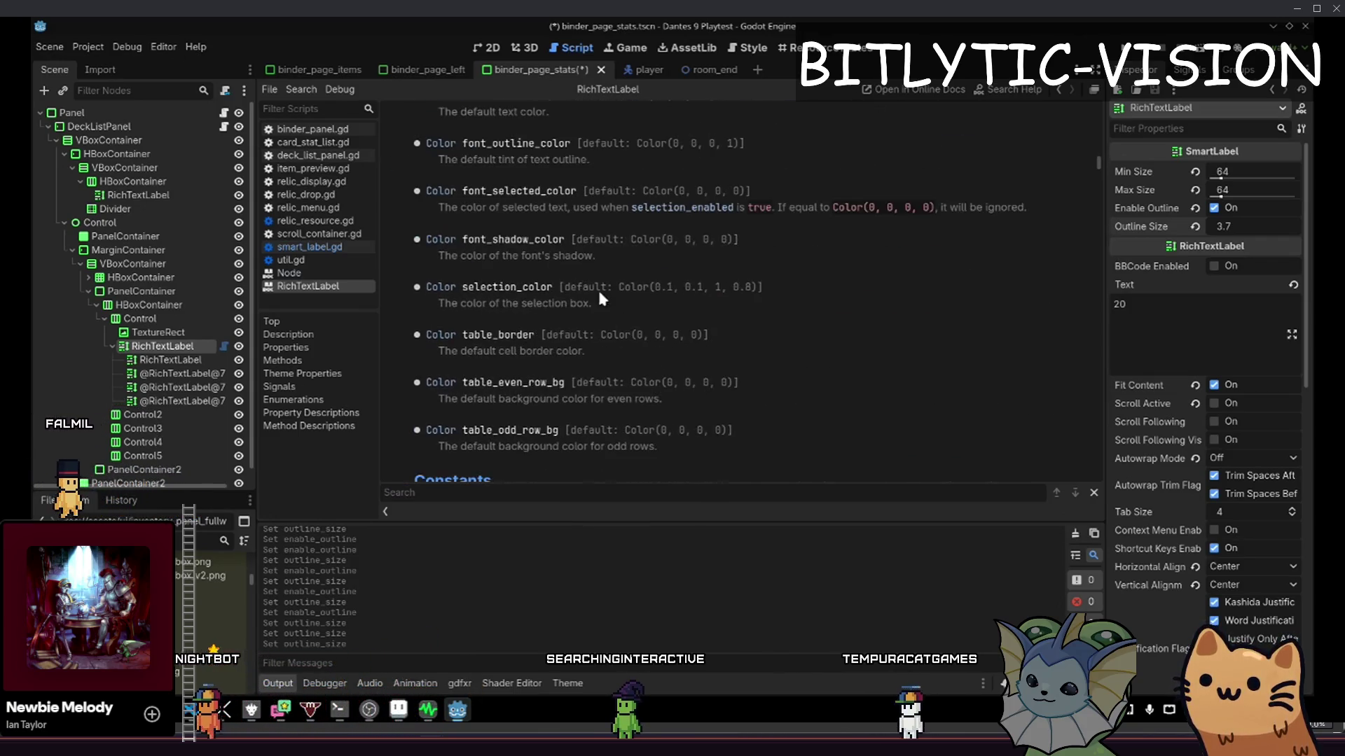
pyautogui.moveTo(744, 300); pyautogui.dragTo(1019, 300)
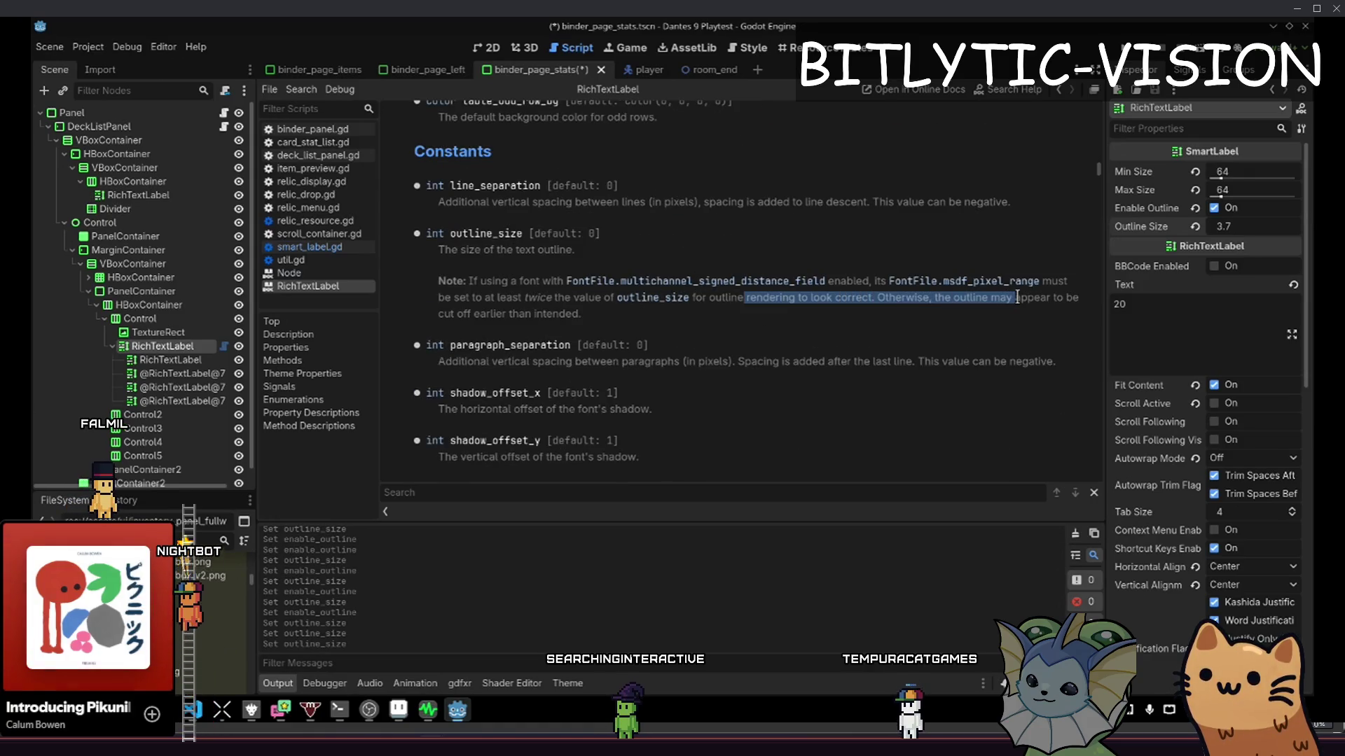
pyautogui.scroll(8, 596, 271)
pyautogui.scroll(10, 595, 272)
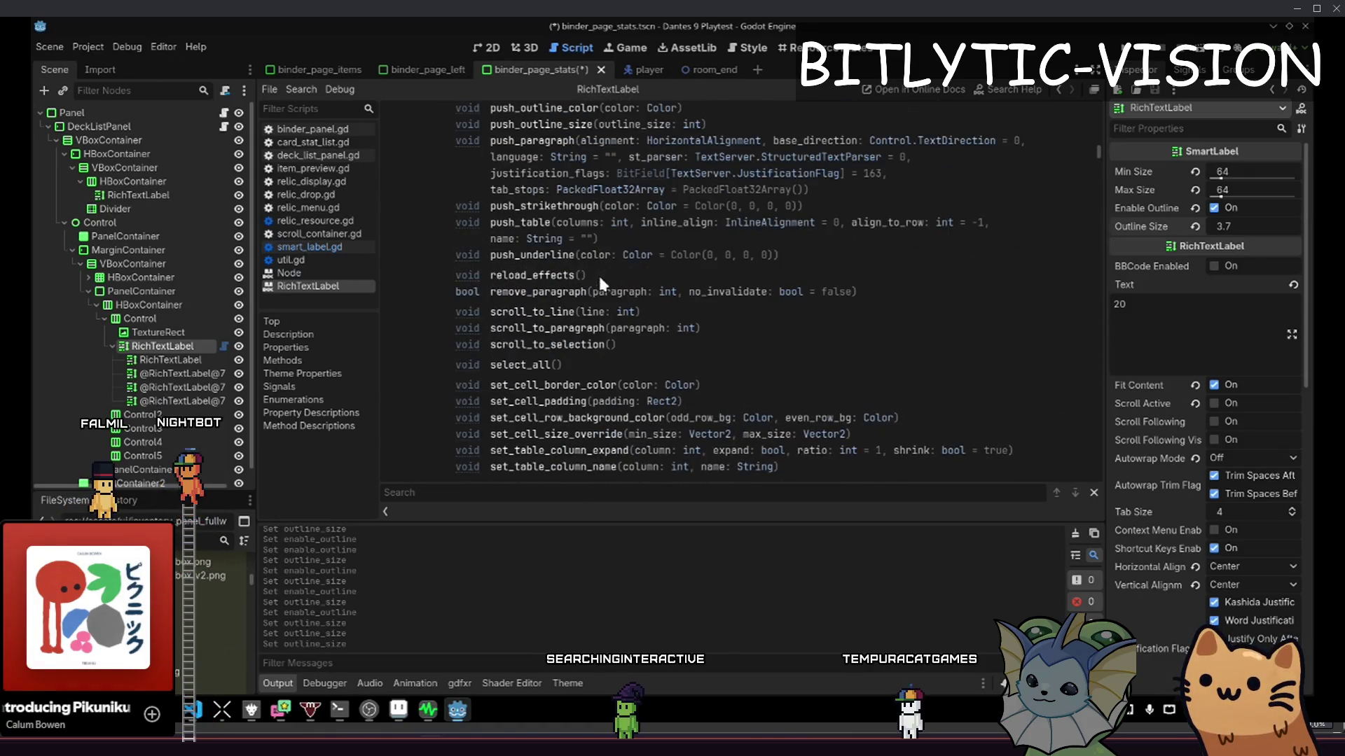
# - Search the help for 'redrawfinish' and jump to the last 'finish' match
pyautogui.hotkey('ctrl', 'f')
pyautogui.write('queue')
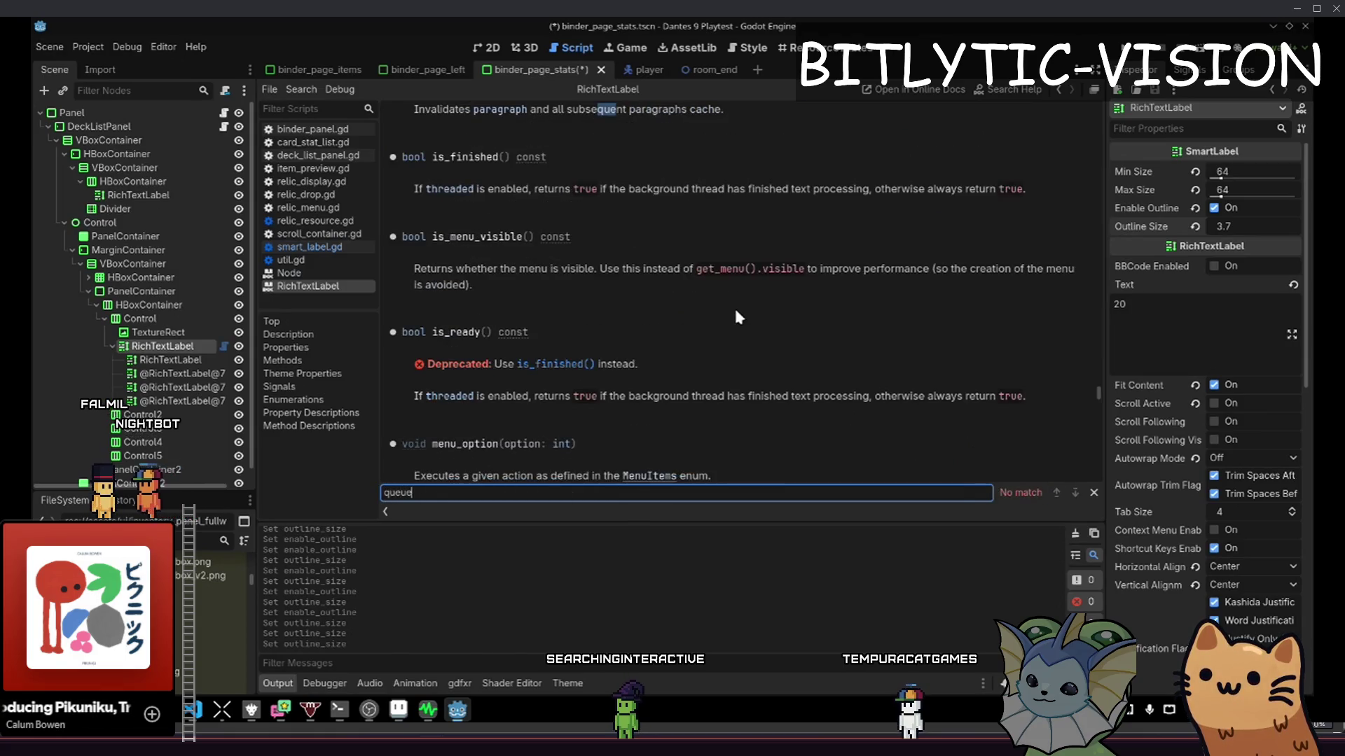
pyautogui.press('BackSpace')
pyautogui.press('BackSpace')
pyautogui.press('BackSpace')
pyautogui.write('redraw')
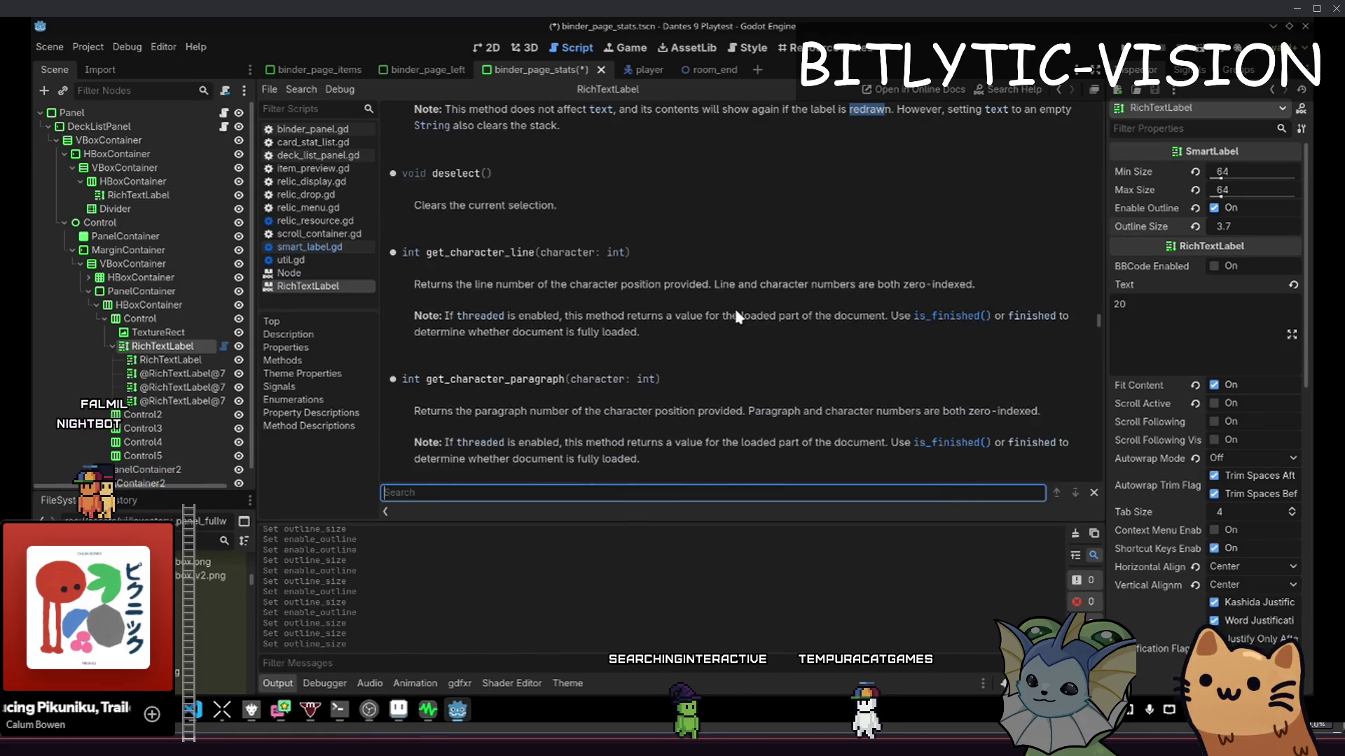
pyautogui.write('finish')
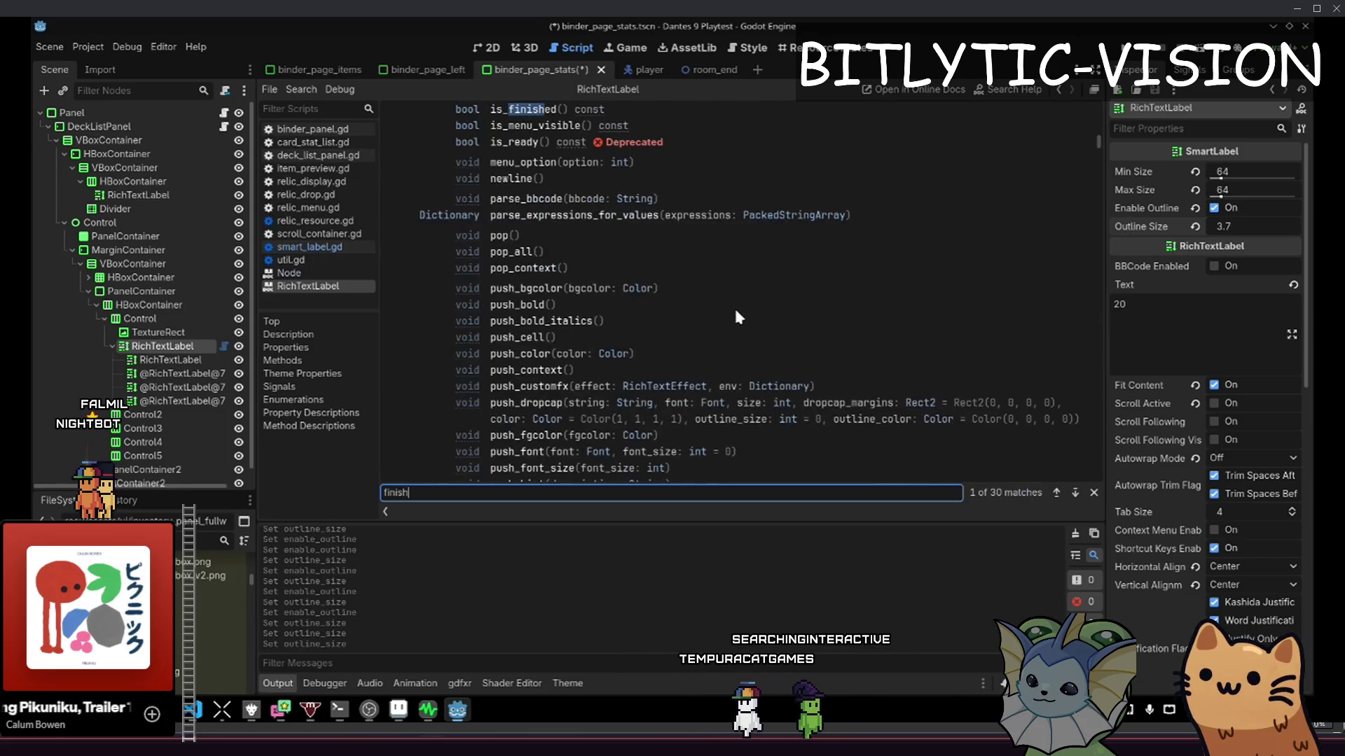
pyautogui.hotkey('shift', 'Return')
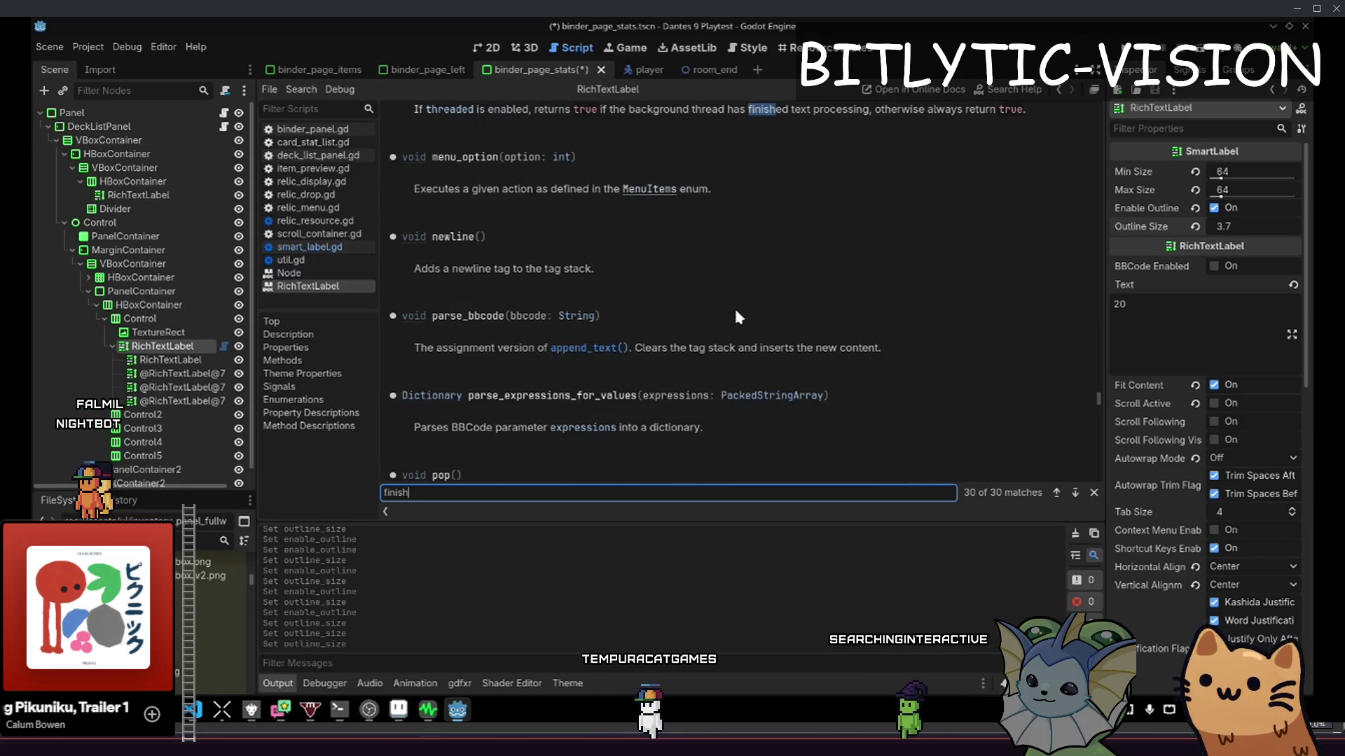
# - Read the is_finished method description
pyautogui.scroll(4, 731, 308)
pyautogui.click(551, 223)
pyautogui.click(551, 223)
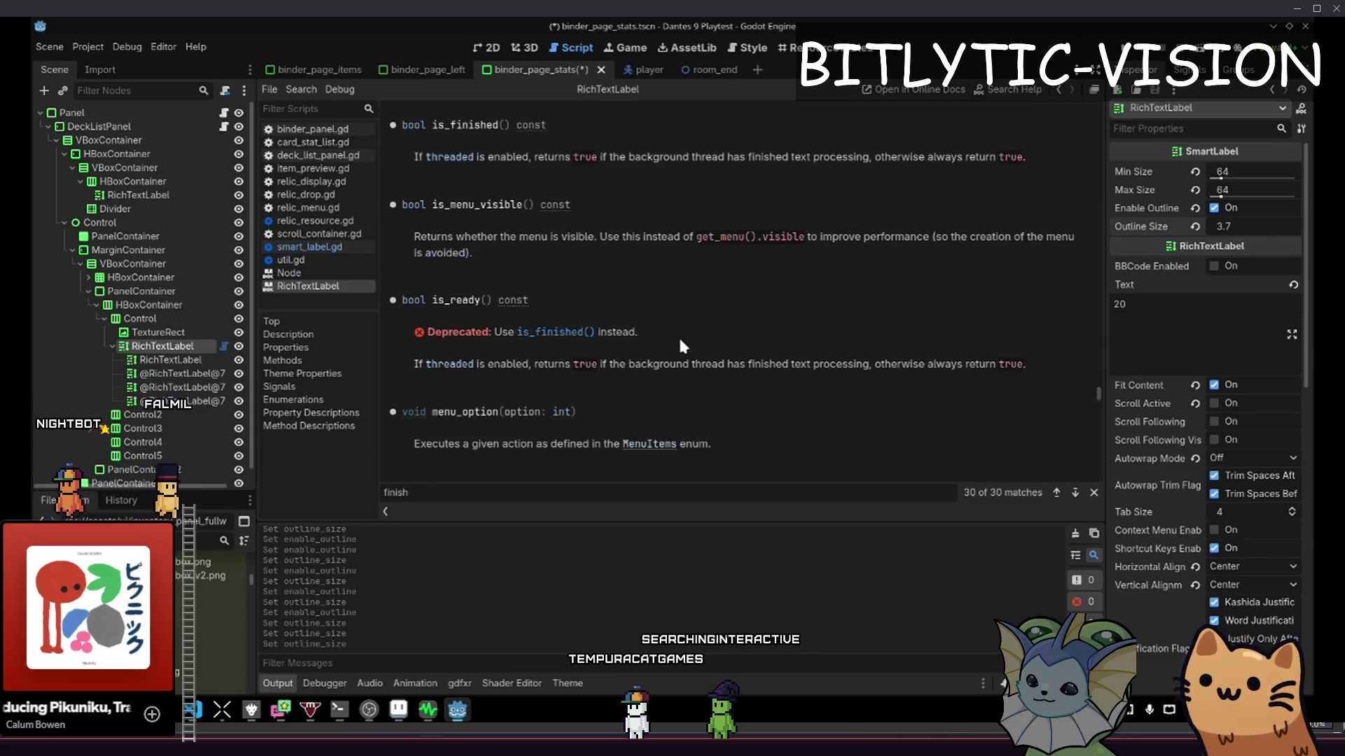
pyautogui.scroll(3, 619, 286)
pyautogui.click(536, 251)
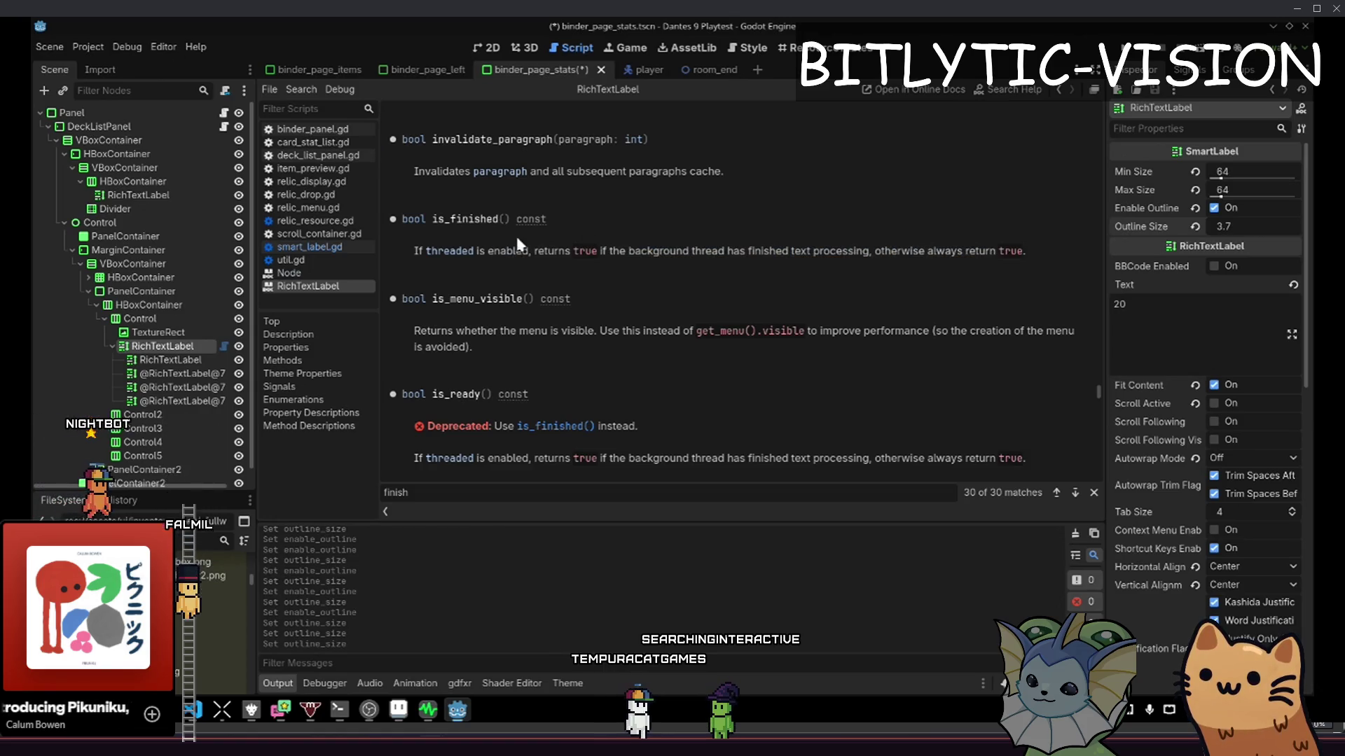
pyautogui.moveTo(1027, 258); pyautogui.dragTo(722, 253)
pyautogui.scroll(15, 557, 326)
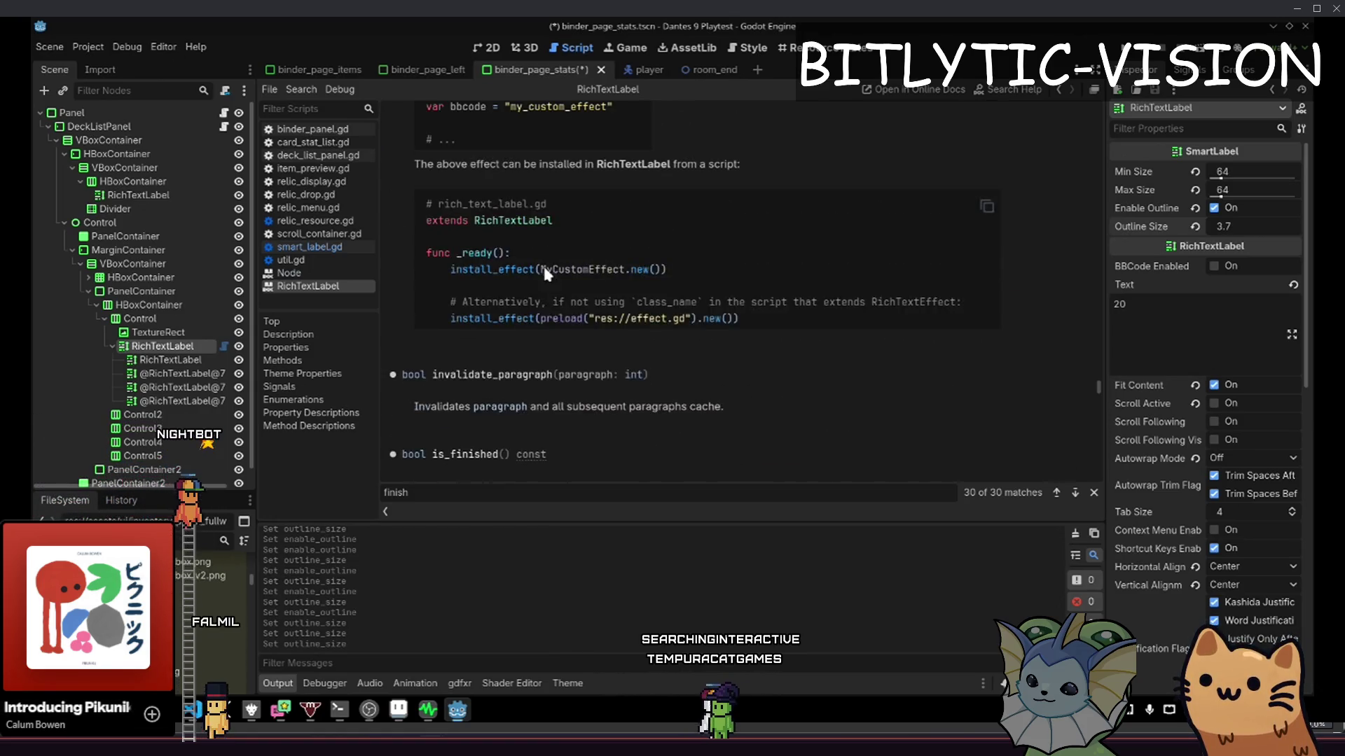
pyautogui.scroll(-10, 558, 327)
pyautogui.moveTo(504, 357)
pyautogui.mouseDown()
pyautogui.moveTo(734, 357)
pyautogui.moveTo(395, 322)
pyautogui.mouseUp()
# - Scroll through the related method descriptions, then return to smart_label.gd
pyautogui.scroll(7, 623, 283)
pyautogui.scroll(12, 652, 305)
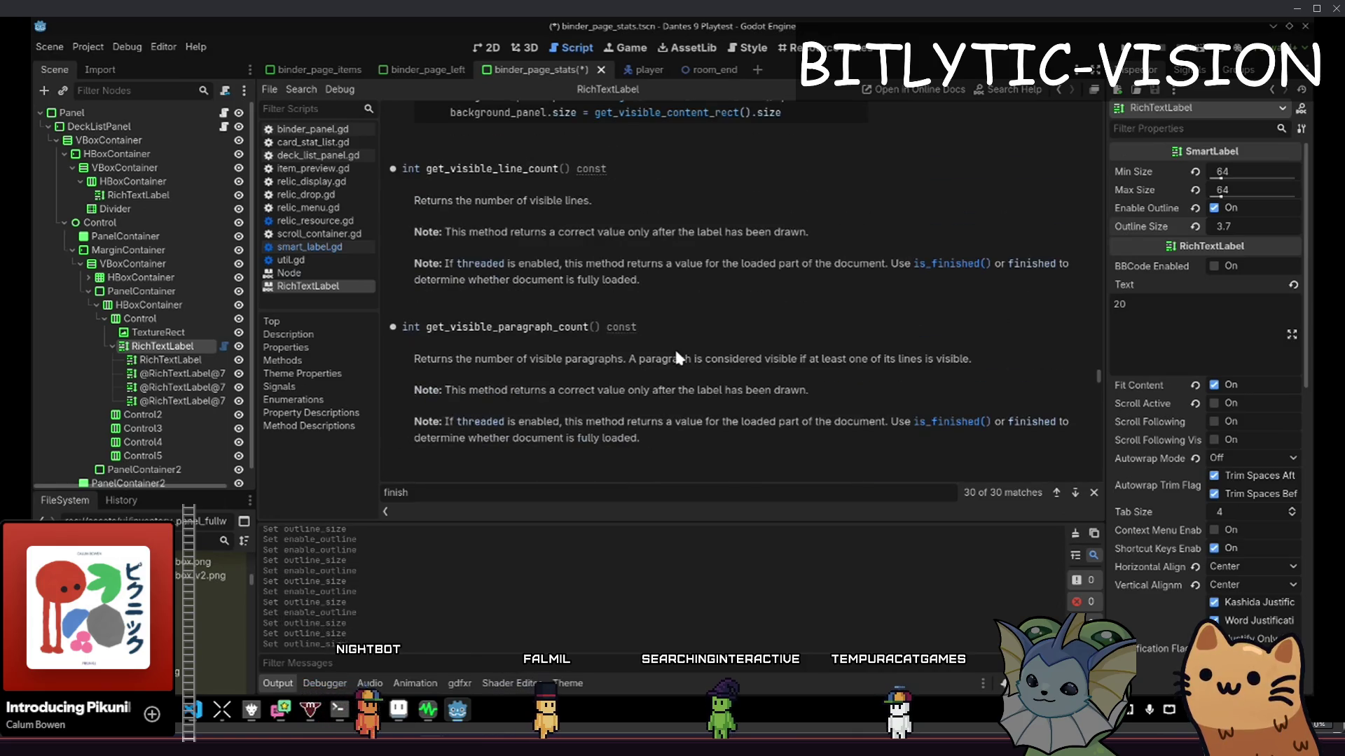
pyautogui.scroll(7, 674, 348)
pyautogui.scroll(20, 674, 348)
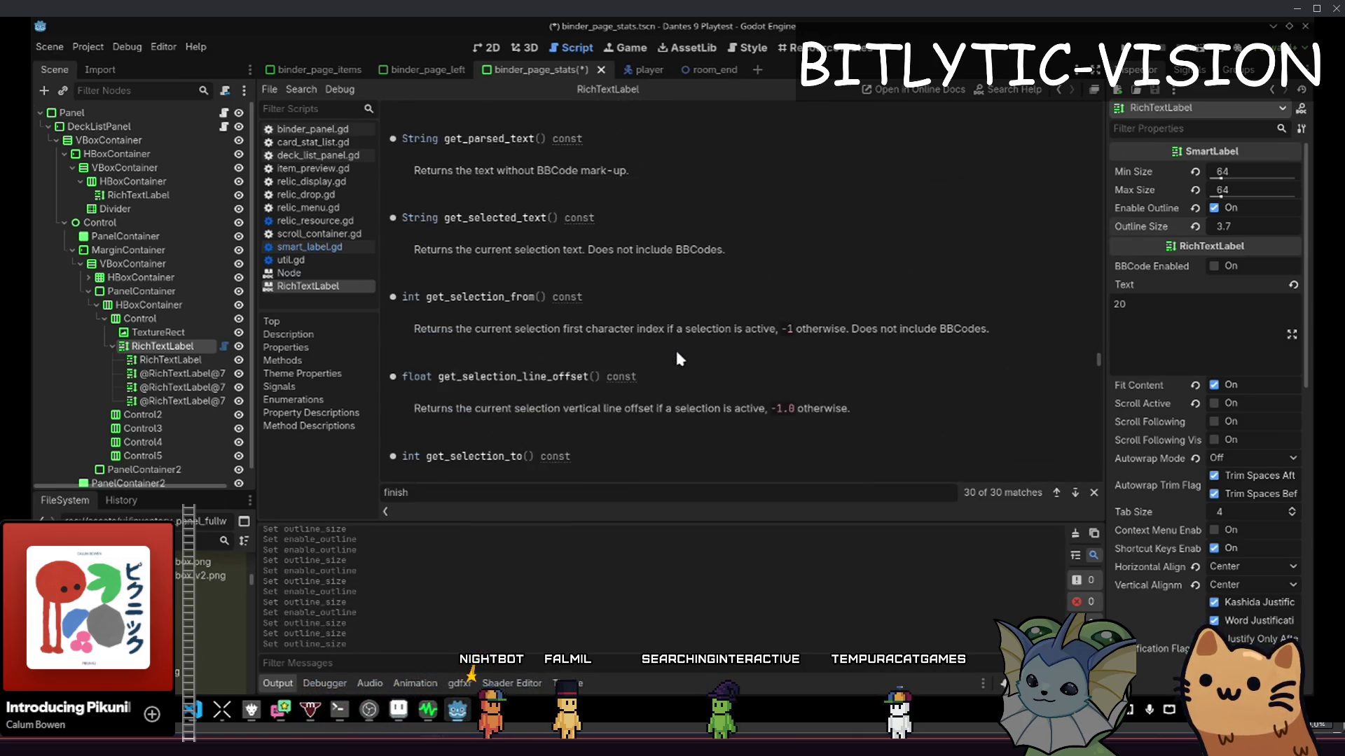
pyautogui.scroll(-9, 667, 351)
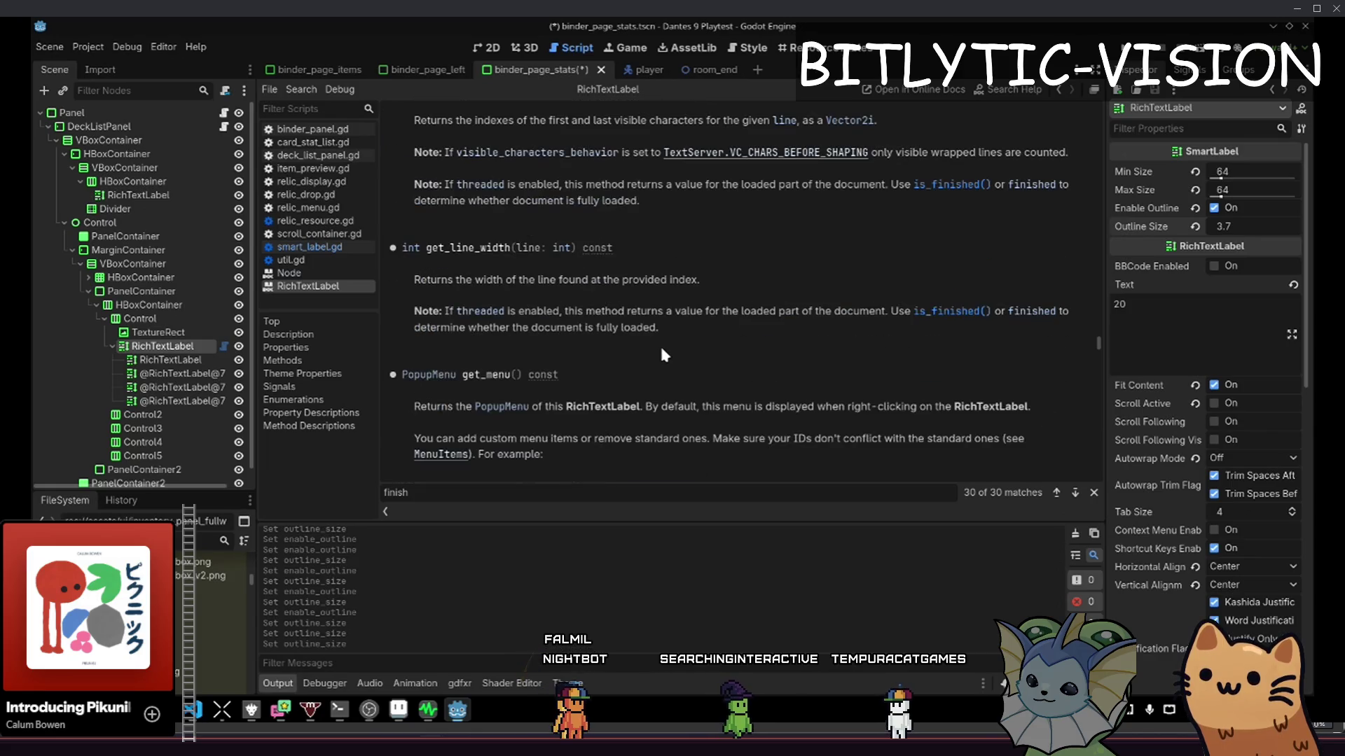
pyautogui.scroll(16, 658, 344)
pyautogui.scroll(-14, 666, 316)
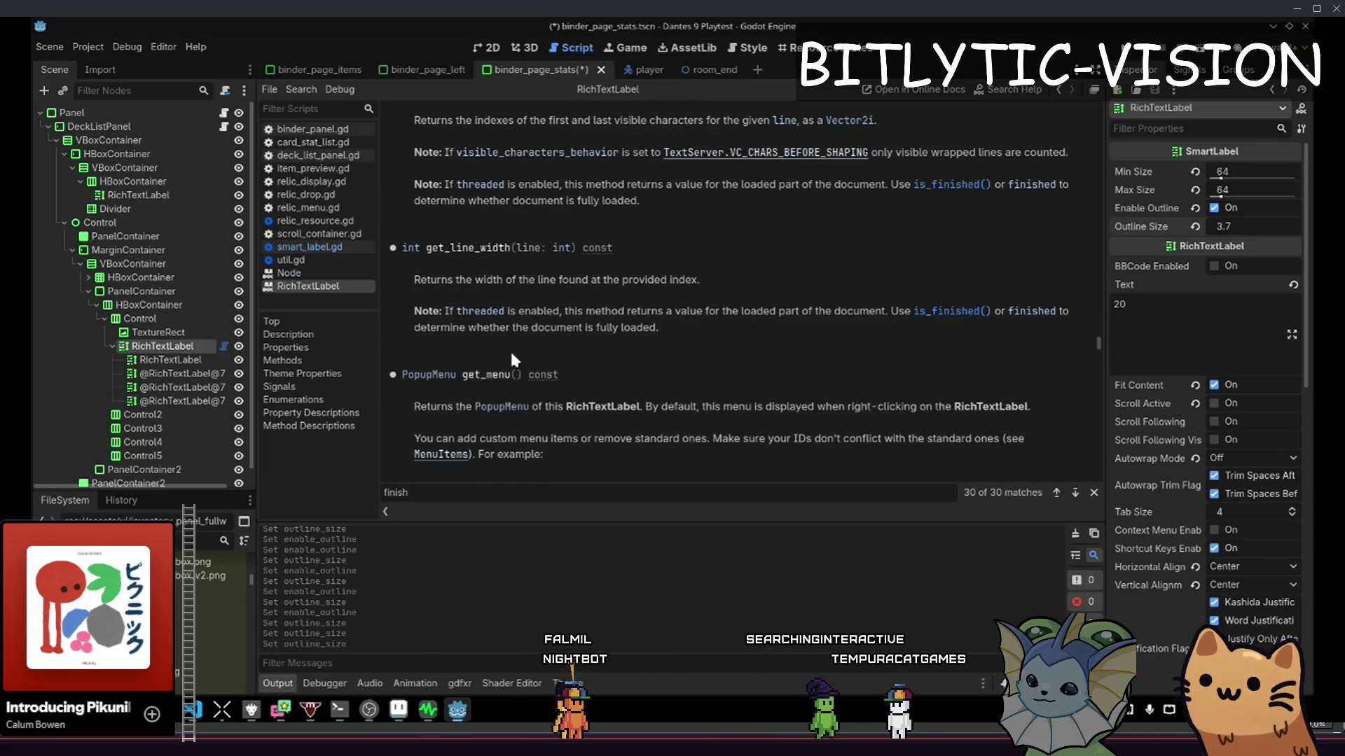
pyautogui.scroll(10, 631, 330)
pyautogui.scroll(10, 656, 293)
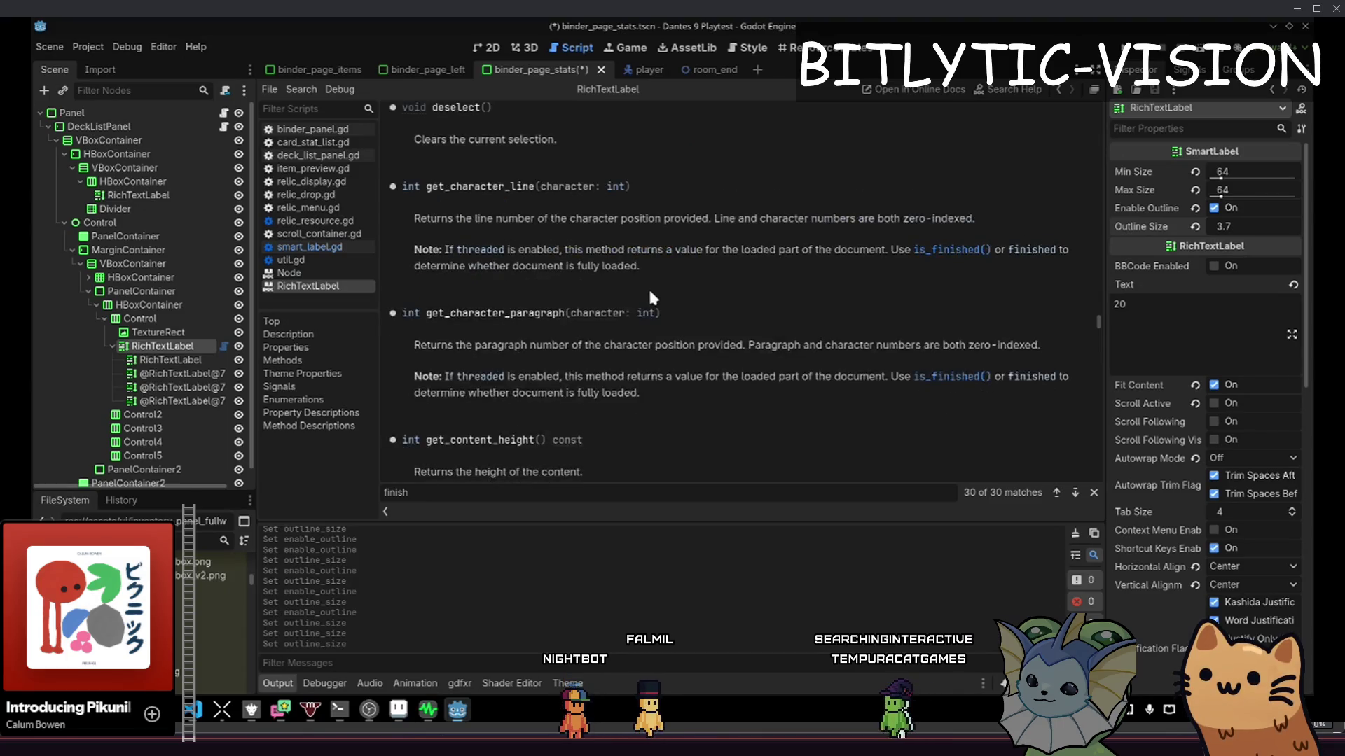
pyautogui.scroll(10, 636, 298)
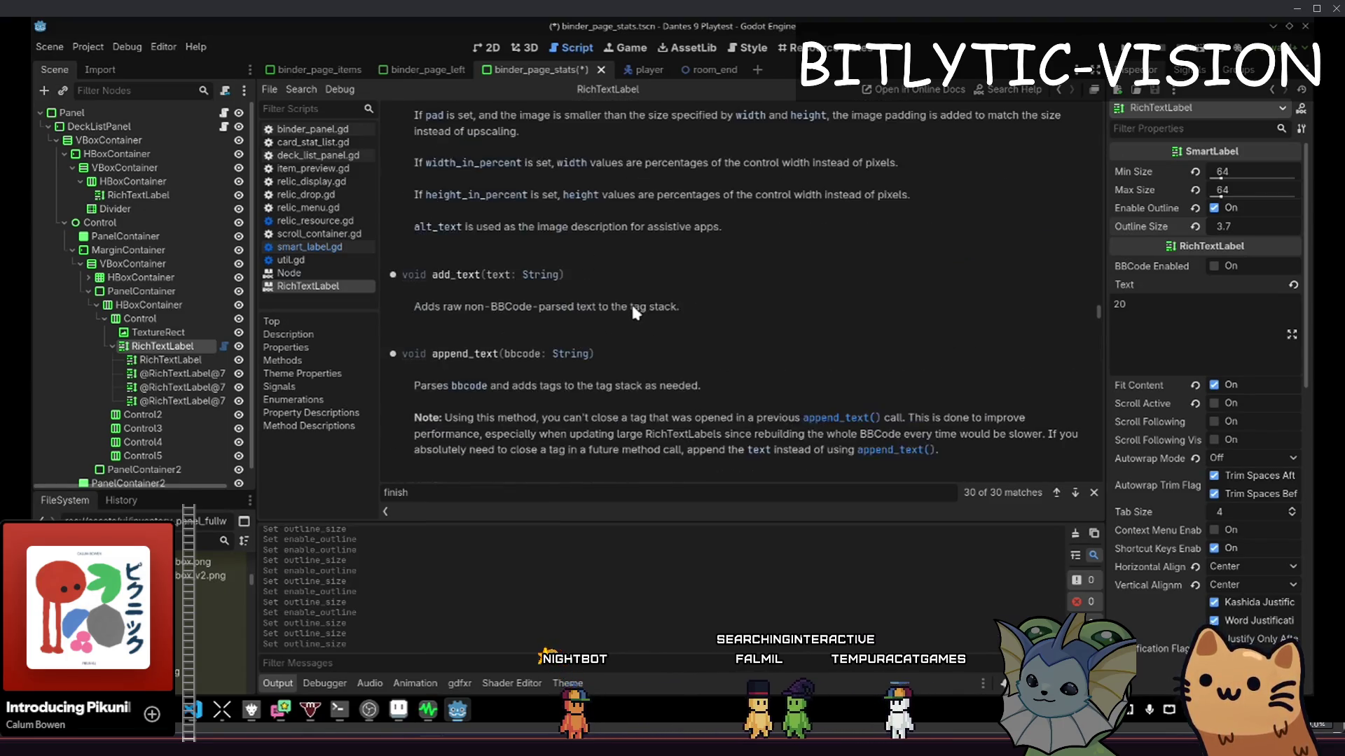
pyautogui.scroll(4, 632, 309)
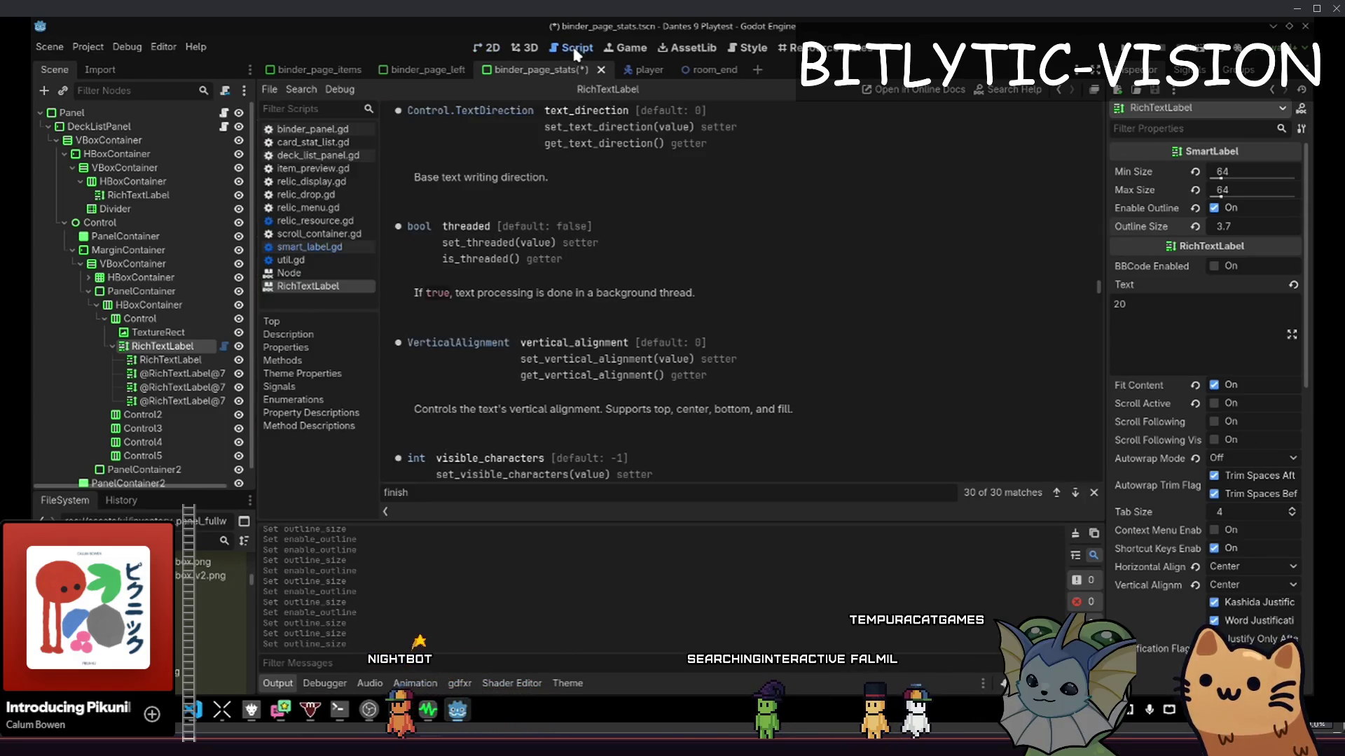
pyautogui.scroll(4, 439, 254)
pyautogui.click(287, 251)
pyautogui.scroll(5, 571, 299)
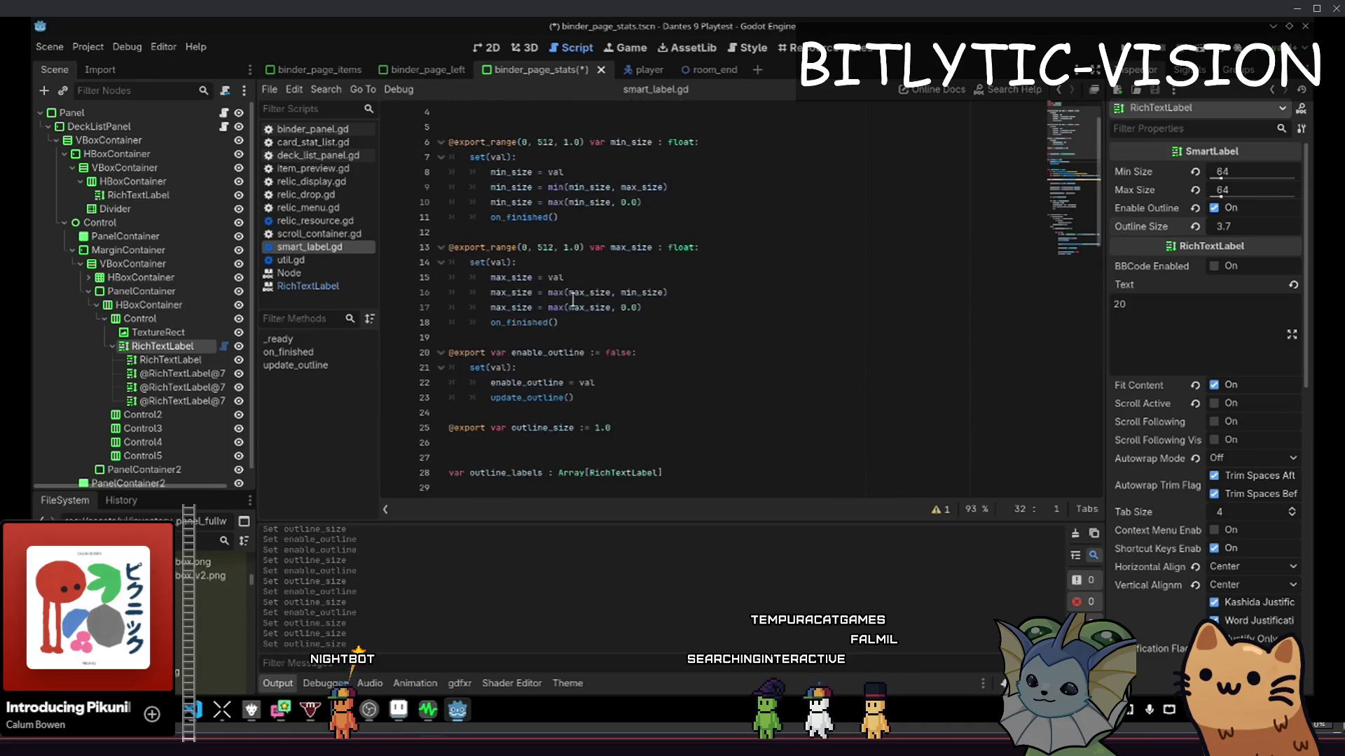
# - Copy the on_finished() call into the enable_outline setter after update_outline()
pyautogui.moveTo(558, 322); pyautogui.dragTo(485, 323)
pyautogui.hotkey('ctrl', 'c')
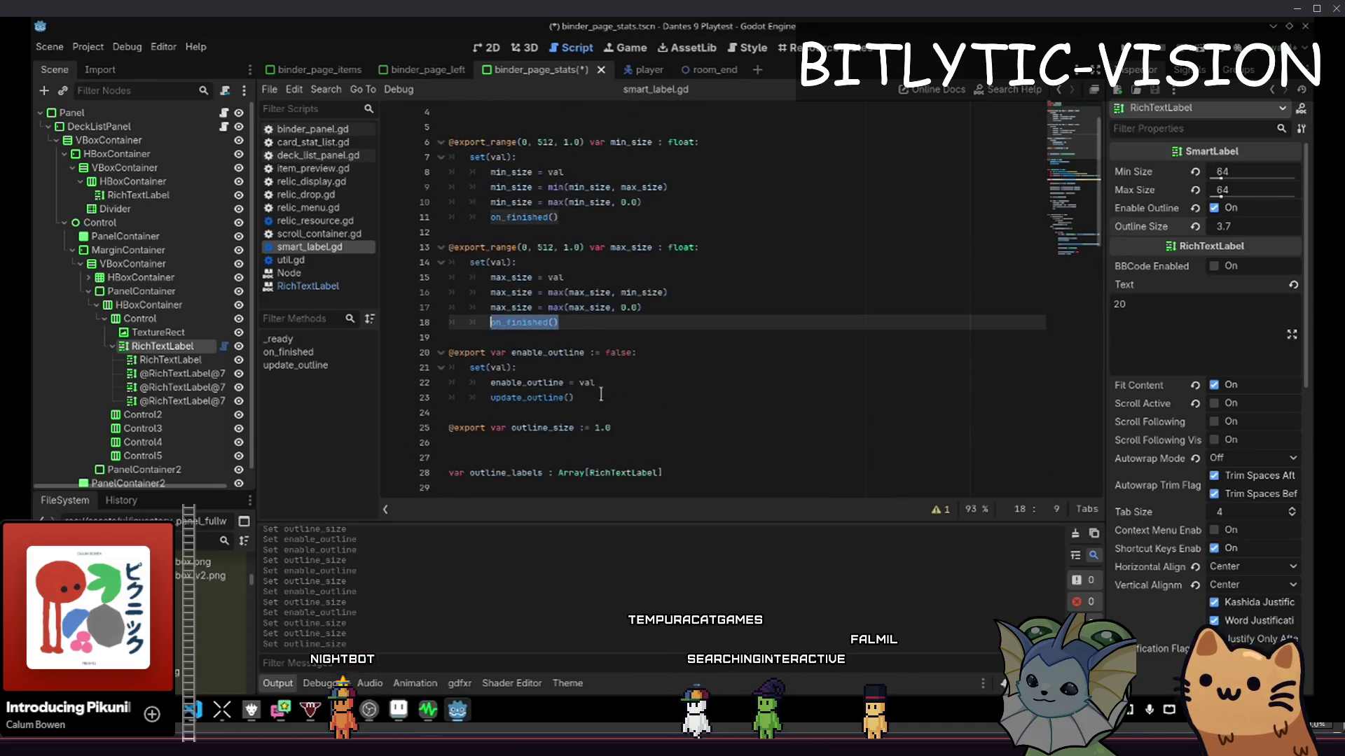
pyautogui.click(600, 396)
pyautogui.press('Return')
pyautogui.hotkey('ctrl', 'v')
# - Give outline_size its own setter: set(val): outline_size = val
pyautogui.press('Down')
pyautogui.press('Down')
pyautogui.press('End')
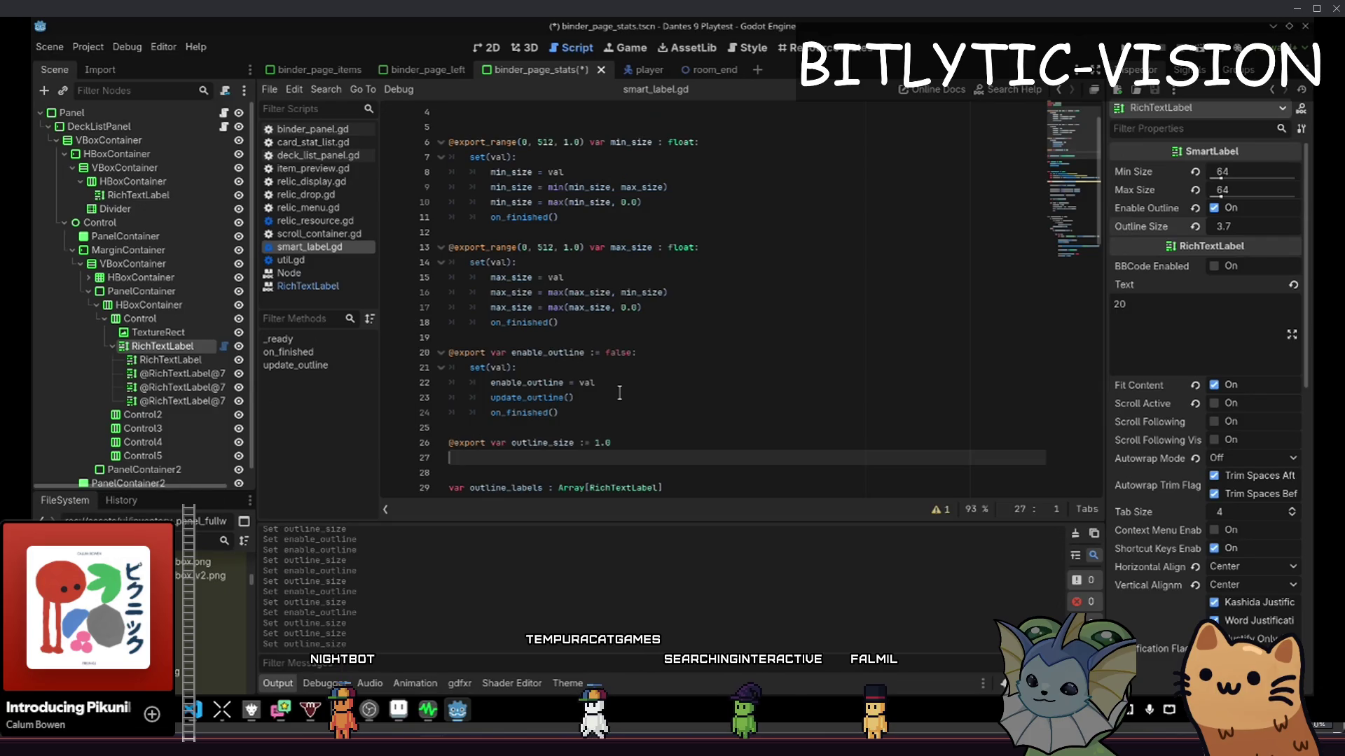
pyautogui.write('L:')
pyautogui.press('Return')
pyautogui.press('Up')
pyautogui.press('End')
pyautogui.press('Left')
pyautogui.press('BackSpace')
pyautogui.press('Down')
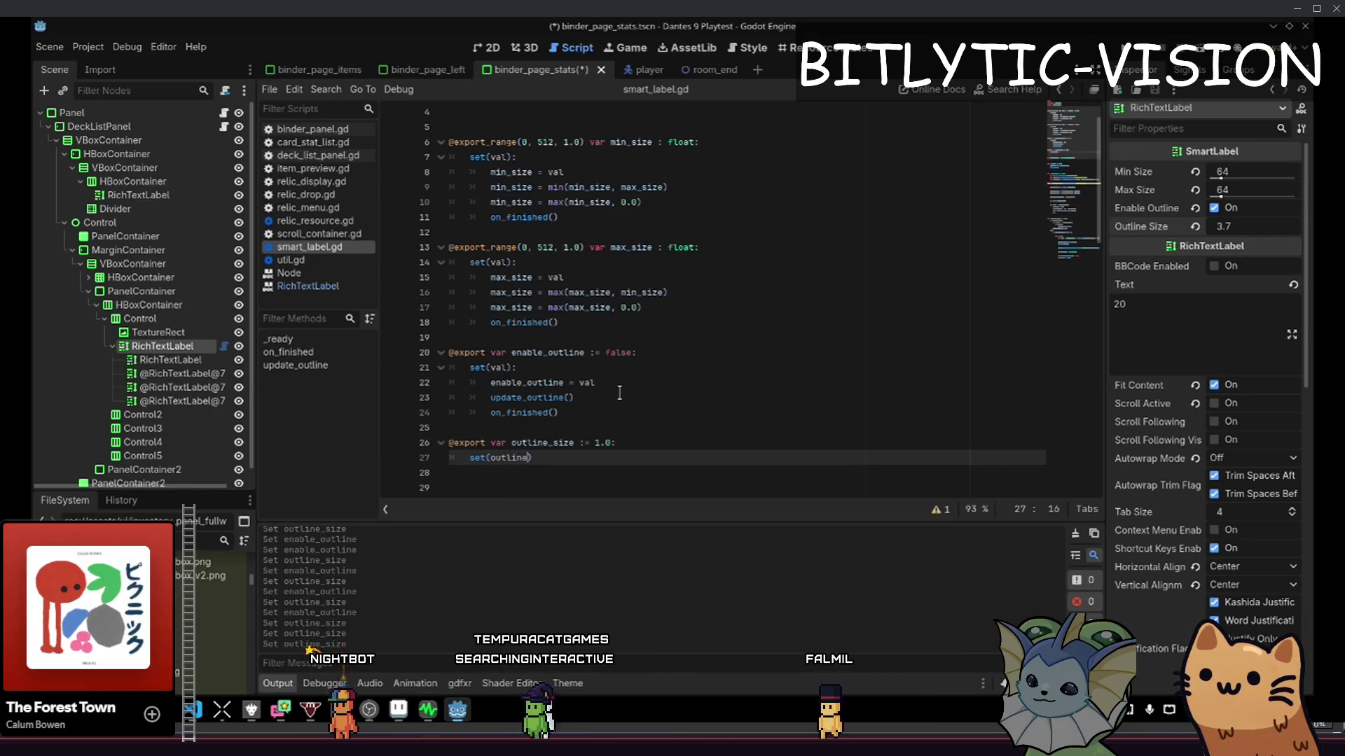
pyautogui.write(':')
pyautogui.press('Return')
pyautogui.write('o')
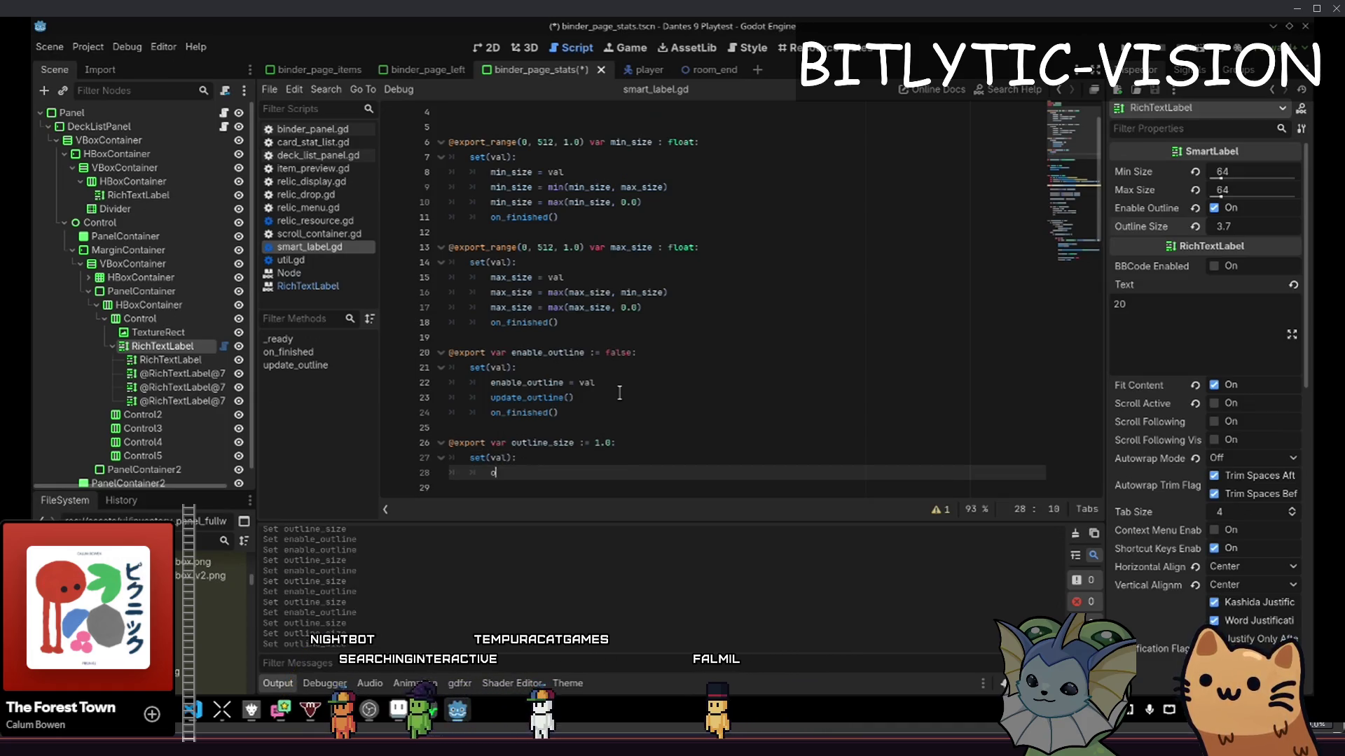
pyautogui.write('= val')
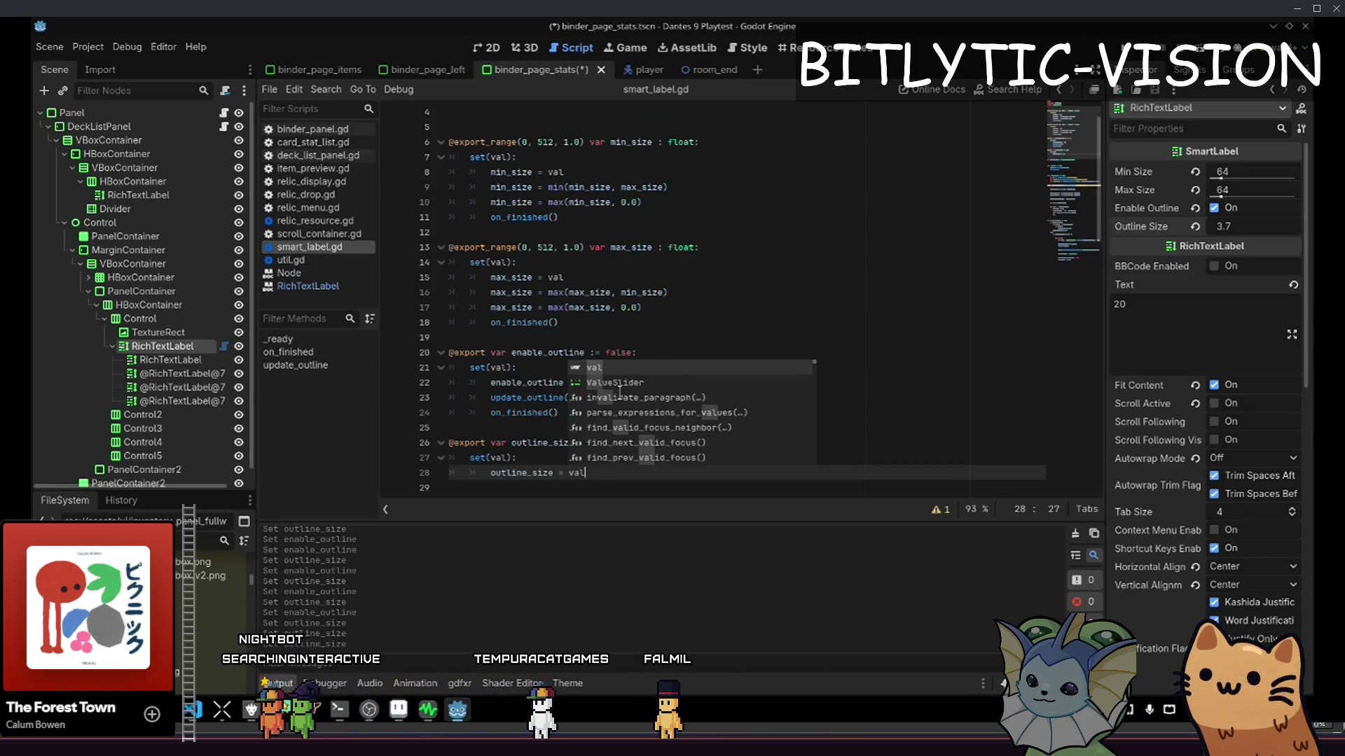
pyautogui.press('Return')
# - Save, then drag Outline Size to test new values on the 20 in the 2D view
pyautogui.hotkey('ctrl', 's')
pyautogui.hotkey('ctrl', 'F1')
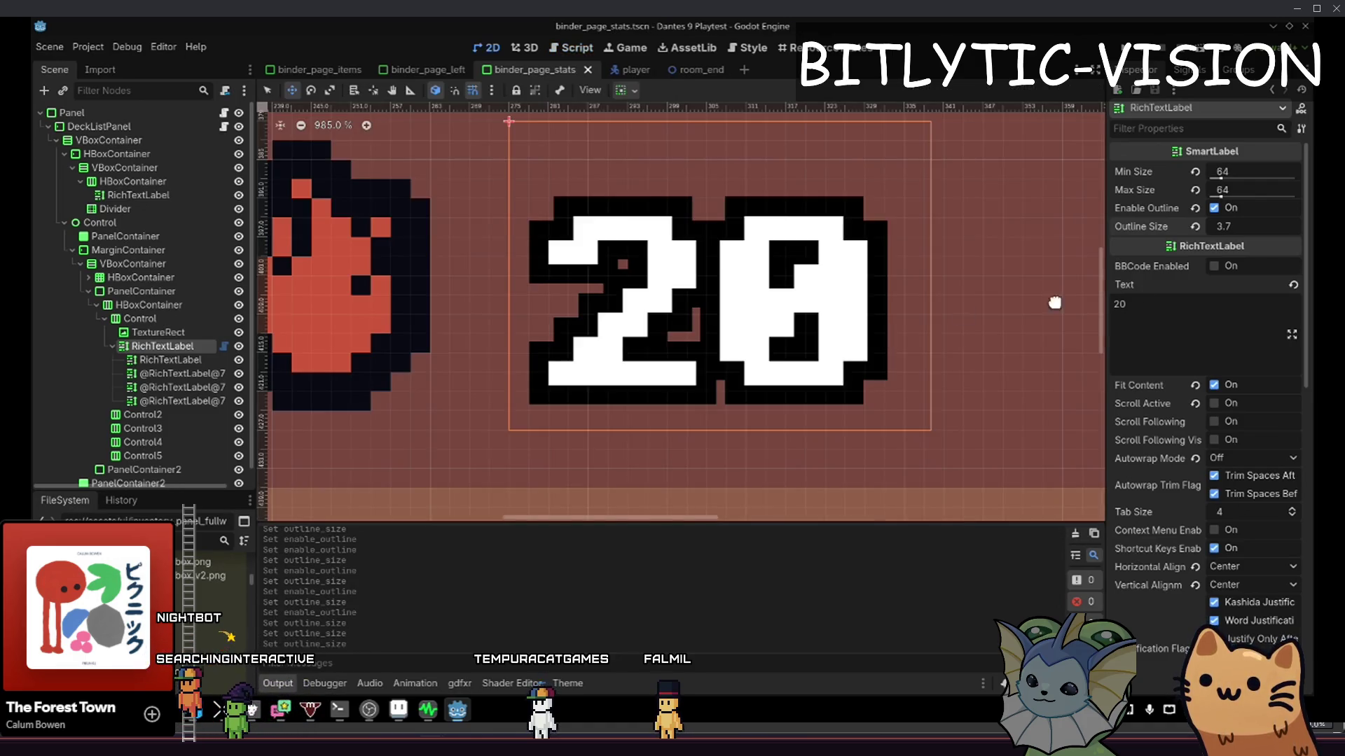
pyautogui.moveTo(1223, 231); pyautogui.dragTo(1240, 232)
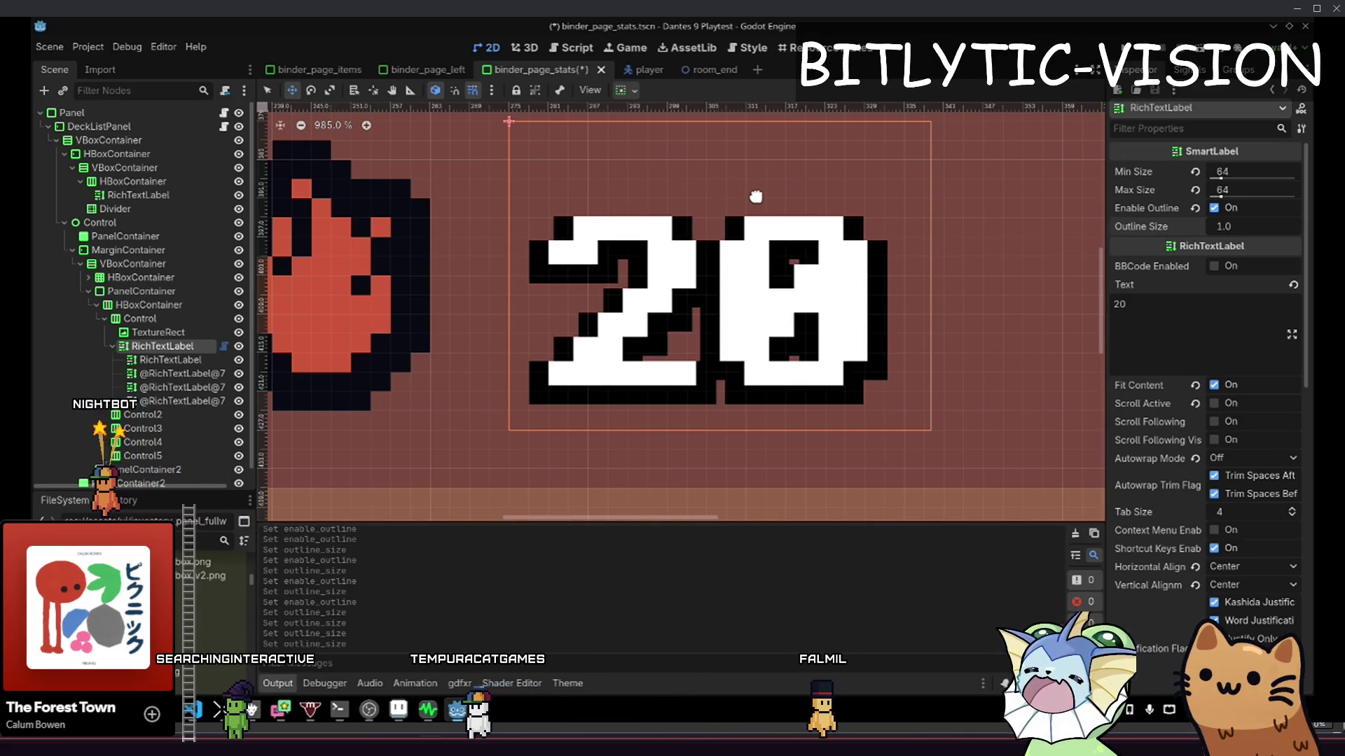
pyautogui.hotkey('ctrl', 's')
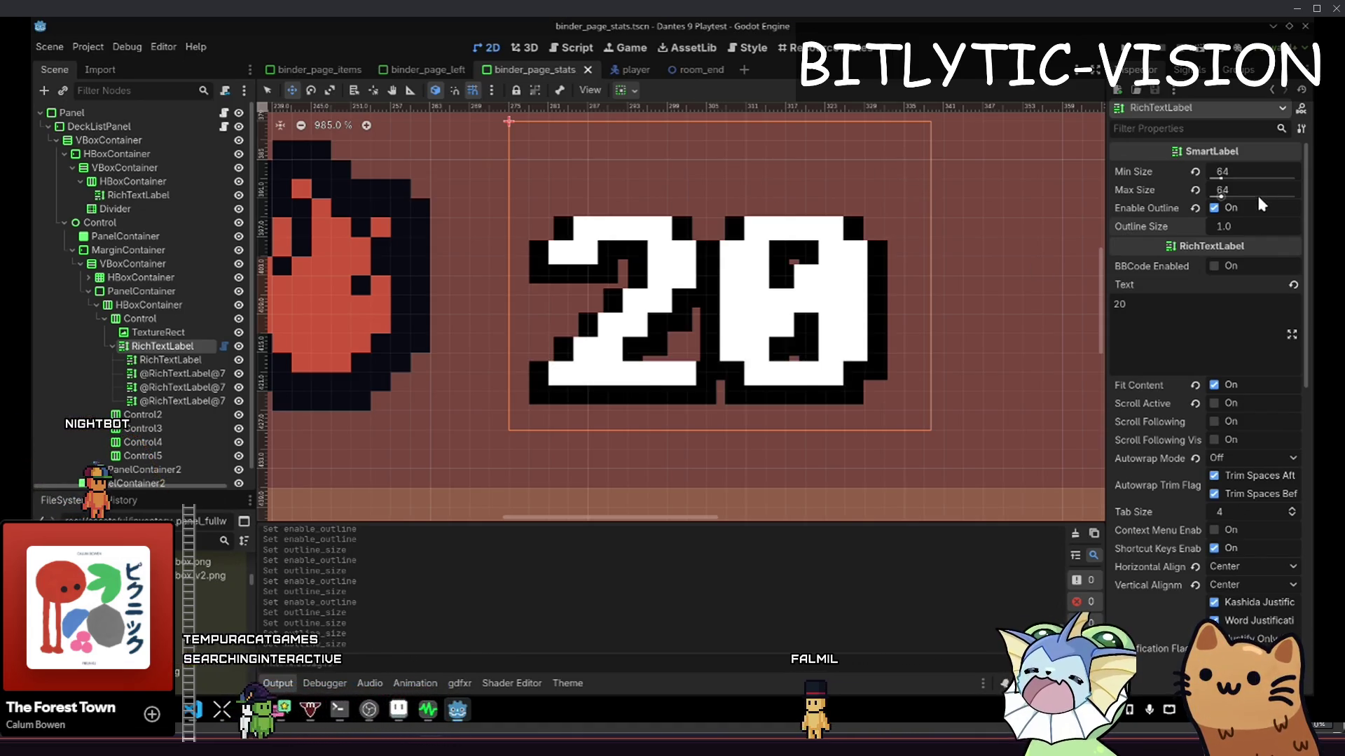
pyautogui.moveTo(1232, 227); pyautogui.dragTo(1250, 226)
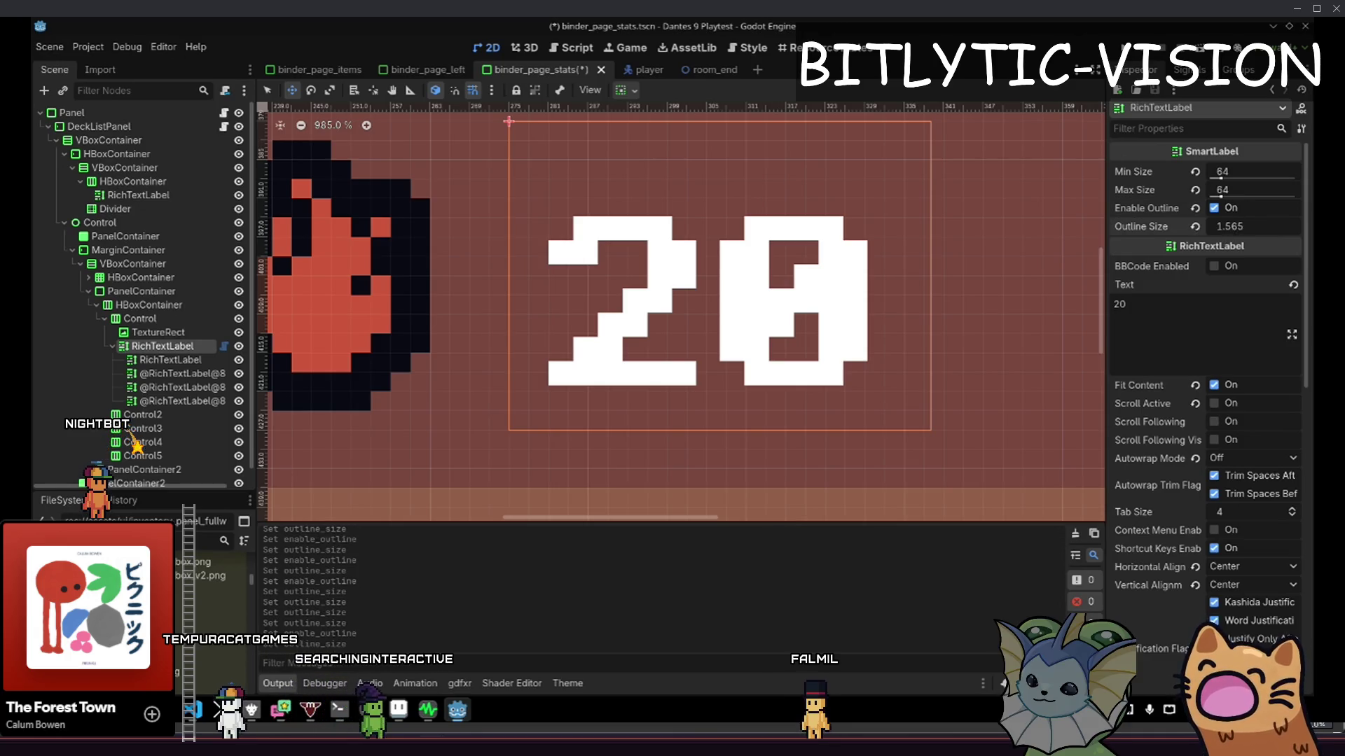
pyautogui.hotkey('ctrl', 's')
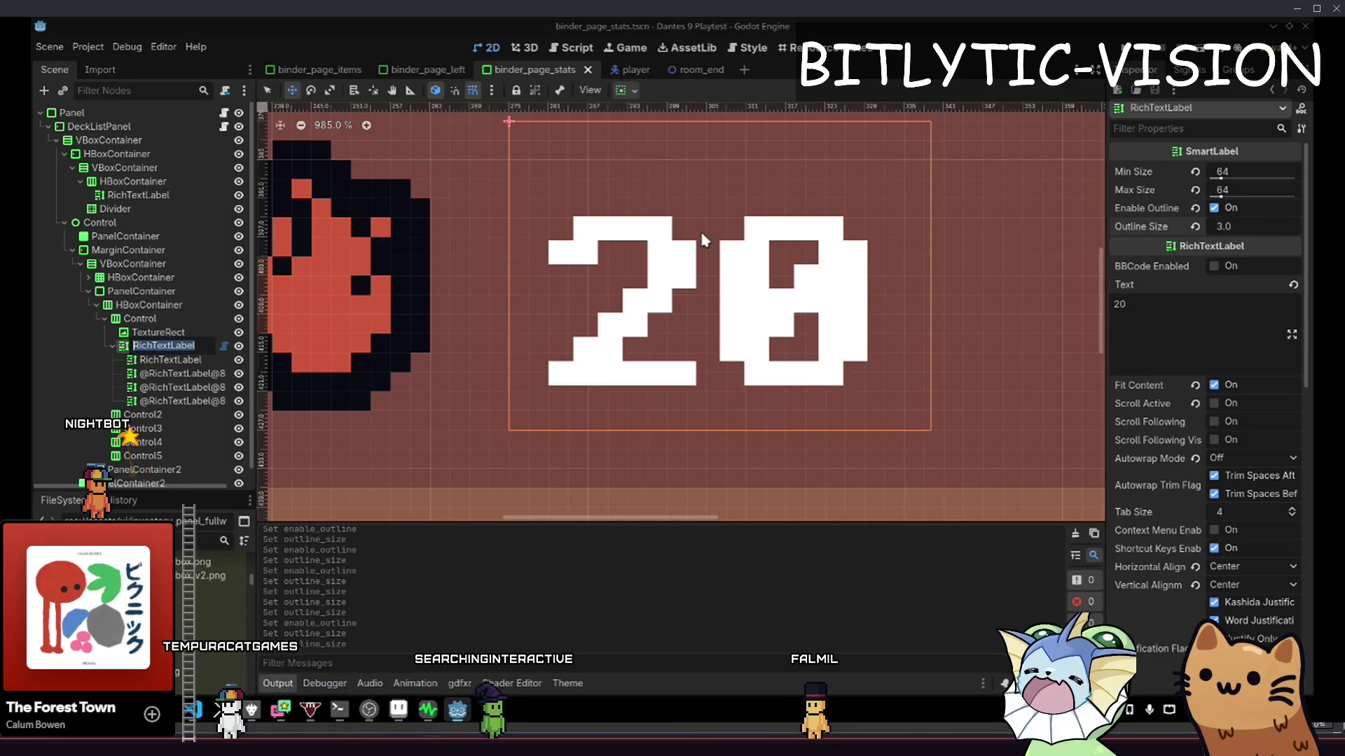
# - Back in smart_label.gd, select the line declaring the local outline_size variable
pyautogui.hotkey('ctrl', 'F3')
pyautogui.scroll(-8, 709, 358)
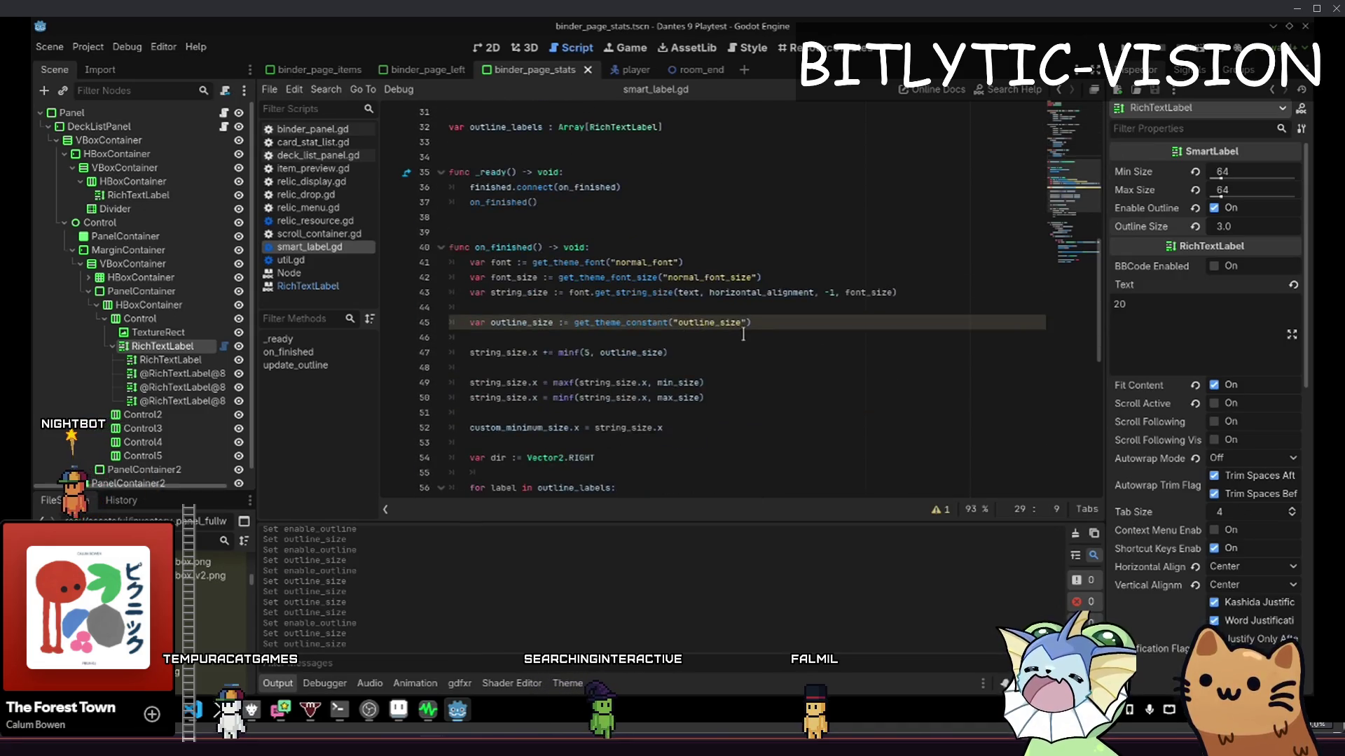
pyautogui.moveTo(751, 323); pyautogui.dragTo(454, 323)
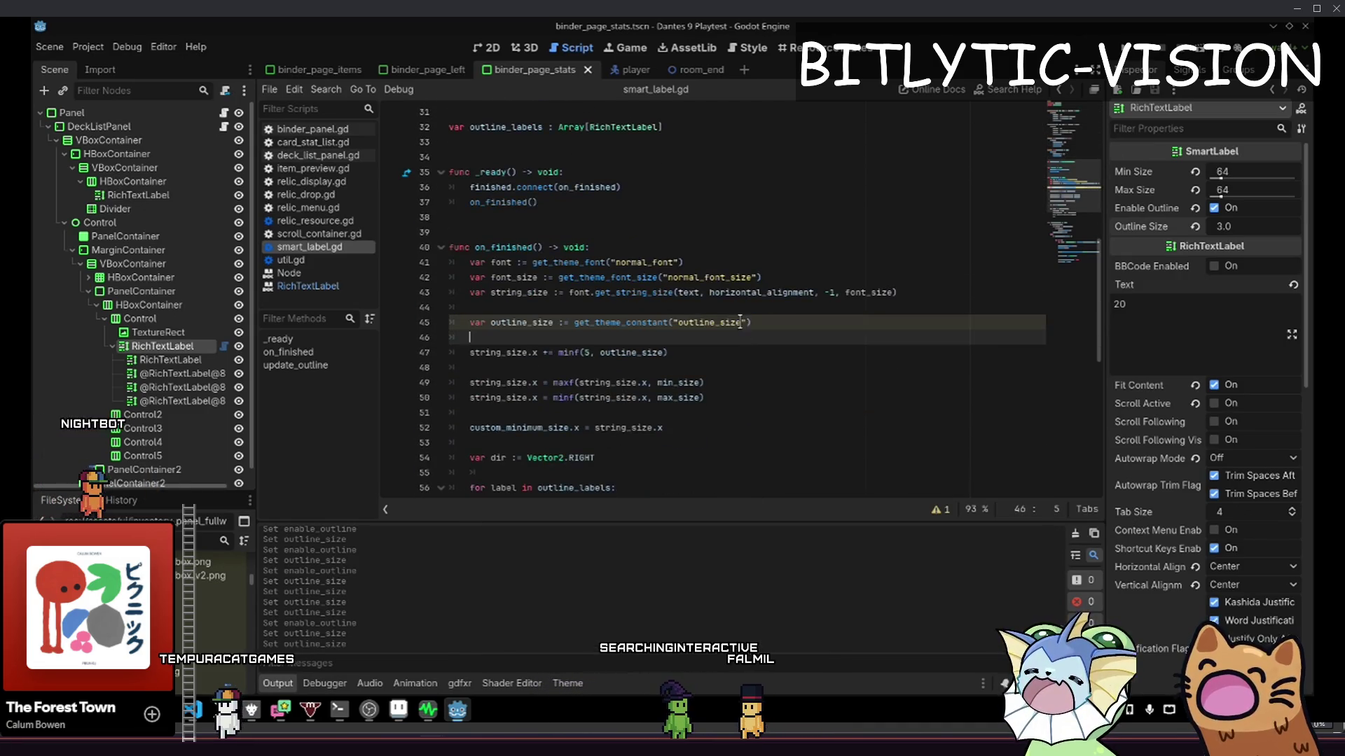
# - Rename the local outline_size variable to o_size on lines 45 and 47, and save
pyautogui.click(507, 313)
pyautogui.doubleClick(519, 323)
pyautogui.write('o_size')
pyautogui.press('Down')
pyautogui.press('Down')
pyautogui.press('End')
pyautogui.press('Left')
pyautogui.hotkey('ctrl', 'shift', 'Left')
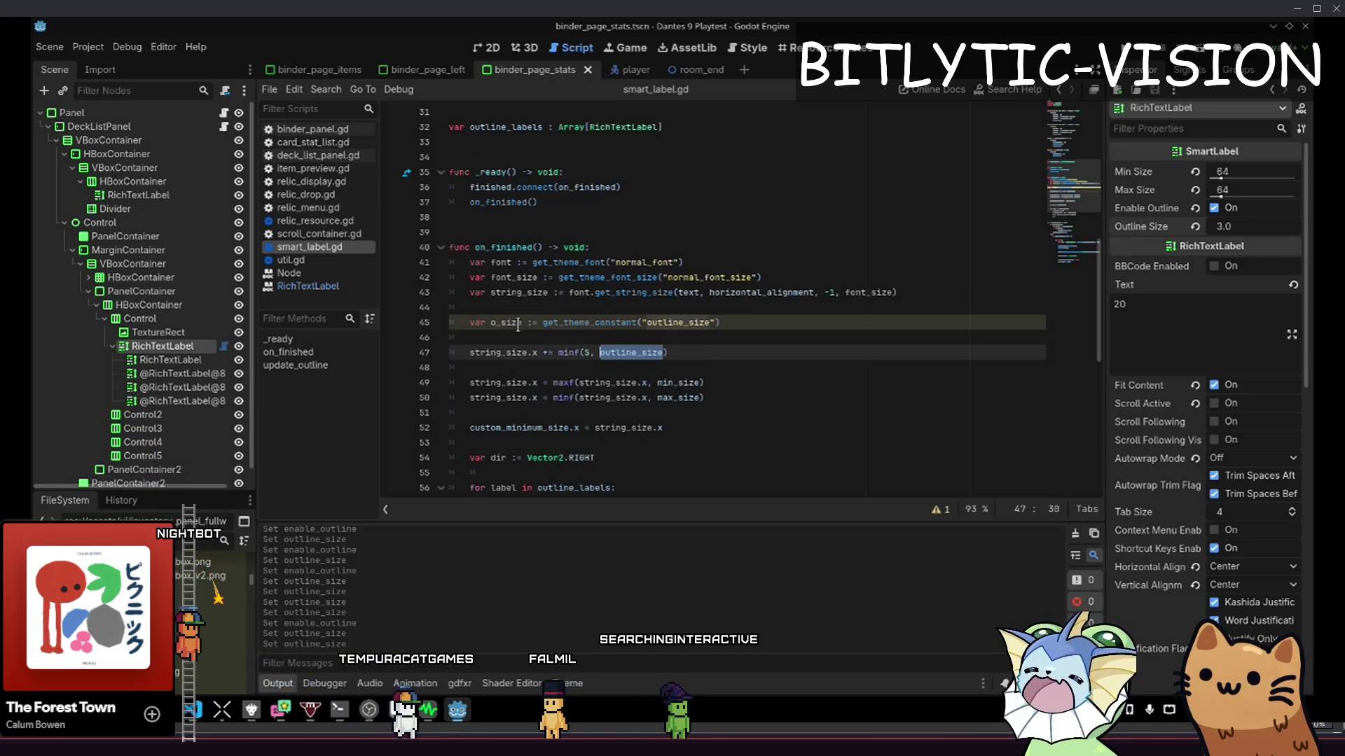
pyautogui.press('Return')
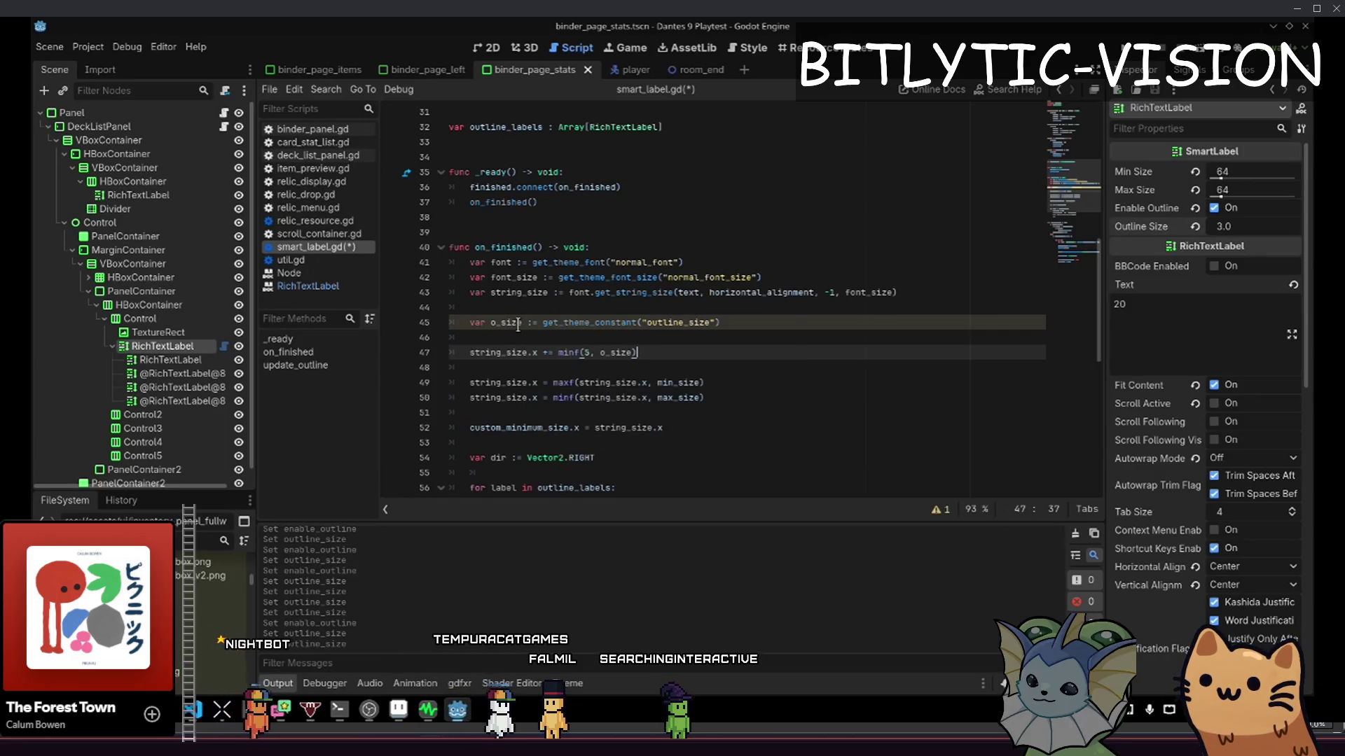
pyautogui.hotkey('ctrl', 'End')
pyautogui.hotkey('ctrl', 's')
# - In the 2D view, frame the whole 20 and set Outline Size to 2
pyautogui.hotkey('ctrl', 'F1')
pyautogui.moveTo(1247, 223); pyautogui.dragTo(1212, 221)
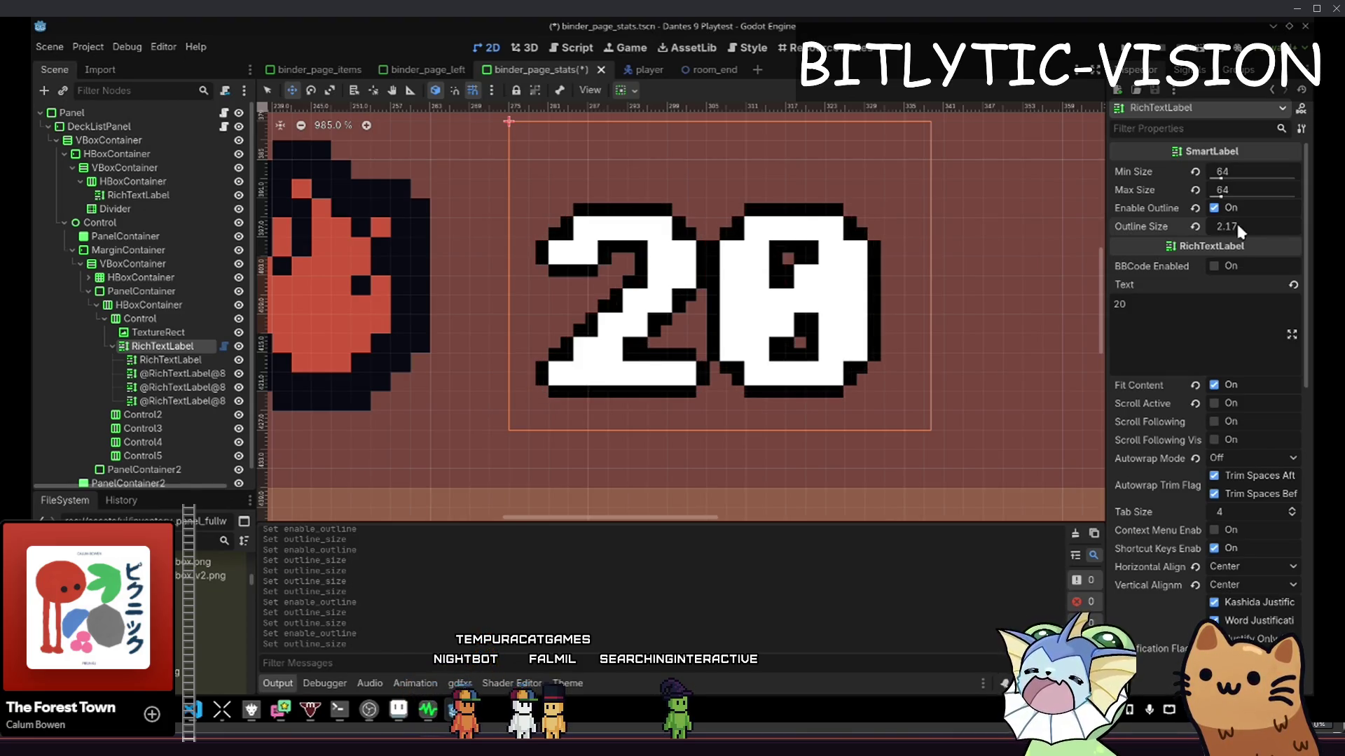
pyautogui.scroll(5, 656, 191)
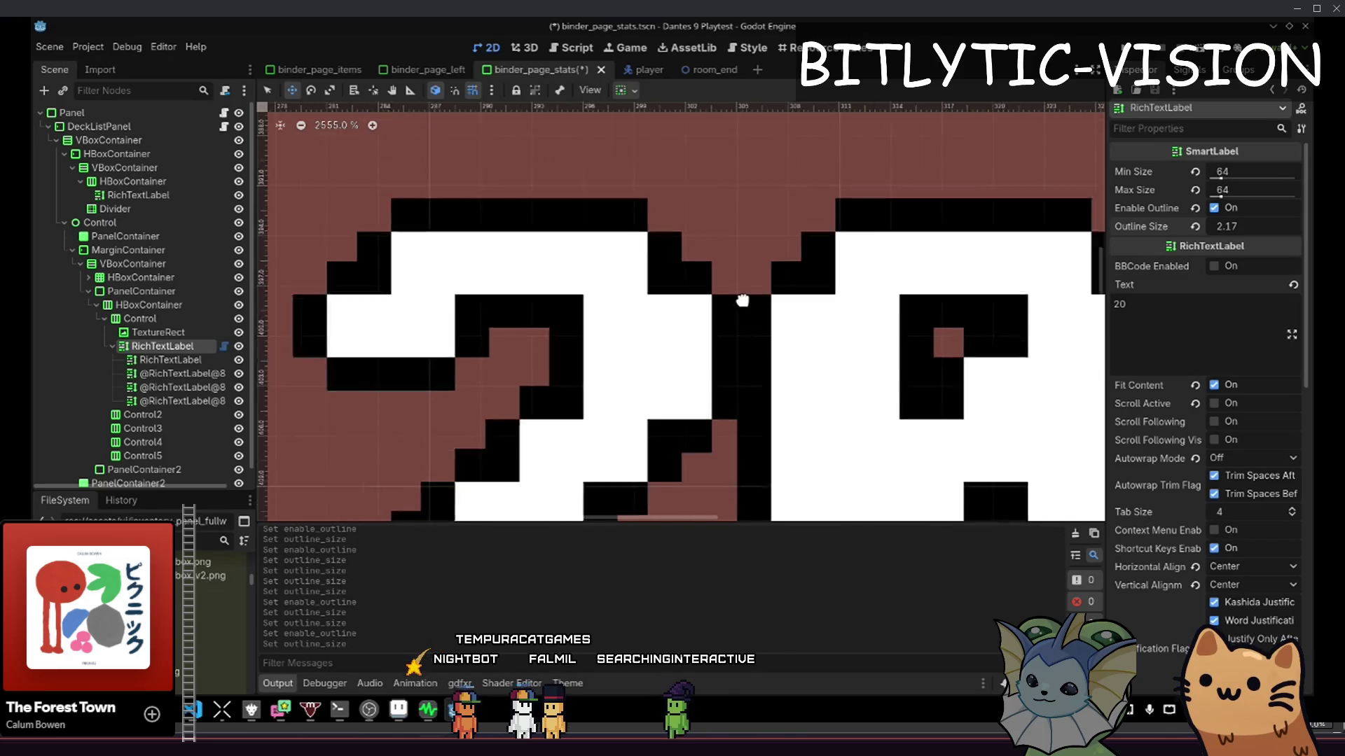
pyautogui.scroll(-5, 743, 301)
pyautogui.moveTo(743, 302)
pyautogui.mouseDown()
pyautogui.moveTo(735, 255)
pyautogui.moveTo(645, 225)
pyautogui.moveTo(684, 315)
pyautogui.mouseUp()
pyautogui.scroll(1, 645, 225)
pyautogui.scroll(2, 684, 315)
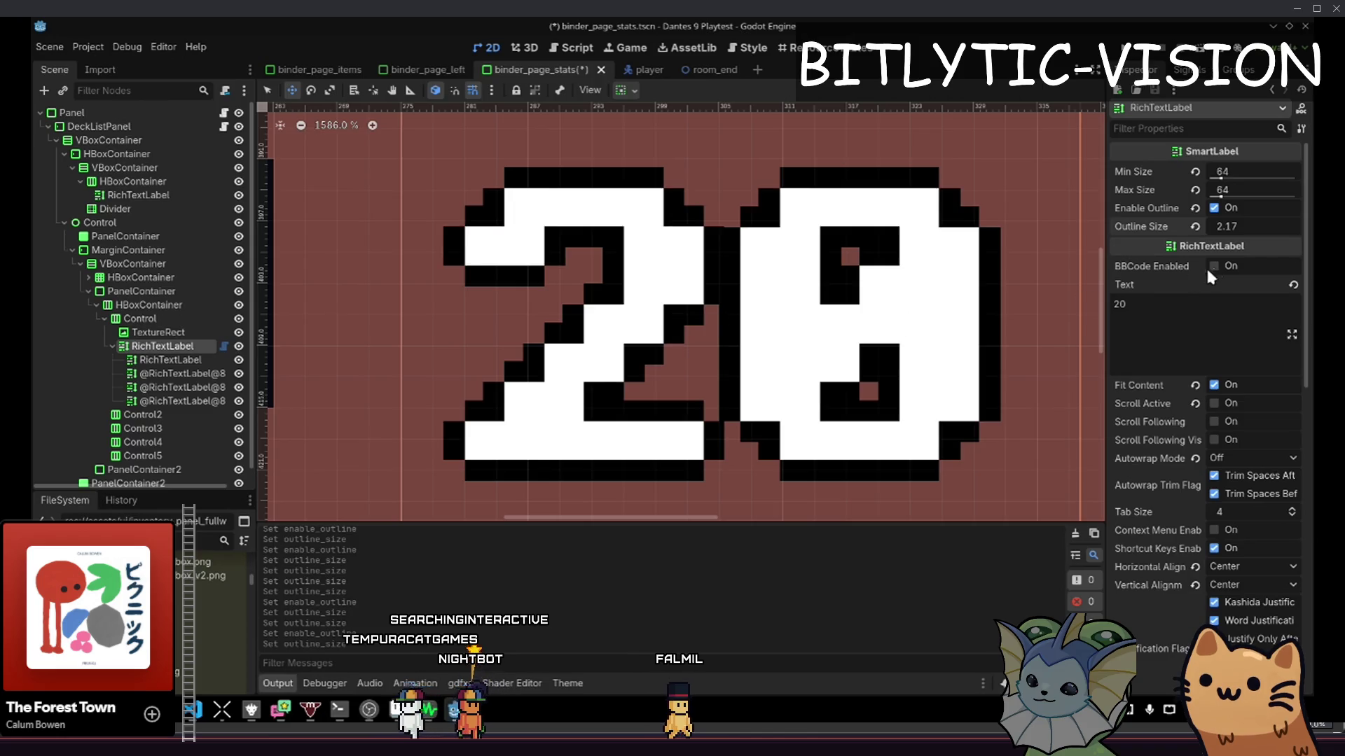
pyautogui.moveTo(1233, 227); pyautogui.dragTo(1306, 227)
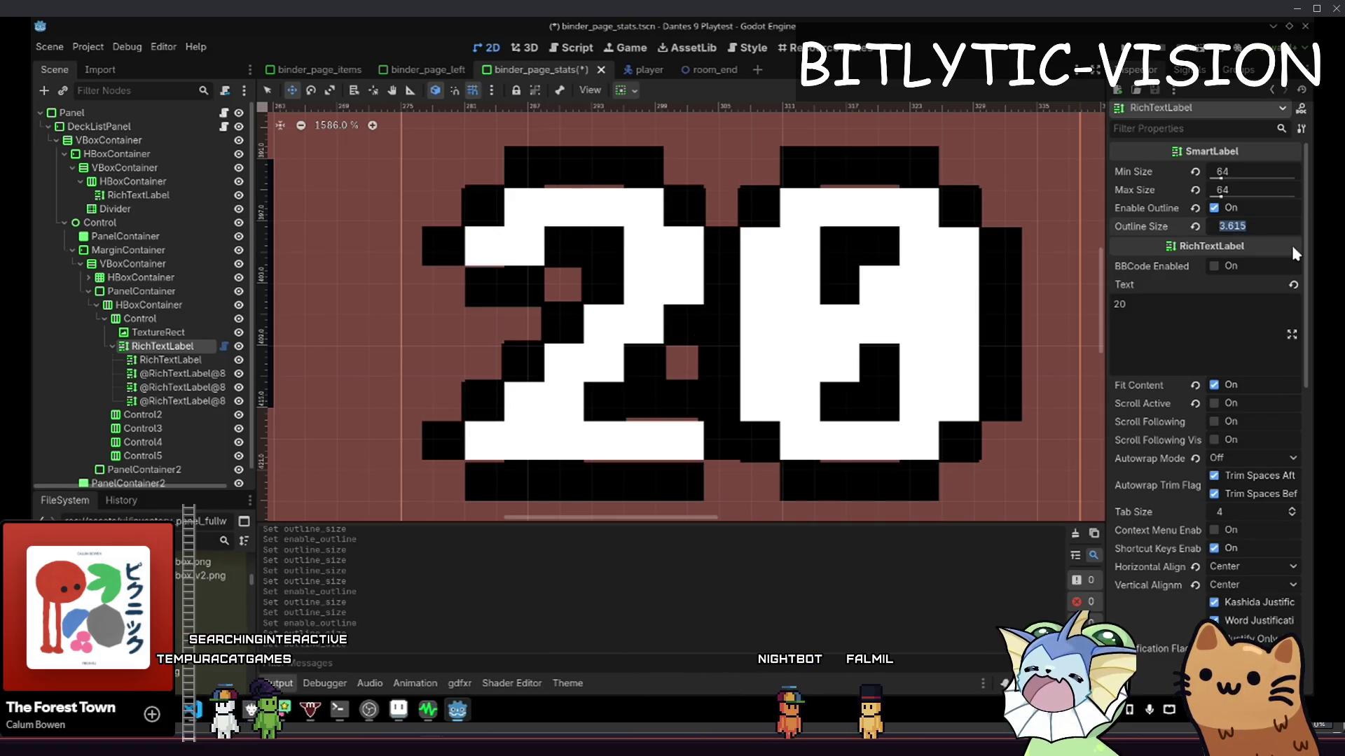
pyautogui.write('2')
pyautogui.press('Return')
# - Save, toggle Enable Outline off and on, and drag Outline Size to about 2.29
pyautogui.scroll(-6, 771, 264)
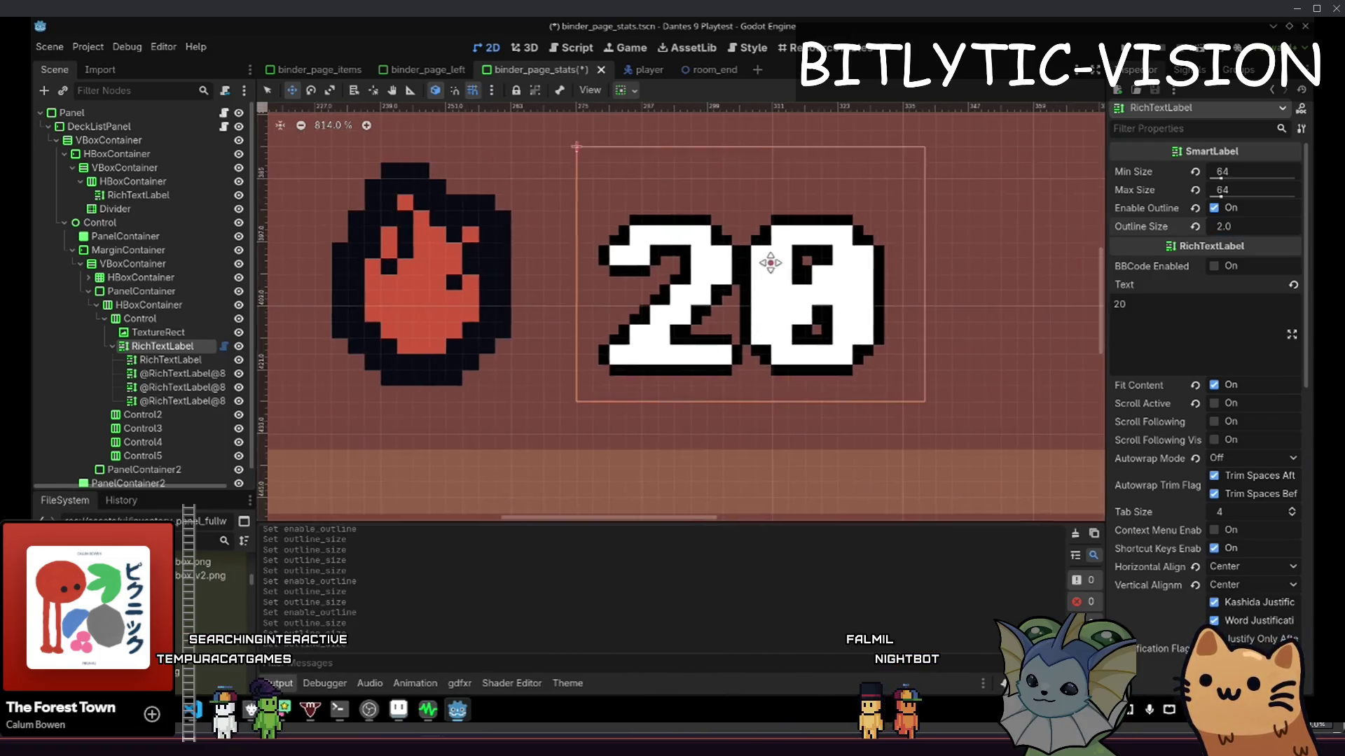
pyautogui.scroll(3, 669, 248)
pyautogui.scroll(5, 670, 248)
pyautogui.hotkey('ctrl', 's')
pyautogui.scroll(-6, 712, 254)
pyautogui.click(1229, 210)
pyautogui.click(1229, 210)
pyautogui.moveTo(1229, 231); pyautogui.dragTo(1253, 231)
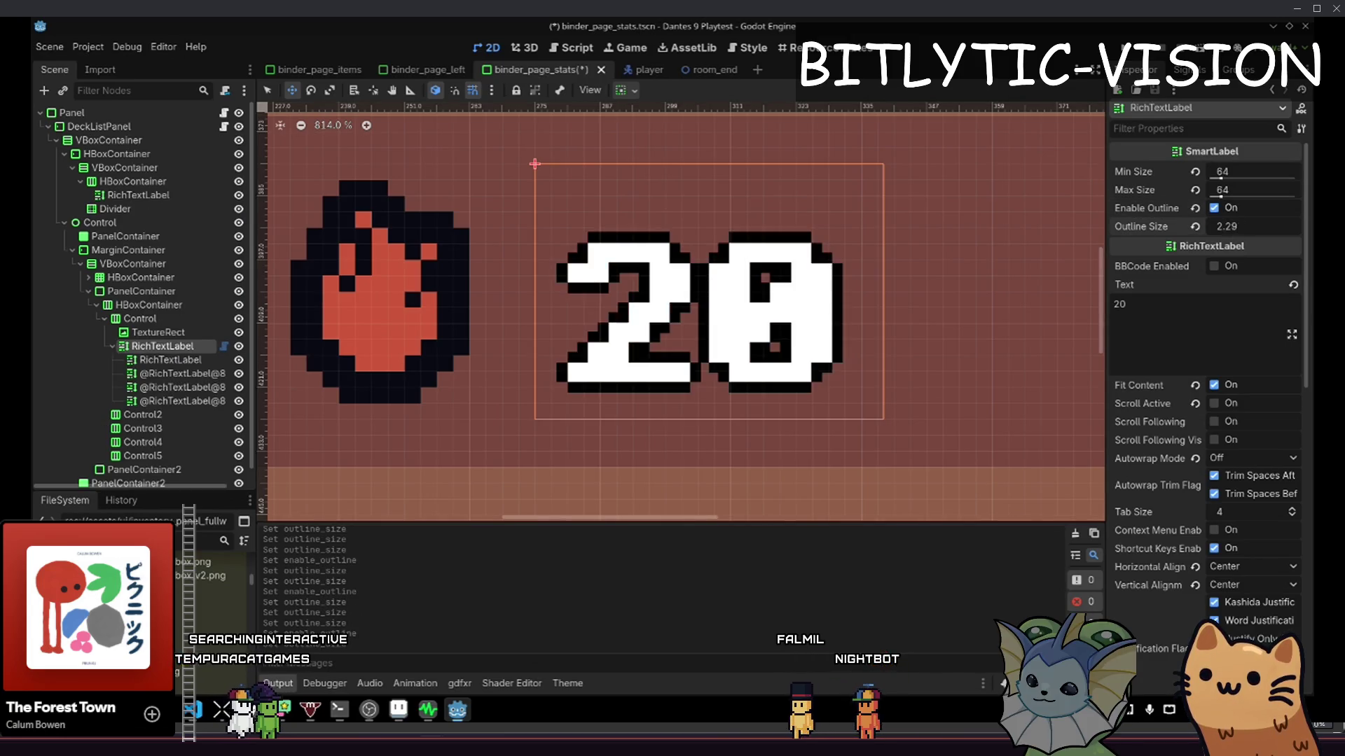
pyautogui.hotkey('ctrl', 'F3')
# - Edit the outline_size offset on line 58, save, and check the outline in 2D
pyautogui.scroll(-4, 619, 344)
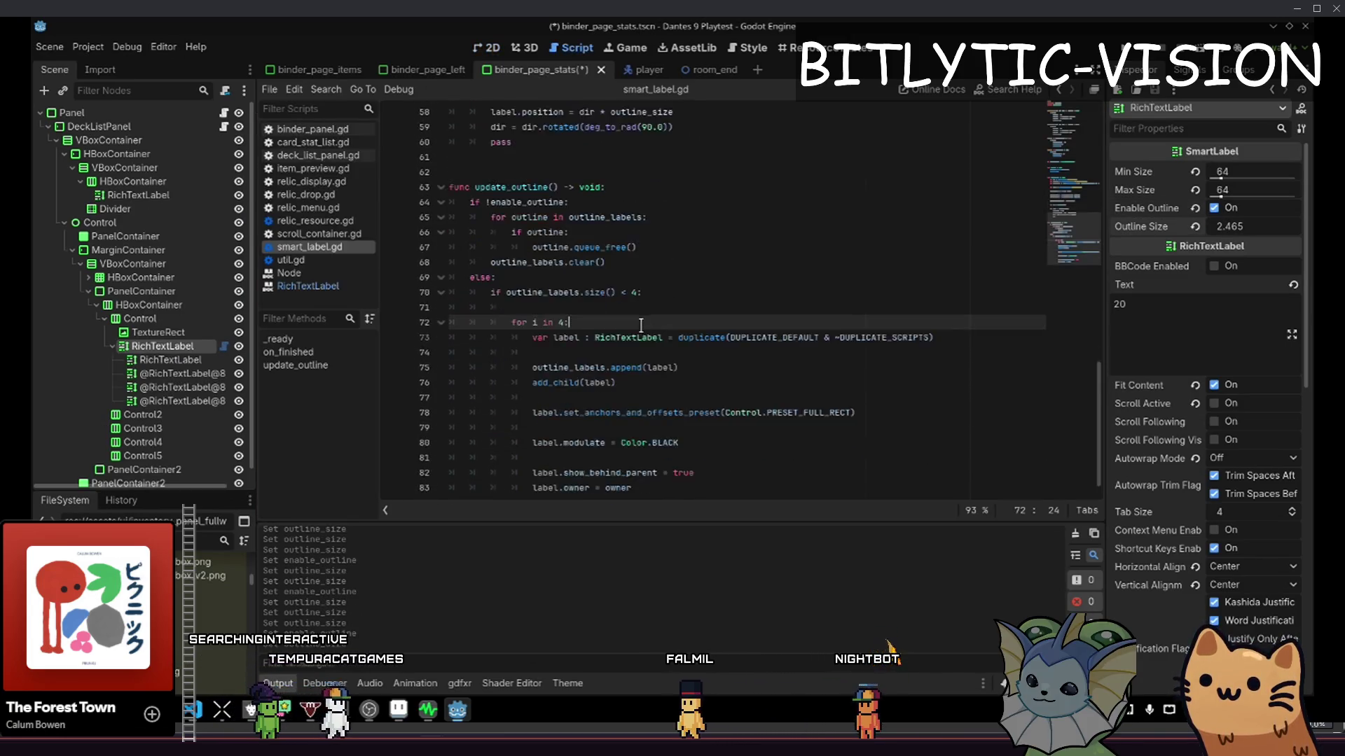
pyautogui.scroll(4, 619, 344)
pyautogui.scroll(5, 634, 314)
pyautogui.scroll(-4, 580, 379)
pyautogui.click(686, 350)
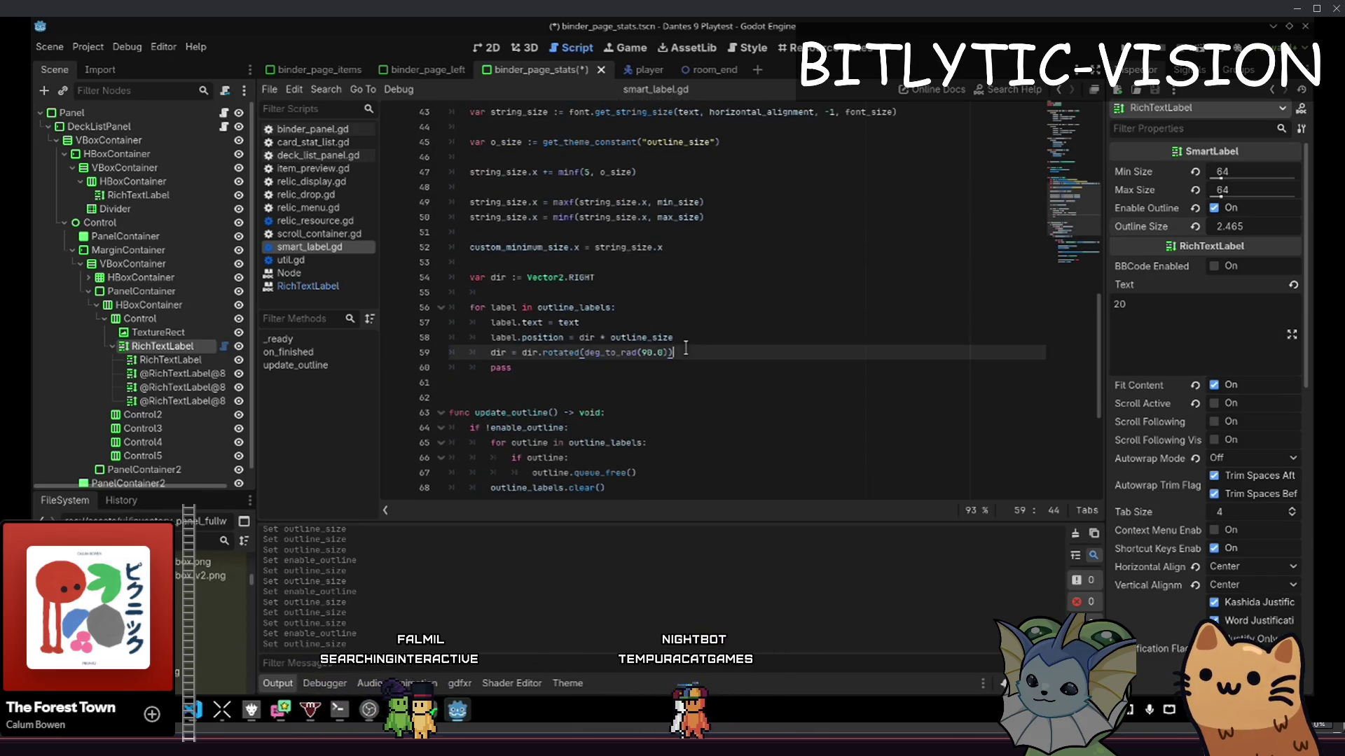
pyautogui.doubleClick(679, 337)
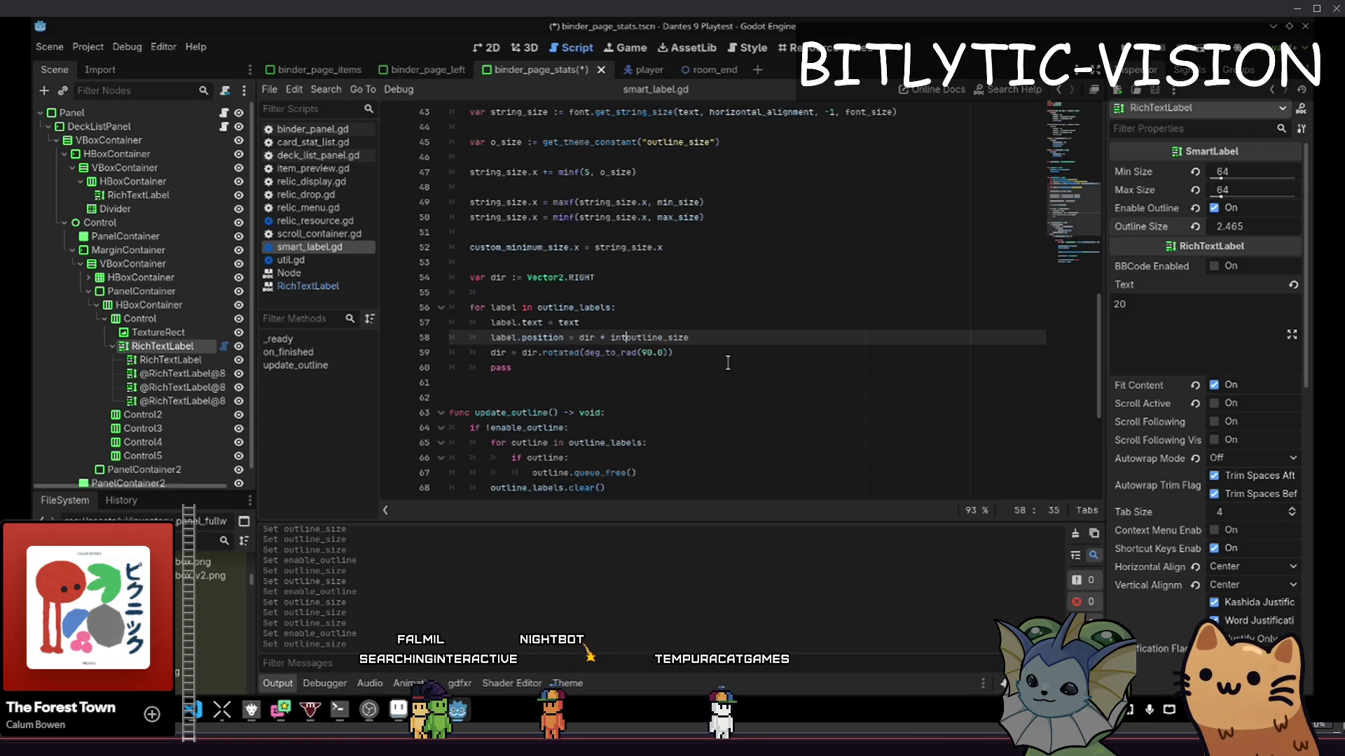
pyautogui.hotkey('ctrl', 's')
pyautogui.hotkey('ctrl', 'F1')
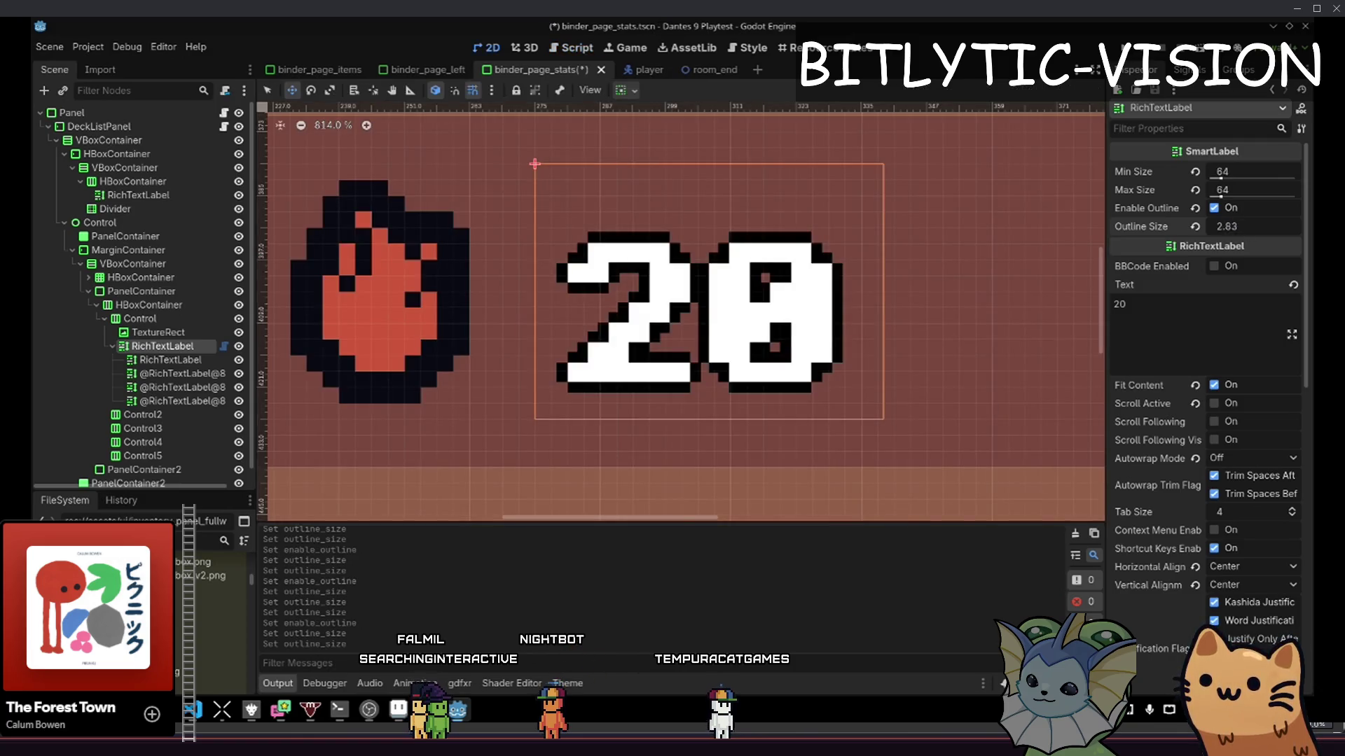
# - Wrap the offset in int() rounding, save, and check the result in 2D
pyautogui.hotkey('ctrl', 'F3')
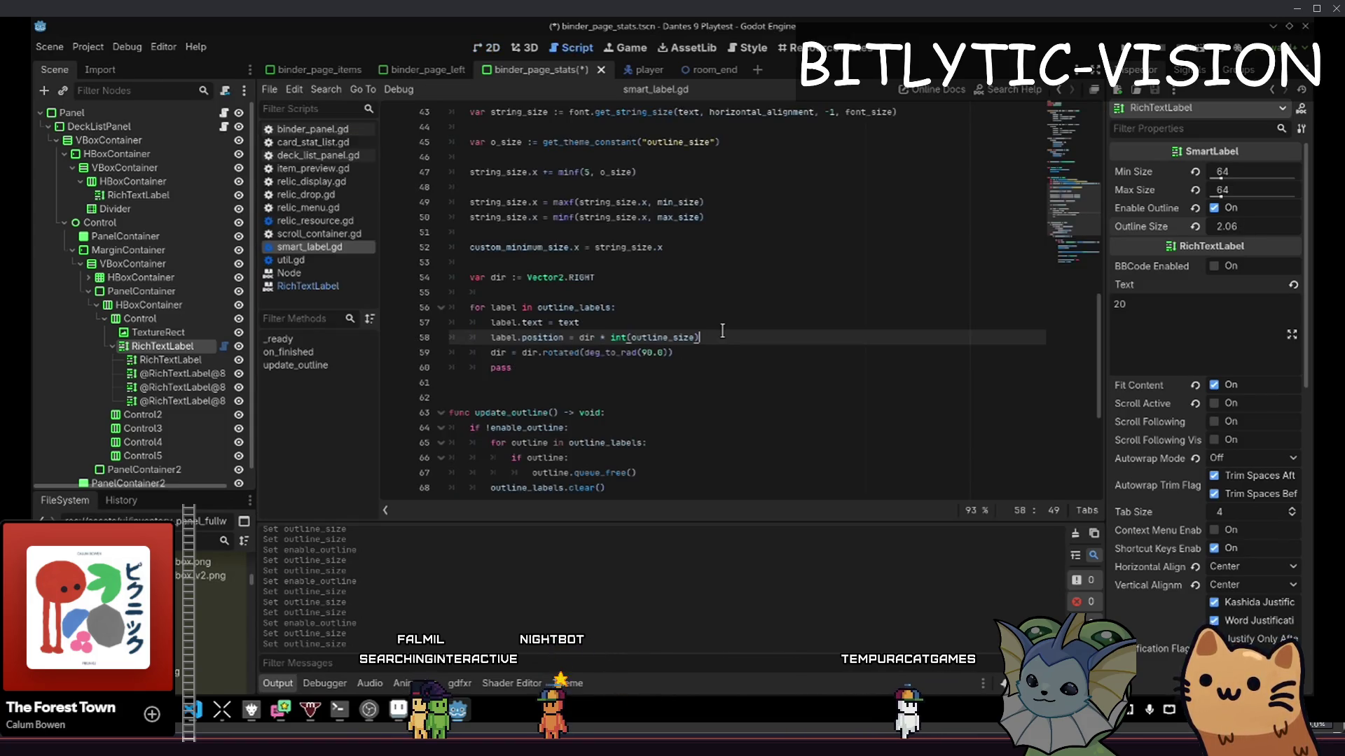
pyautogui.hotkey('ctrl', 's')
pyautogui.hotkey('ctrl', 'F1')
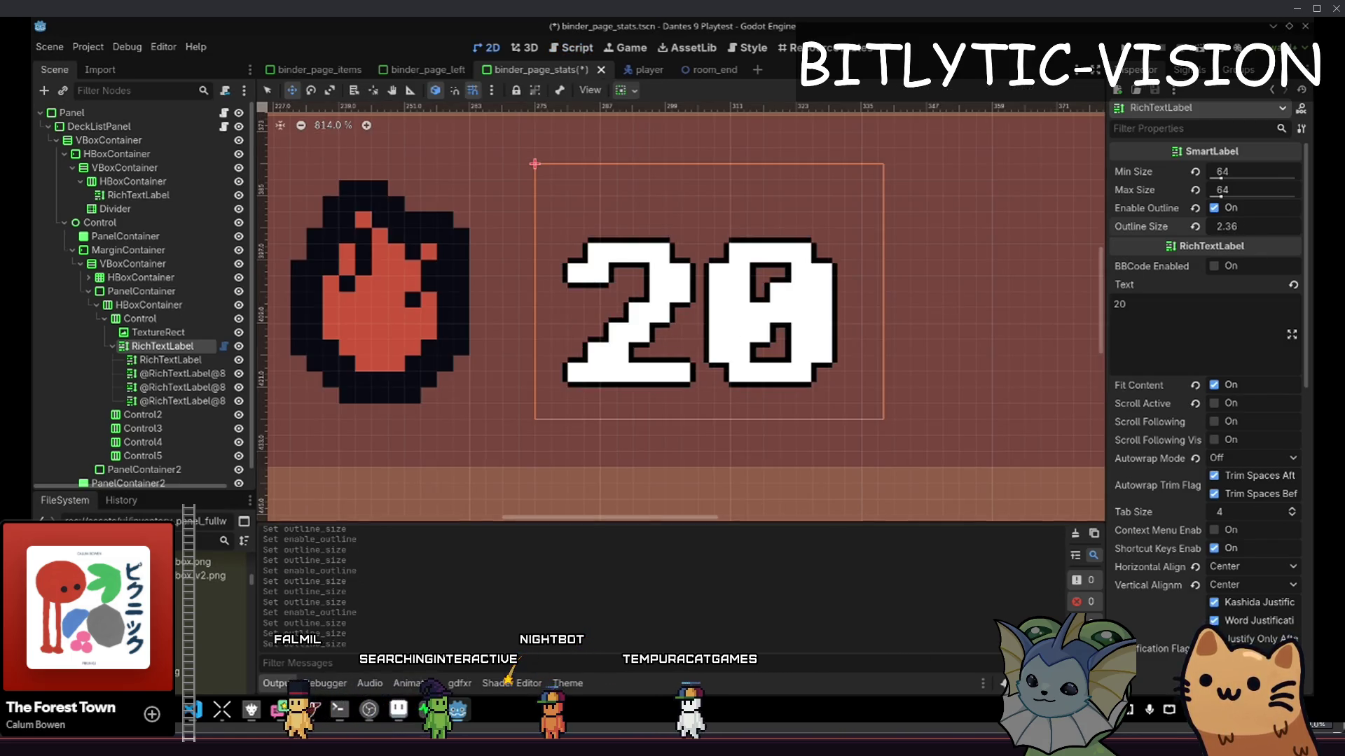
pyautogui.scroll(5, 807, 269)
pyautogui.scroll(-6, 800, 243)
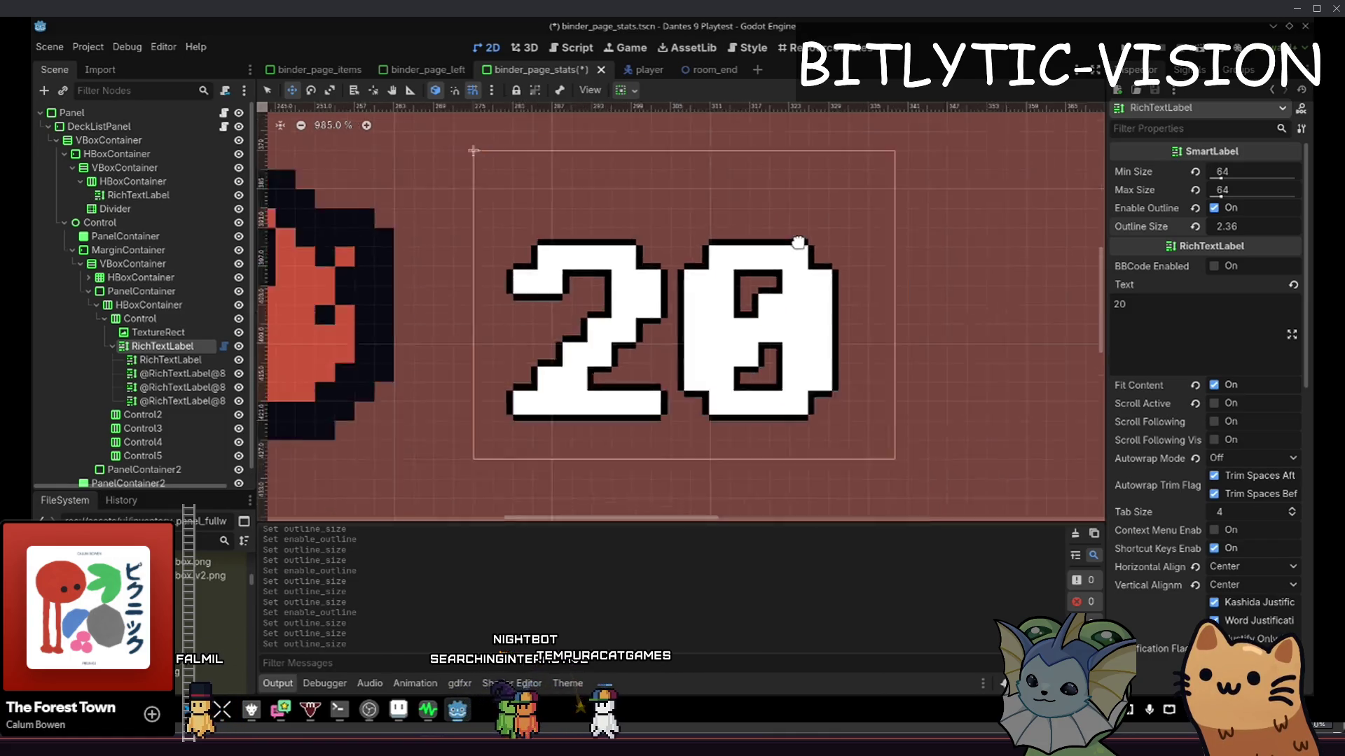
pyautogui.hotkey('alt', 'Tab')
pyautogui.hotkey('alt', 'Tab')
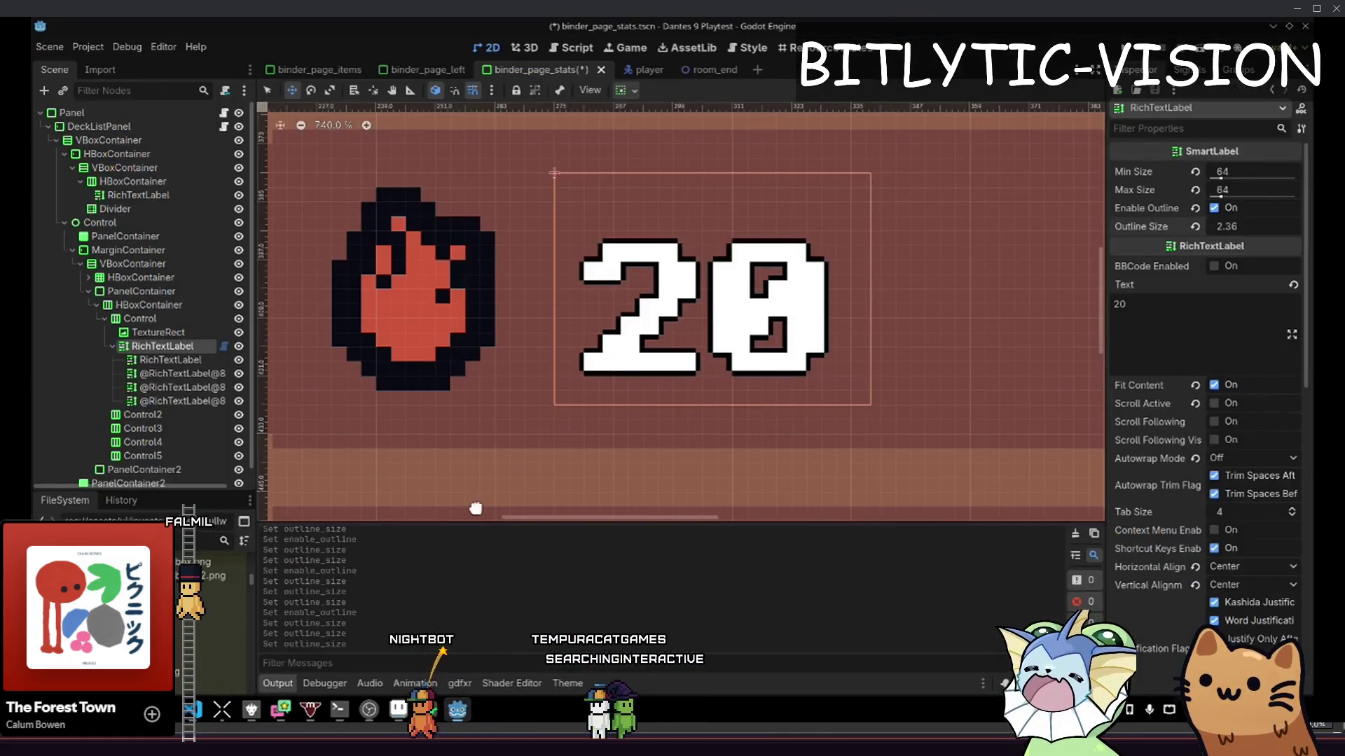
# - Change the offset to dir * 2, save, and test Outline Size around 2.3
pyautogui.hotkey('ctrl', 'F3')
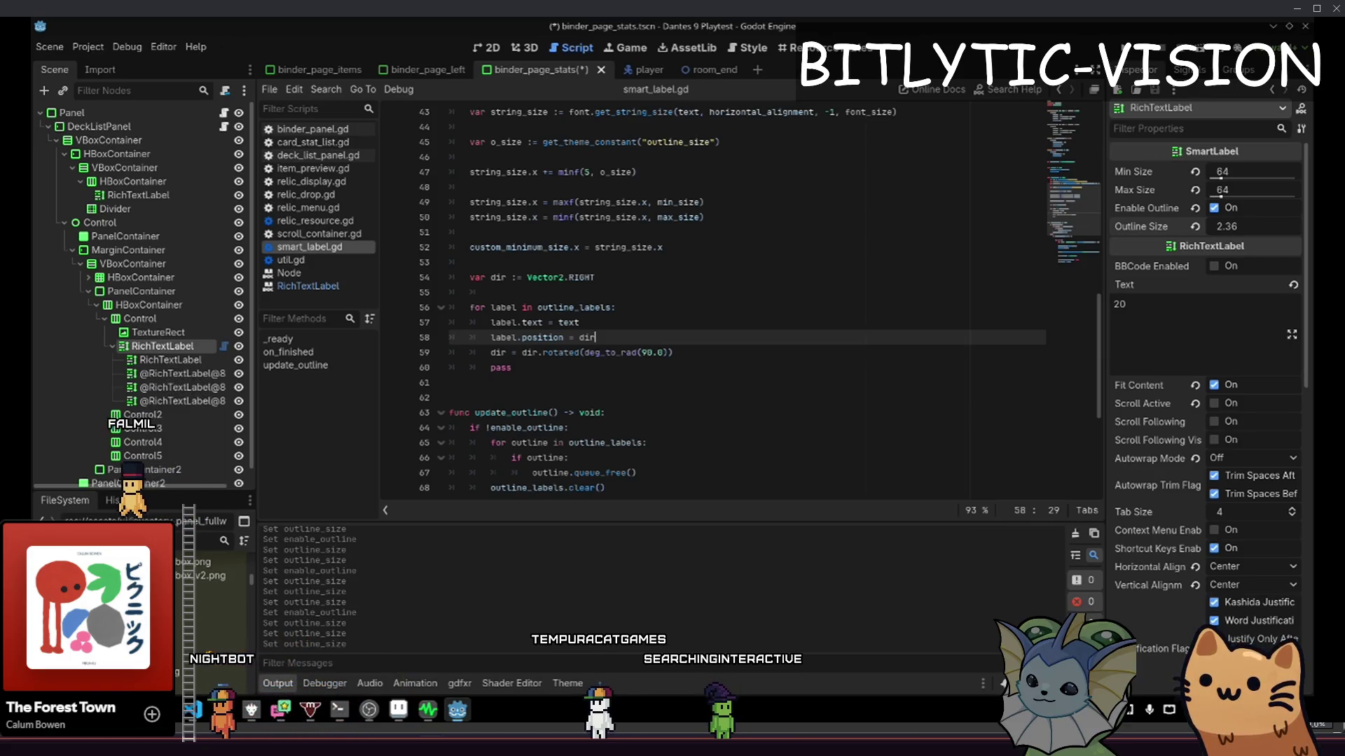
pyautogui.write('* 2')
pyautogui.hotkey('ctrl', 's')
pyautogui.hotkey('ctrl', 'F1')
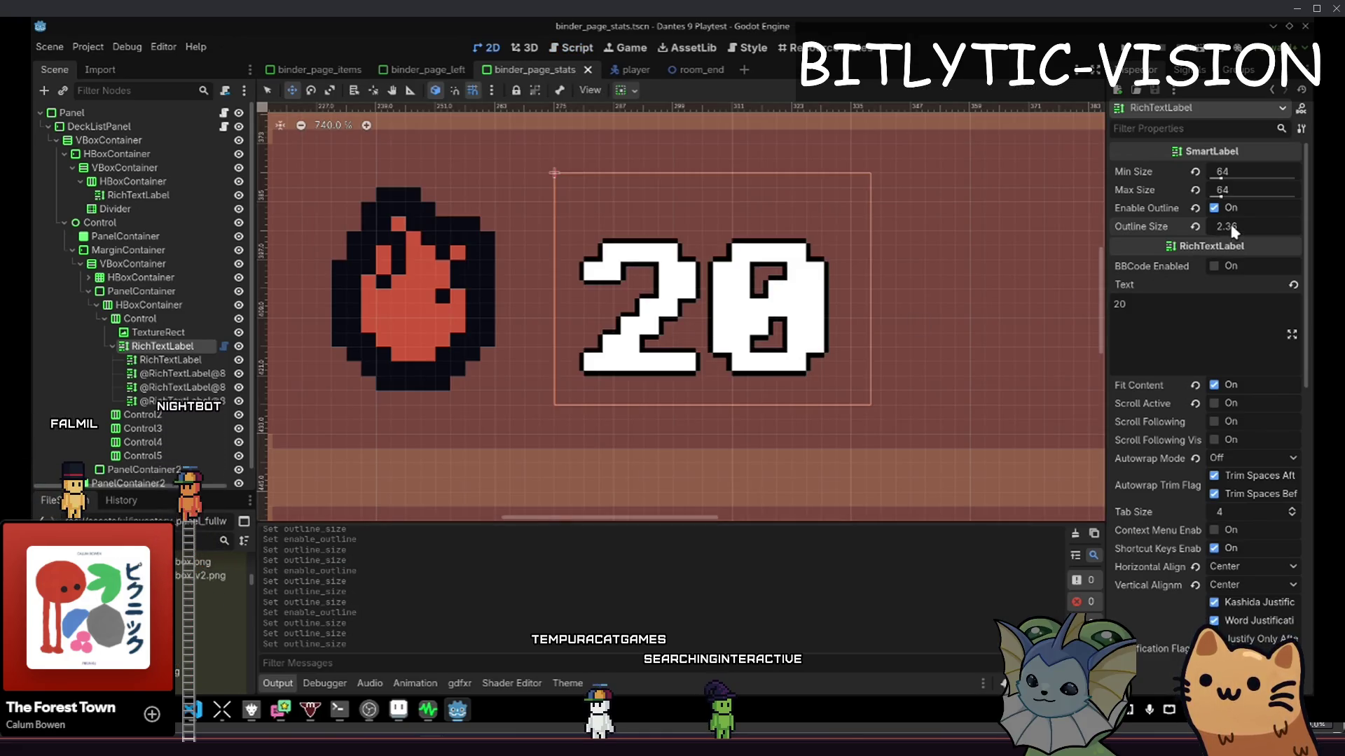
pyautogui.moveTo(1233, 231); pyautogui.dragTo(1241, 231)
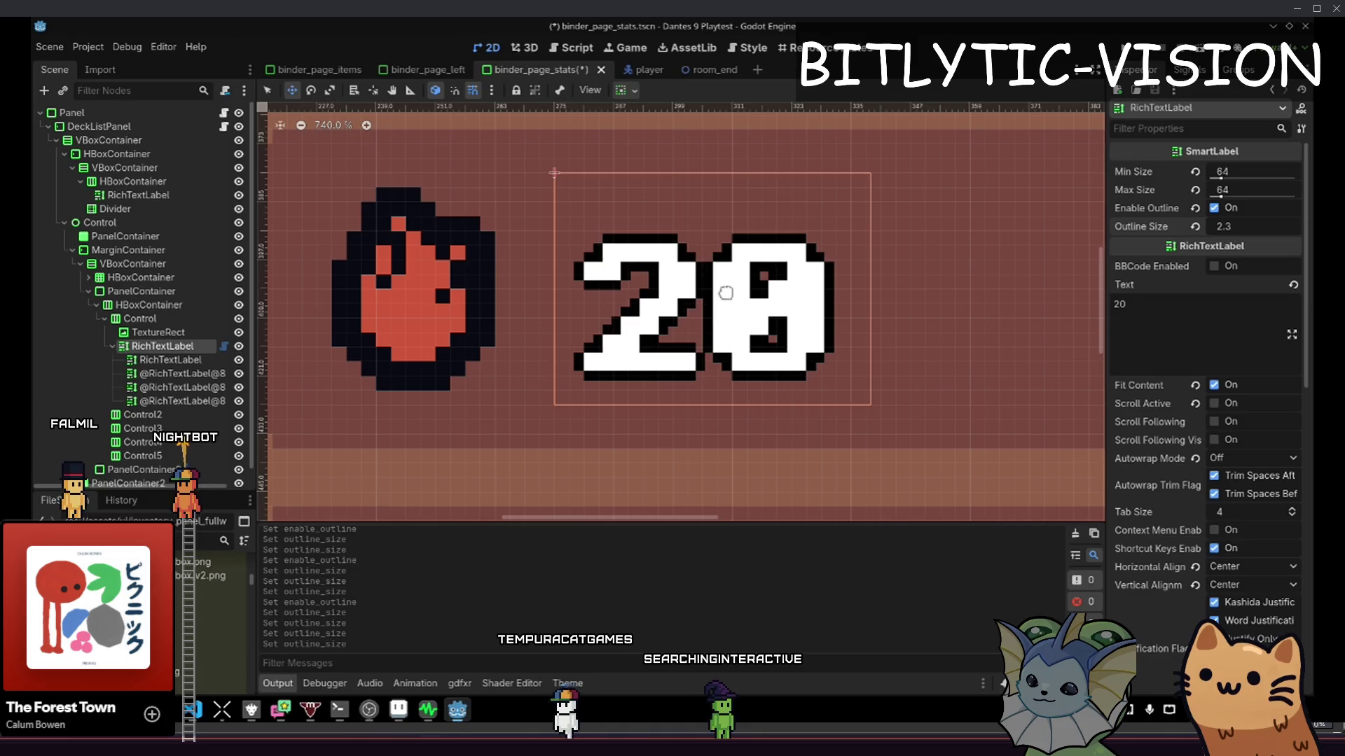
pyautogui.scroll(2, 726, 235)
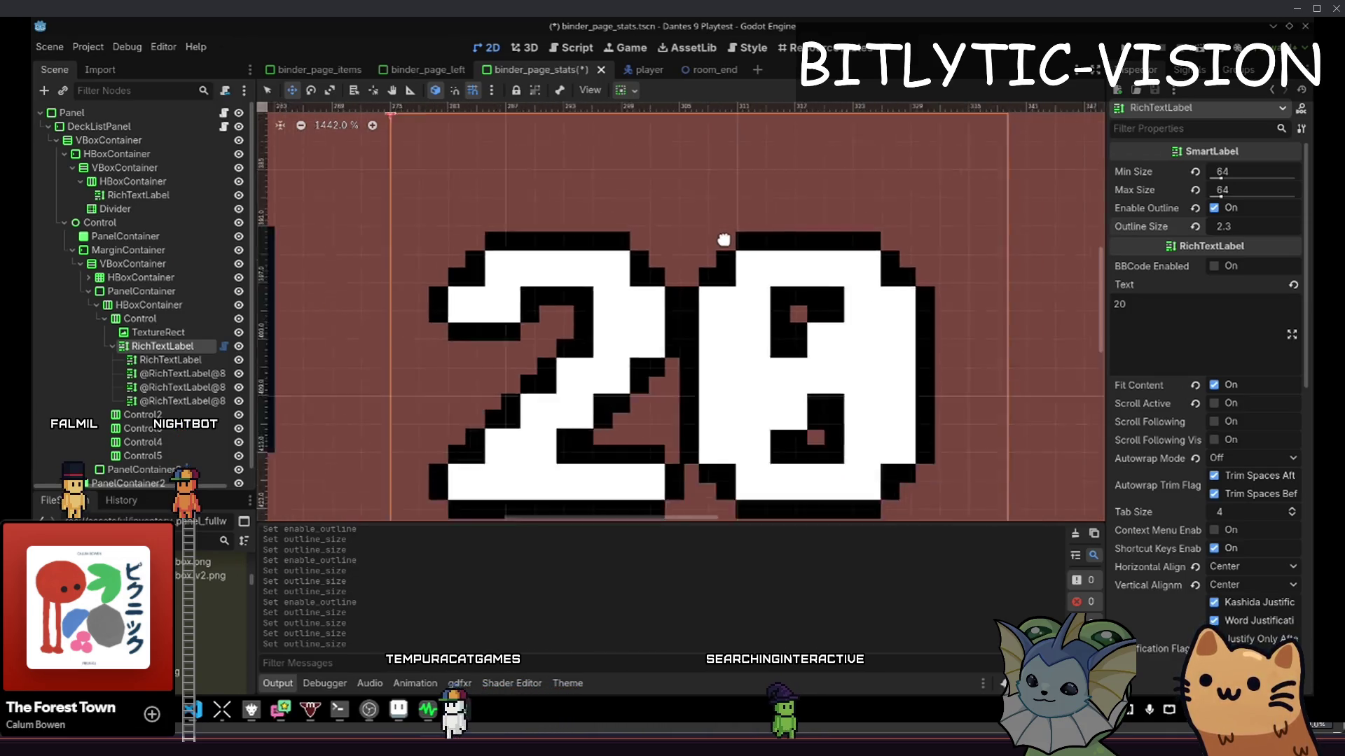
pyautogui.scroll(-4, 724, 240)
# - Return to smart_label.gd and place the caret at the end of line 59
pyautogui.hotkey('ctrl', 'F3')
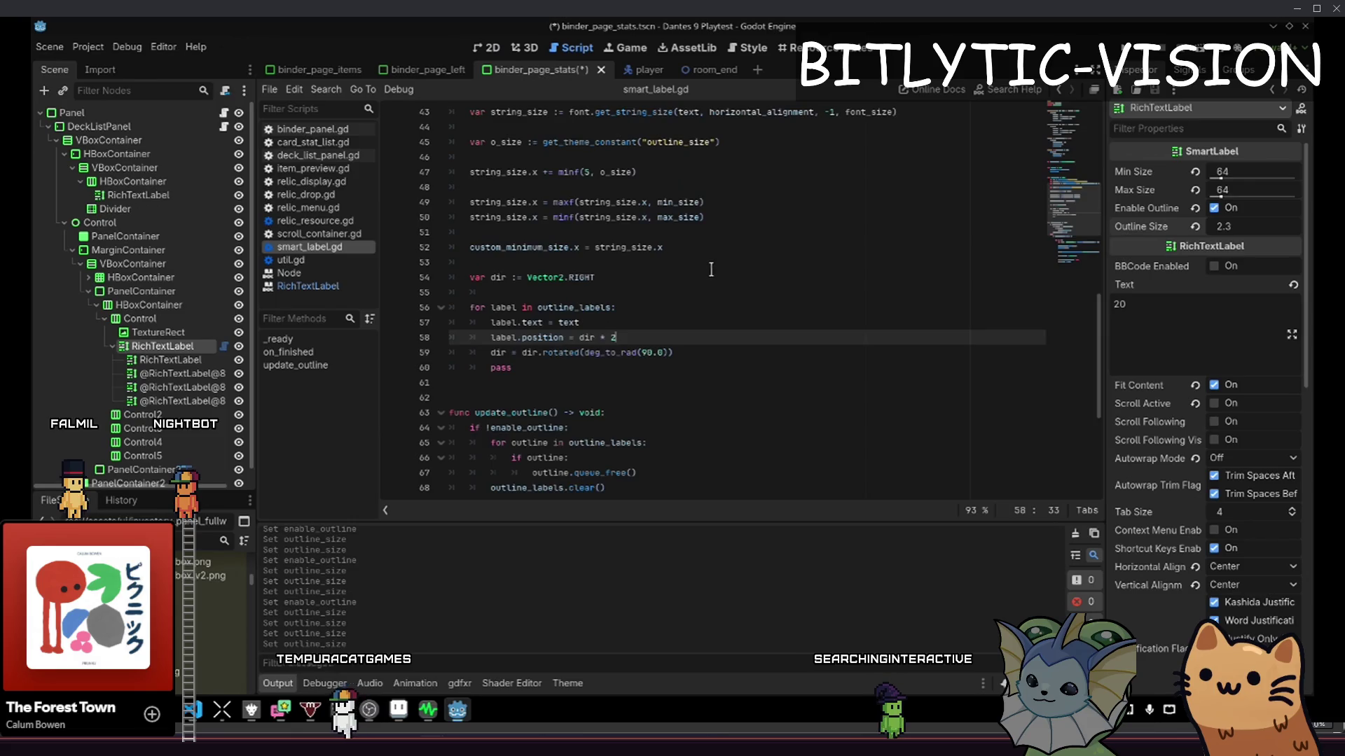
pyautogui.scroll(-2, 686, 293)
pyautogui.scroll(6, 679, 289)
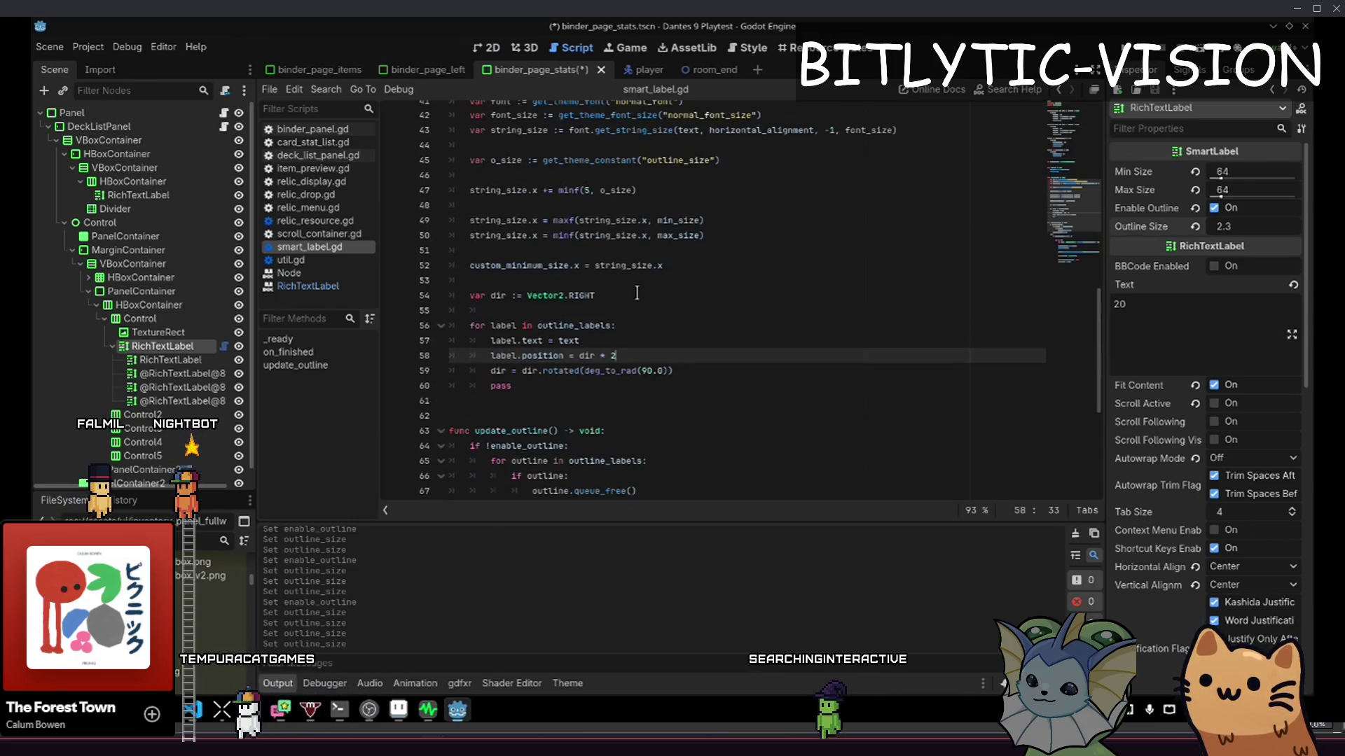
pyautogui.click(697, 369)
# - Declare var dir := Vector2.RIGHT before the for loop in update_outline
pyautogui.moveTo(672, 371)
pyautogui.mouseDown()
pyautogui.moveTo(476, 327)
pyautogui.moveTo(678, 366)
pyautogui.moveTo(485, 338)
pyautogui.mouseUp()
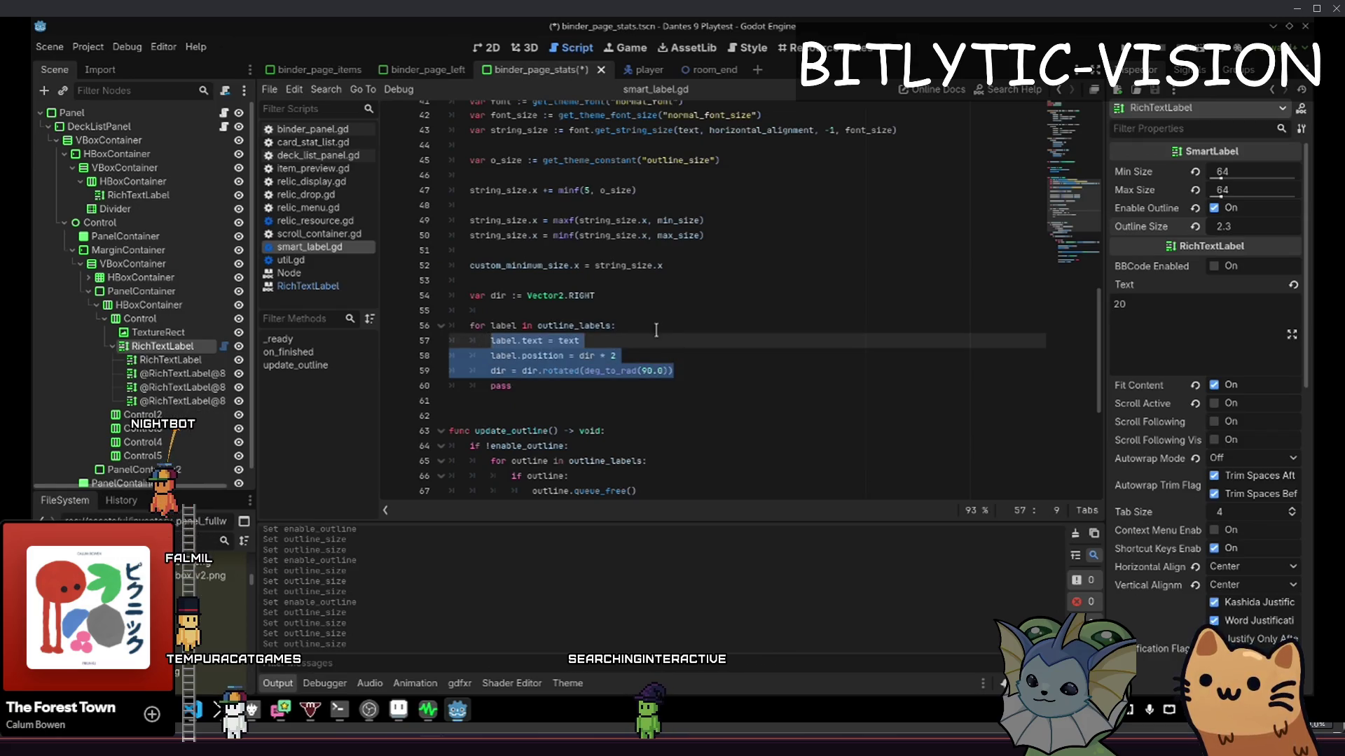
pyautogui.scroll(-6, 668, 338)
pyautogui.click(626, 266)
pyautogui.press('Return')
pyautogui.press('Return')
pyautogui.press('Return')
pyautogui.press('Up')
pyautogui.write('var')
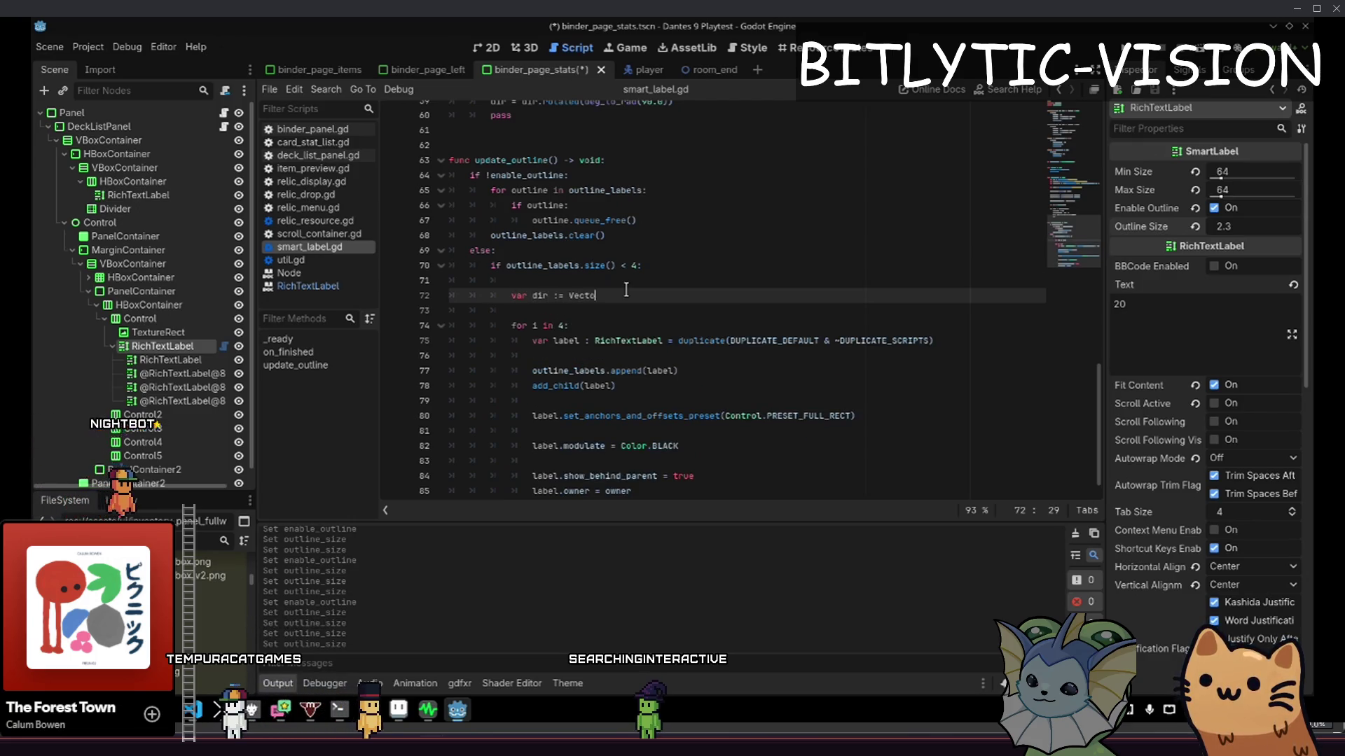
pyautogui.press('Down')
pyautogui.press('Down')
pyautogui.press('Down')
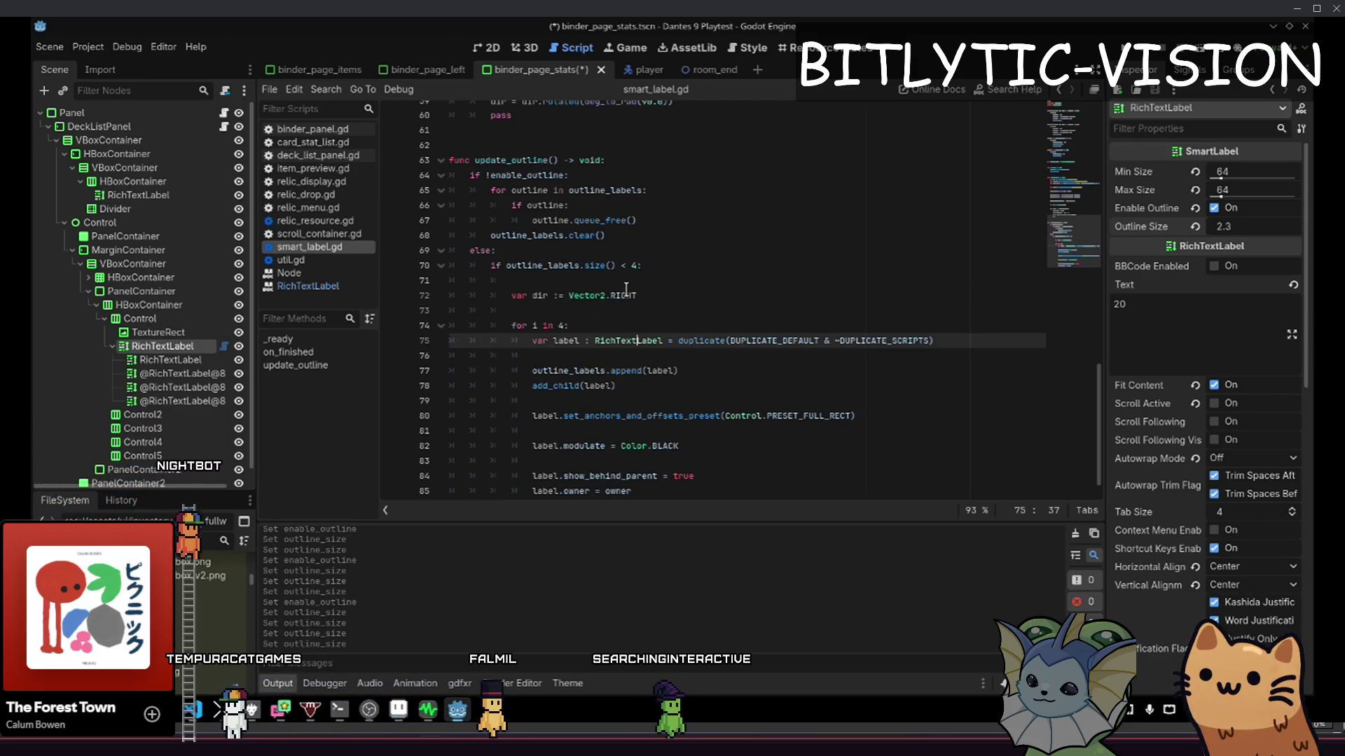
# - Set label.position = dir and rotate dir 90° per copy inside the loop, then save
pyautogui.scroll(-1, 626, 290)
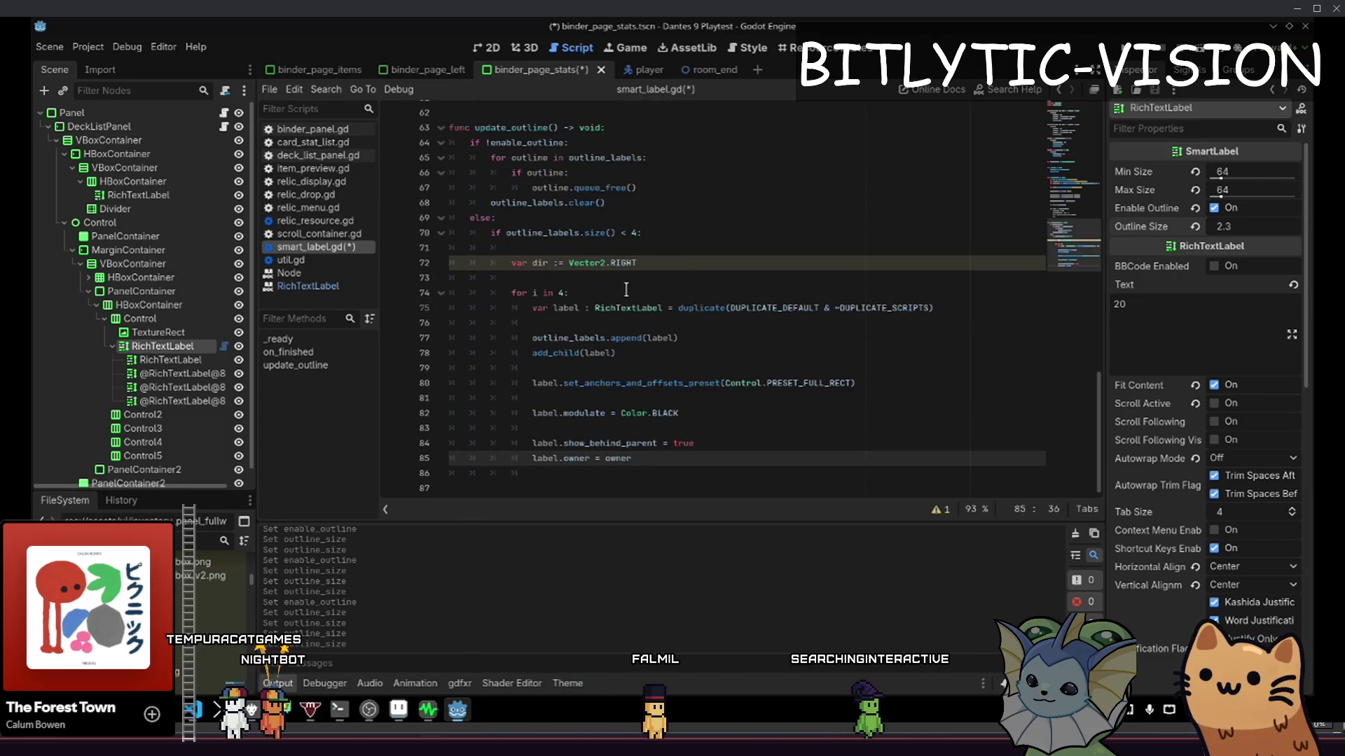
pyautogui.press('Return')
pyautogui.press('Return')
pyautogui.write('l.pos')
pyautogui.press('Return')
pyautogui.write('dir')
pyautogui.press('Return')
pyautogui.press('Return')
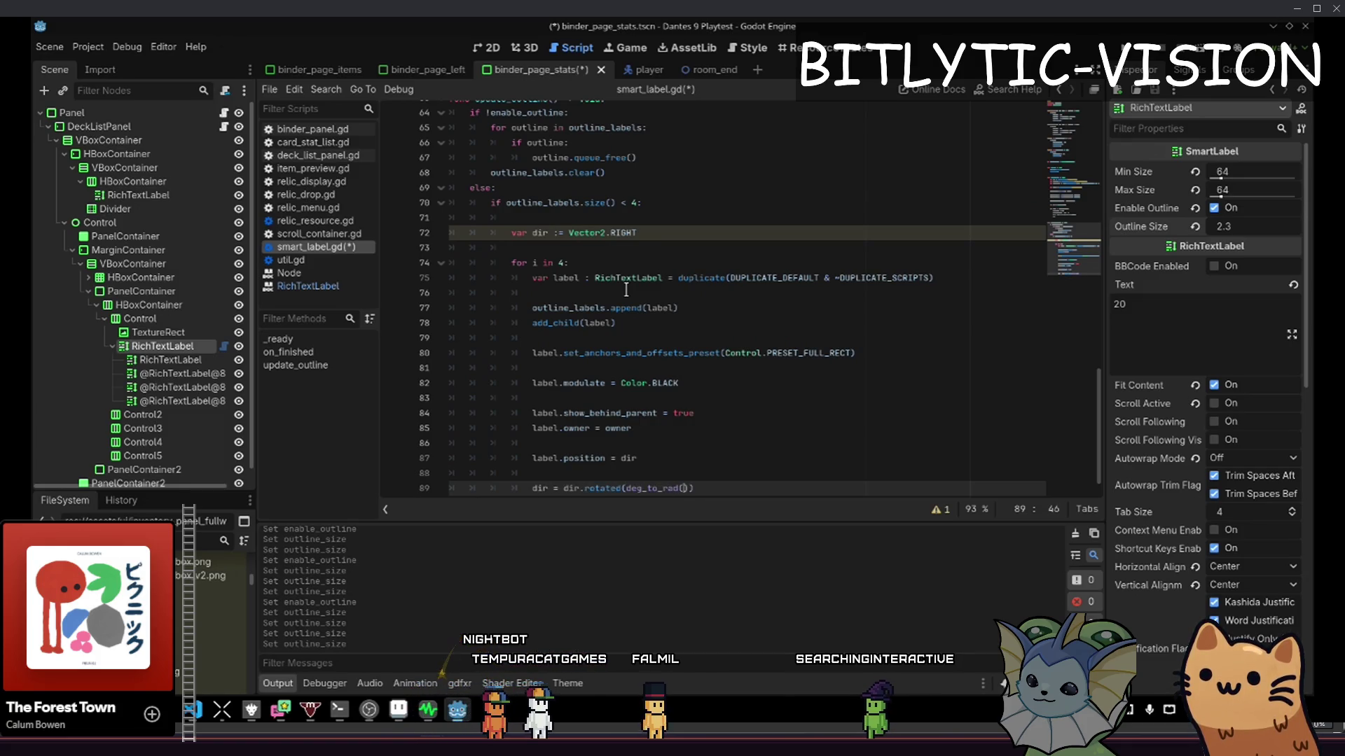
pyautogui.press('pageup')
pyautogui.press('pageup')
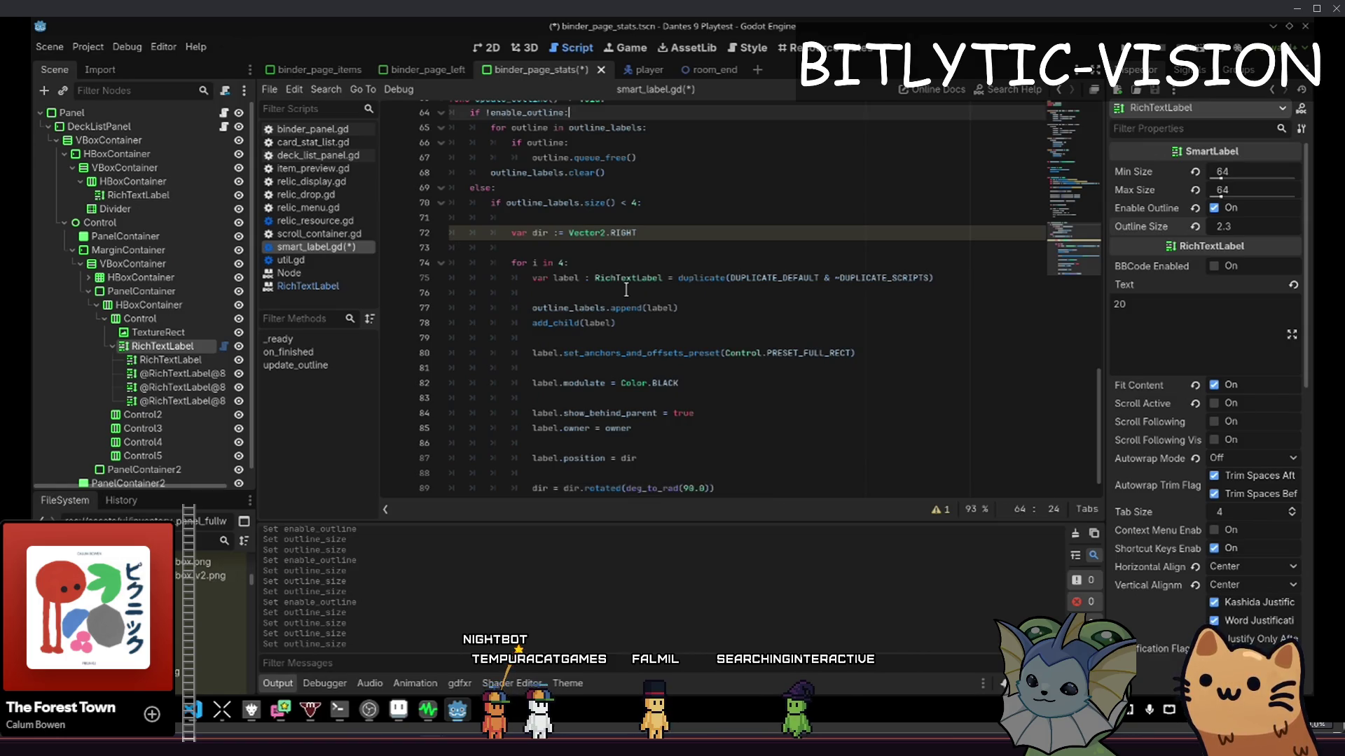
pyautogui.press('Down')
pyautogui.press('Down')
pyautogui.hotkey('ctrl', 's')
# - Select the old positioning loop lines 56–59 among the outline property setters
pyautogui.press('pageup')
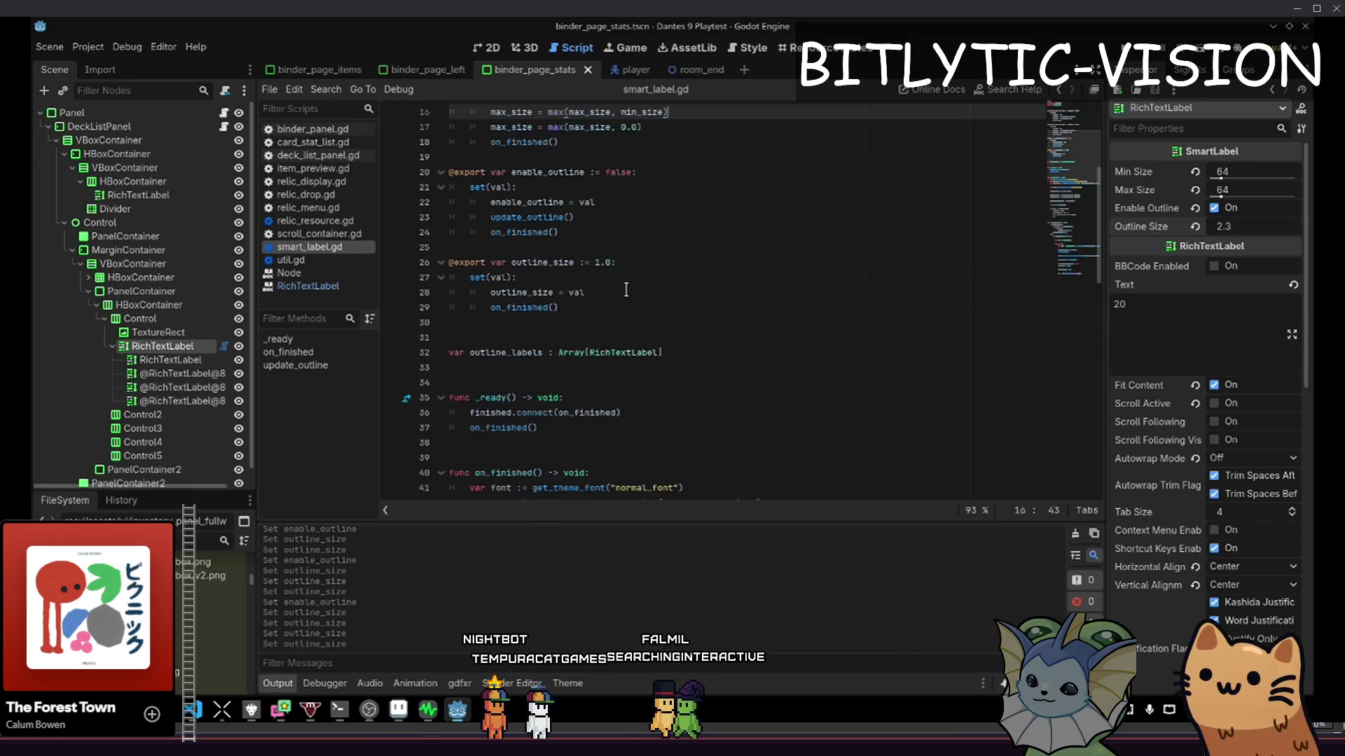
pyautogui.press('Down')
pyautogui.press('Down')
pyautogui.press('Down')
pyautogui.scroll(-10, 576, 262)
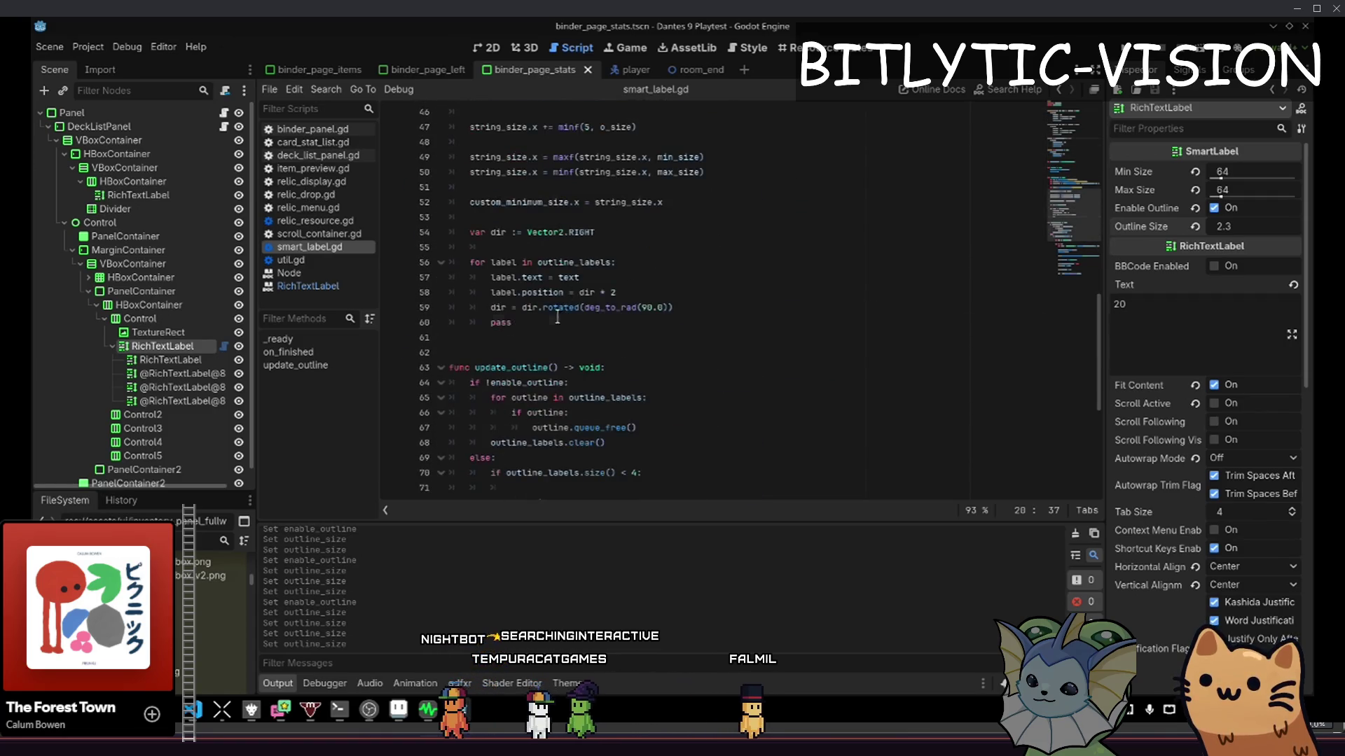
pyautogui.moveTo(470, 262); pyautogui.dragTo(676, 307)
pyautogui.hotkey('ctrl', 'F1')
# - Re-apply the outline and zoom and pan along the 20's rebuilt outline
pyautogui.click(1254, 207)
pyautogui.scroll(6, 693, 252)
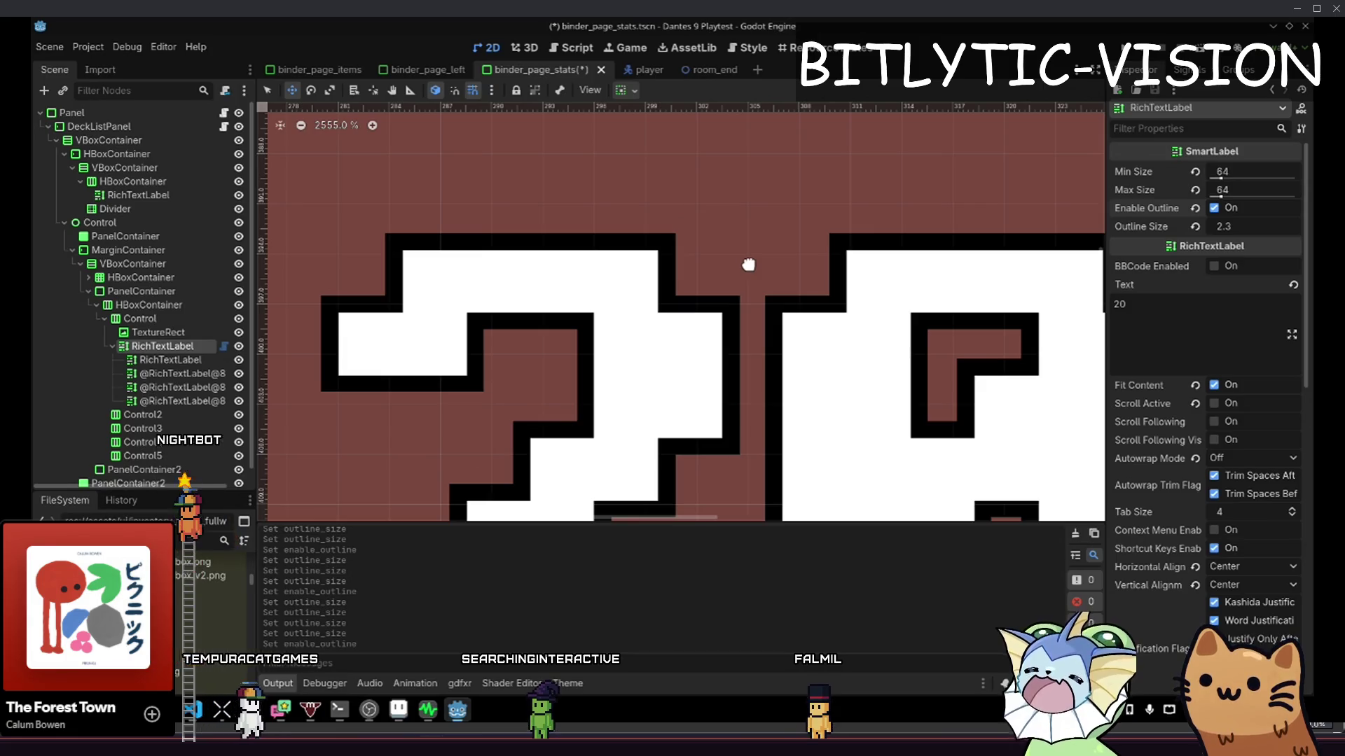
pyautogui.scroll(-1, 766, 232)
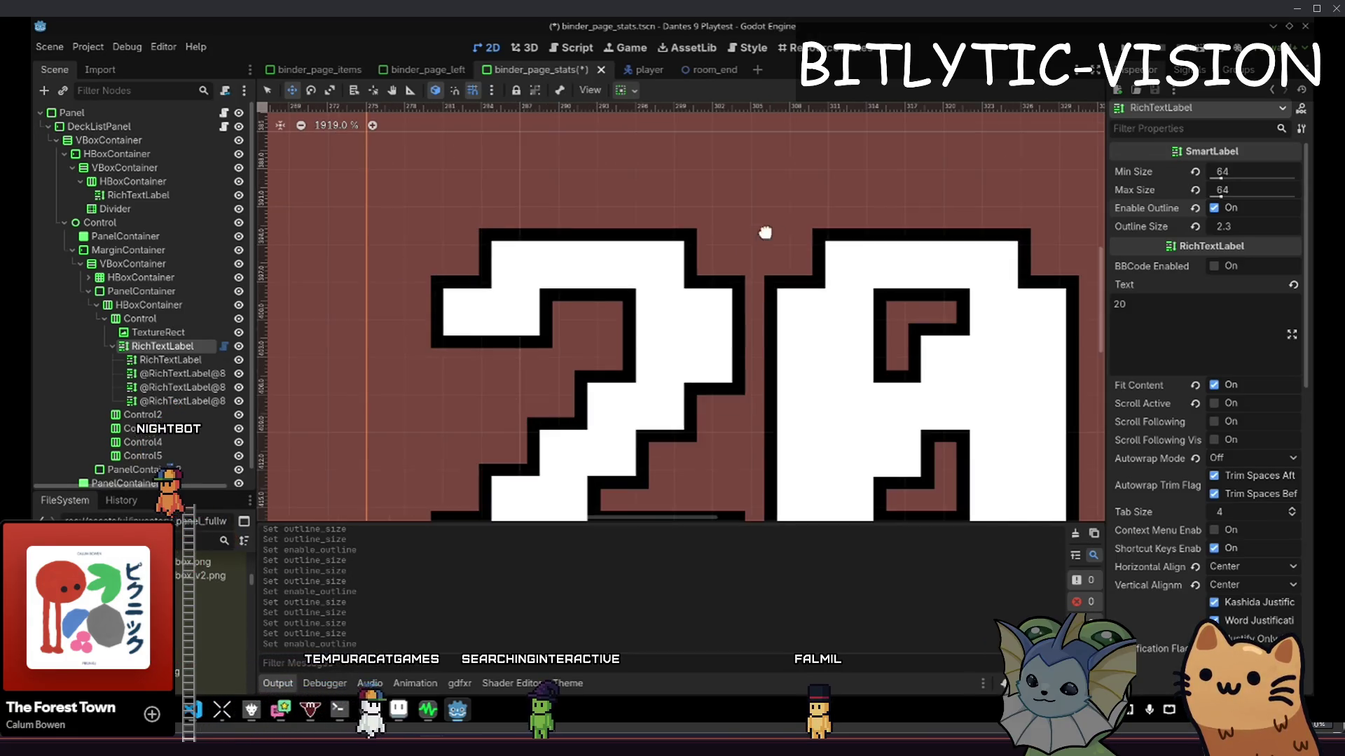
pyautogui.scroll(2, 766, 233)
pyautogui.moveTo(757, 252)
pyautogui.mouseDown()
pyautogui.moveTo(652, 222)
pyautogui.moveTo(671, 260)
pyautogui.mouseUp()
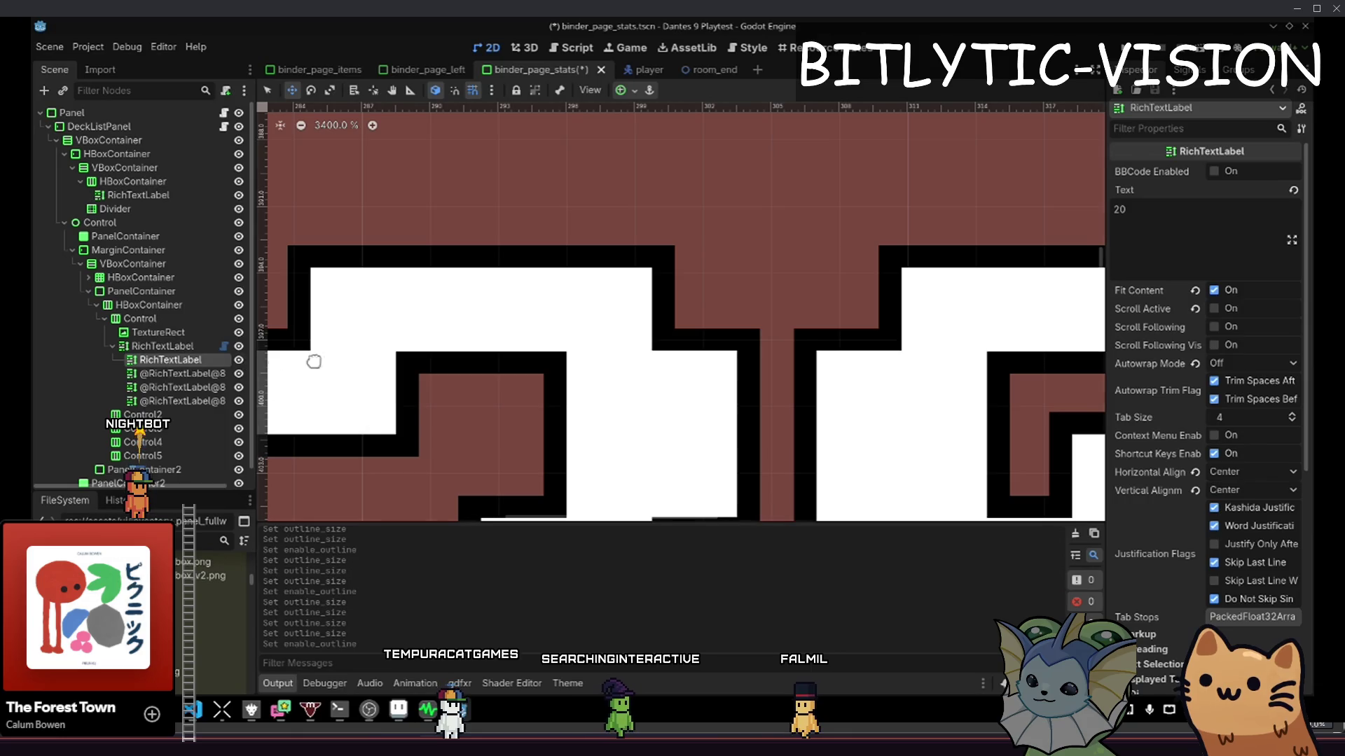
pyautogui.scroll(-5, 1217, 541)
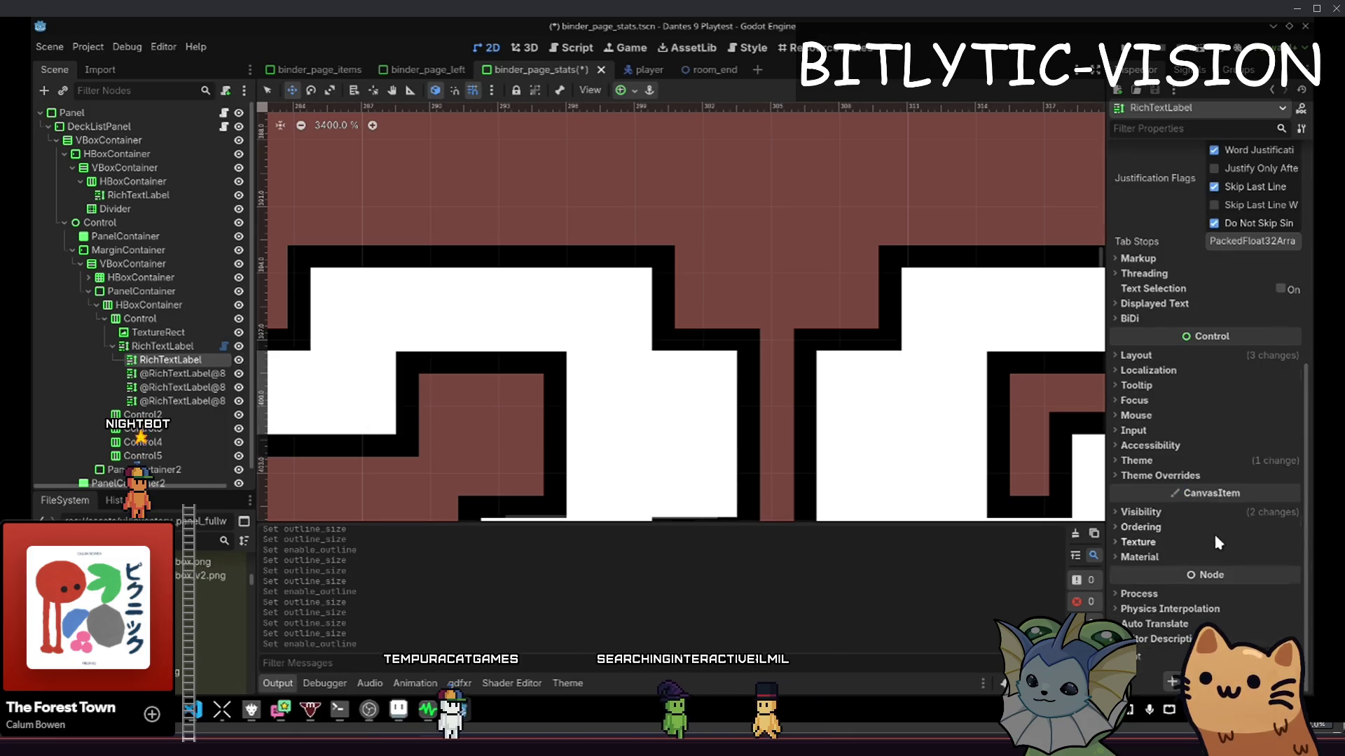
# - Inspect the outline copy's layout position (1, 0), then reopen smart_label.gd at line 59
pyautogui.click(1174, 357)
pyautogui.click(1189, 502)
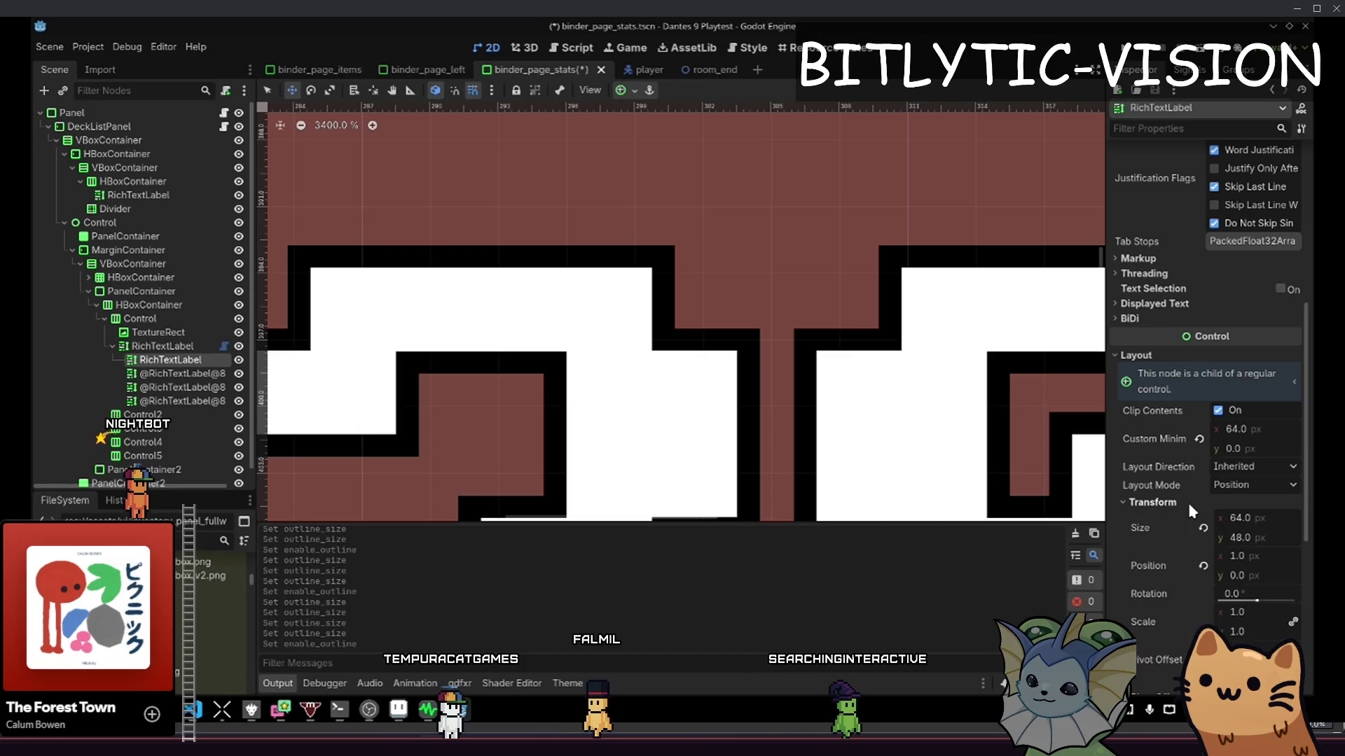
pyautogui.scroll(-2, 1187, 500)
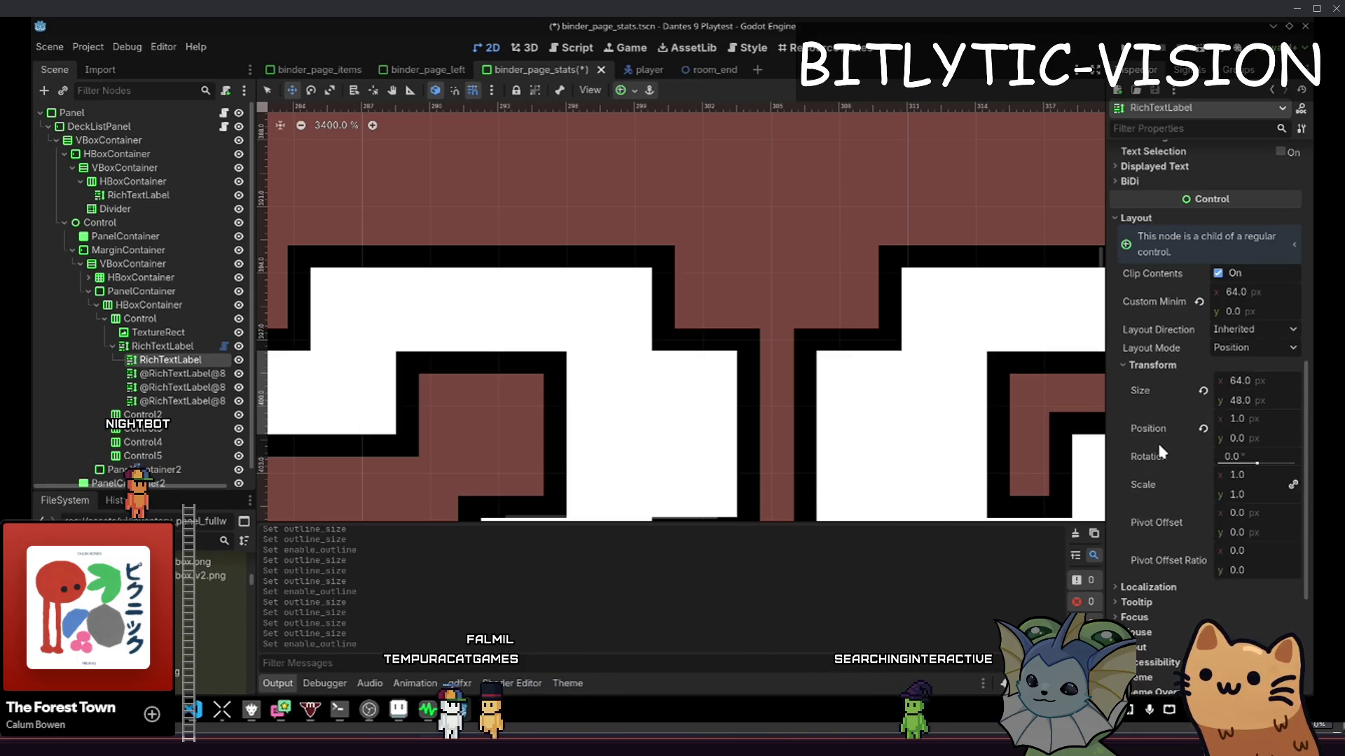
pyautogui.scroll(-8, 876, 341)
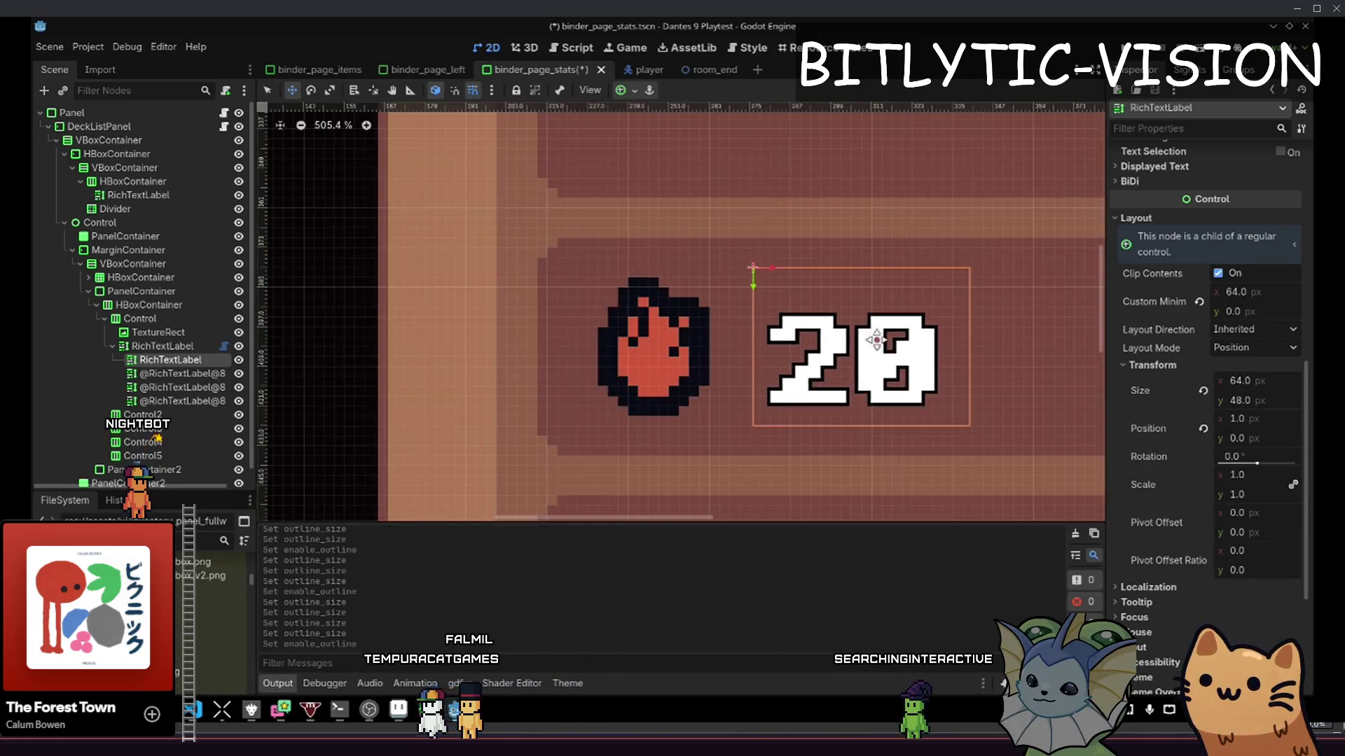
pyautogui.click(560, 50)
pyautogui.click(688, 315)
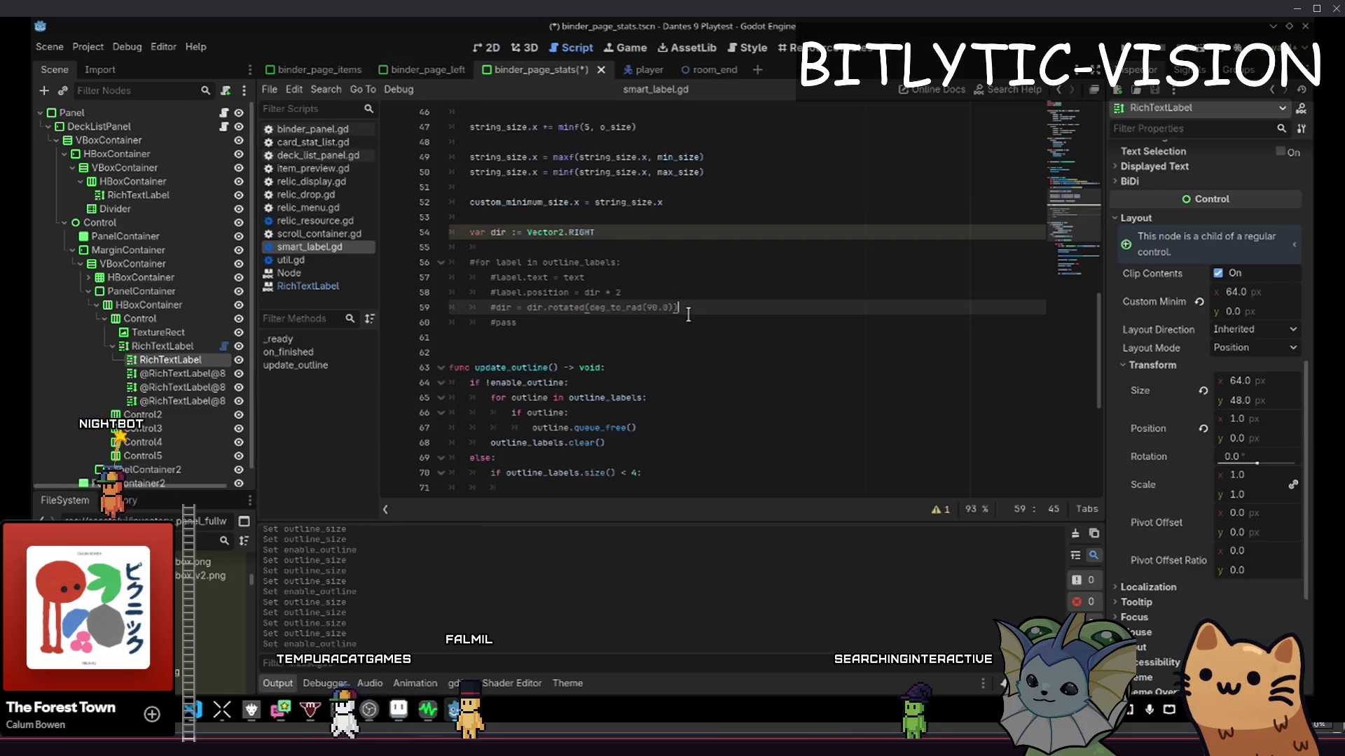
# - Uncomment the outline label loop on lines 56–59 of smart_label.gd and save
pyautogui.moveTo(691, 315); pyautogui.dragTo(452, 262)
pyautogui.hotkey('ctrl', 's')
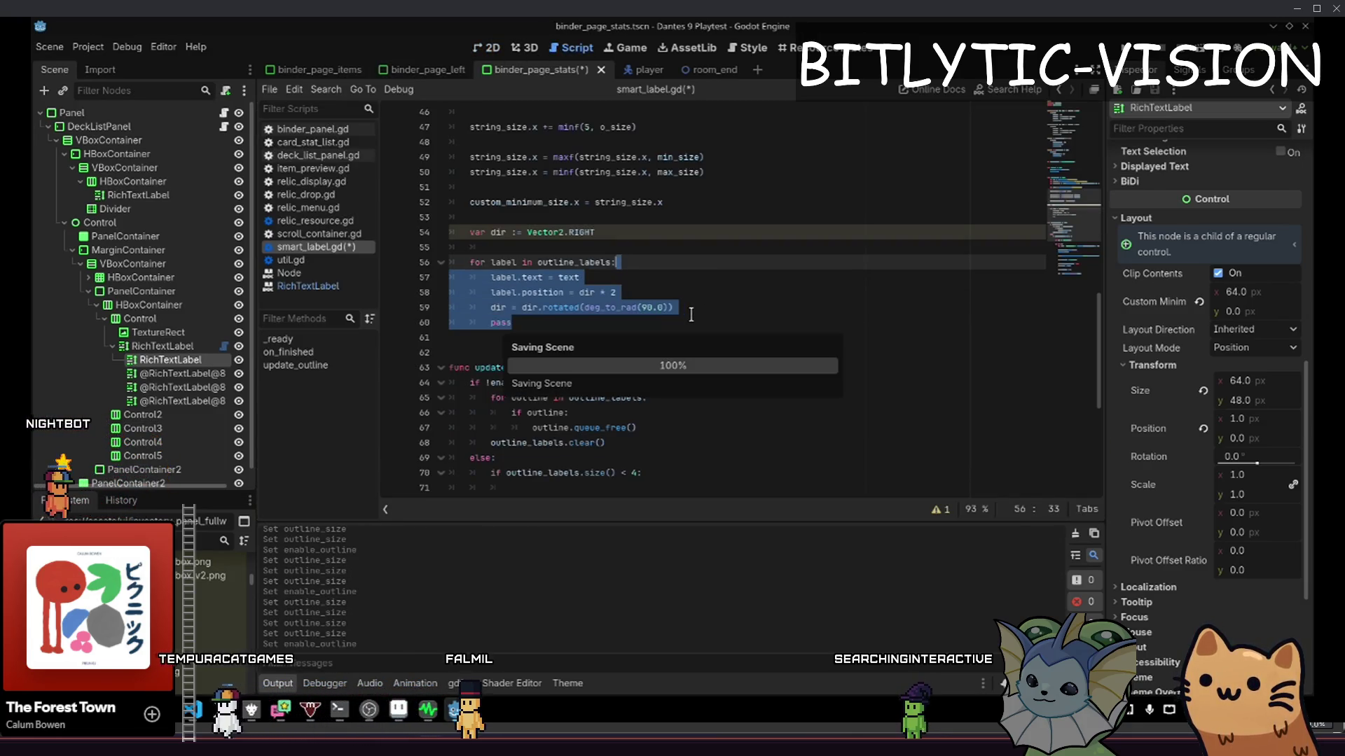
pyautogui.hotkey('ctrl', 'F1')
pyautogui.scroll(10, 1241, 261)
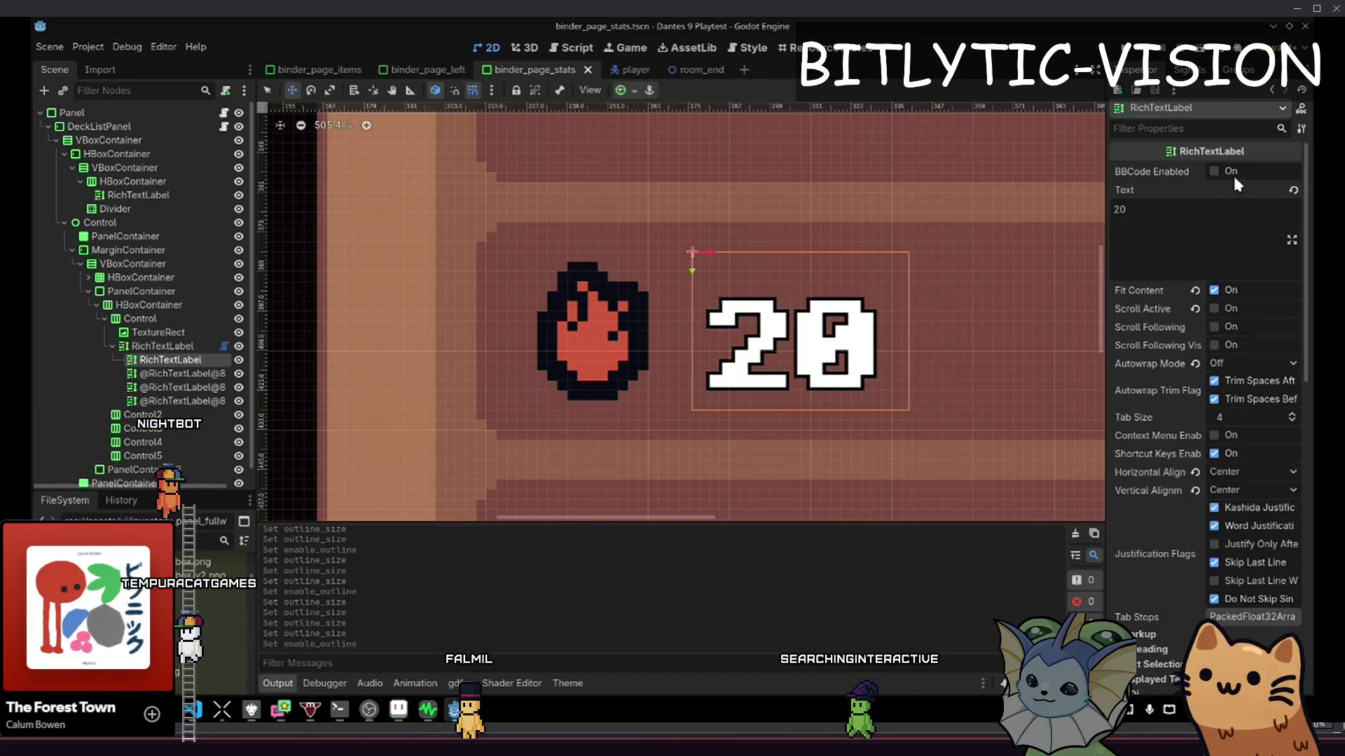
# - Set the SmartLabel's Outline Size to 2.0 in the Inspector
pyautogui.press('Up')
pyautogui.moveTo(1234, 233); pyautogui.dragTo(1191, 233)
pyautogui.scroll(5, 806, 318)
pyautogui.click(1236, 226)
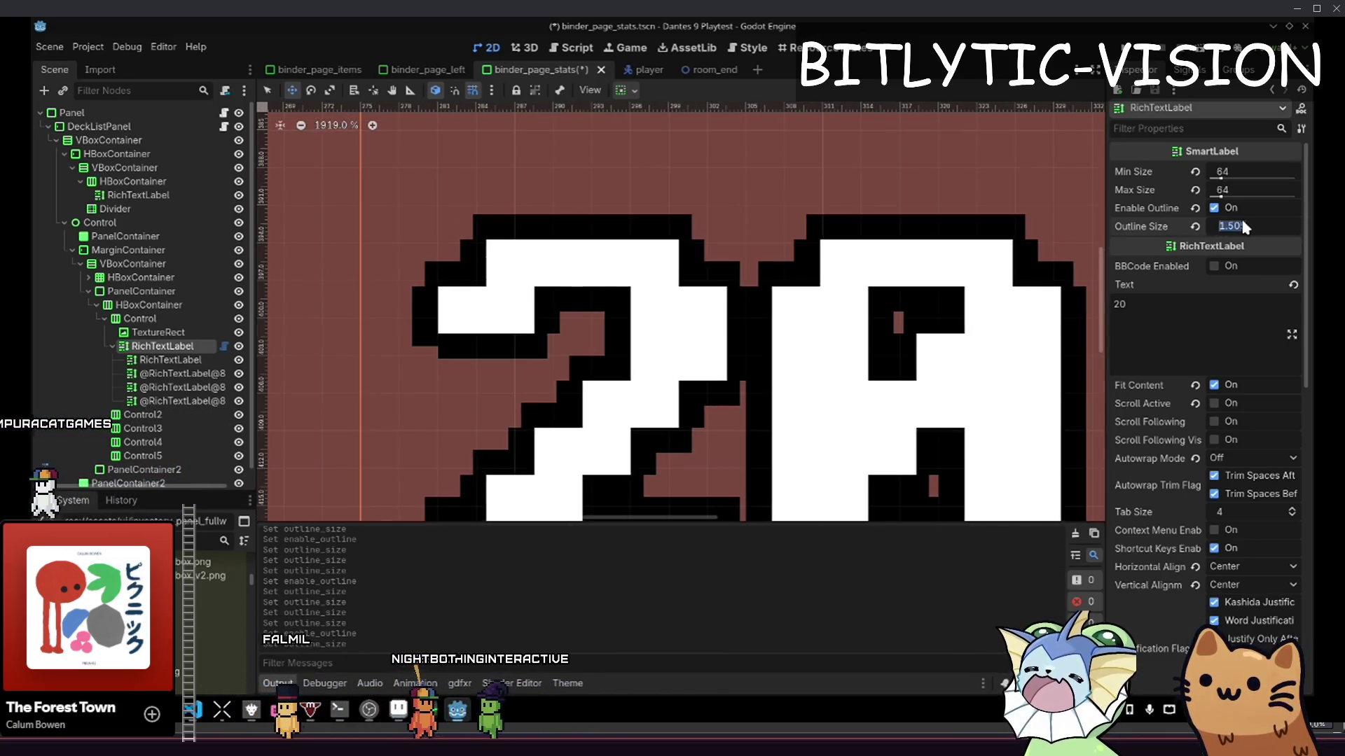
pyautogui.write('2')
pyautogui.press('Return')
# - On the first generated outline label, add the Transform Position property to favourites
pyautogui.click(422, 368)
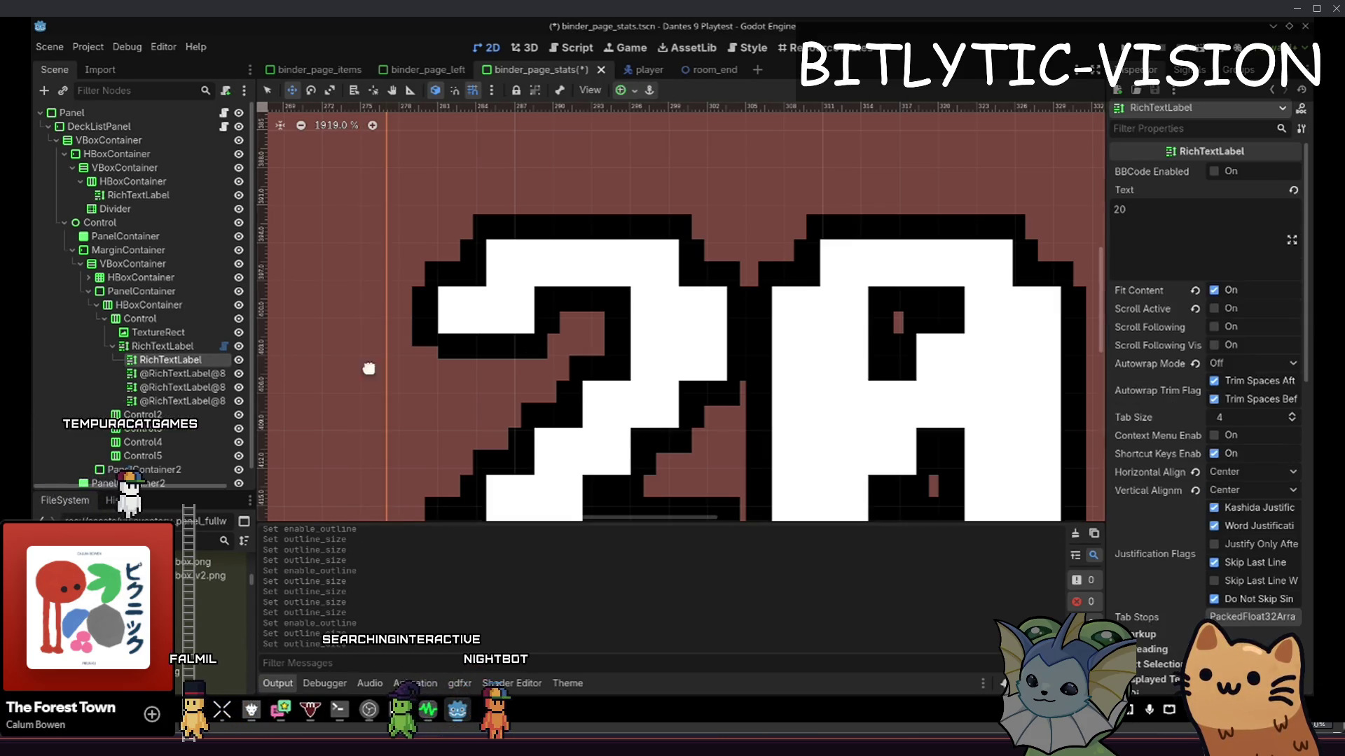
pyautogui.scroll(-5, 1168, 397)
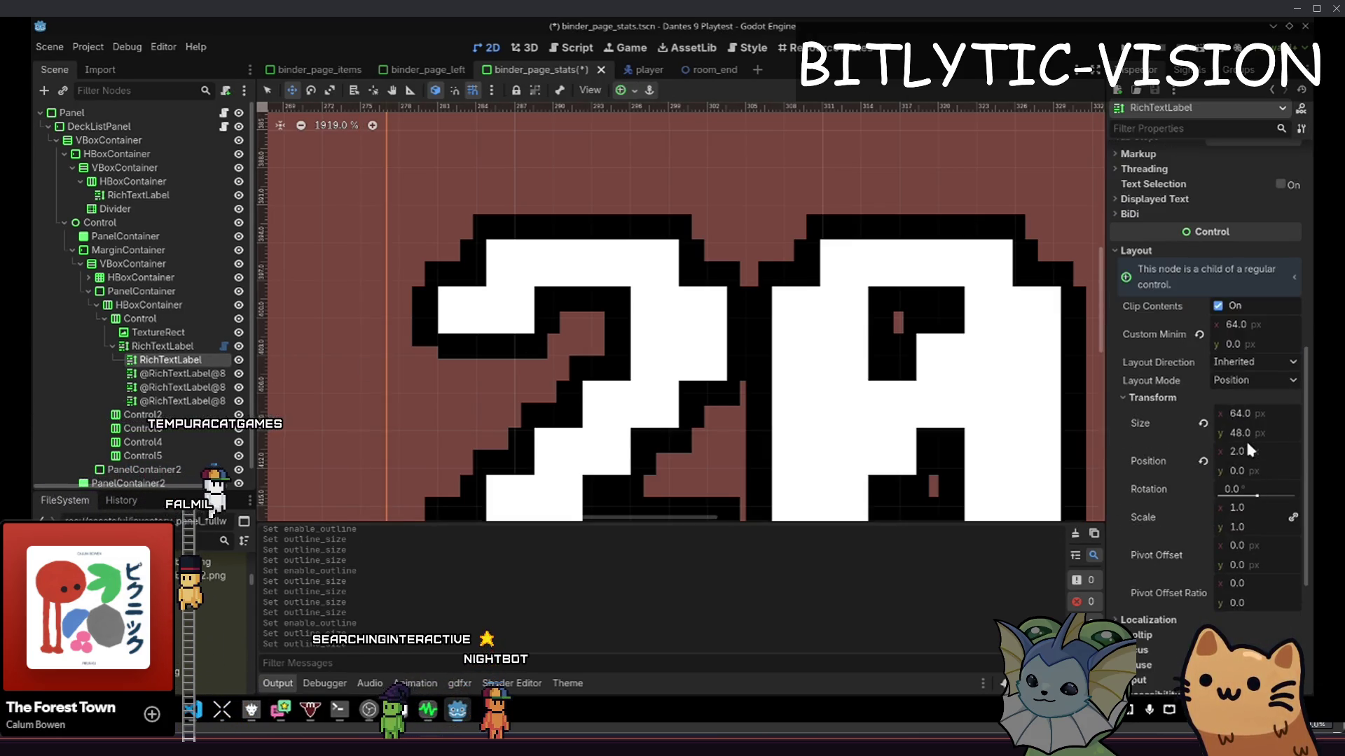
pyautogui.scroll(-5, 811, 355)
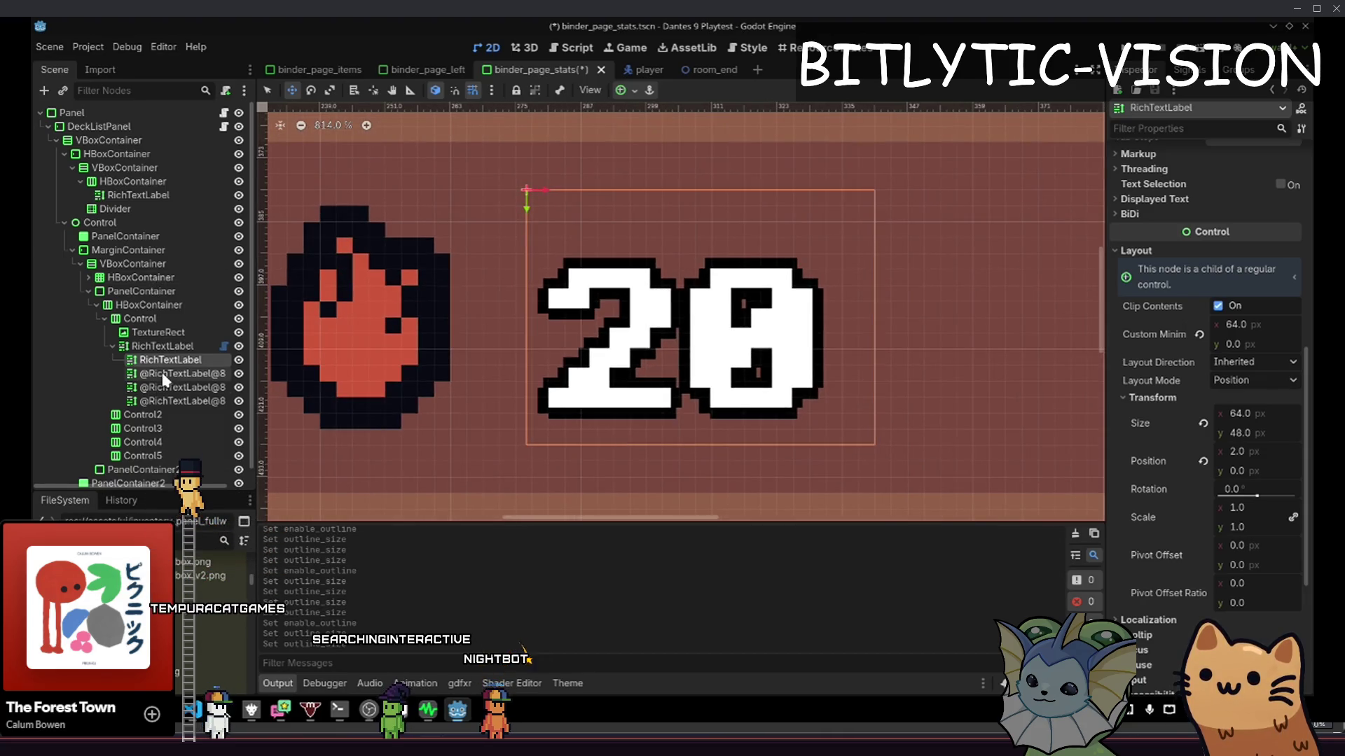
pyautogui.click(168, 374)
pyautogui.scroll(-5, 1147, 515)
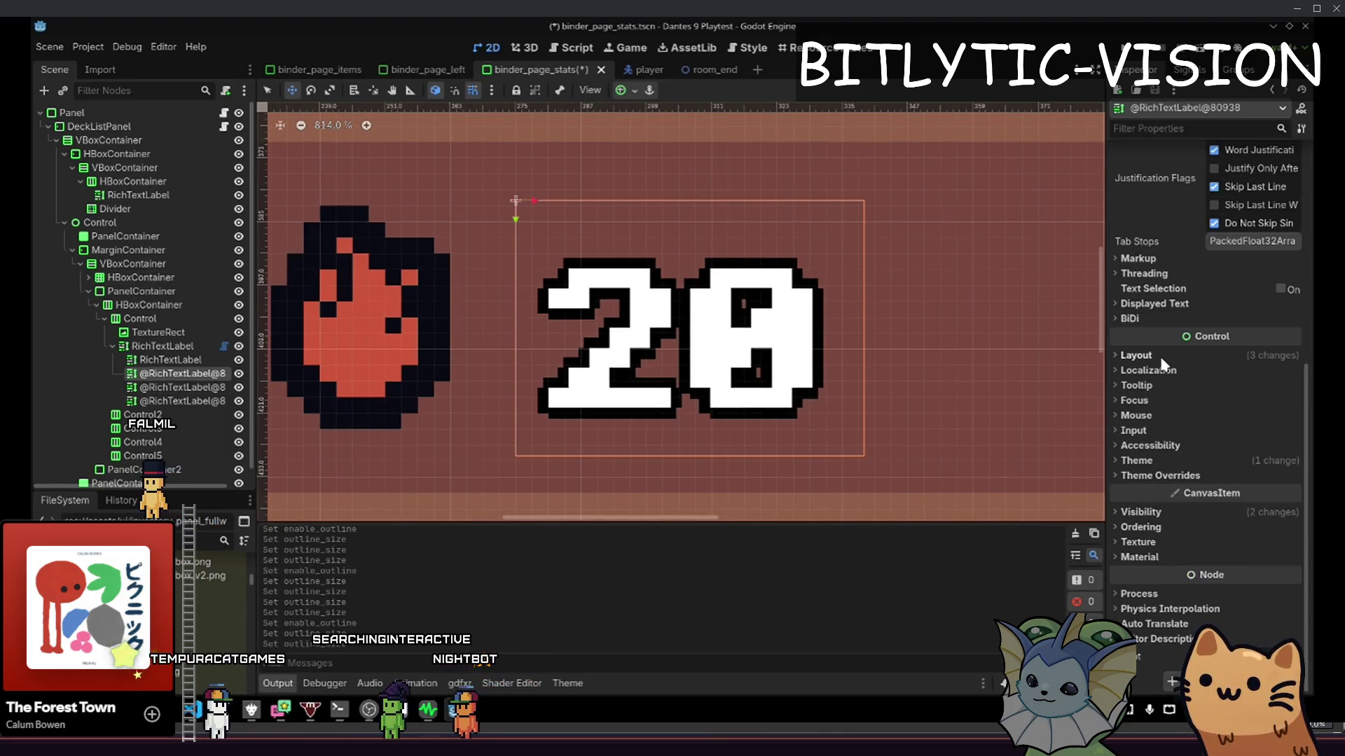
pyautogui.click(1159, 358)
pyautogui.click(1152, 502)
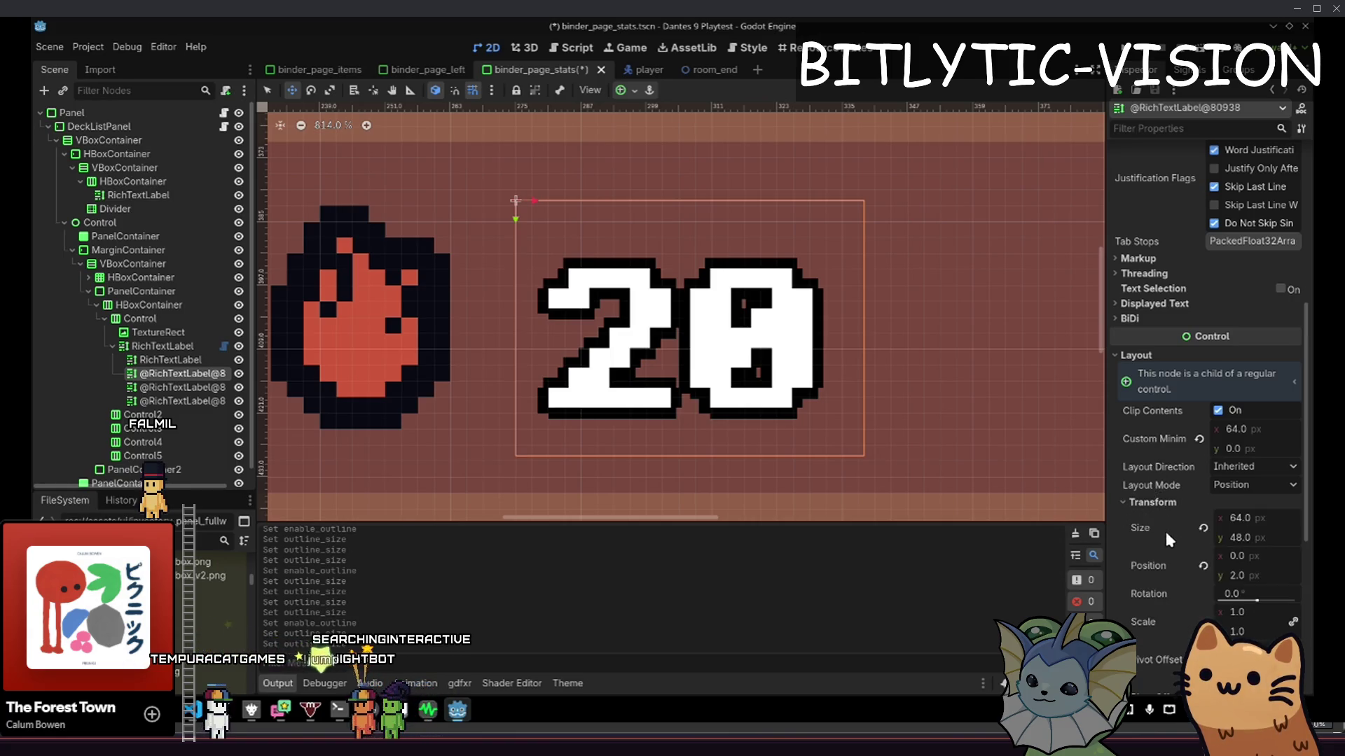
pyautogui.scroll(-1, 1152, 522)
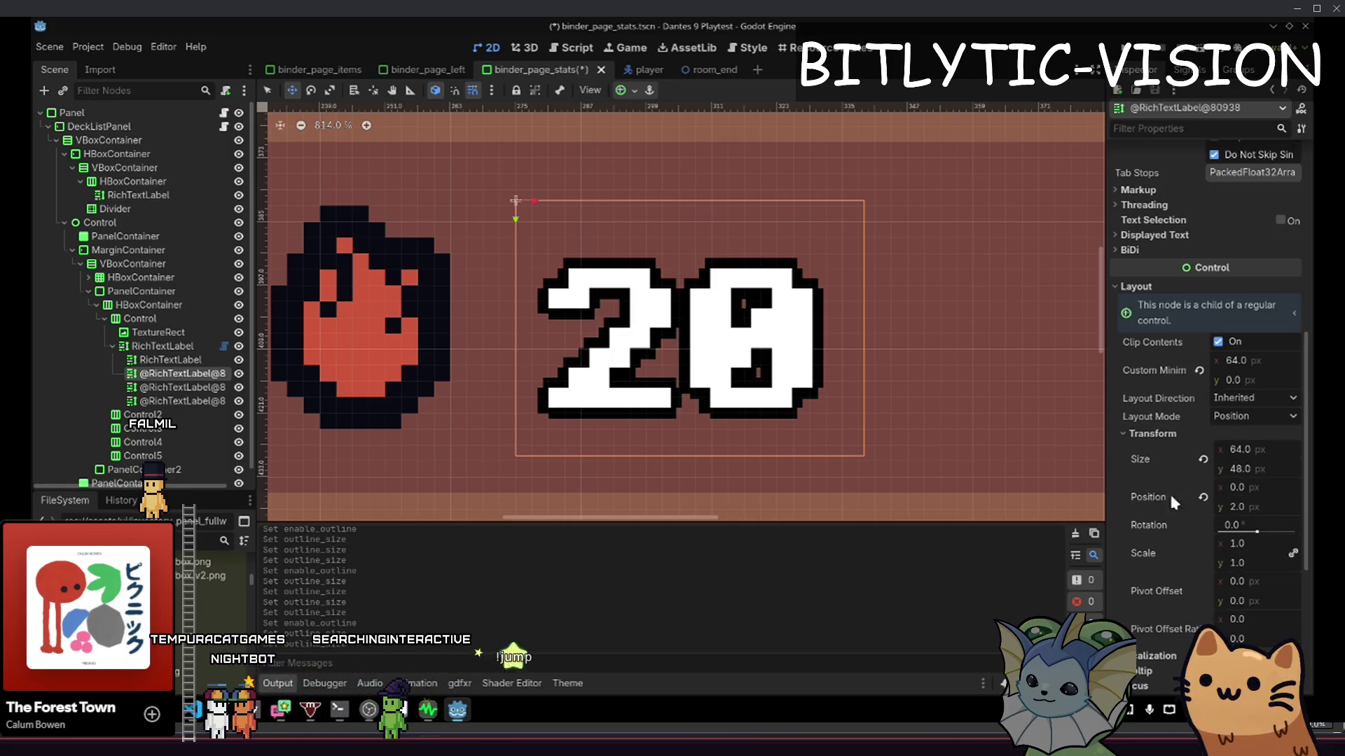
pyautogui.rightClick(1164, 495)
pyautogui.click(1181, 553)
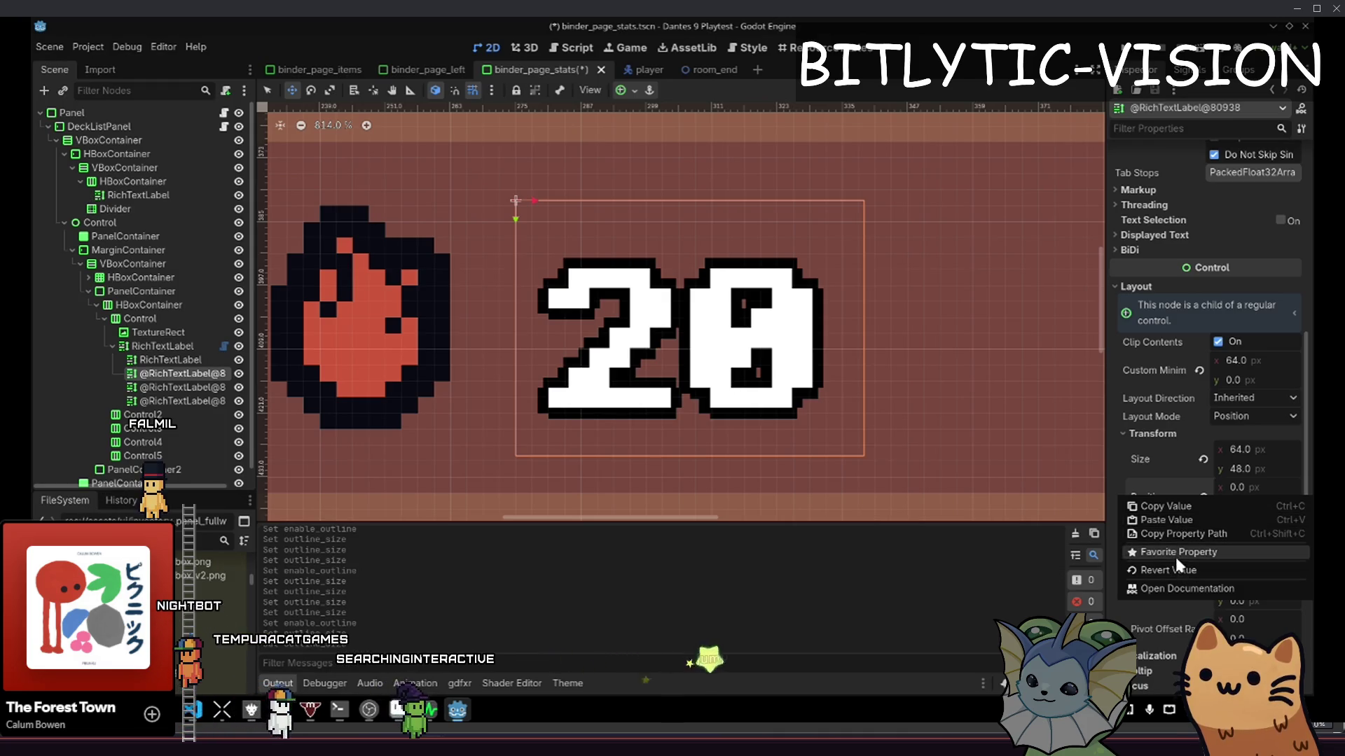
# - Check the other outline labels' offsets, then toggle the SmartLabel's outline off and on
pyautogui.scroll(5, 1186, 322)
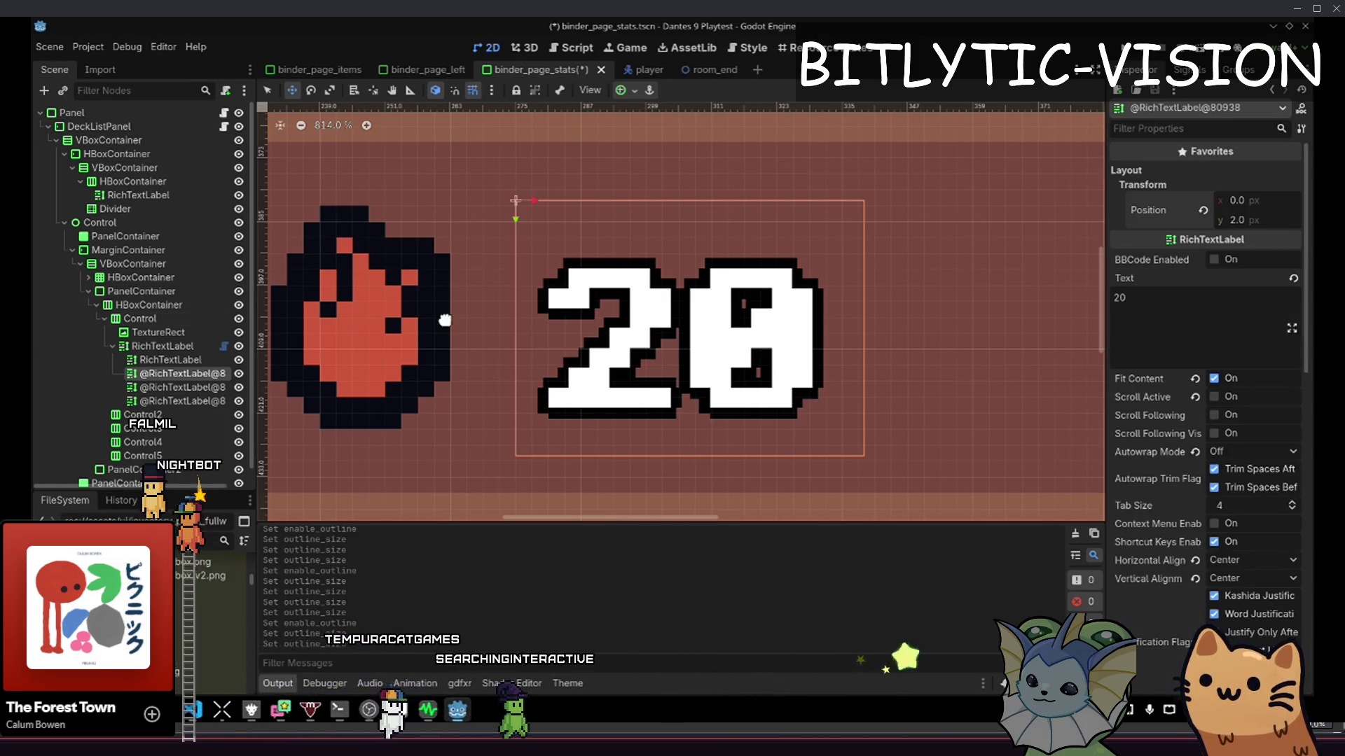
pyautogui.click(190, 387)
pyautogui.click(193, 400)
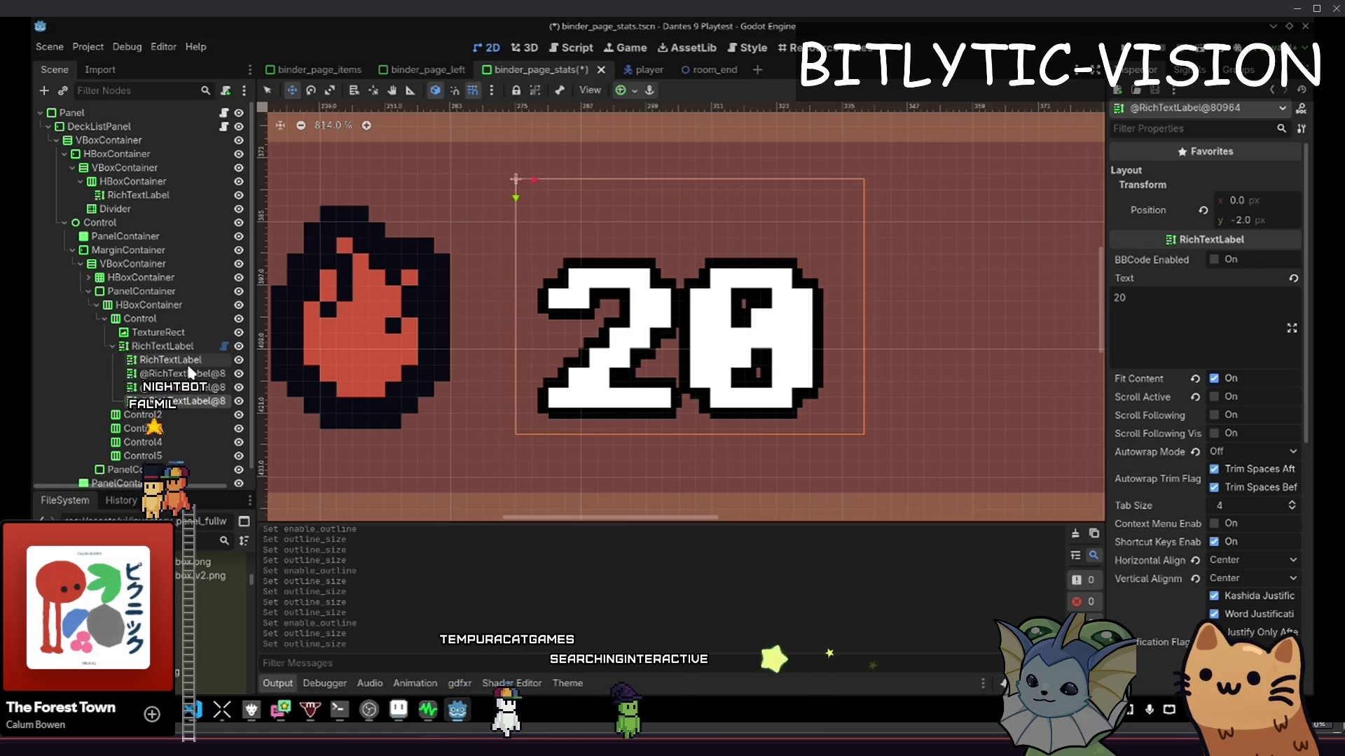
pyautogui.click(163, 346)
pyautogui.doubleClick(1214, 296)
pyautogui.click(1214, 296)
pyautogui.click(1214, 297)
# - Look at line 25 of smart_label.gd, save, and toggle the outline to refresh it
pyautogui.hotkey('ctrl', 'F2')
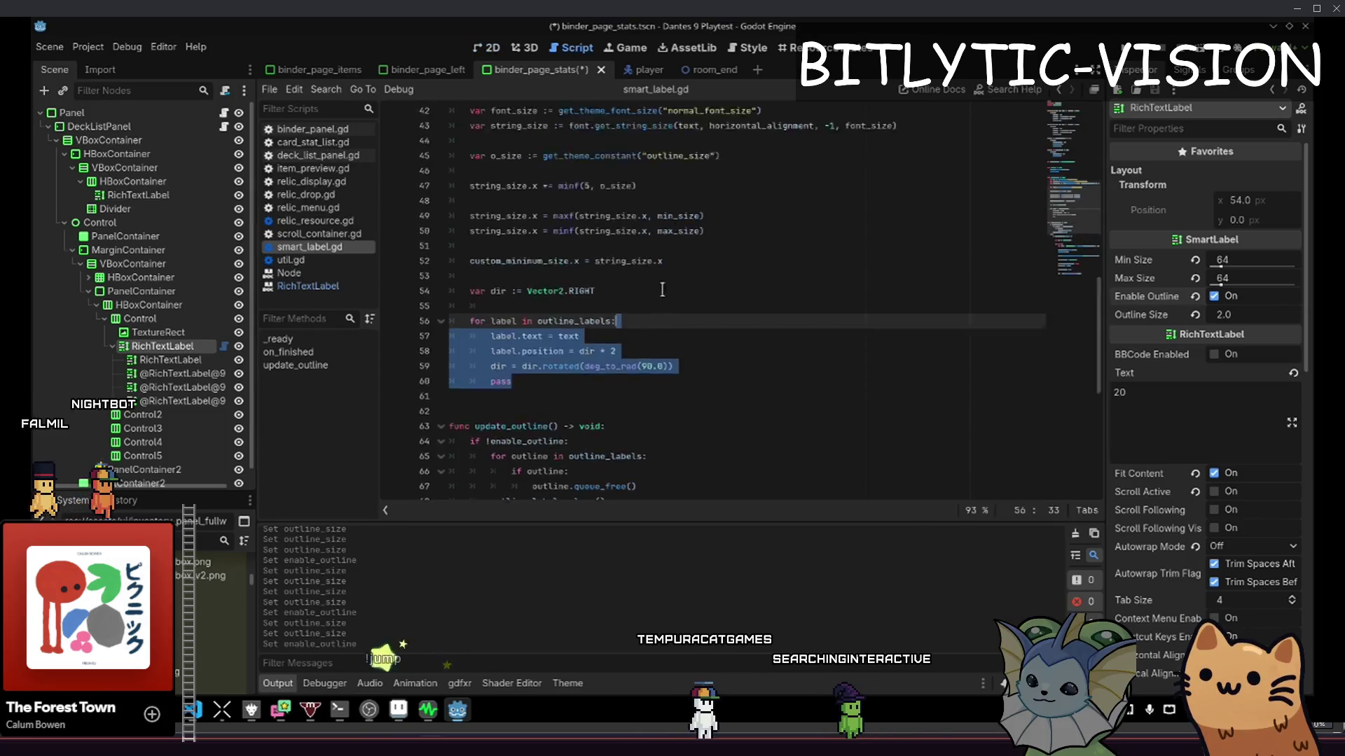
pyautogui.scroll(5, 602, 285)
pyautogui.click(601, 285)
pyautogui.press('Down')
pyautogui.press('Down')
pyautogui.press('Down')
pyautogui.press('Up')
pyautogui.press('Up')
pyautogui.press('Up')
pyautogui.hotkey('ctrl', 'F1')
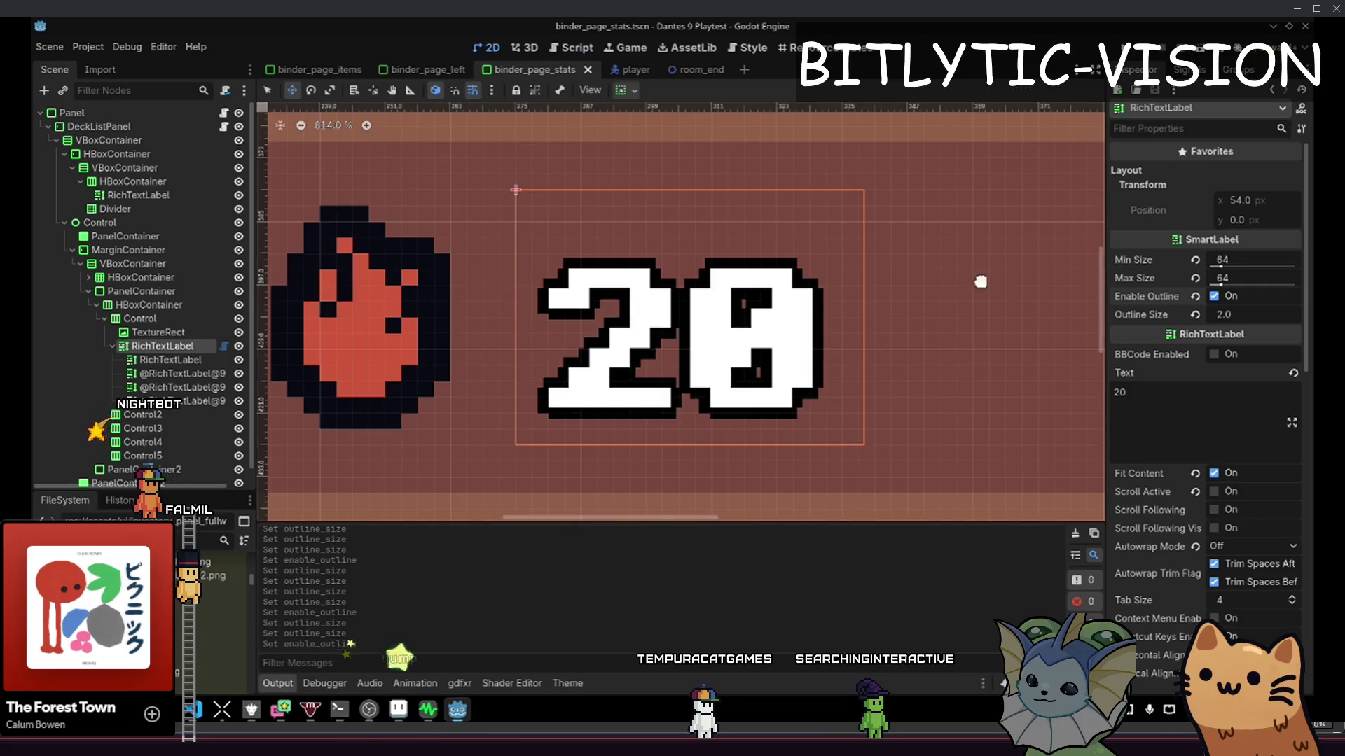
pyautogui.click(1235, 297)
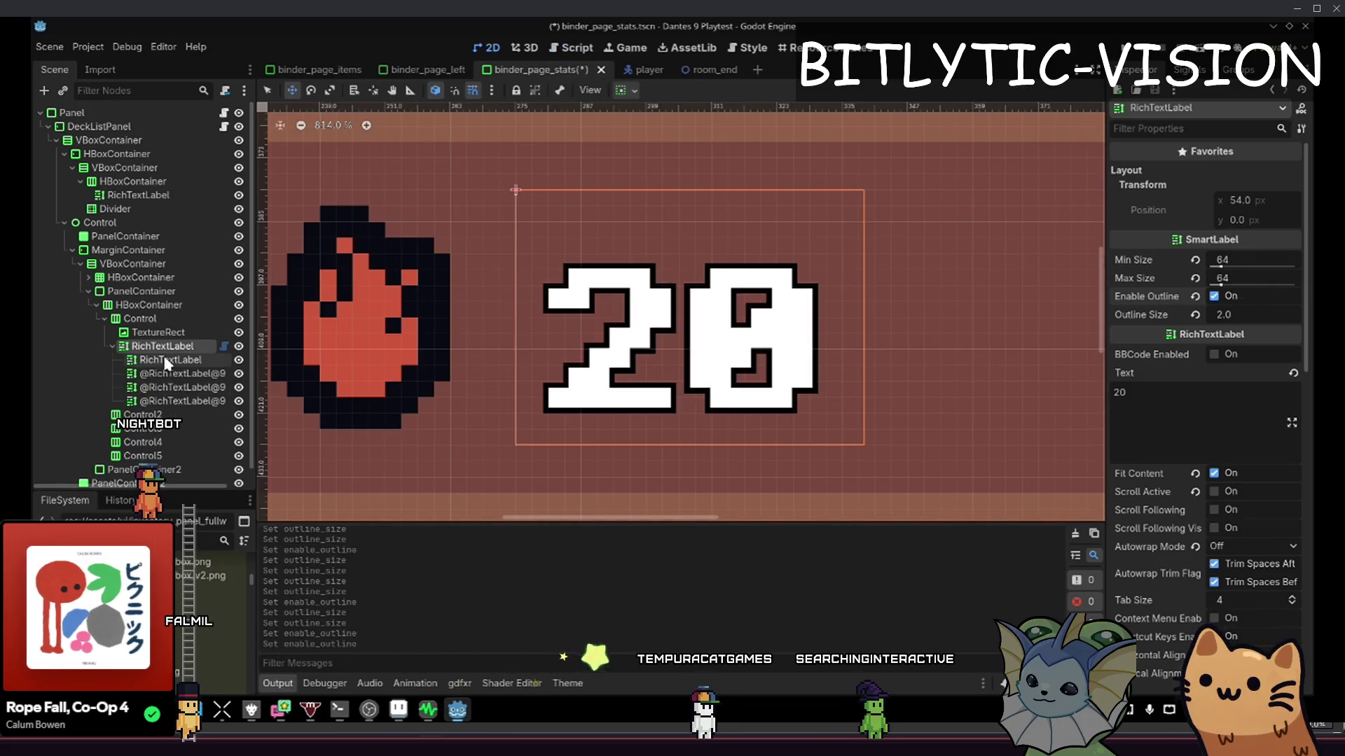
# - Reduce Outline Size to 1.0, comparing the child labels' position offsets and redrawing the outline
pyautogui.press('Down')
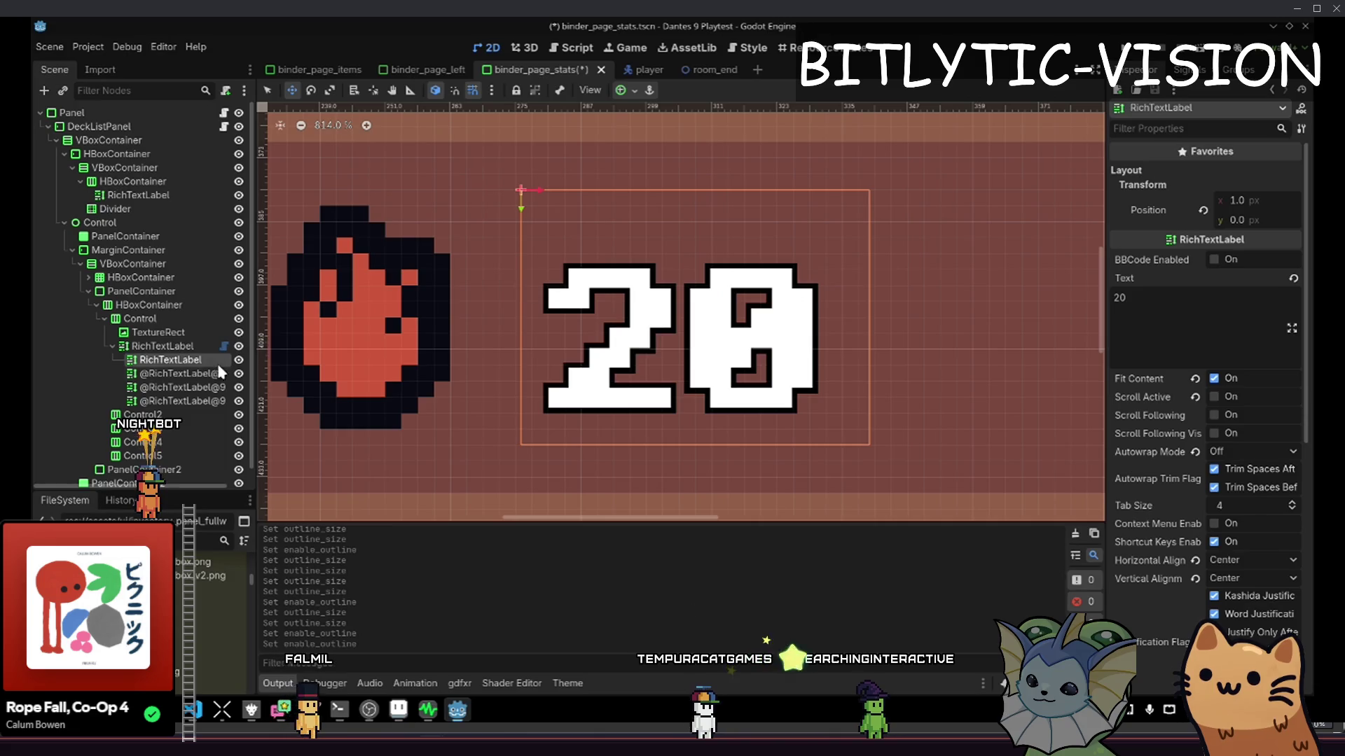
pyautogui.press('Down')
pyautogui.press('Down')
pyautogui.press('Down')
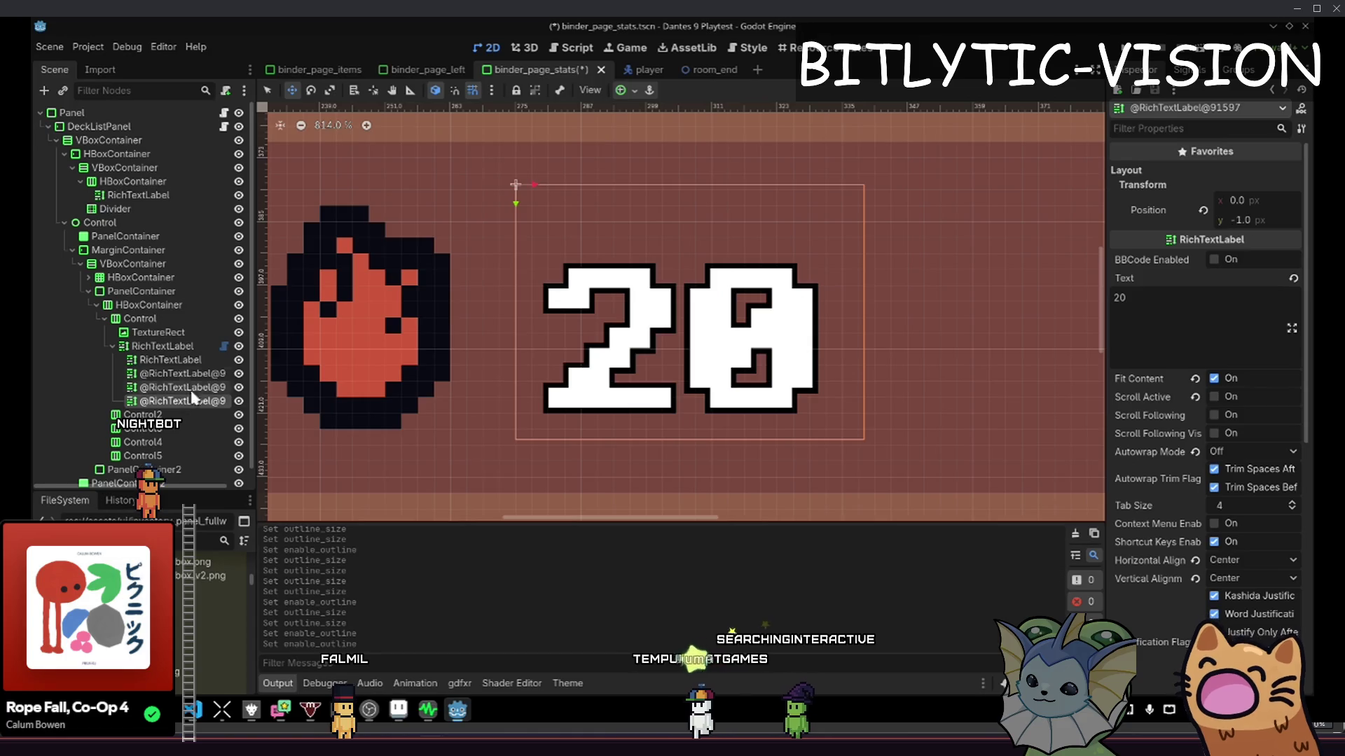
pyautogui.click(684, 264)
pyautogui.hotkey('ctrl', 'z')
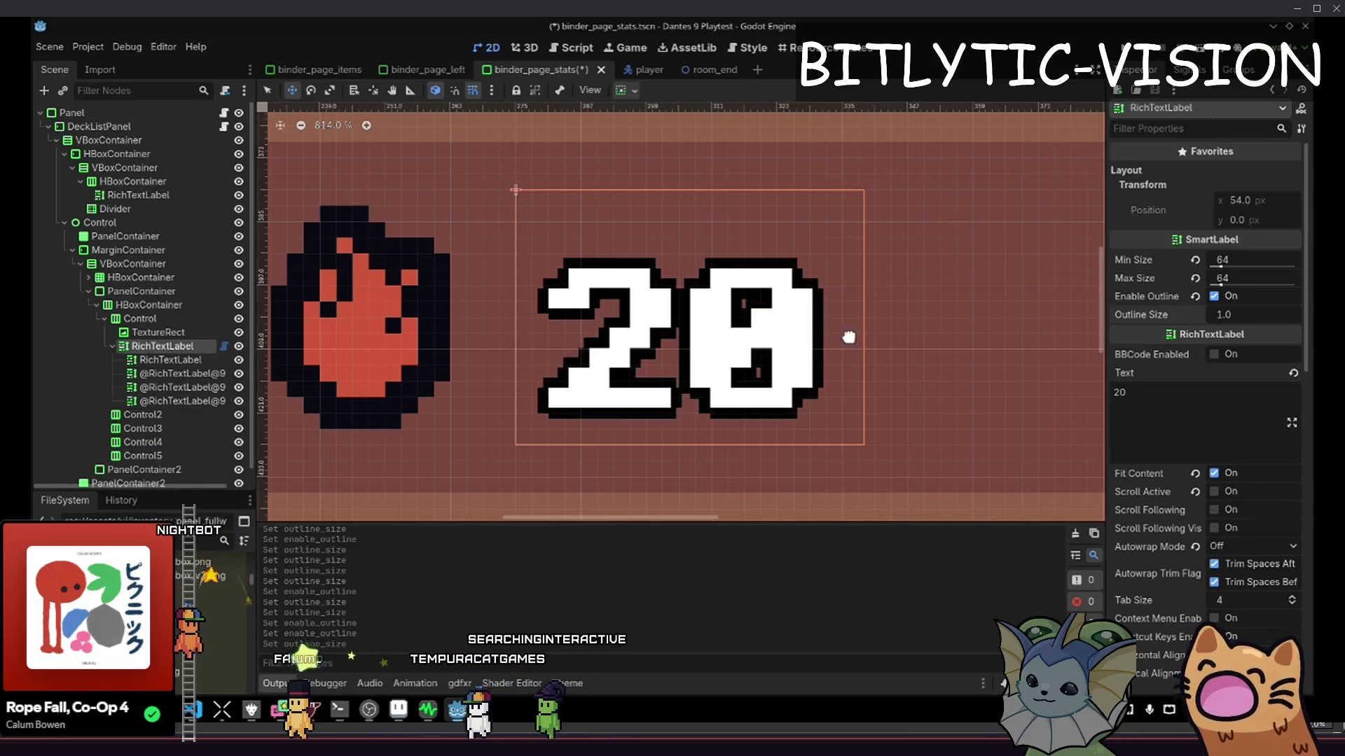
pyautogui.click(172, 359)
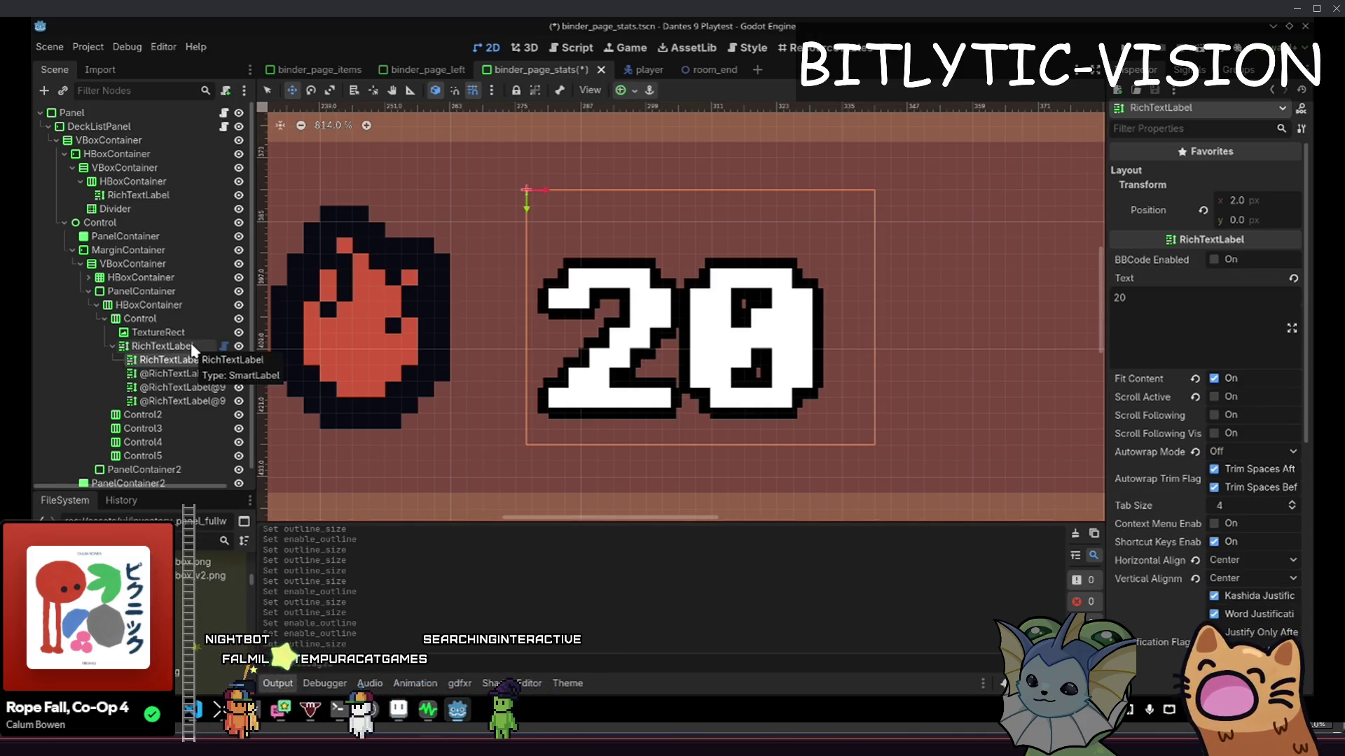
pyautogui.click(192, 347)
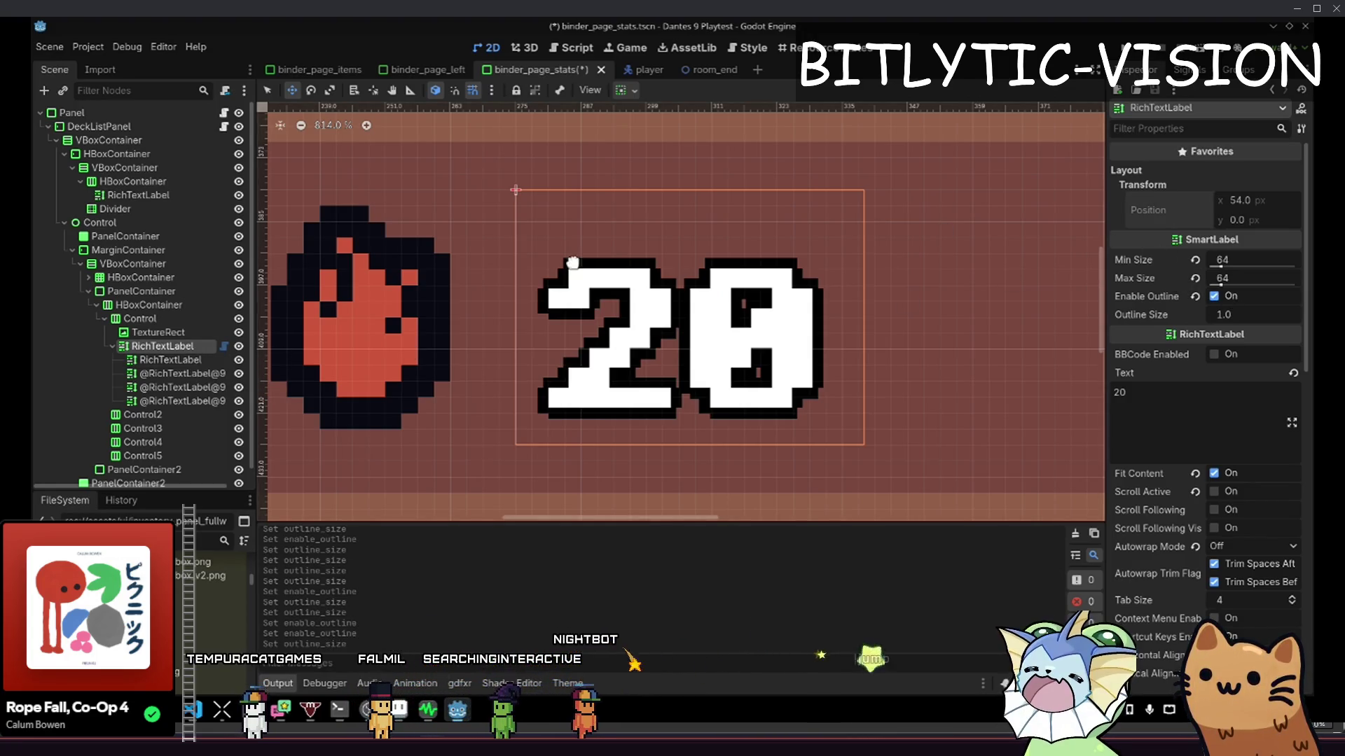
pyautogui.click(190, 360)
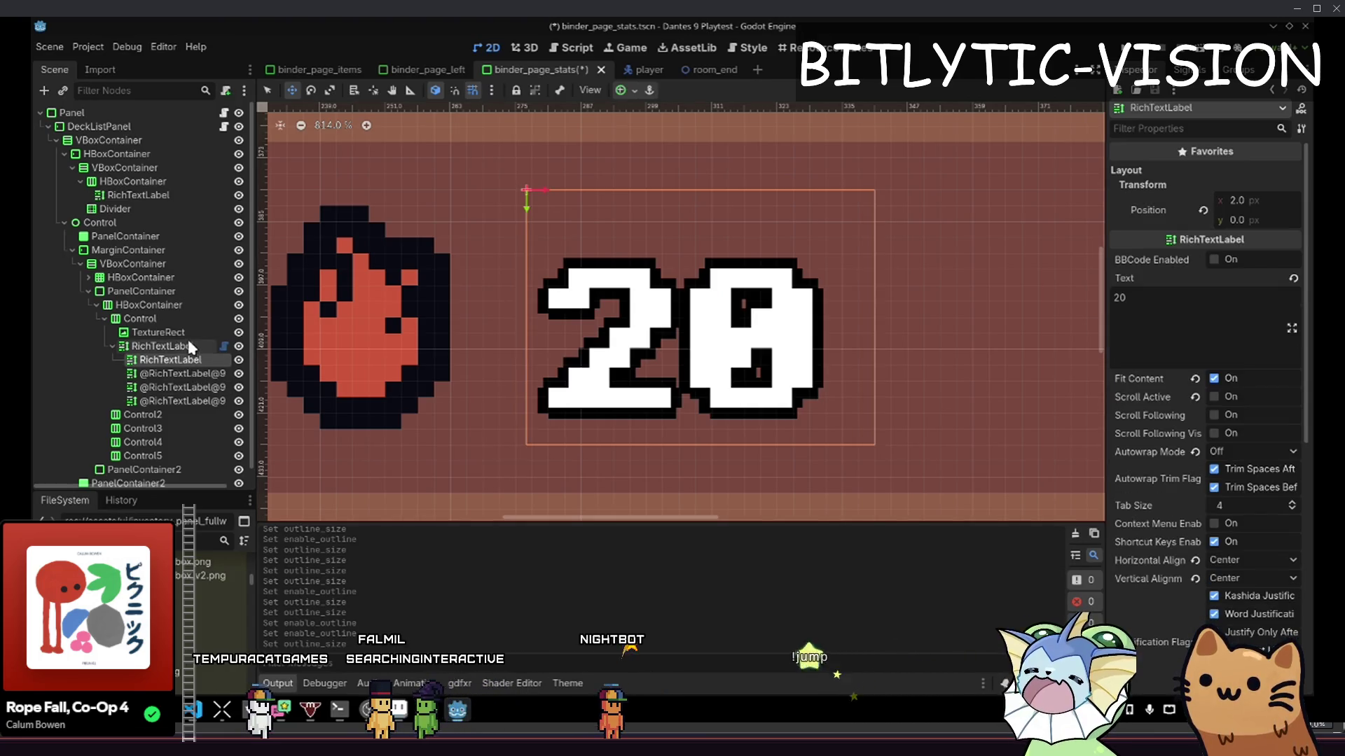
pyautogui.click(186, 347)
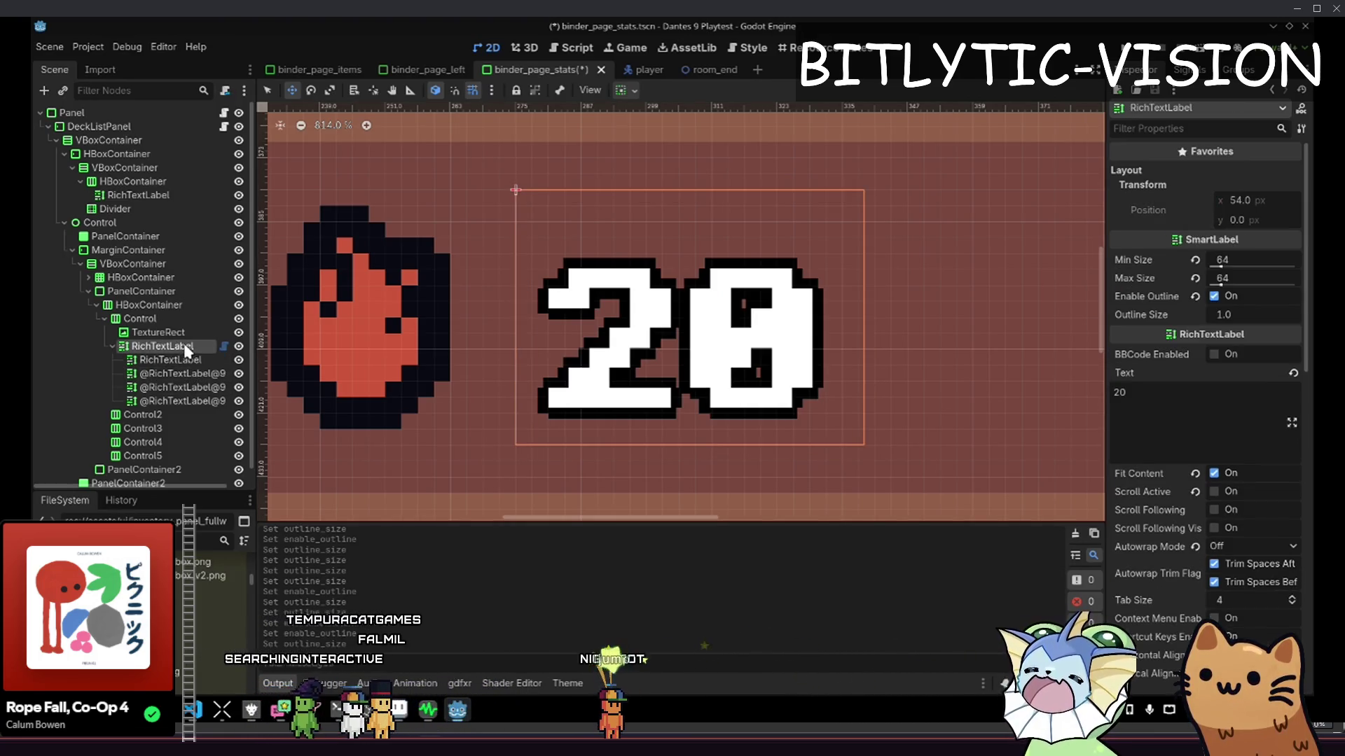
pyautogui.click(1231, 297)
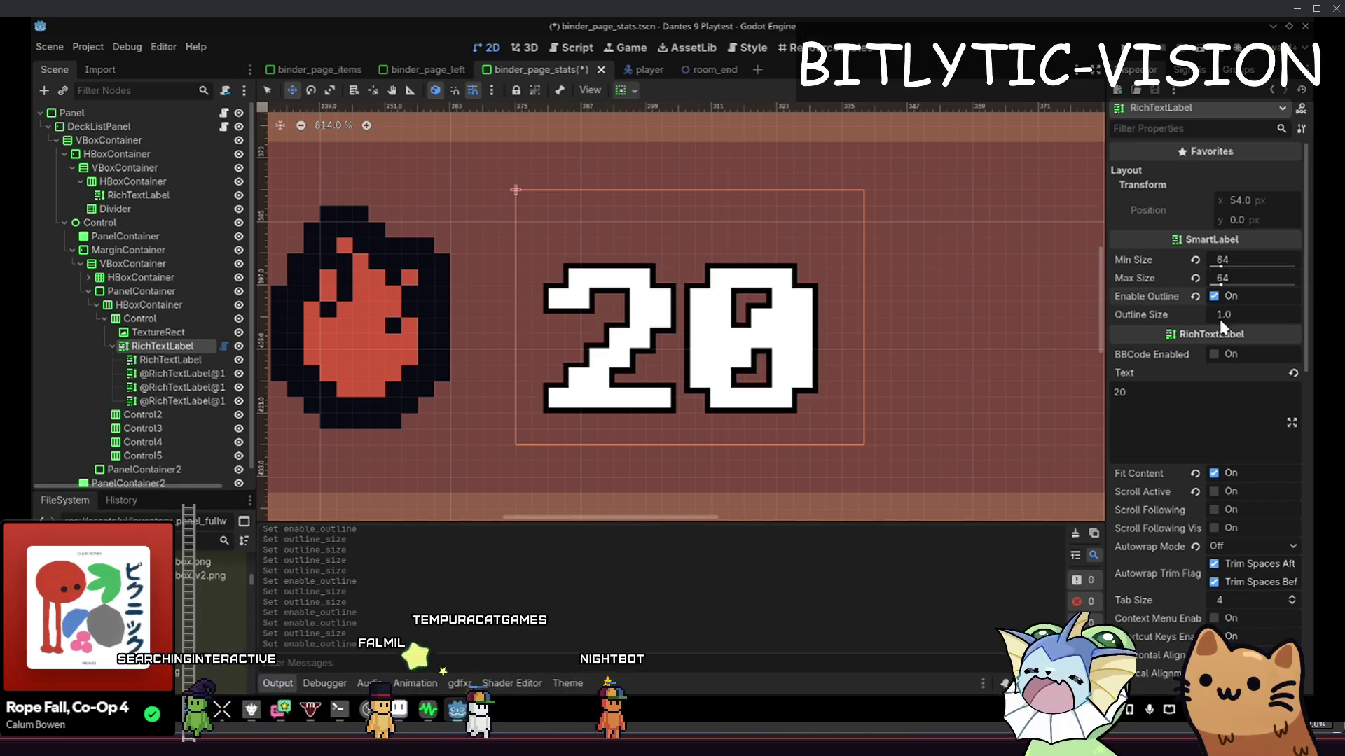
pyautogui.moveTo(1222, 326); pyautogui.dragTo(1200, 319)
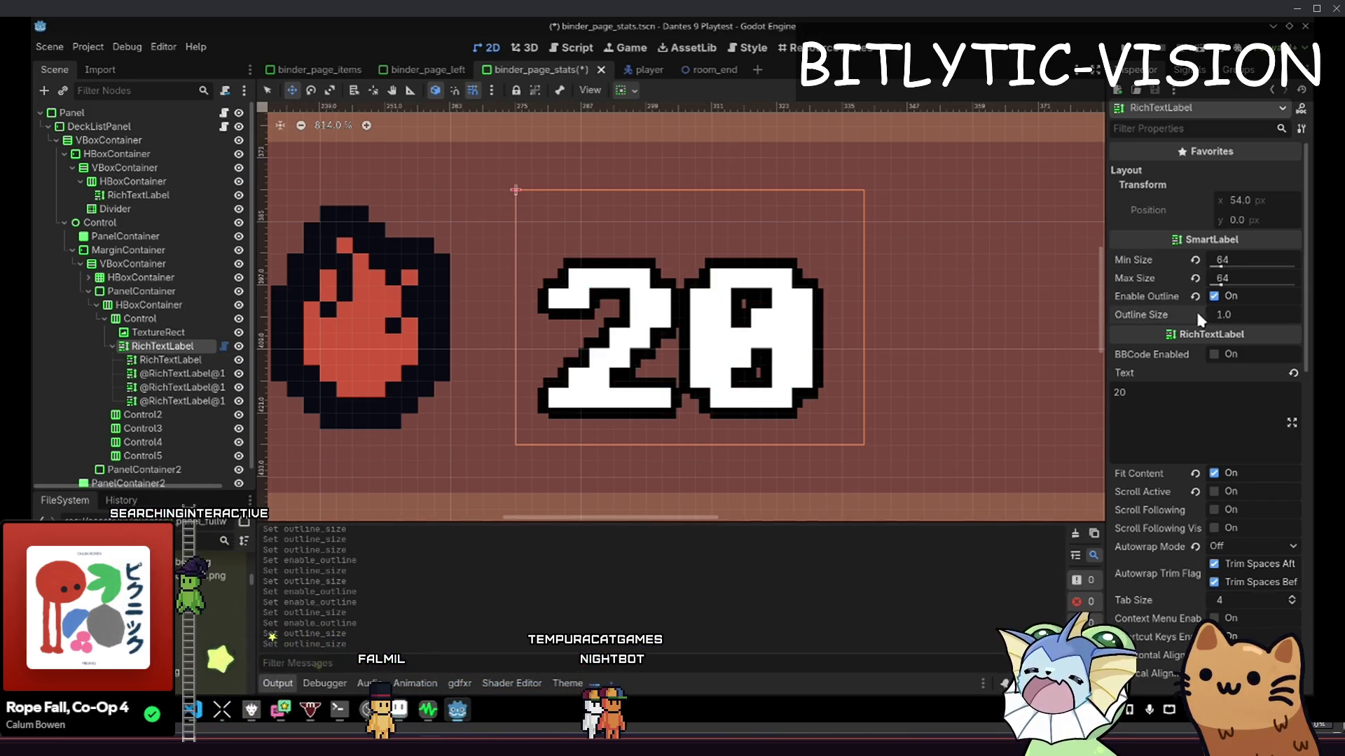
# - Check the child label's x offset, then reopen smart_label.gd at line 23
pyautogui.click(176, 360)
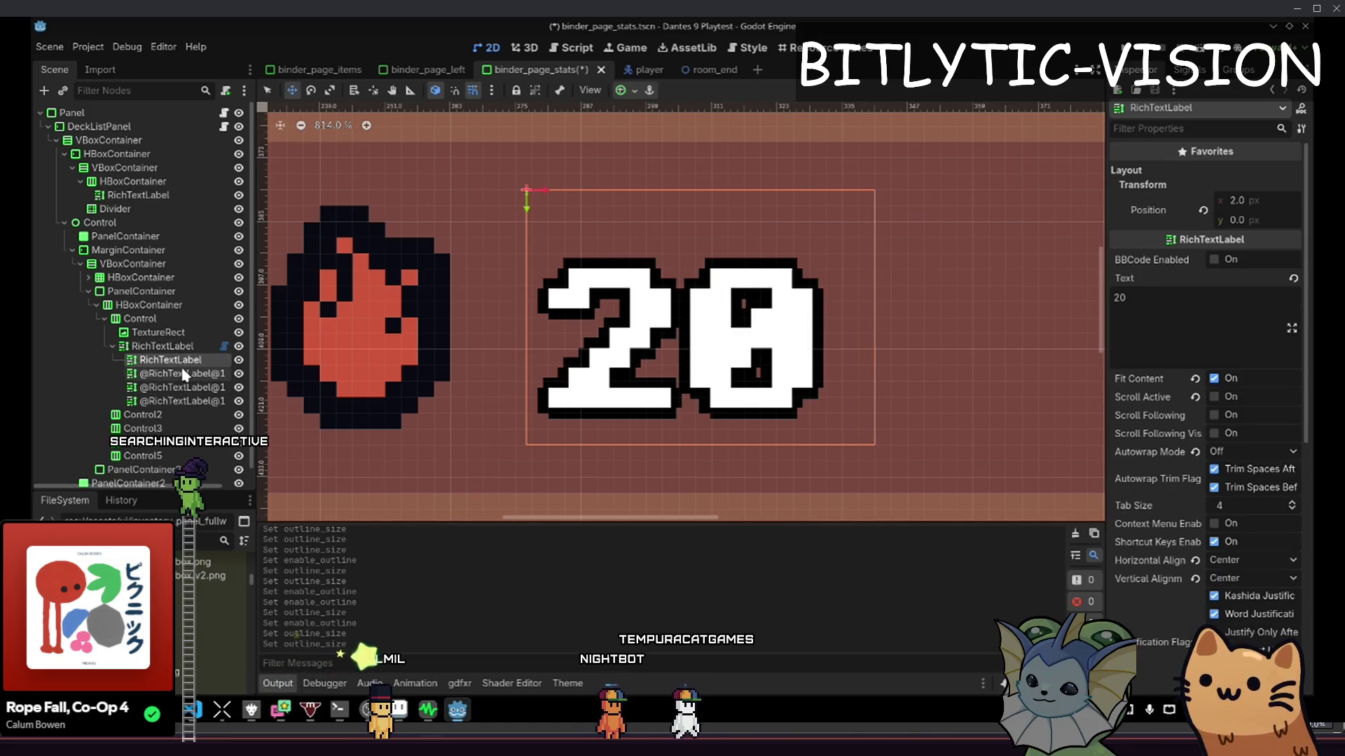
pyautogui.click(162, 346)
pyautogui.click(224, 346)
pyautogui.click(596, 268)
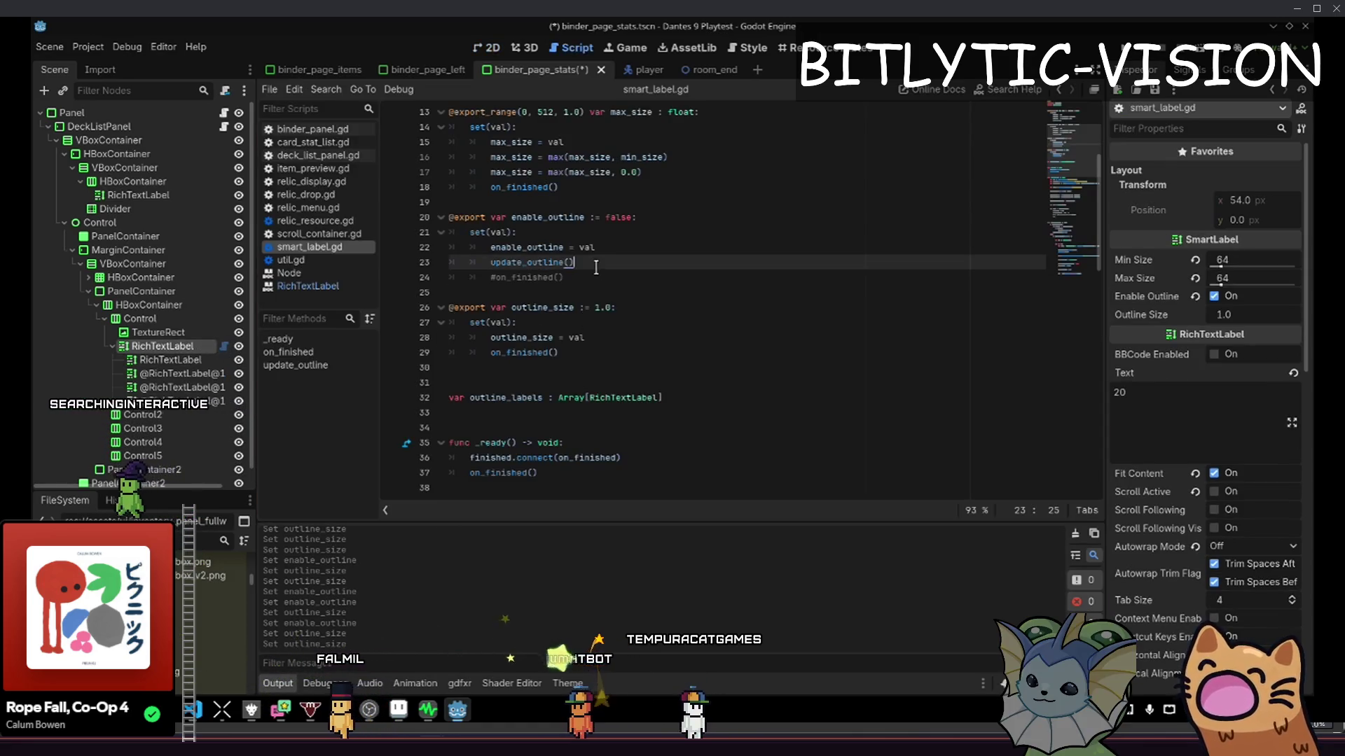
# - Comment out the on_finished() call in the enable_outline setter
pyautogui.click(598, 274)
pyautogui.hotkey('ctrl', 'k')
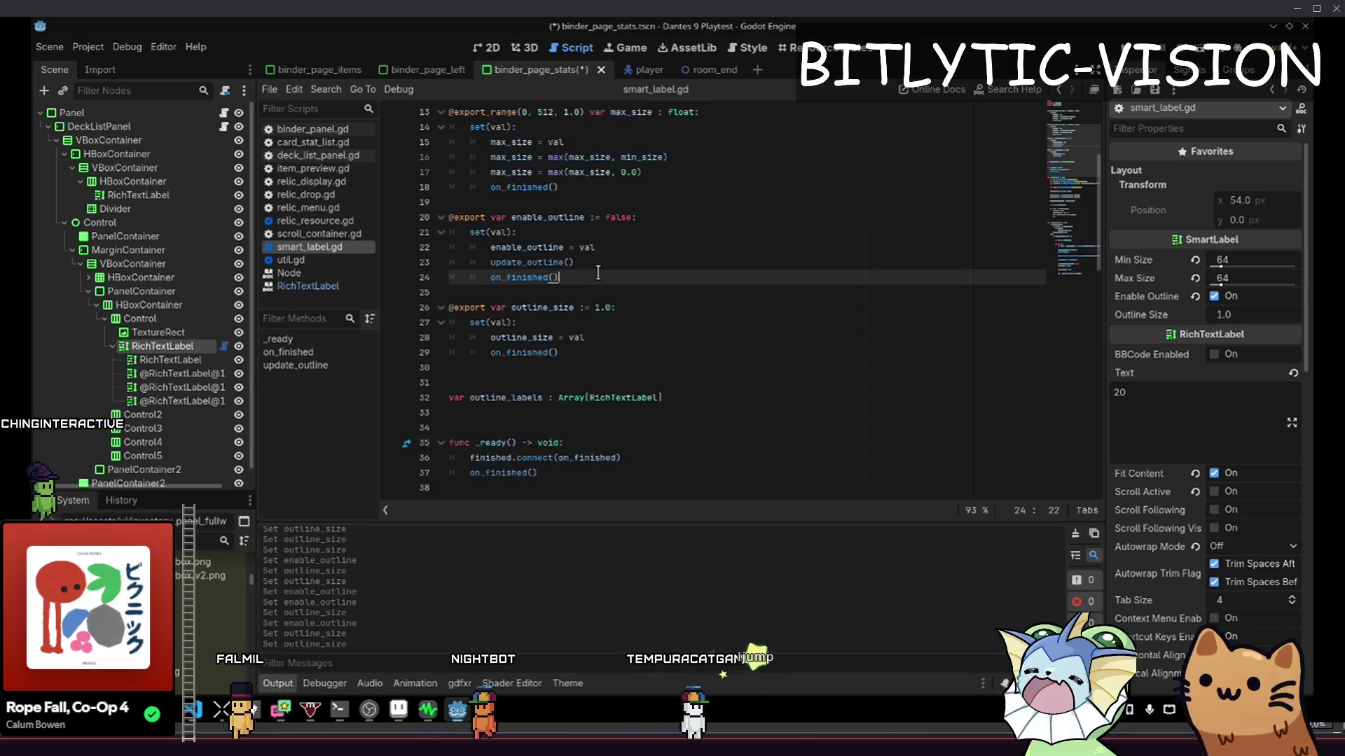
pyautogui.hotkey('ctrl', 'k')
pyautogui.press('Down')
pyautogui.press('Down')
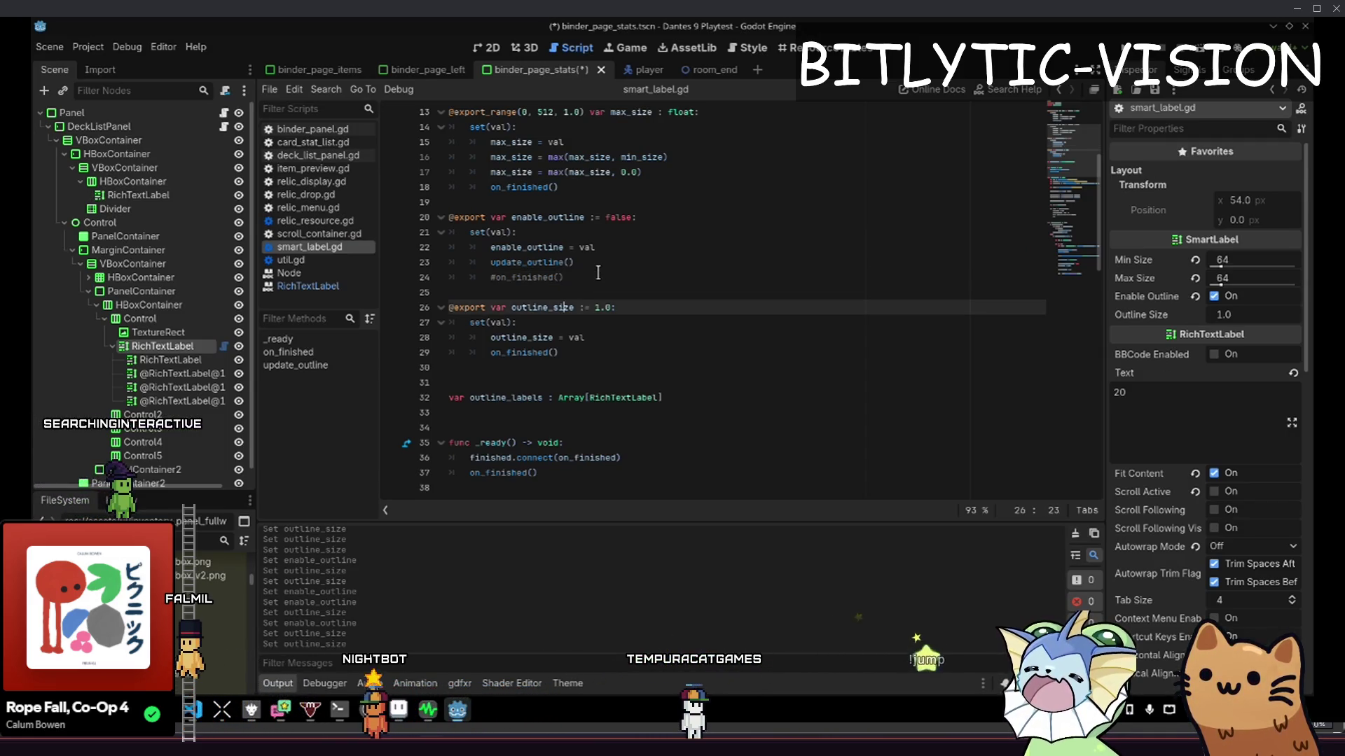
pyautogui.press('Down')
pyautogui.press('Down')
pyautogui.press('Down')
# - Offset each outline copy by dir * outline_size in update_outline, save, and try Outline Size 2.0 and 1.95
pyautogui.hotkey('ctrl', 'End')
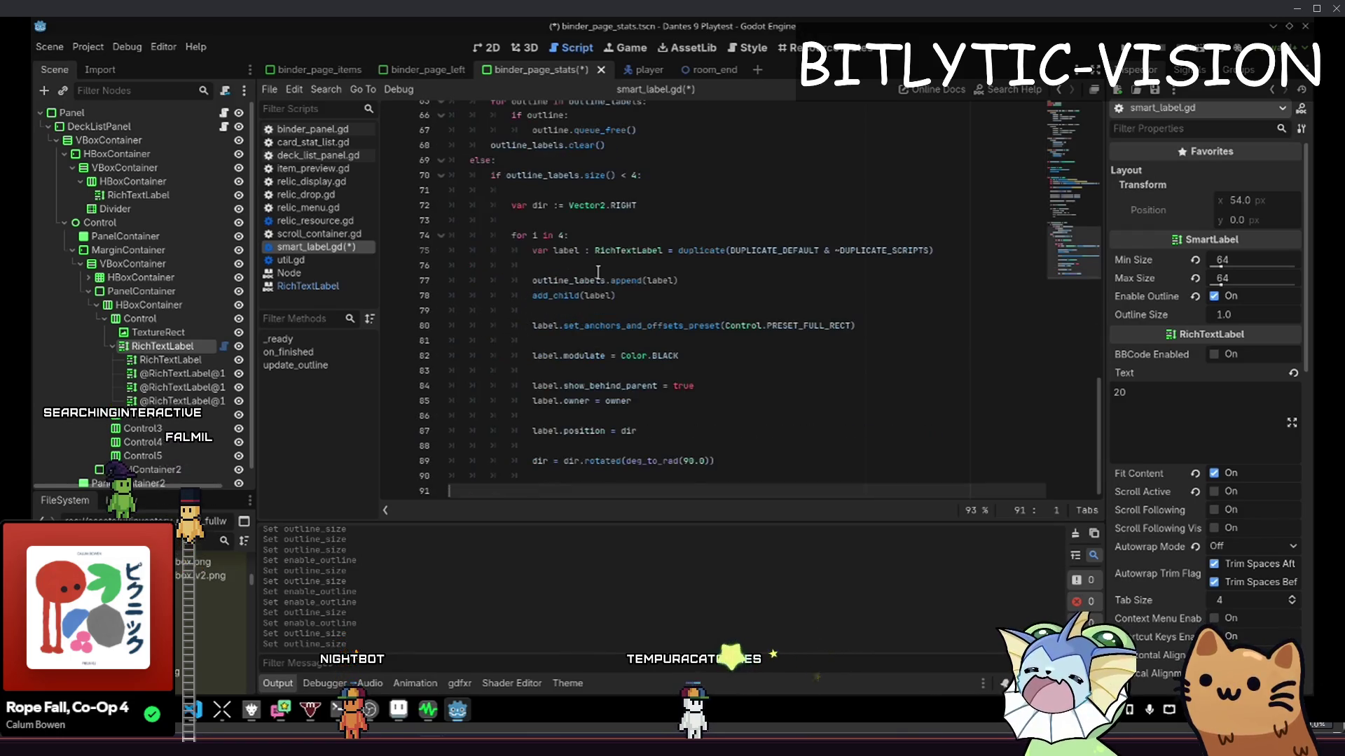
pyautogui.press('pageup')
pyautogui.press('Down')
pyautogui.press('Down')
pyautogui.press('Down')
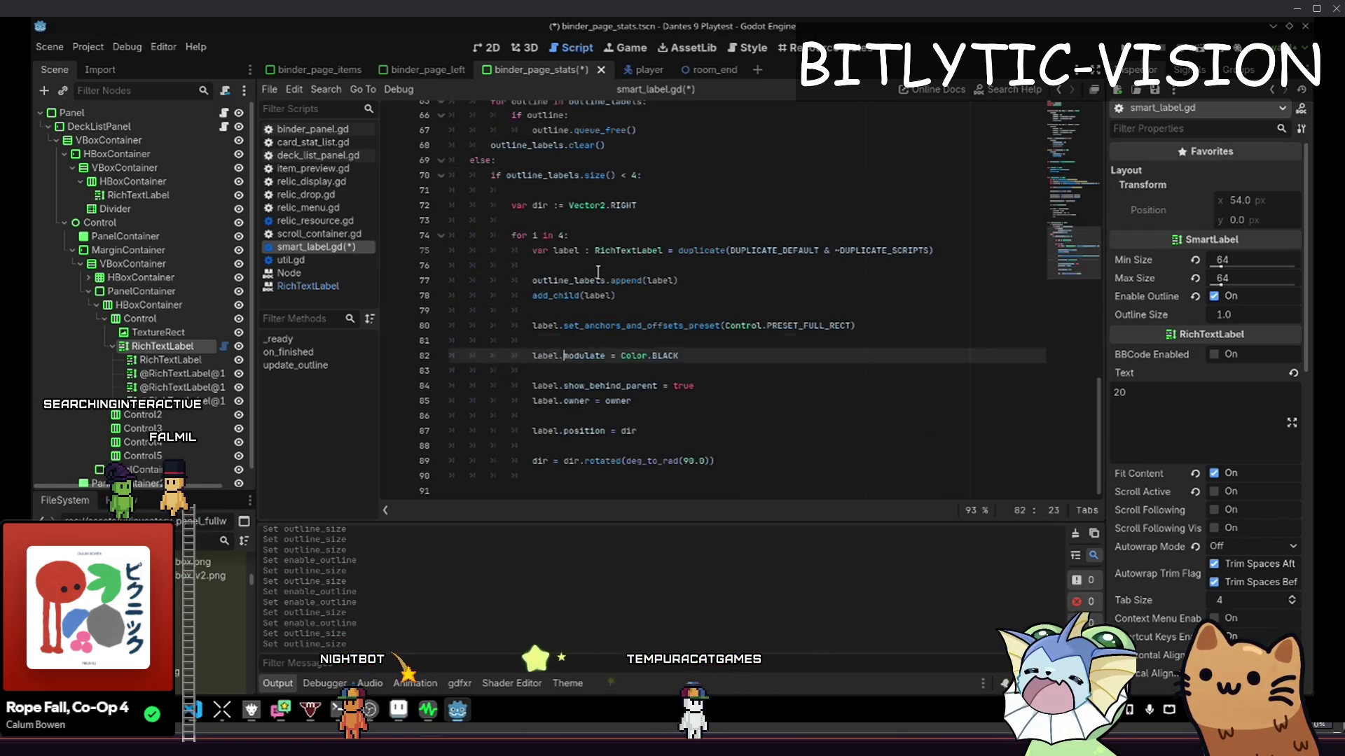
pyautogui.press('Down')
pyautogui.press('Down')
pyautogui.press('Down')
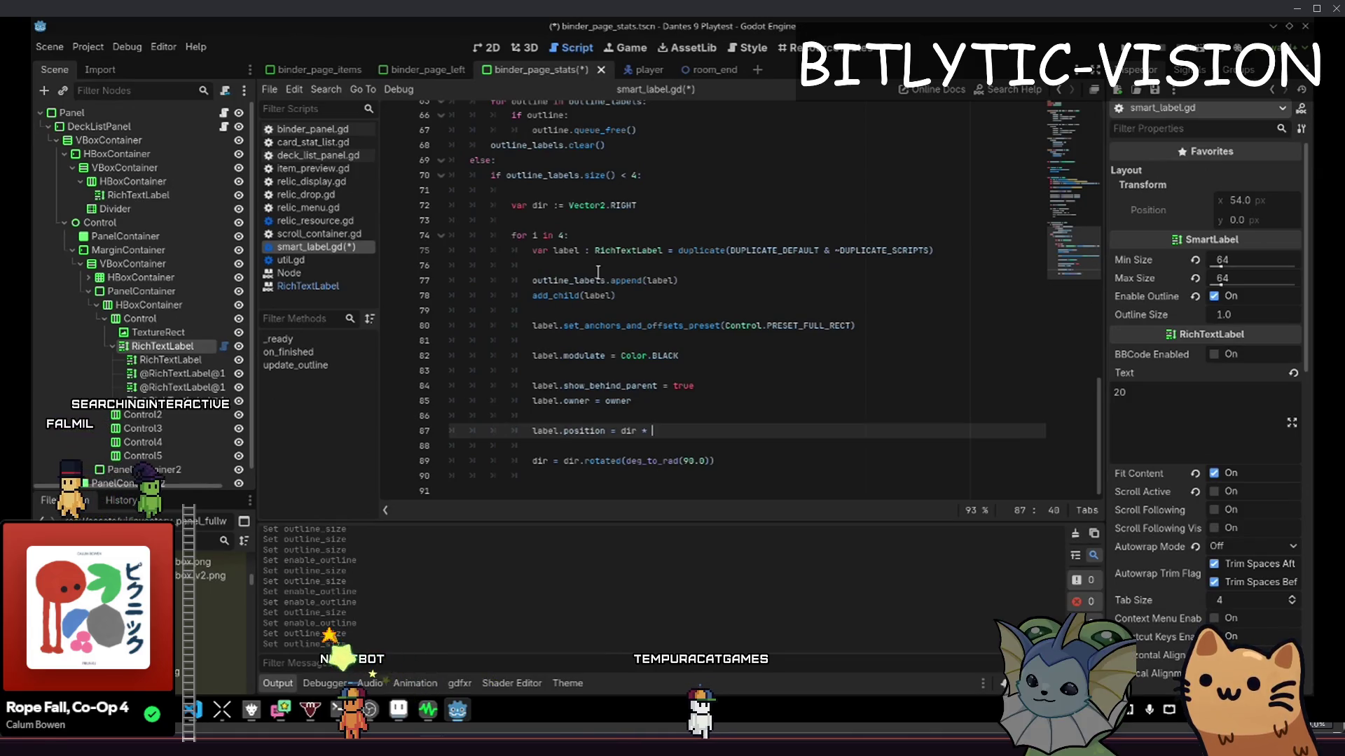
pyautogui.write('outline_size')
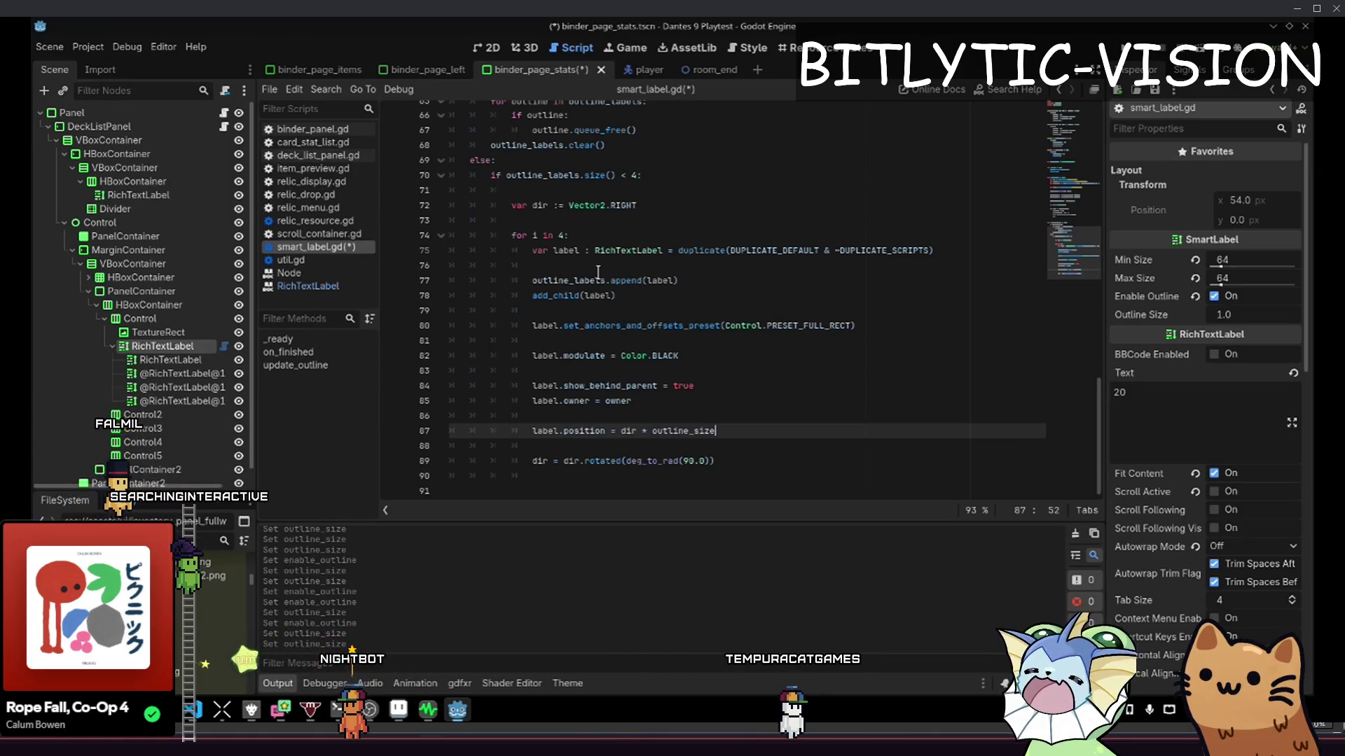
pyautogui.hotkey('ctrl', 's')
pyautogui.moveTo(1224, 315)
pyautogui.mouseDown()
pyautogui.moveTo(1191, 314)
pyautogui.moveTo(1254, 315)
pyautogui.mouseUp()
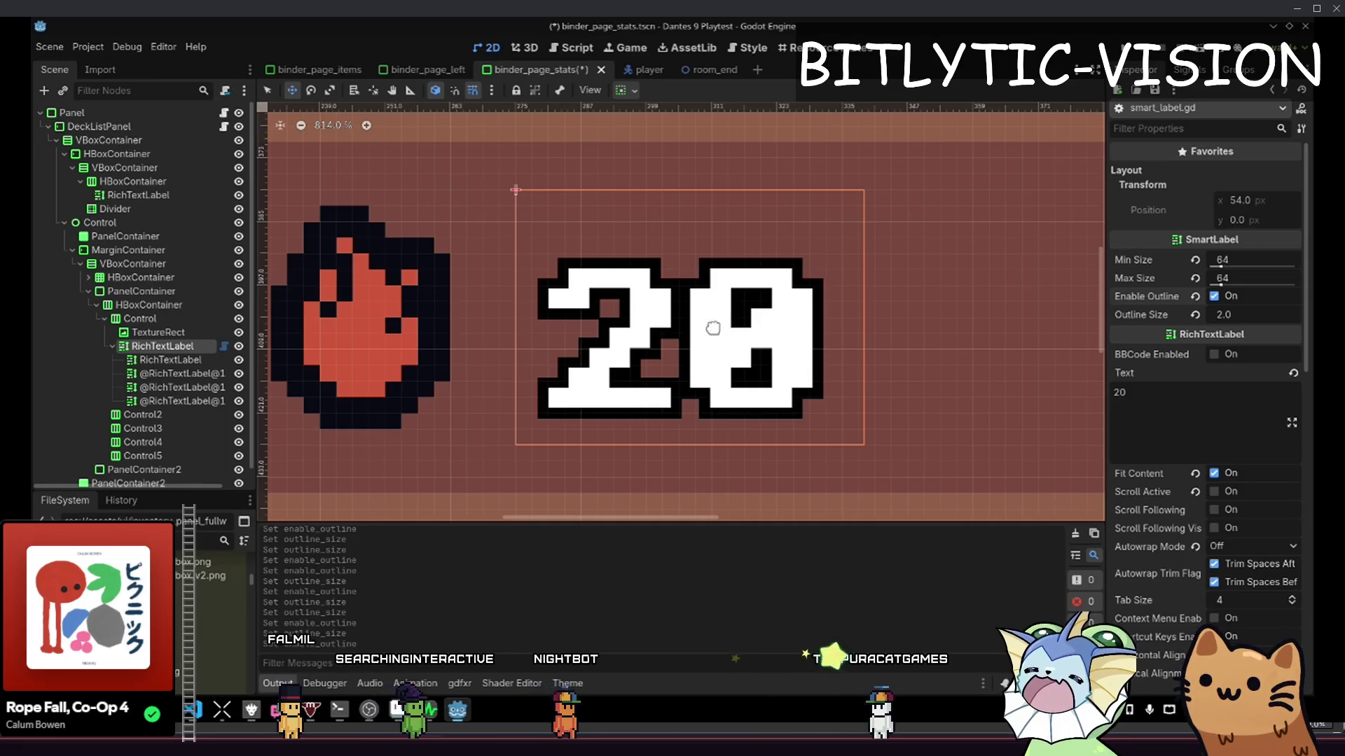
pyautogui.moveTo(1255, 315); pyautogui.dragTo(1245, 314)
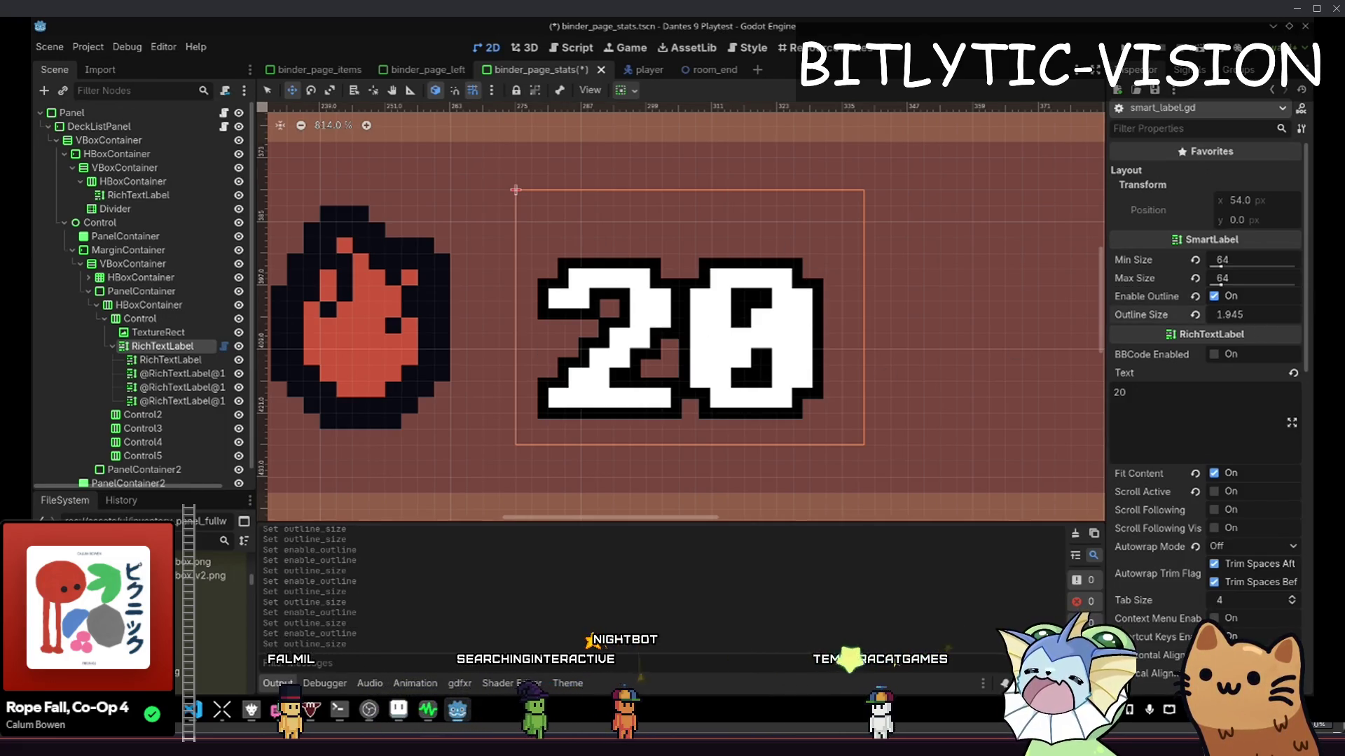
# - Review the outline_size setter, save, and undo the accidental Max Size change on the canvas
pyautogui.click(571, 47)
pyautogui.scroll(5, 586, 278)
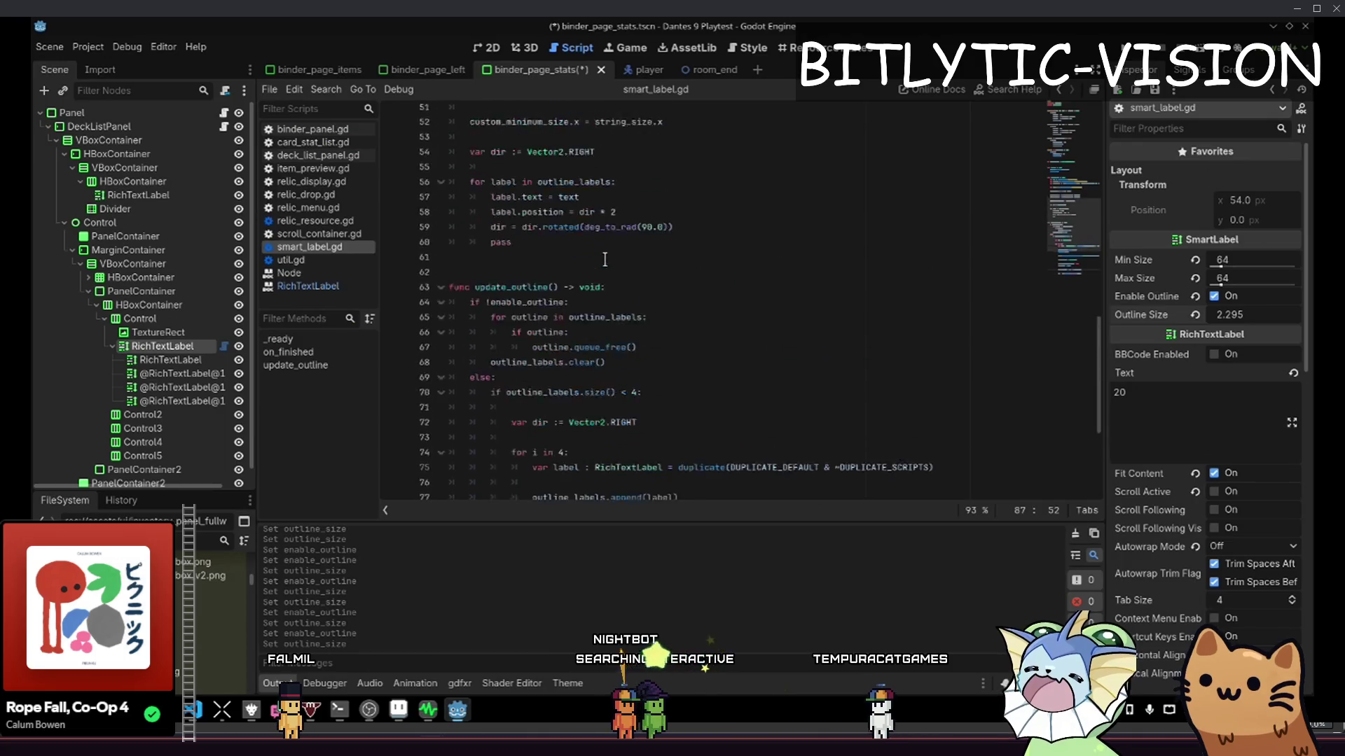
pyautogui.click(592, 247)
pyautogui.click(595, 187)
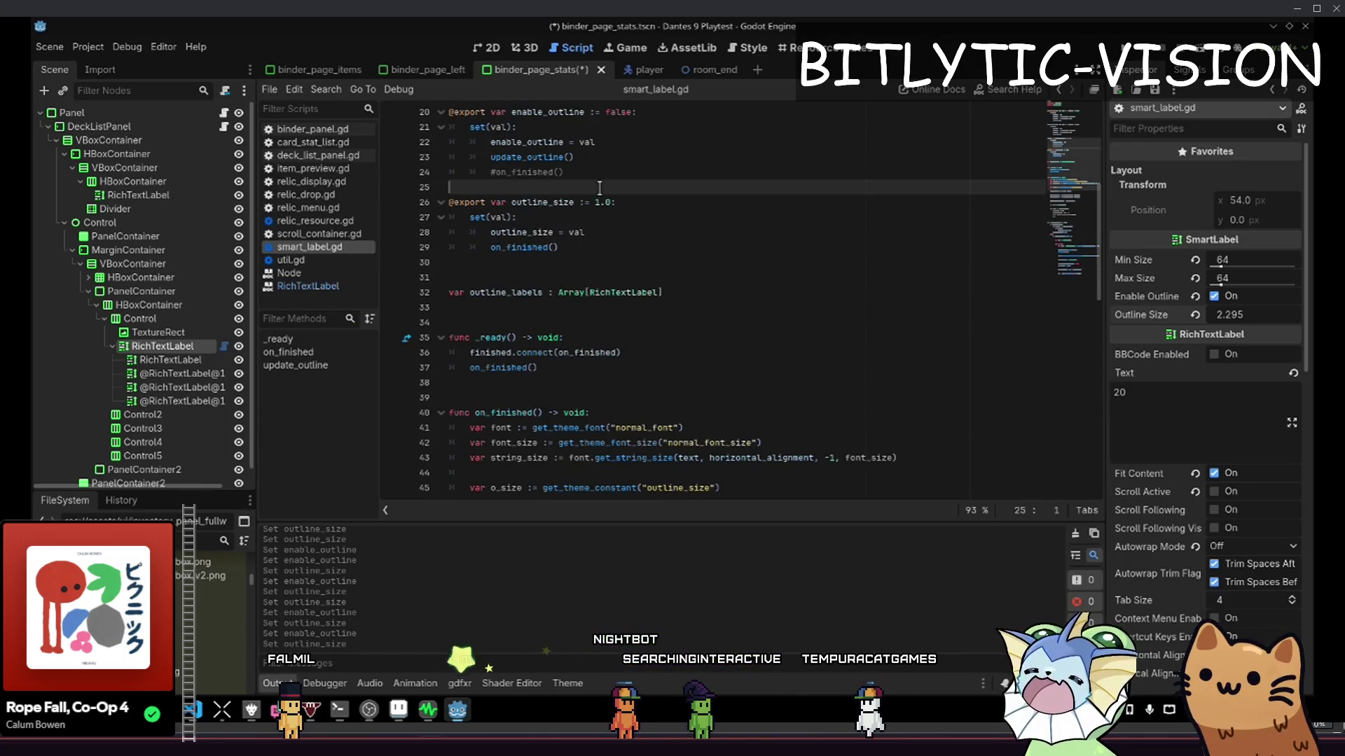
pyautogui.click(603, 232)
pyautogui.hotkey('ctrl', 's')
pyautogui.hotkey('ctrl', 'F1')
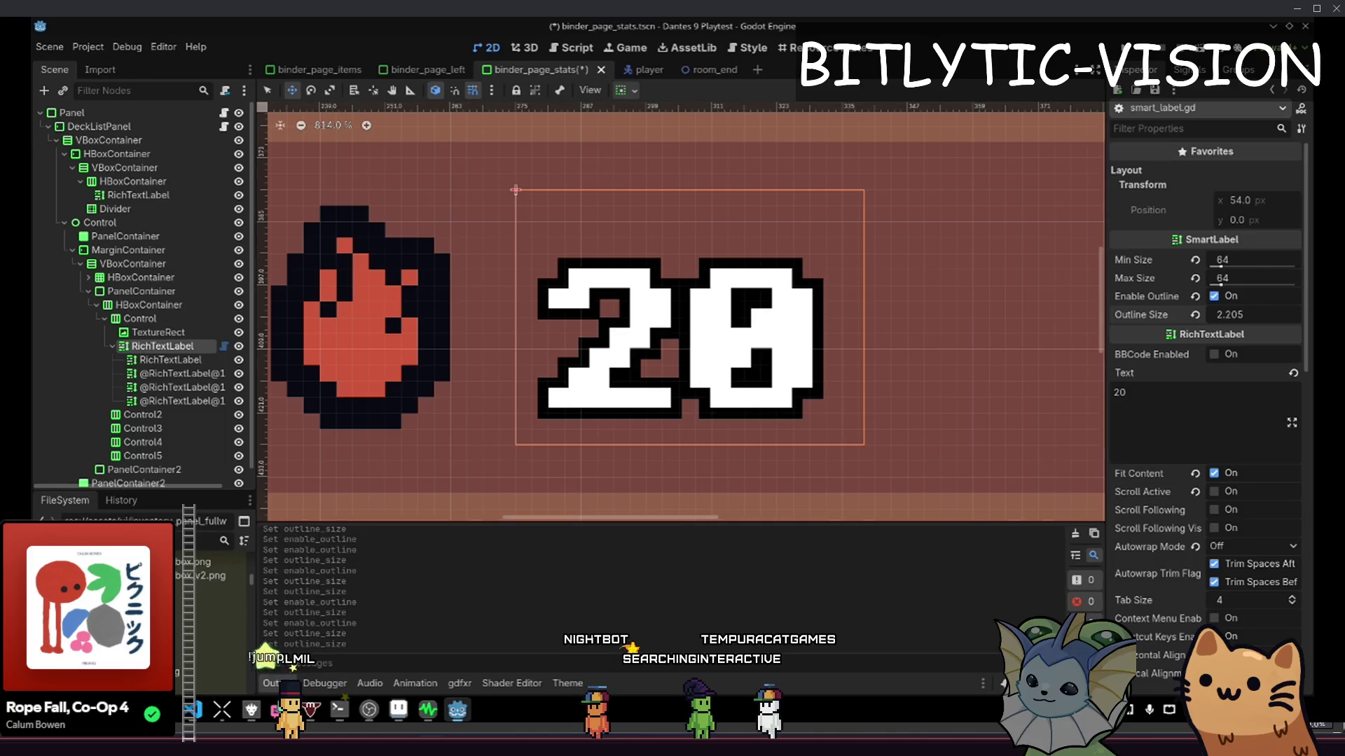
pyautogui.hotkey('ctrl', 'z')
pyautogui.click(1210, 402)
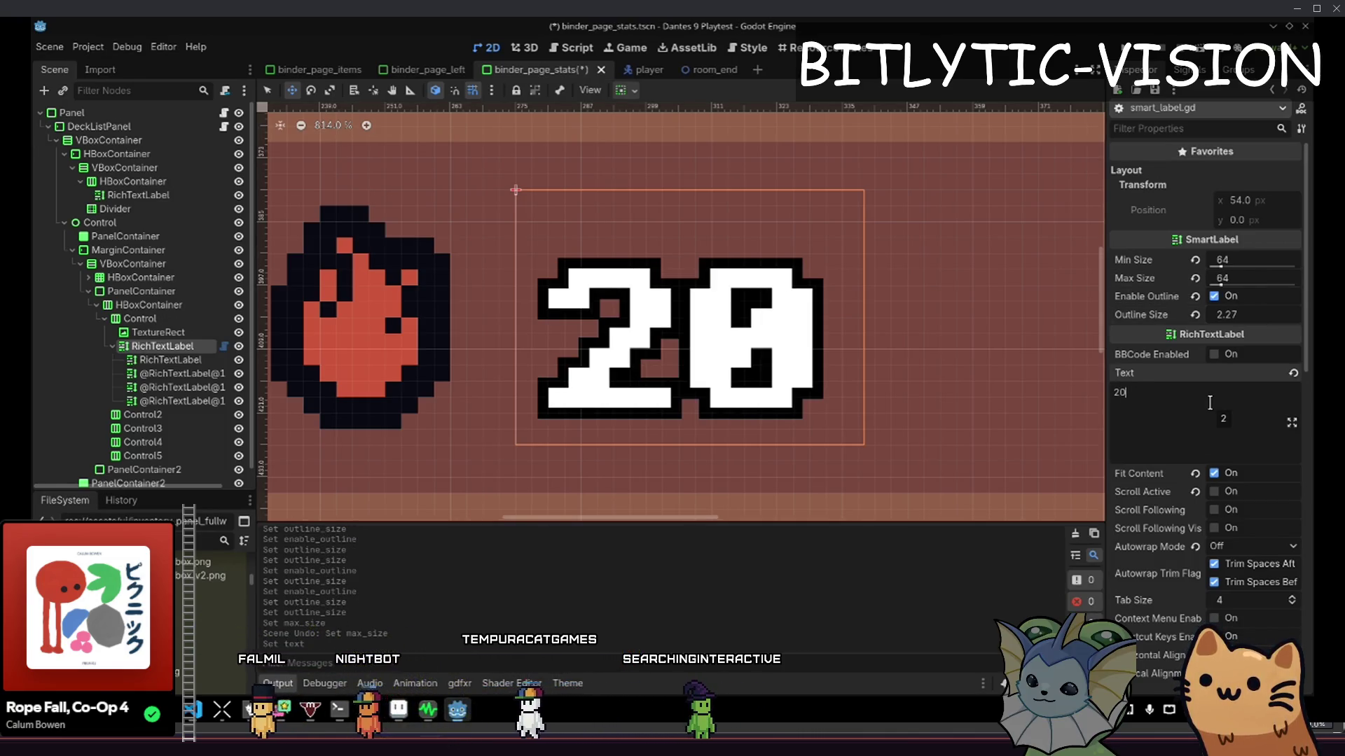
pyautogui.click(571, 48)
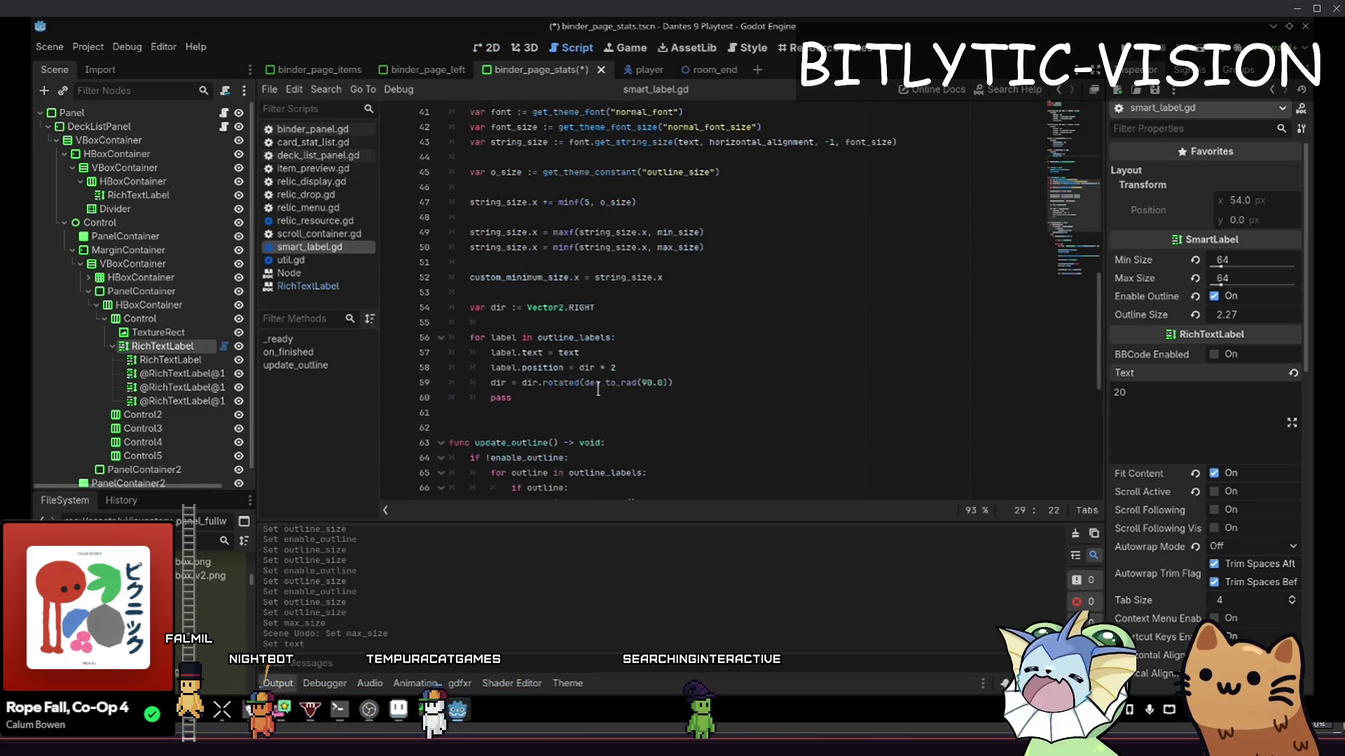
# - Change line 58 in on_finished to 'label.position = dir * outline_size' and save
pyautogui.hotkey('ctrl', 's')
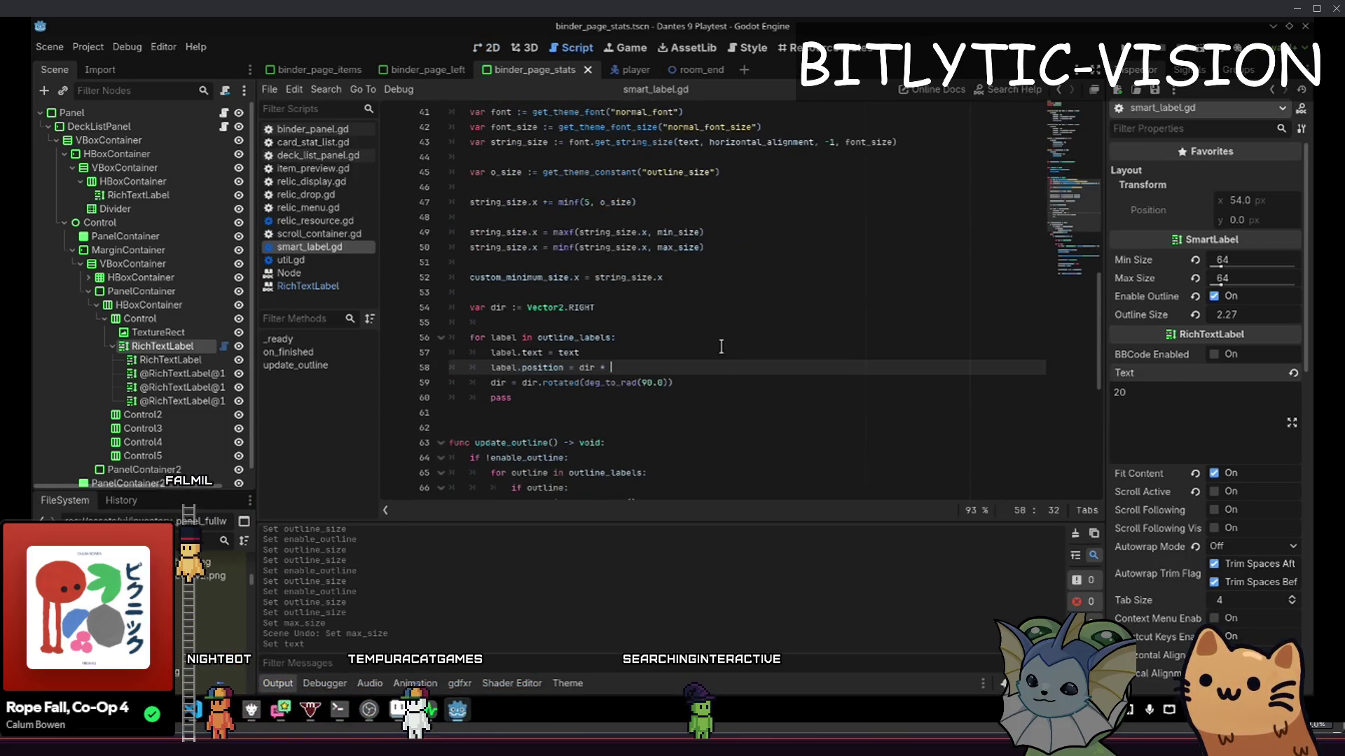
pyautogui.write('outline_size')
pyautogui.hotkey('ctrl', 's')
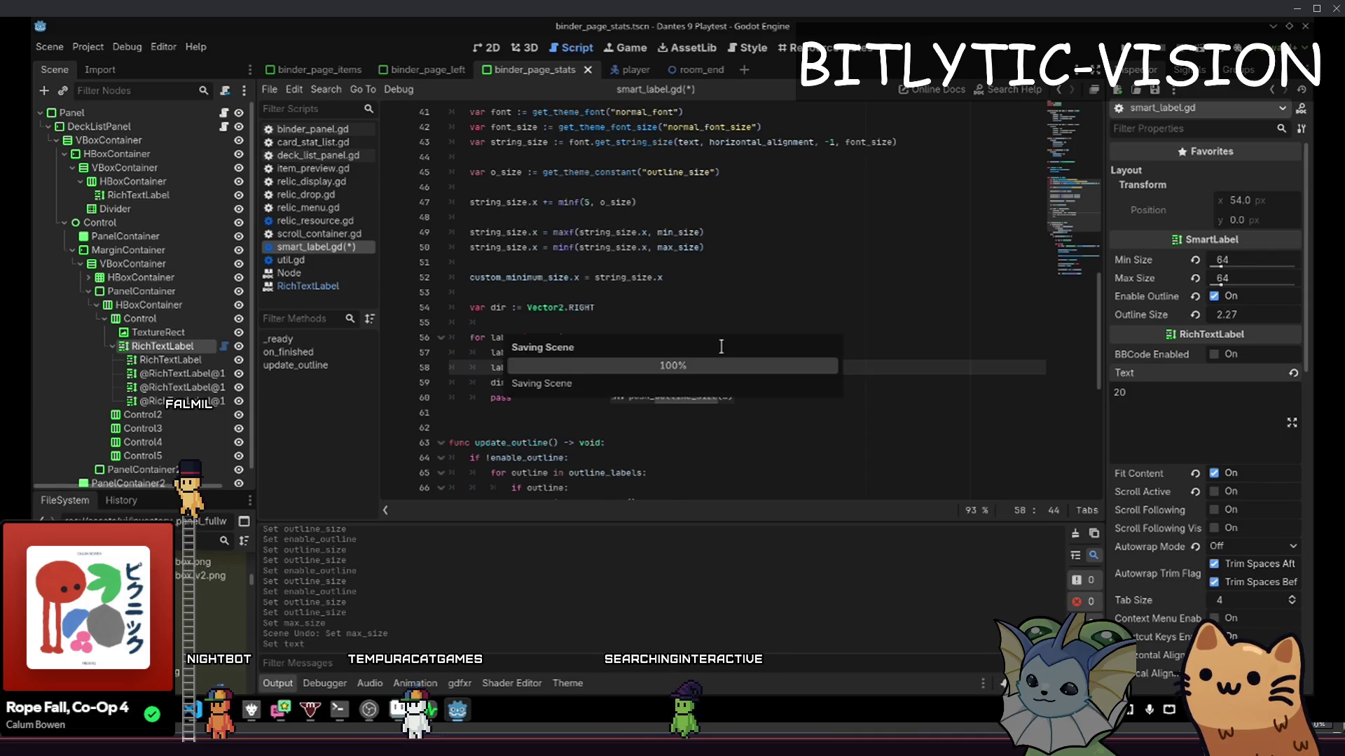
pyautogui.scroll(-8, 713, 291)
pyautogui.click(757, 475)
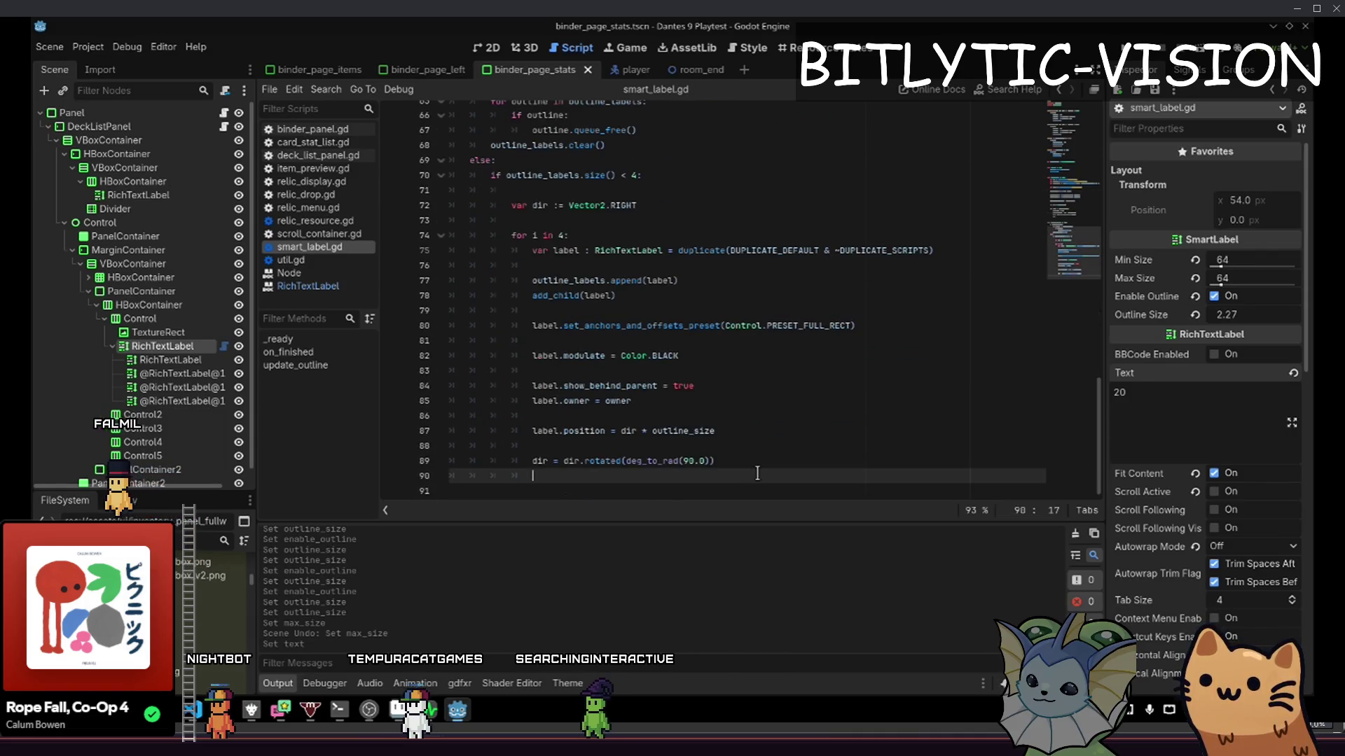
pyautogui.moveTo(455, 250); pyautogui.dragTo(746, 476)
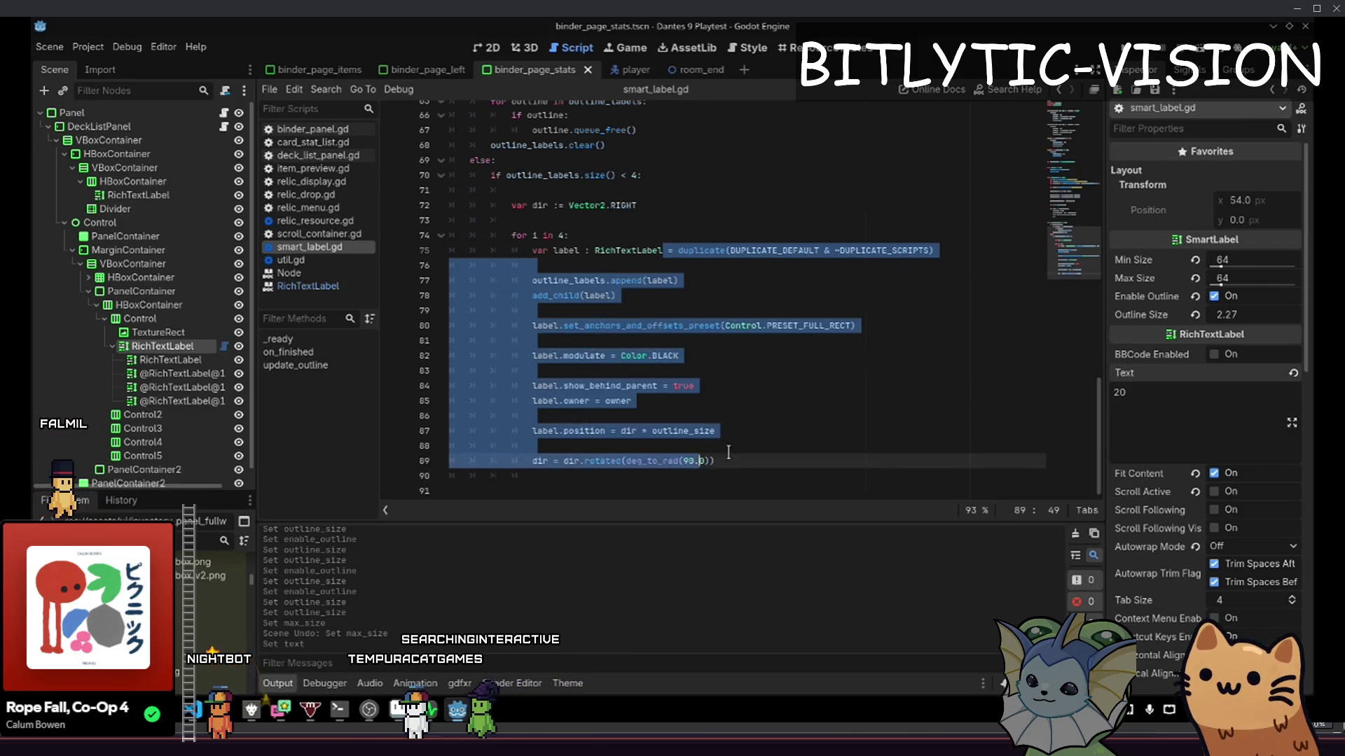
# - Rebuild the outline in 2D and set Outline Size to 1.0
pyautogui.hotkey('ctrl', 'F1')
pyautogui.doubleClick(1236, 299)
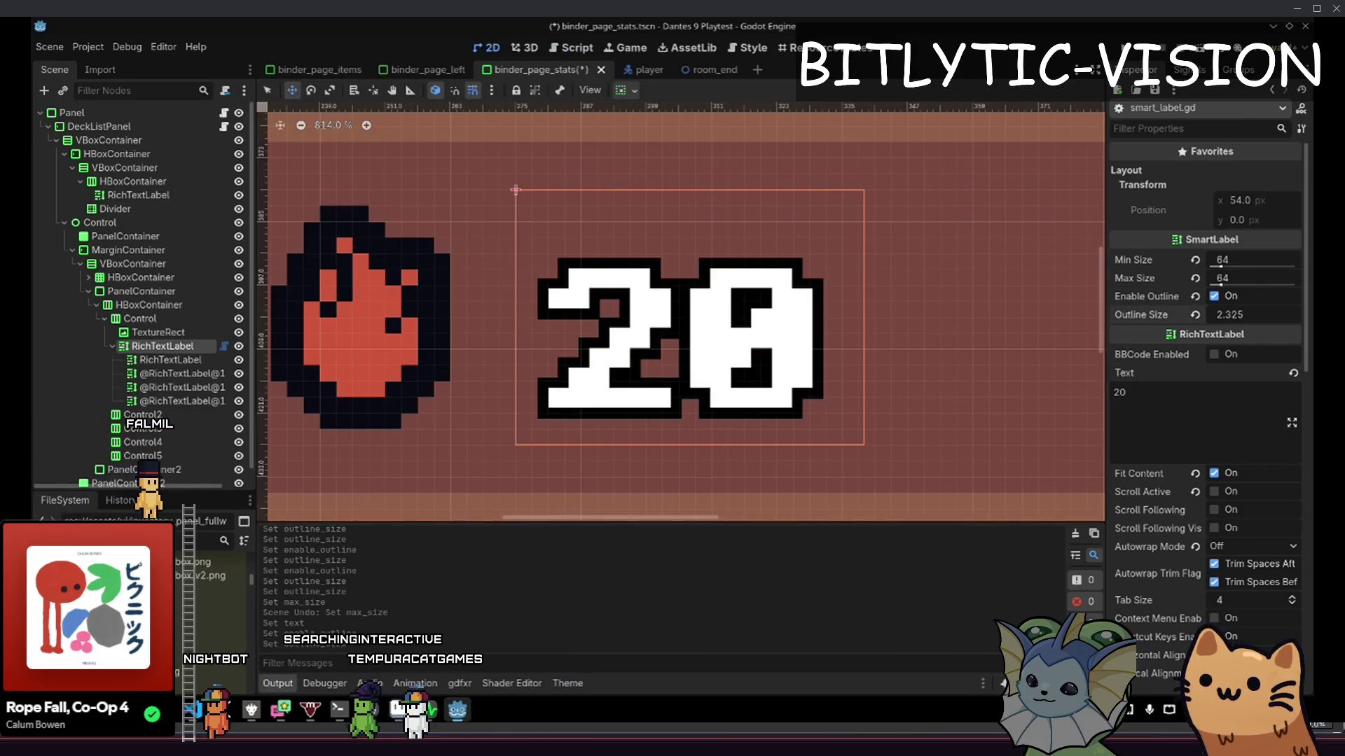
pyautogui.moveTo(1250, 314); pyautogui.dragTo(1226, 315)
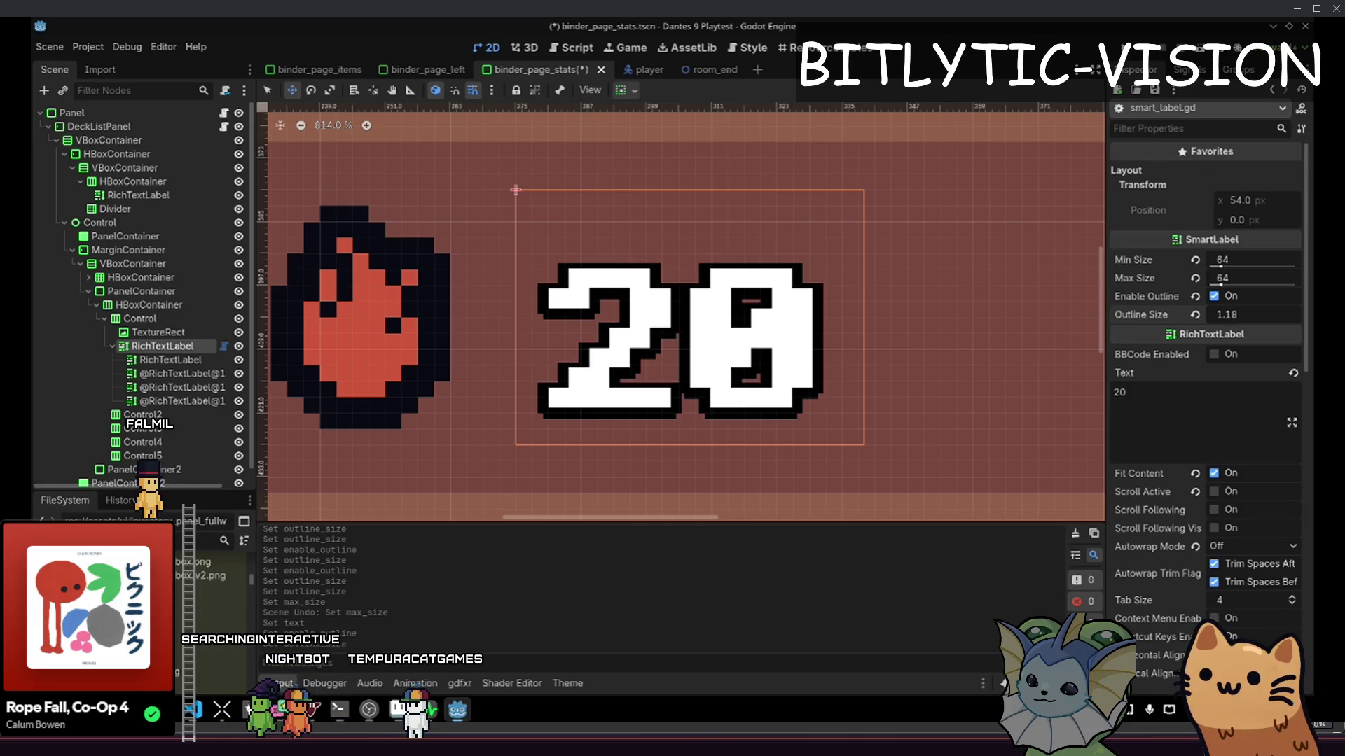
pyautogui.scroll(3, 699, 385)
pyautogui.scroll(-3, 630, 360)
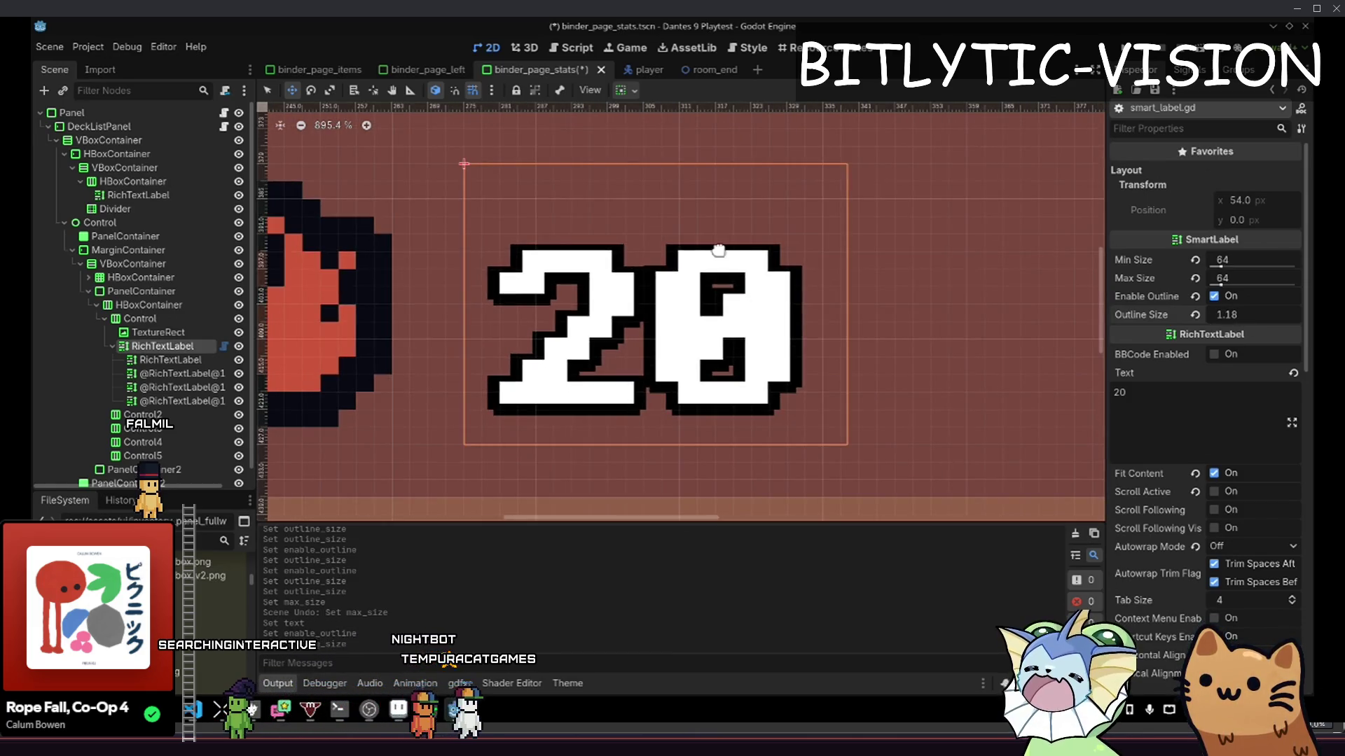
pyautogui.click(1270, 315)
pyautogui.write('1')
pyautogui.press('Return')
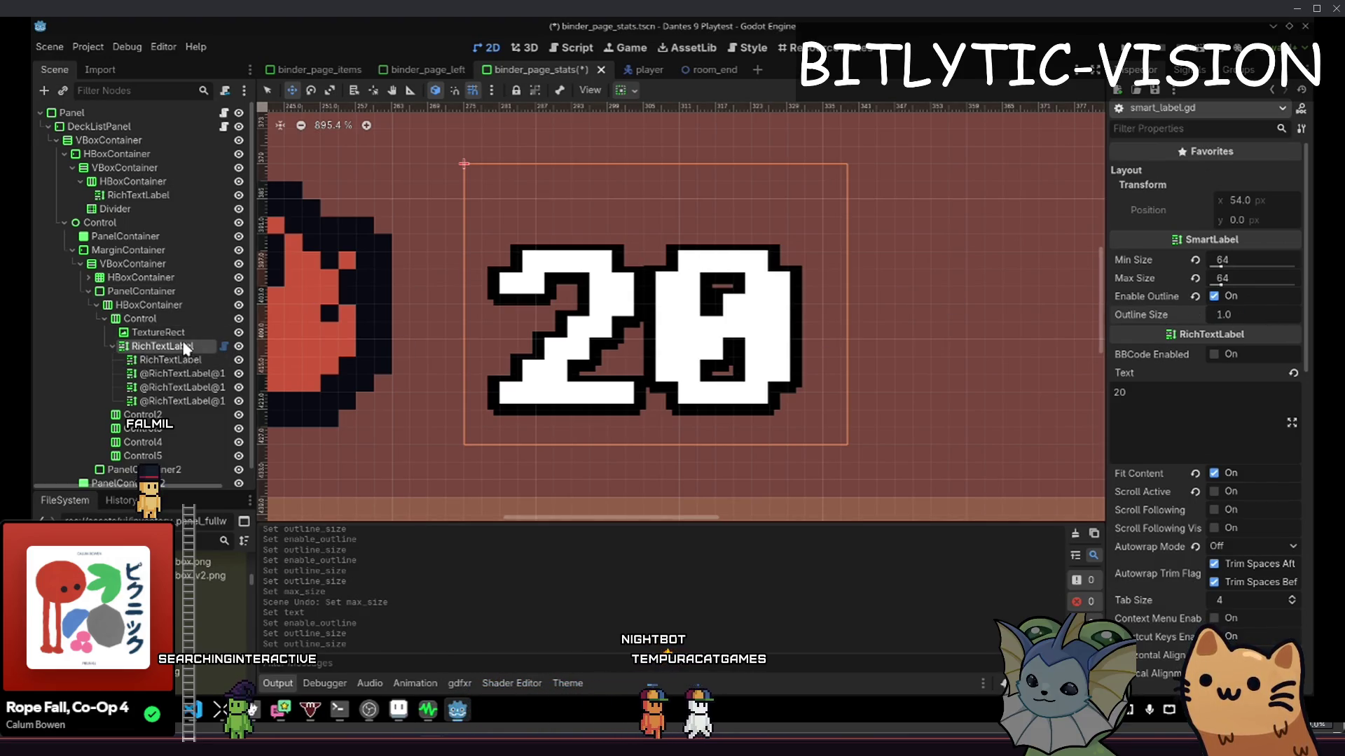
# - Inspect the outline copies' positions, then drag Outline Size to test different thicknesses
pyautogui.click(183, 374)
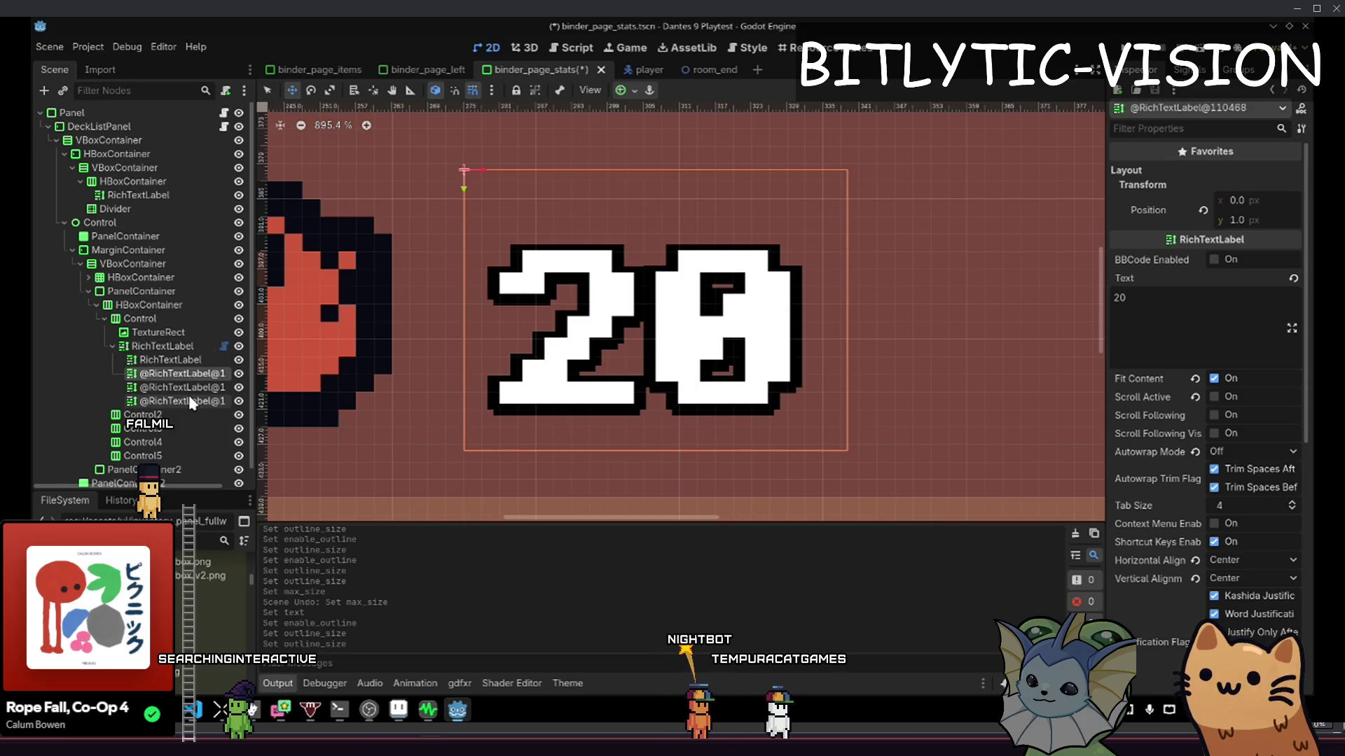
pyautogui.click(190, 402)
pyautogui.click(181, 347)
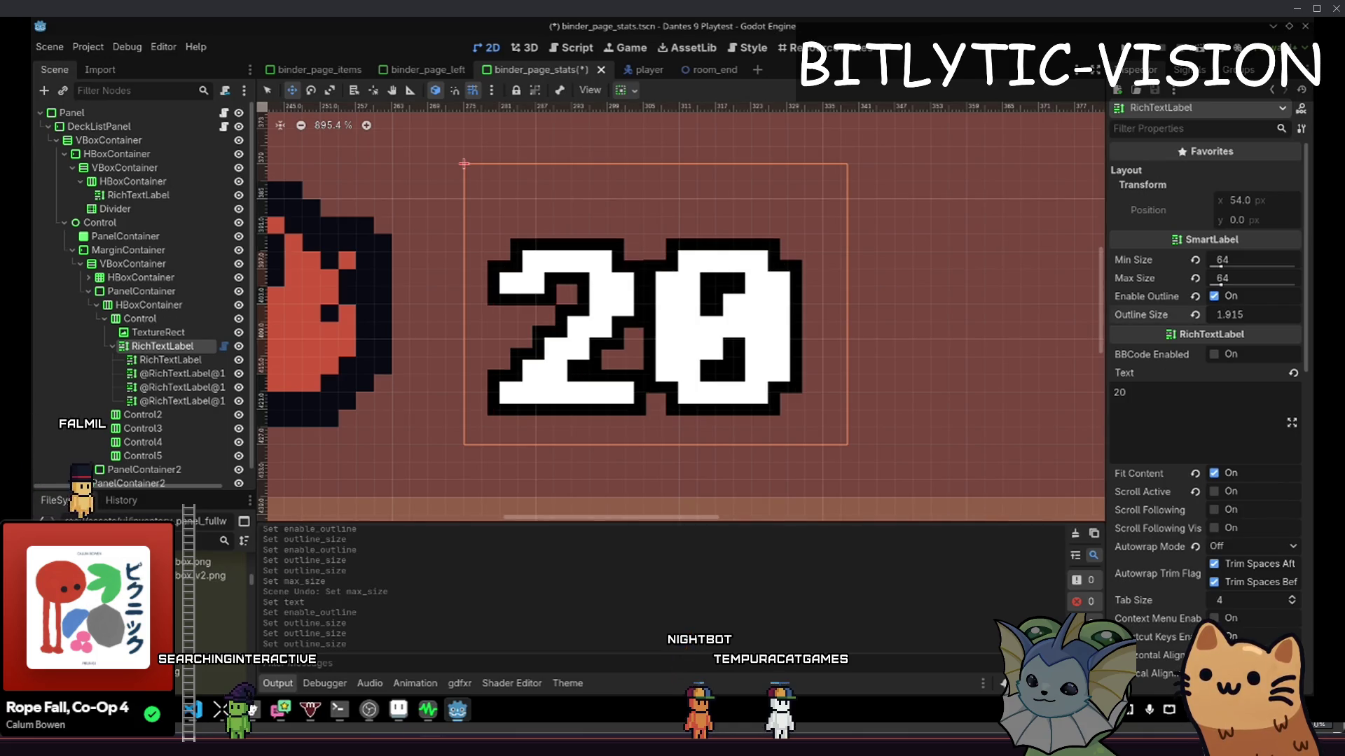
pyautogui.moveTo(1232, 314)
pyautogui.mouseDown()
pyautogui.moveTo(1211, 315)
pyautogui.moveTo(1296, 314)
pyautogui.moveTo(1260, 315)
pyautogui.moveTo(1282, 315)
pyautogui.mouseUp()
# - Save with Outline Size at 2.12 and delete the trailing blank line in smart_label.gd
pyautogui.click(571, 47)
pyautogui.click(689, 415)
pyautogui.hotkey('ctrl', 's')
pyautogui.click(743, 475)
pyautogui.press('BackSpace')
pyautogui.press('BackSpace')
pyautogui.press('BackSpace')
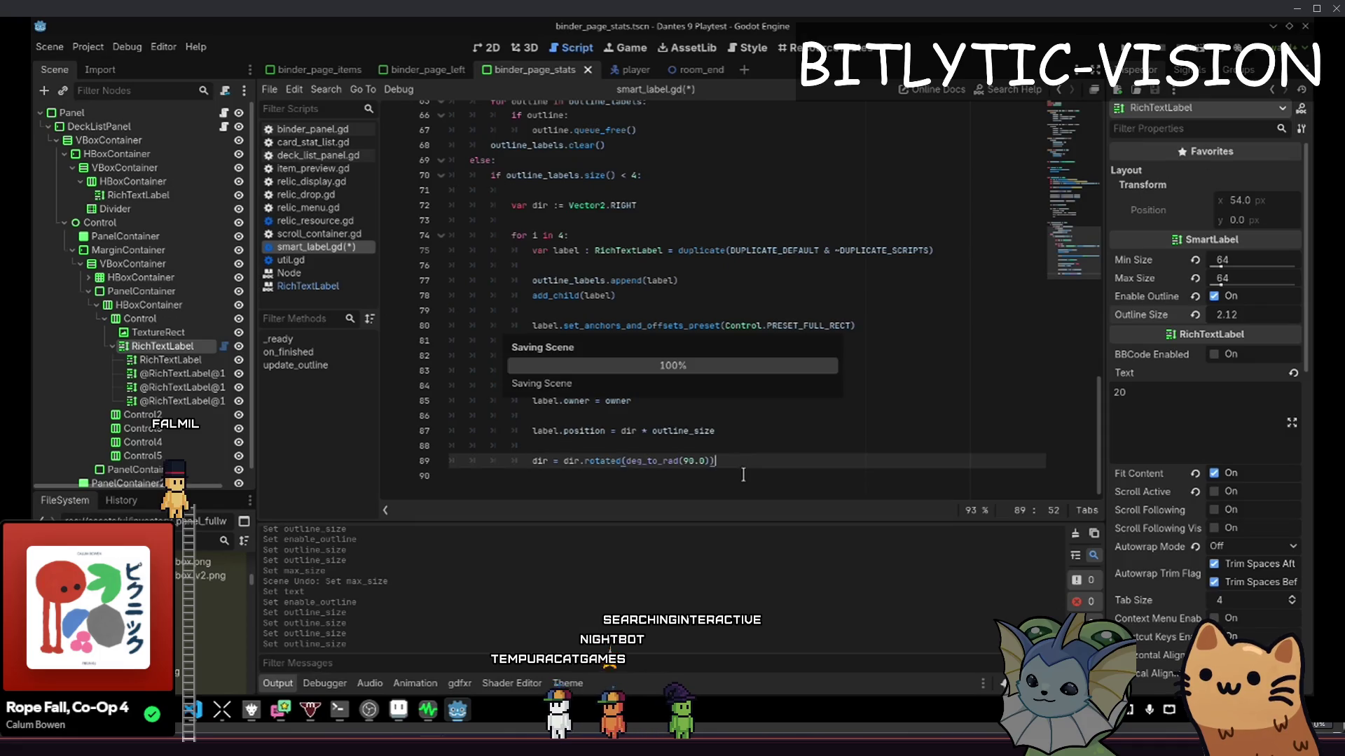
# - Browse smart_label.gd through on_finished, the outline_size setter and the update_outline loop
pyautogui.press('pageup')
pyautogui.press('pageup')
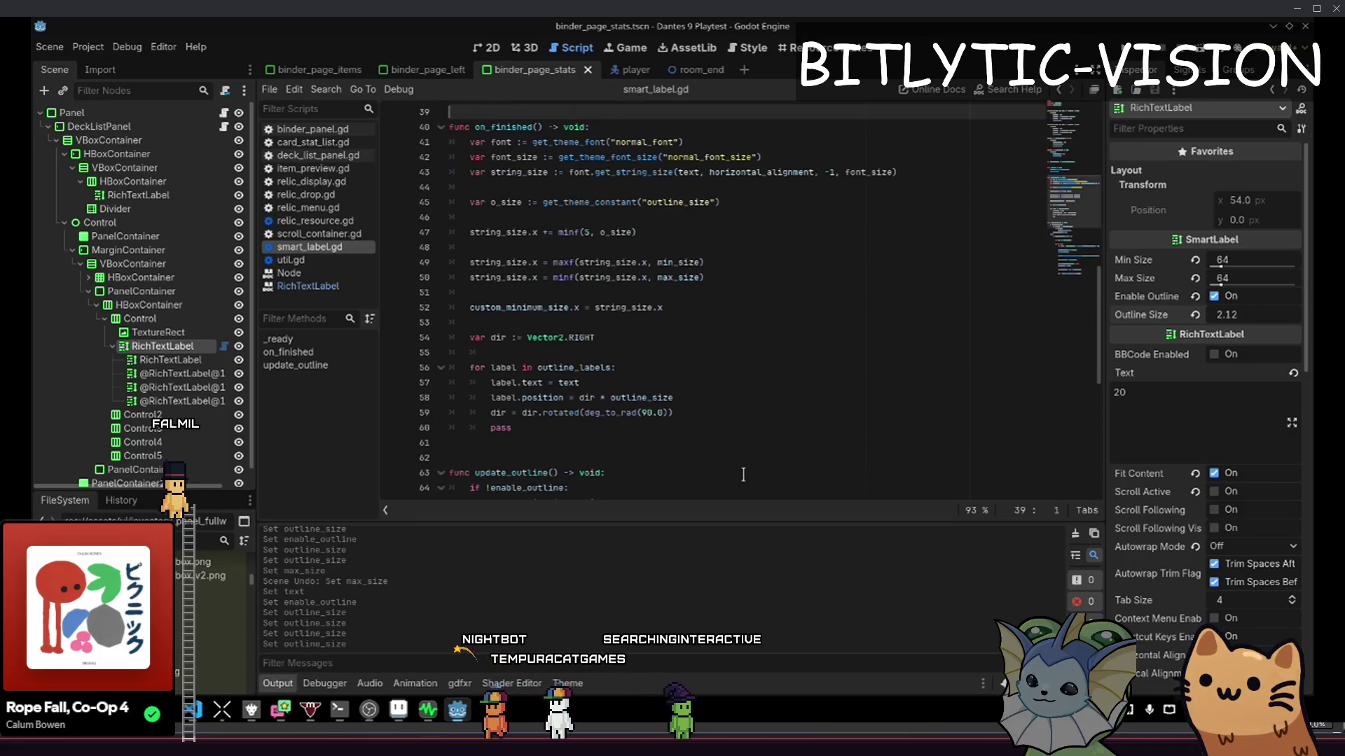
pyautogui.click(743, 474)
pyautogui.click(743, 474)
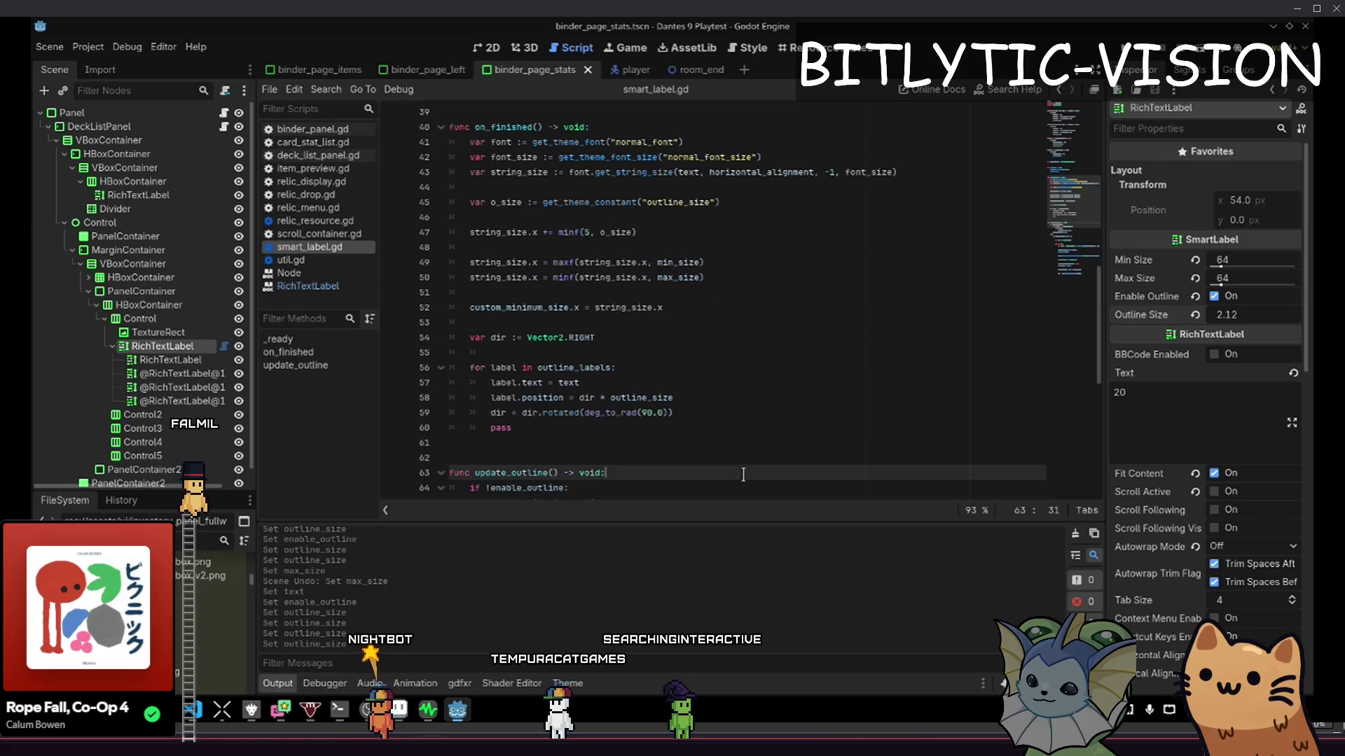
pyautogui.press('Up')
pyautogui.press('Up')
pyautogui.press('Up')
pyautogui.press('Up')
pyautogui.press('Up')
pyautogui.press('Up')
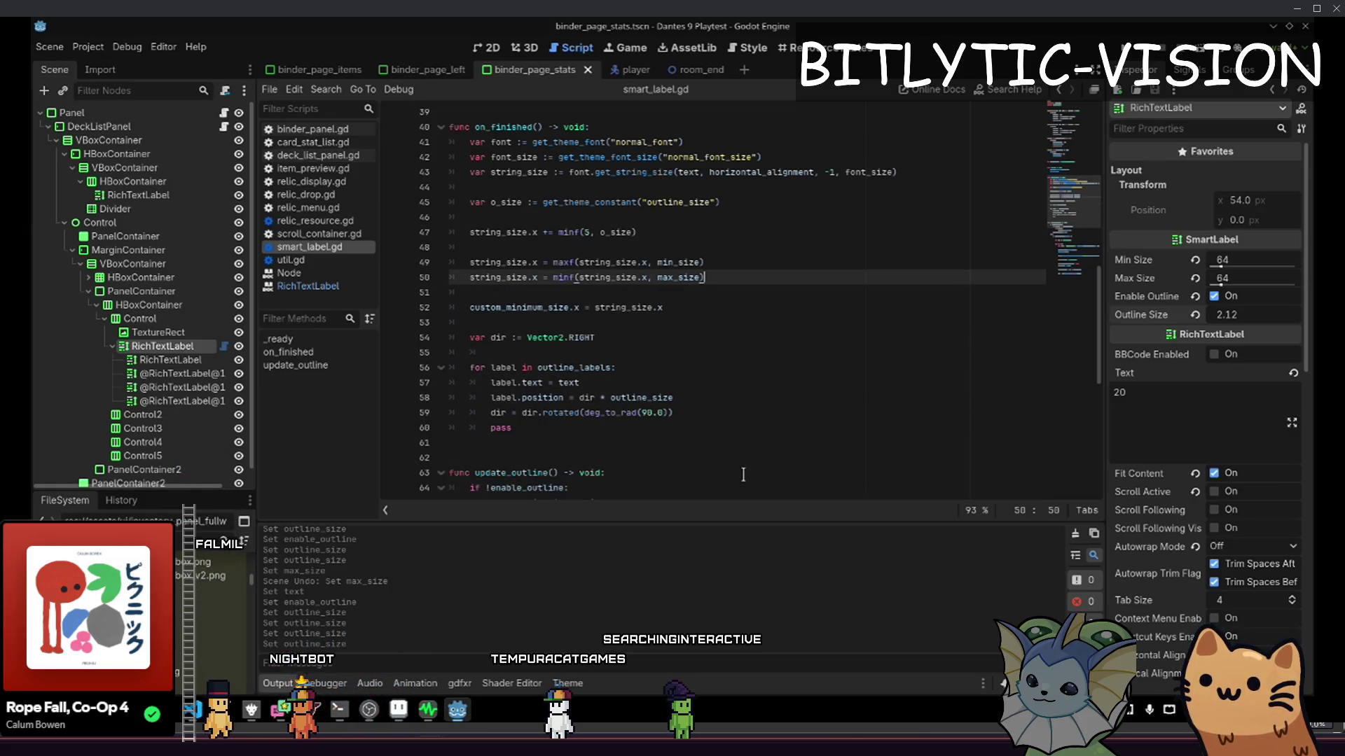
pyautogui.press('pageup')
pyautogui.press('pagedown')
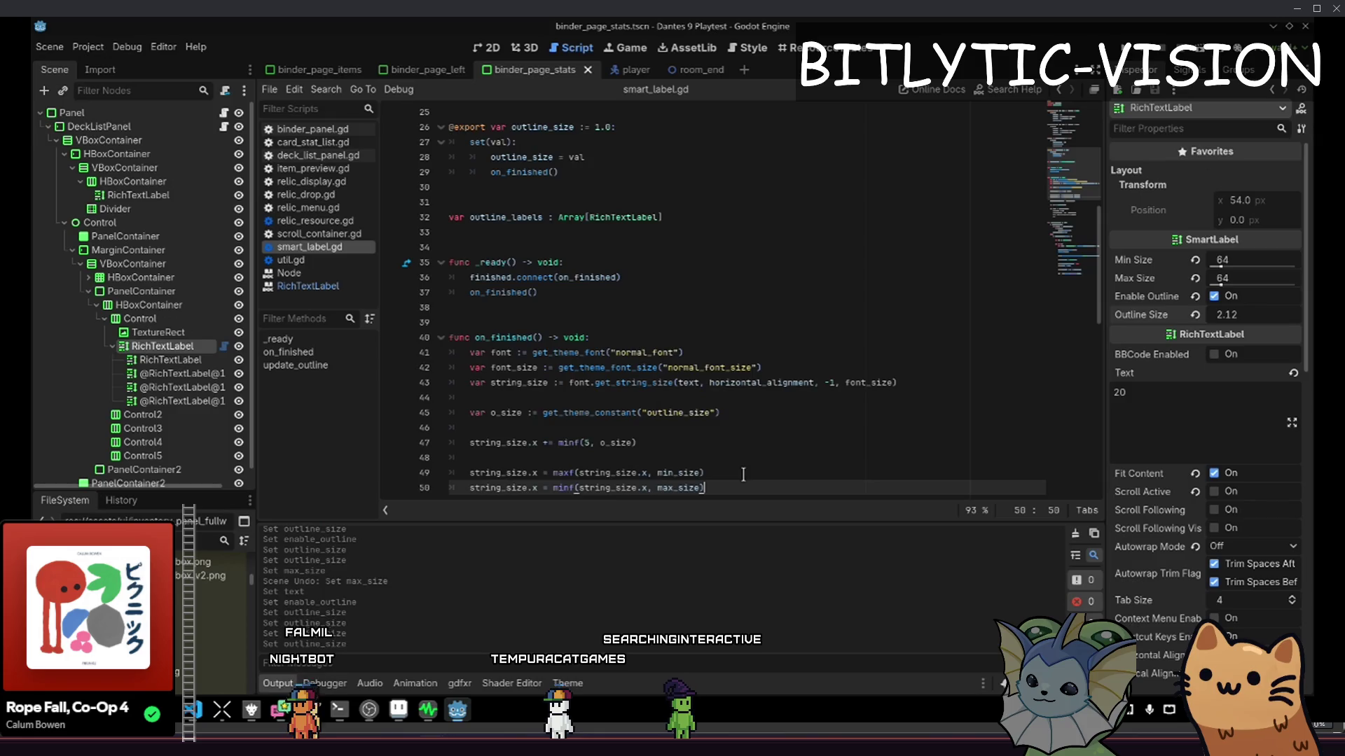
pyautogui.press('pagedown')
pyautogui.press('Up')
pyautogui.press('Up')
pyautogui.press('Up')
pyautogui.press('Up')
pyautogui.press('Up')
pyautogui.press('Up')
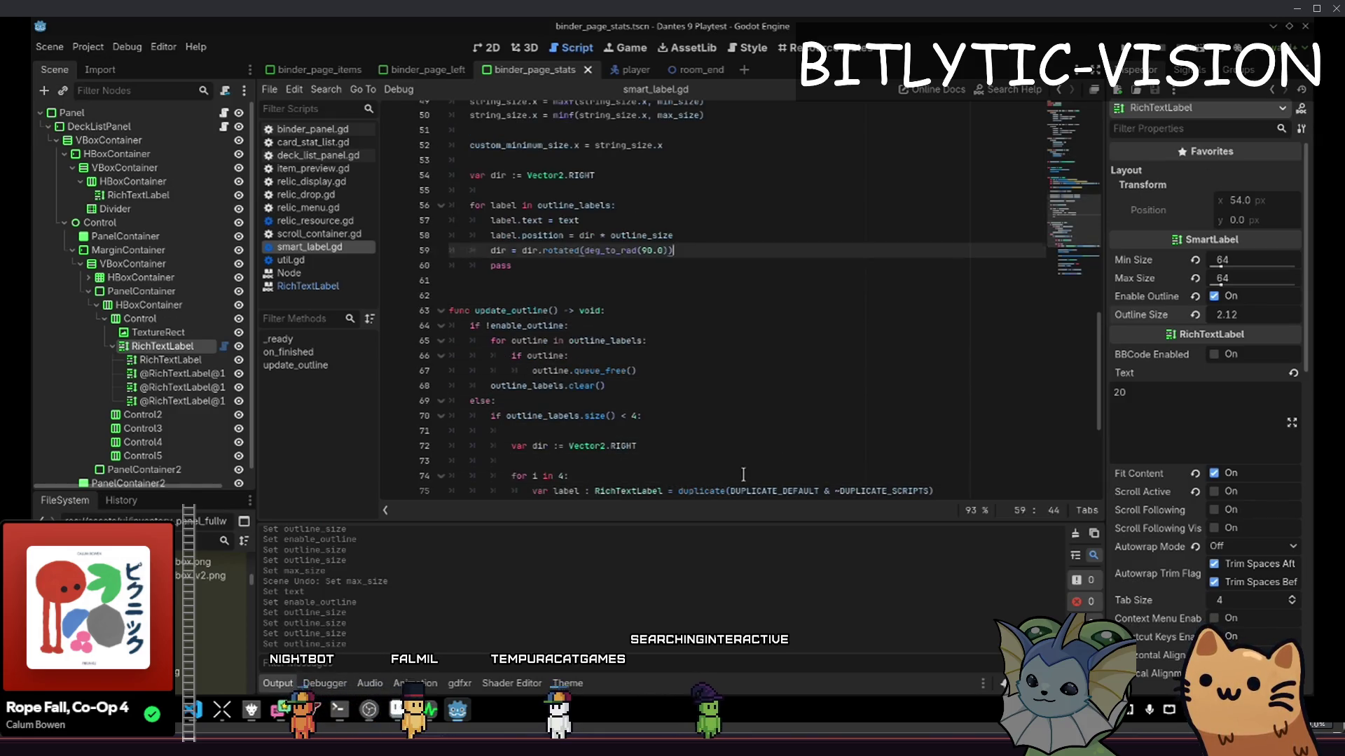
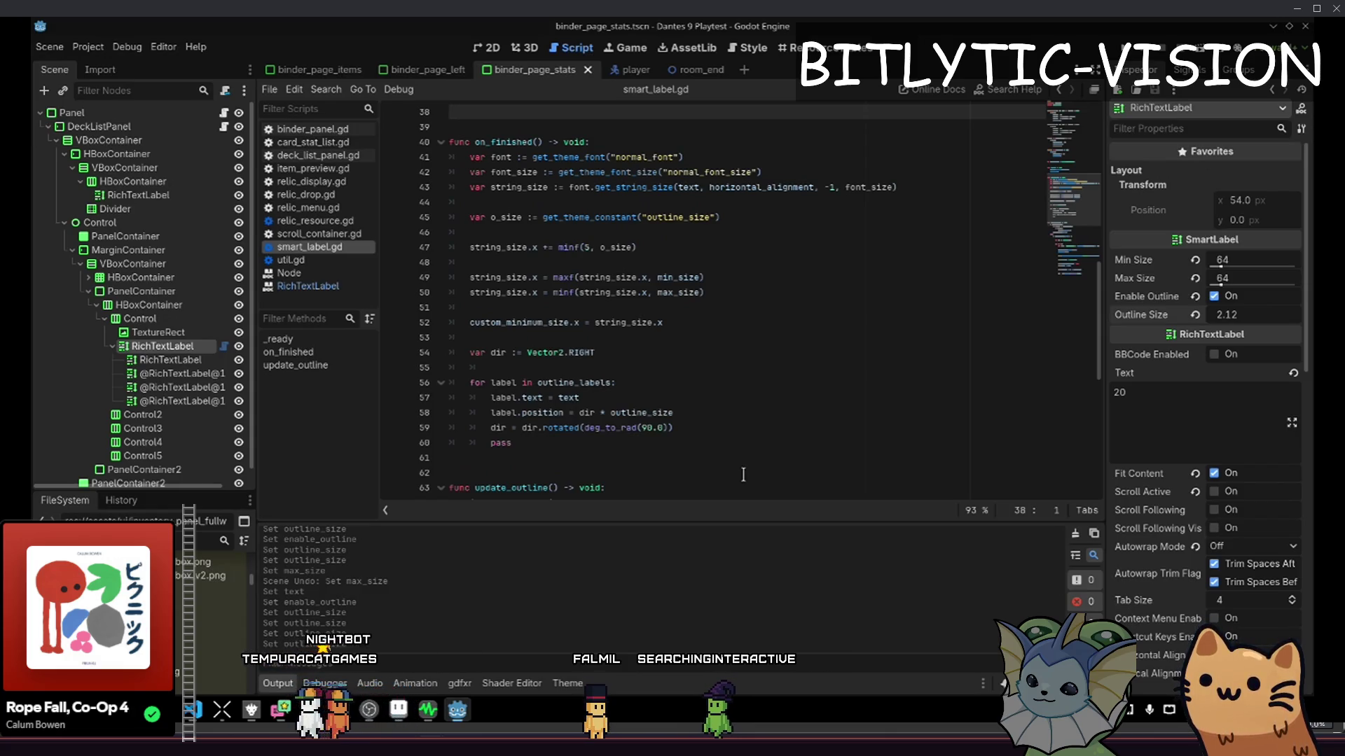
# - Insert 'await get_tree().process_frame' above the dir declaration in on_finished and save
pyautogui.press('Down')
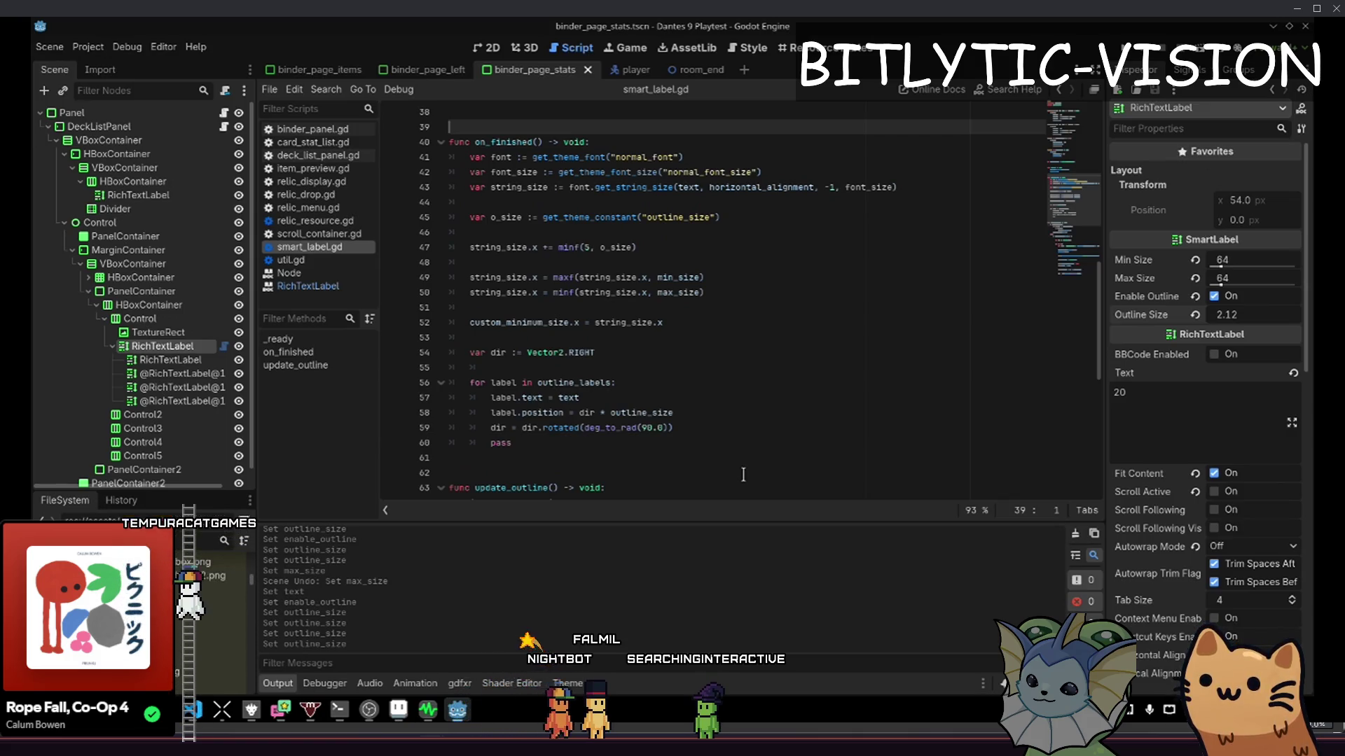
pyautogui.press('Down')
pyautogui.press('Down')
pyautogui.press('Down')
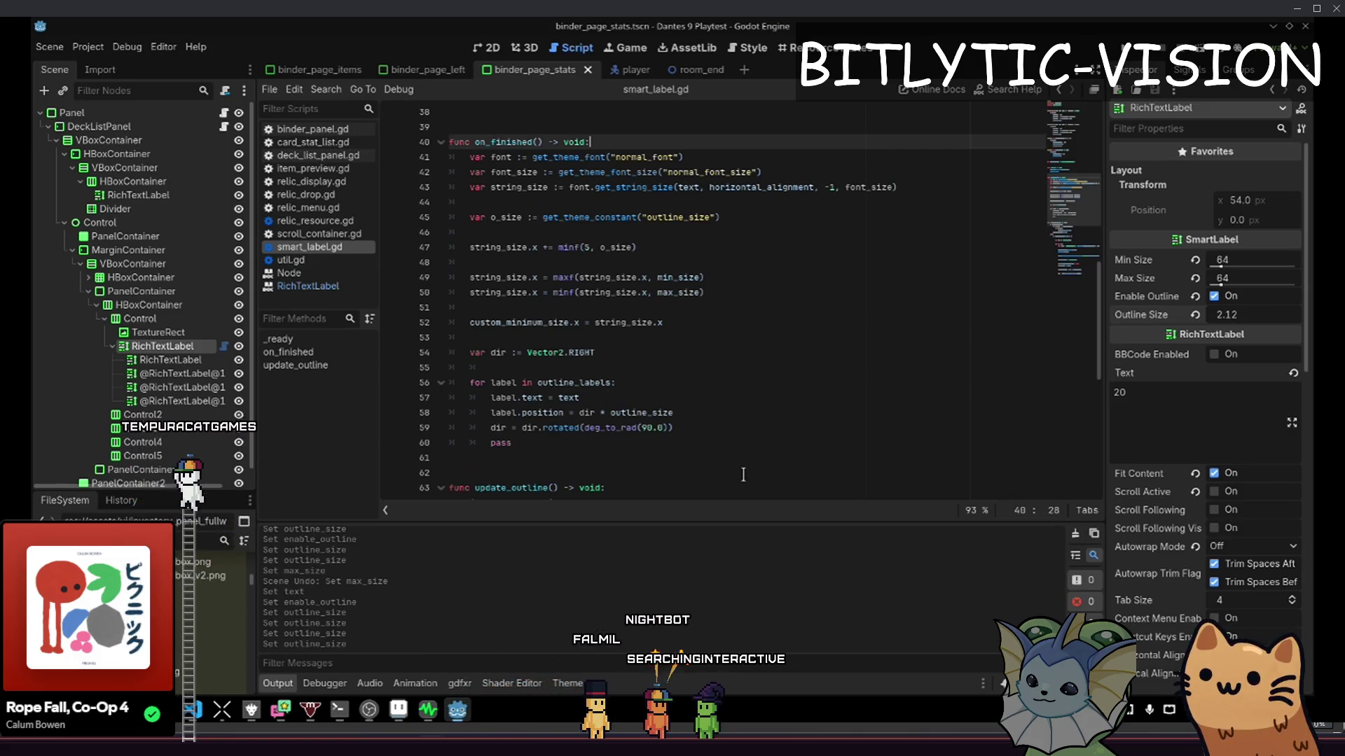
pyautogui.press('End')
pyautogui.press('Home')
pyautogui.press('Return')
pyautogui.press('Up')
pyautogui.press('Up')
pyautogui.press('Return')
pyautogui.write('aw')
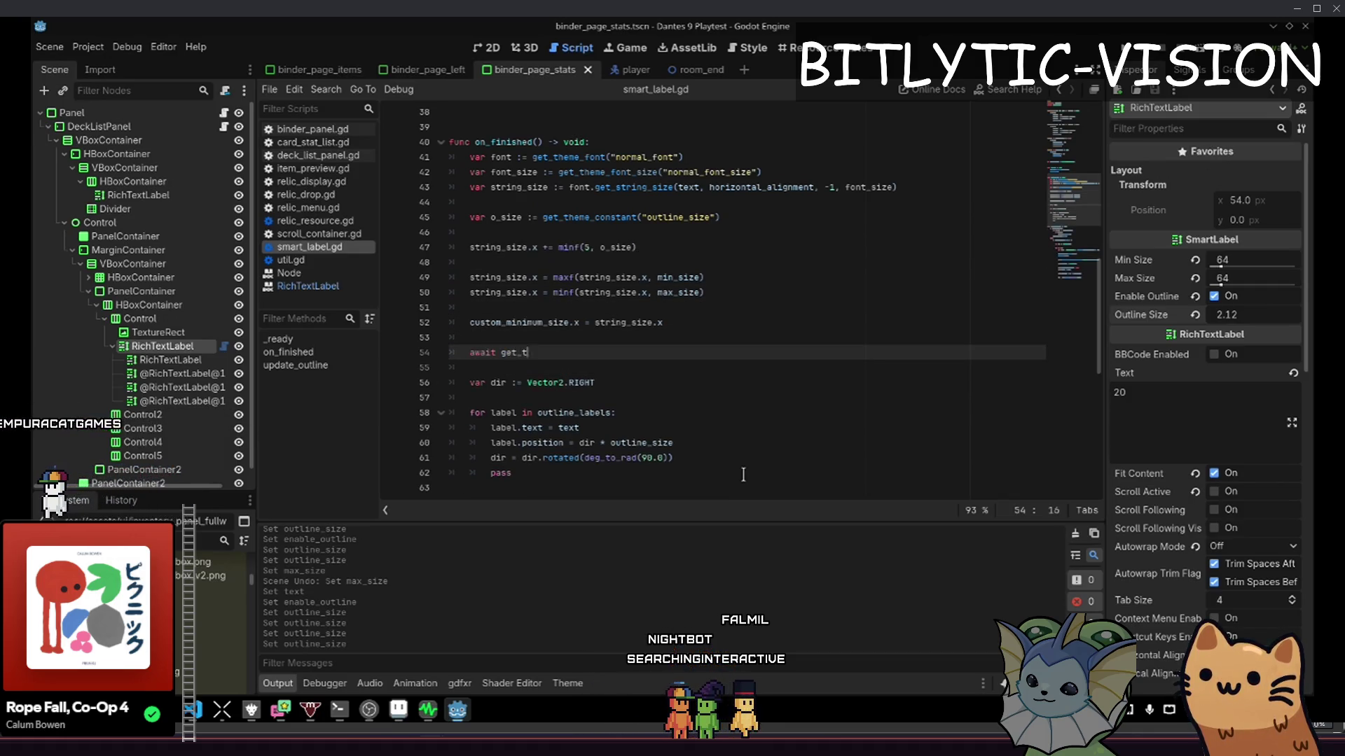
pyautogui.write('.process_frame')
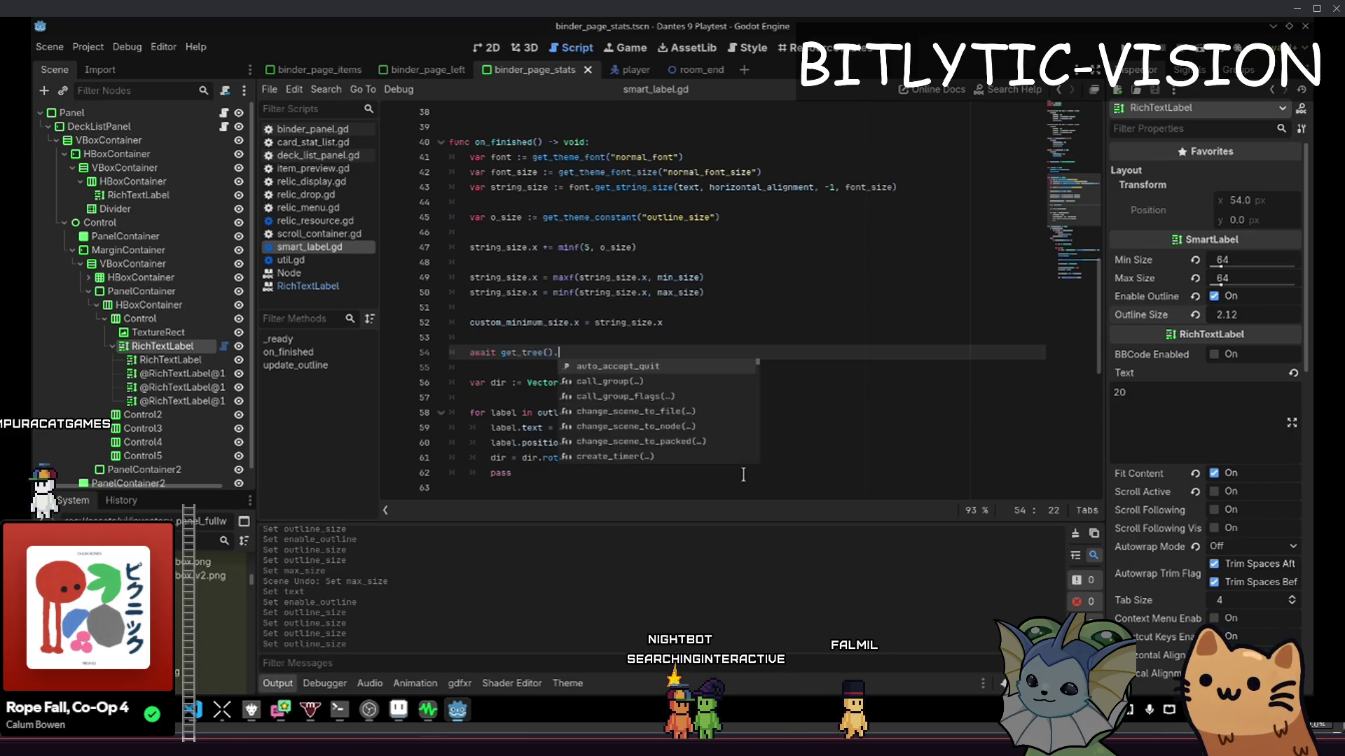
pyautogui.hotkey('ctrl', 's')
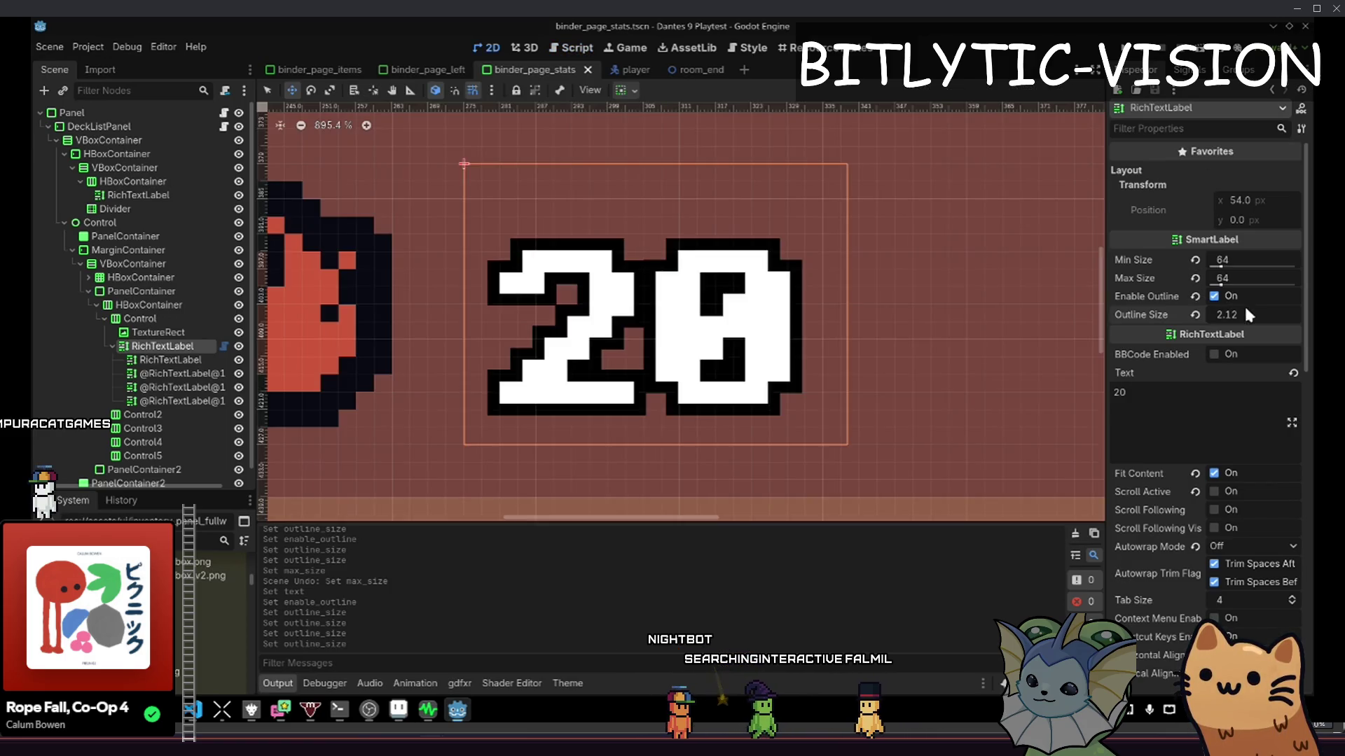
# - Uncomment the on_finished() call in the enable_outline setter
pyautogui.scroll(8, 771, 294)
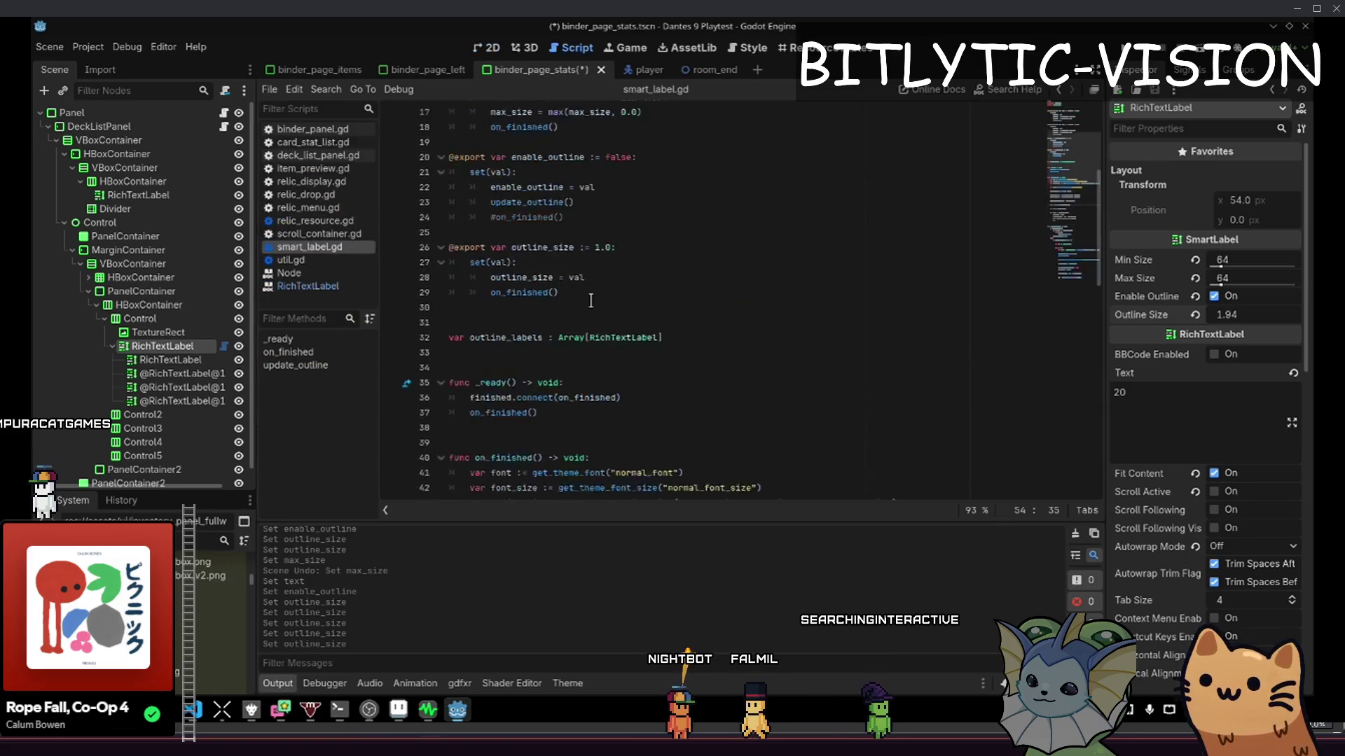
pyautogui.moveTo(576, 352); pyautogui.dragTo(448, 292)
pyautogui.click(575, 352)
pyautogui.click(587, 262)
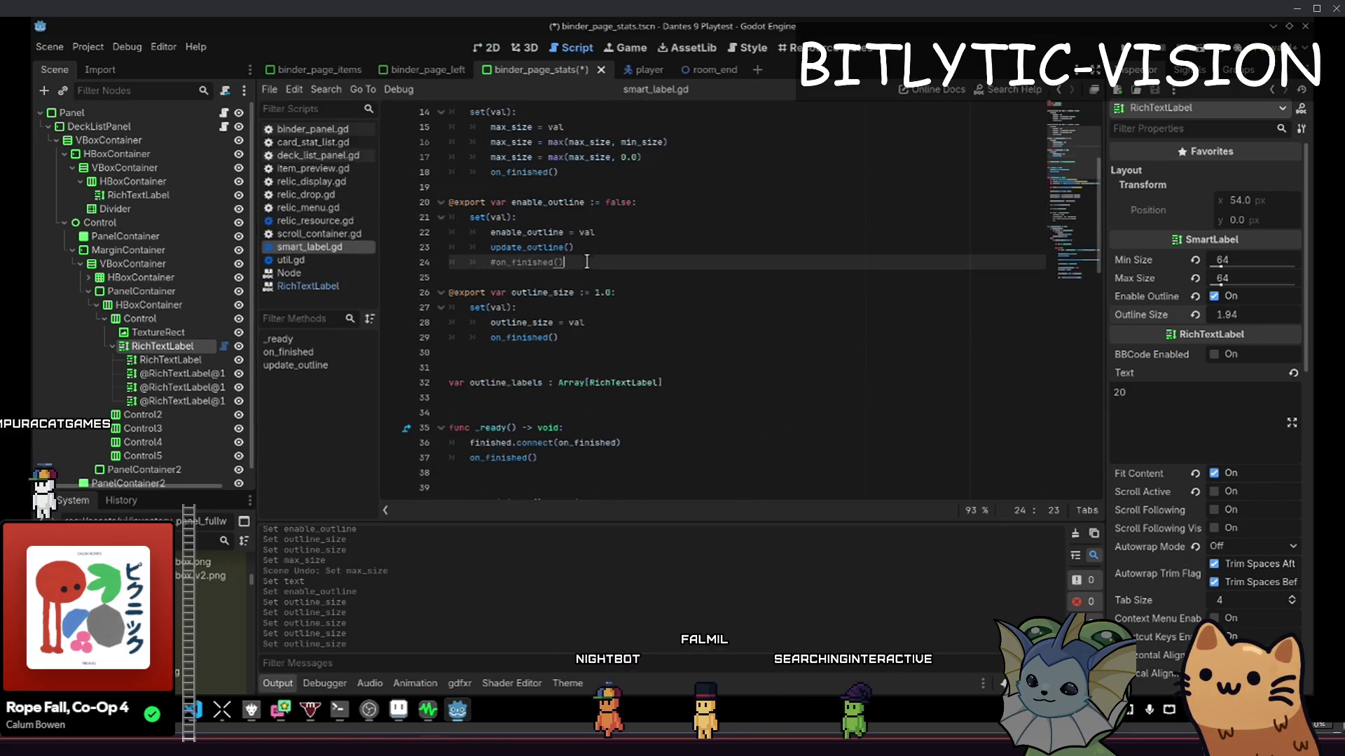
pyautogui.hotkey('ctrl', 'F1')
# - Toggle Enable Outline repeatedly and drag Outline Size to test the outline rebuild
pyautogui.click(1244, 296)
pyautogui.click(1244, 296)
pyautogui.moveTo(1245, 315); pyautogui.dragTo(1282, 315)
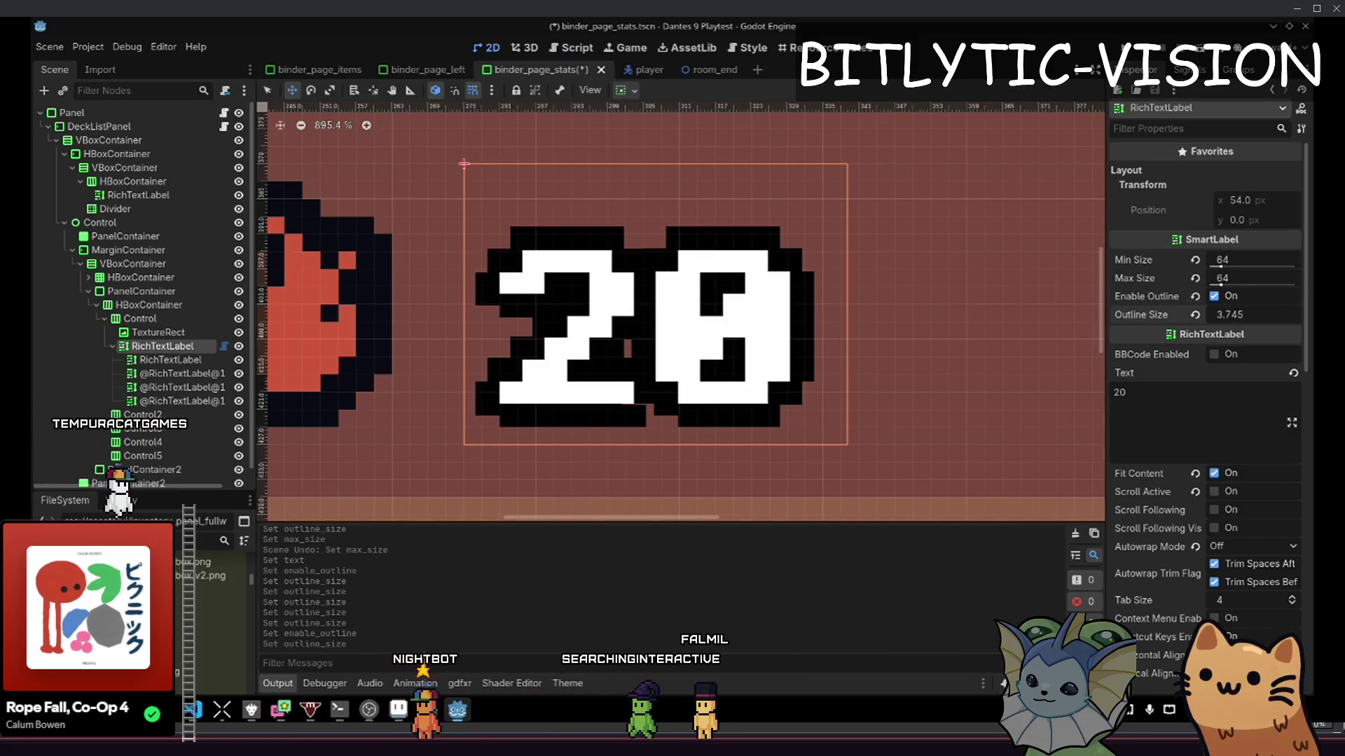
pyautogui.click(1243, 315)
pyautogui.click(1237, 292)
pyautogui.click(1241, 294)
pyautogui.click(1241, 295)
pyautogui.click(1245, 297)
pyautogui.click(1248, 298)
pyautogui.click(1248, 298)
pyautogui.click(1248, 298)
pyautogui.click(1248, 297)
pyautogui.click(1248, 297)
pyautogui.click(1248, 298)
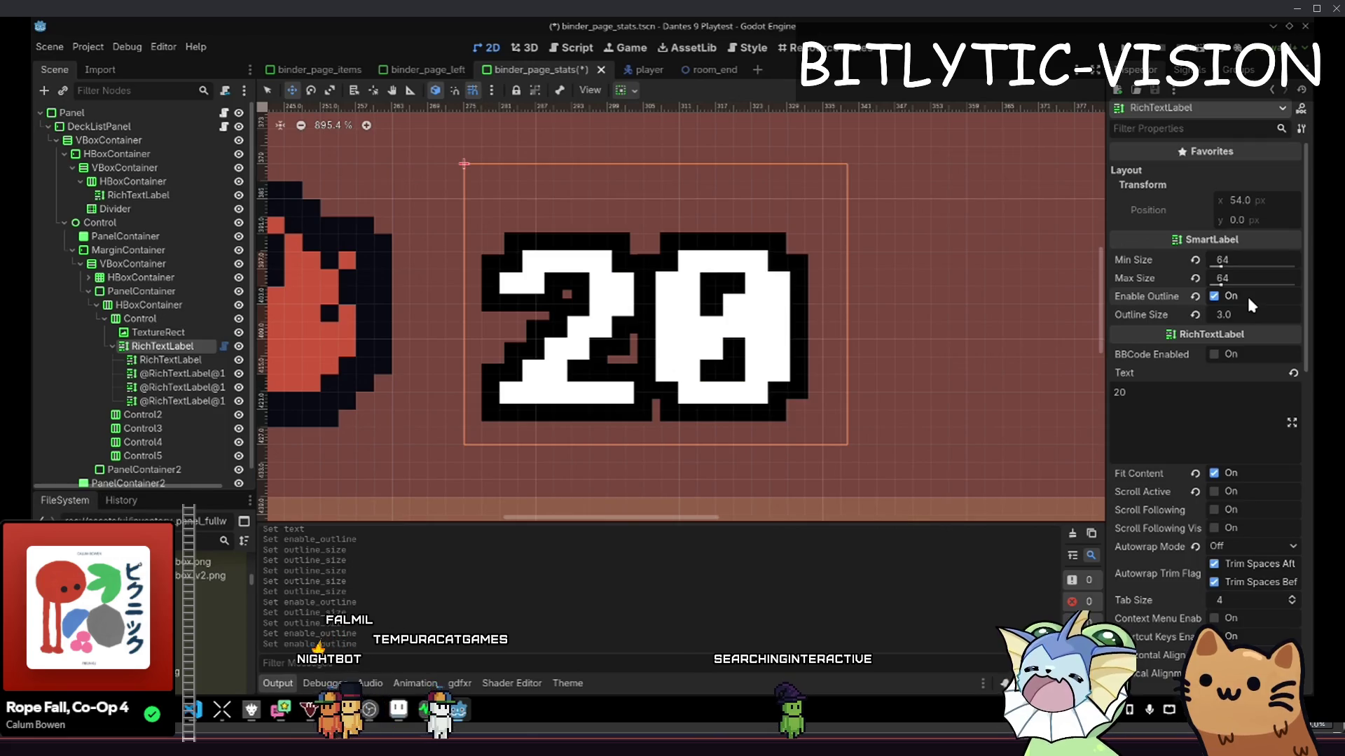
# - Retest the outline toggle and set Outline Size to 1.0
pyautogui.moveTo(1247, 313)
pyautogui.mouseDown()
pyautogui.moveTo(1275, 312)
pyautogui.moveTo(1209, 314)
pyautogui.mouseUp()
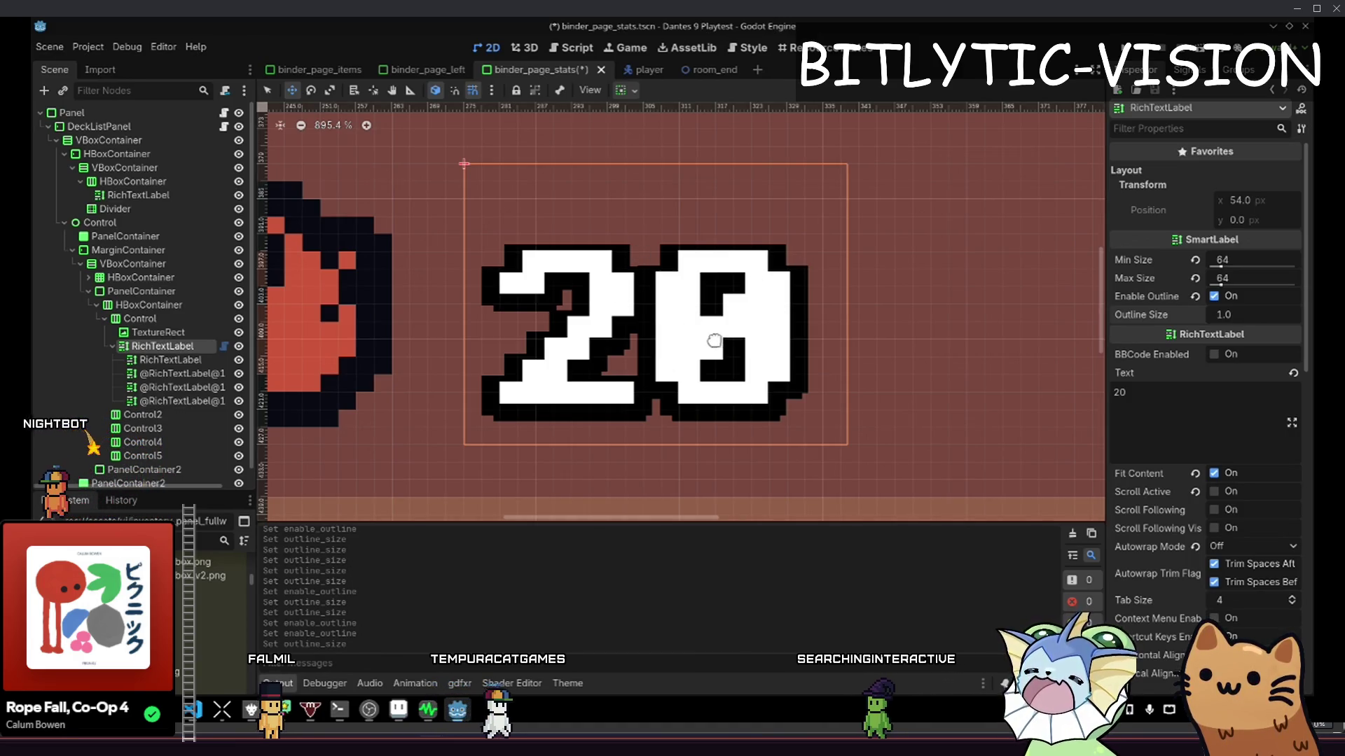
pyautogui.click(1214, 297)
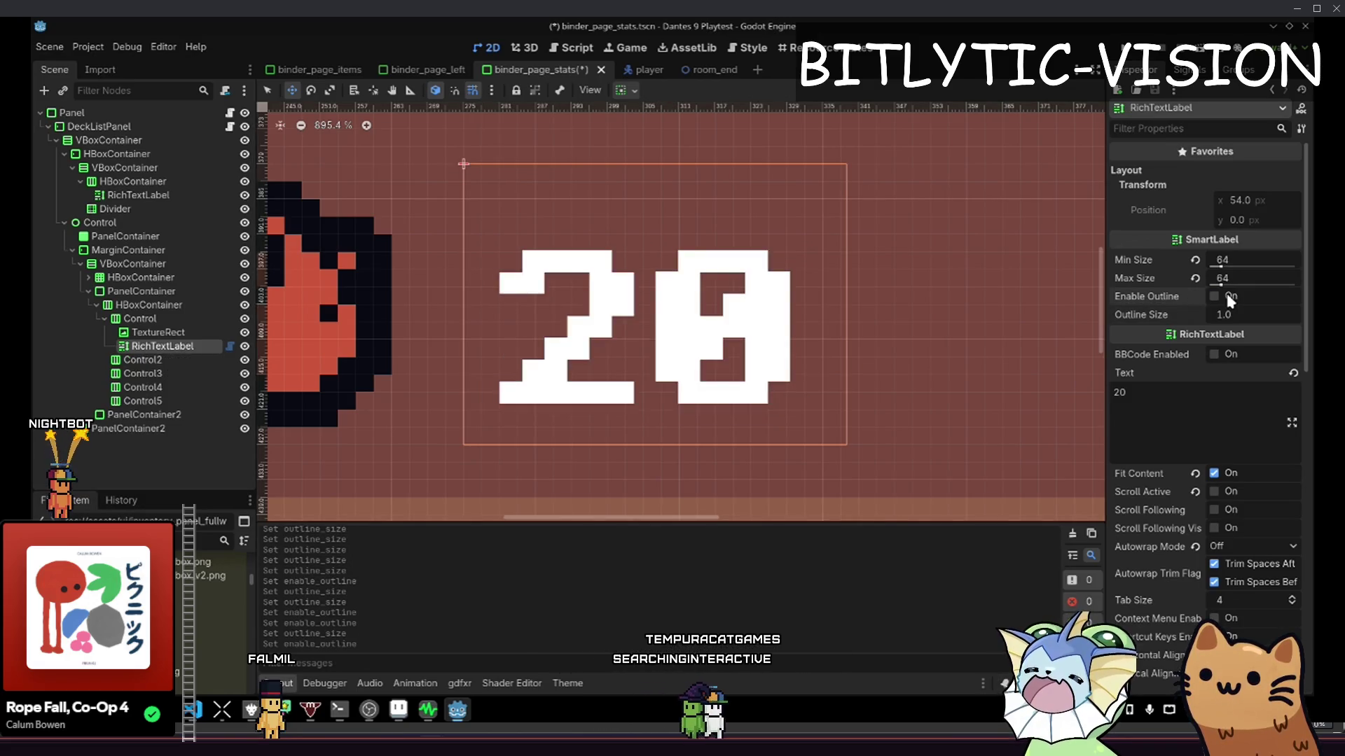
pyautogui.click(1230, 299)
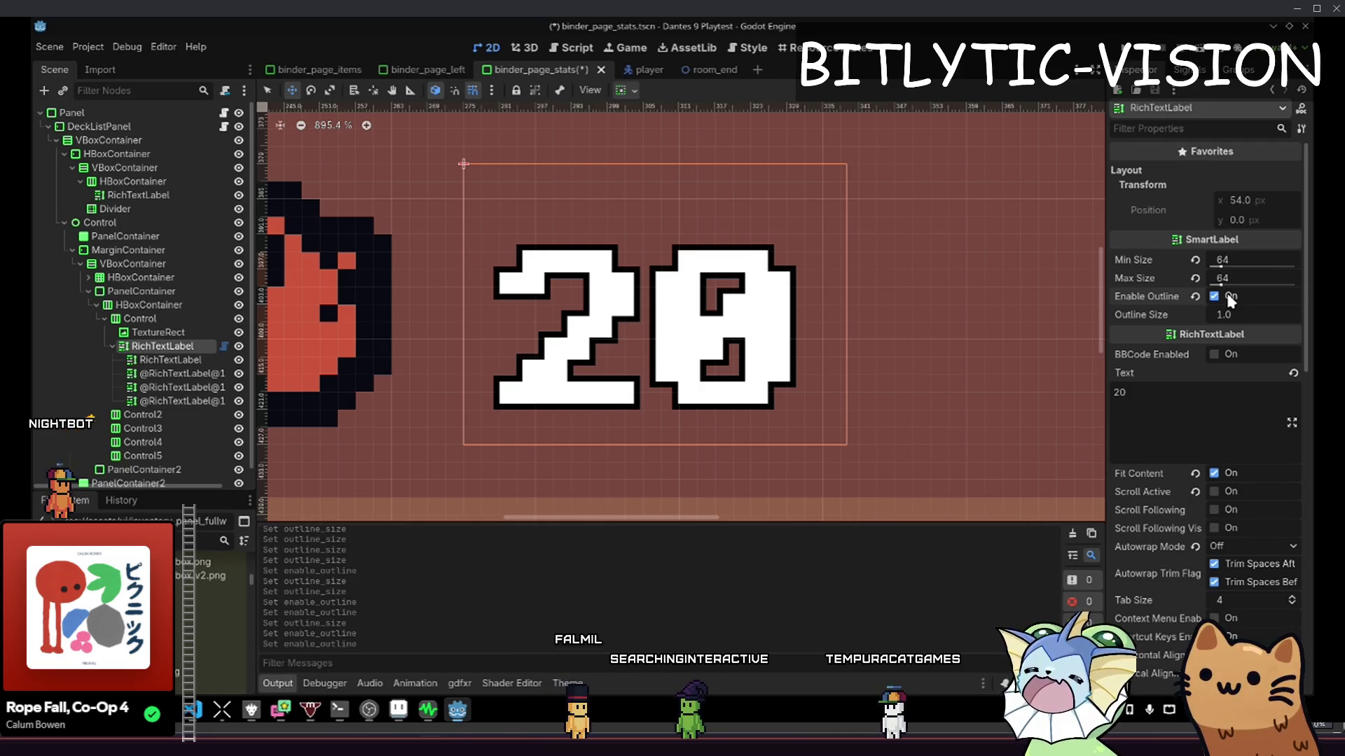
pyautogui.moveTo(1225, 314)
pyautogui.mouseDown()
pyautogui.moveTo(1260, 315)
pyautogui.moveTo(1243, 314)
pyautogui.mouseUp()
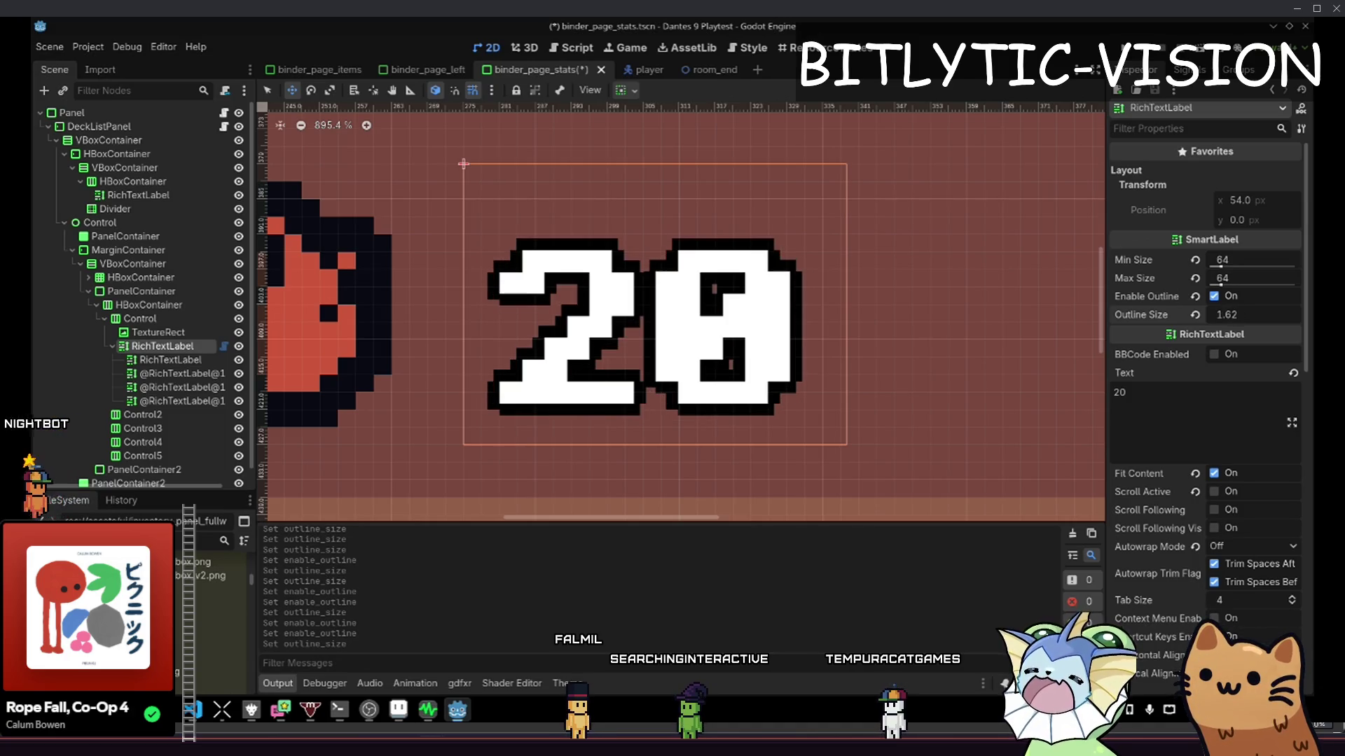
pyautogui.write('1')
pyautogui.press('Return')
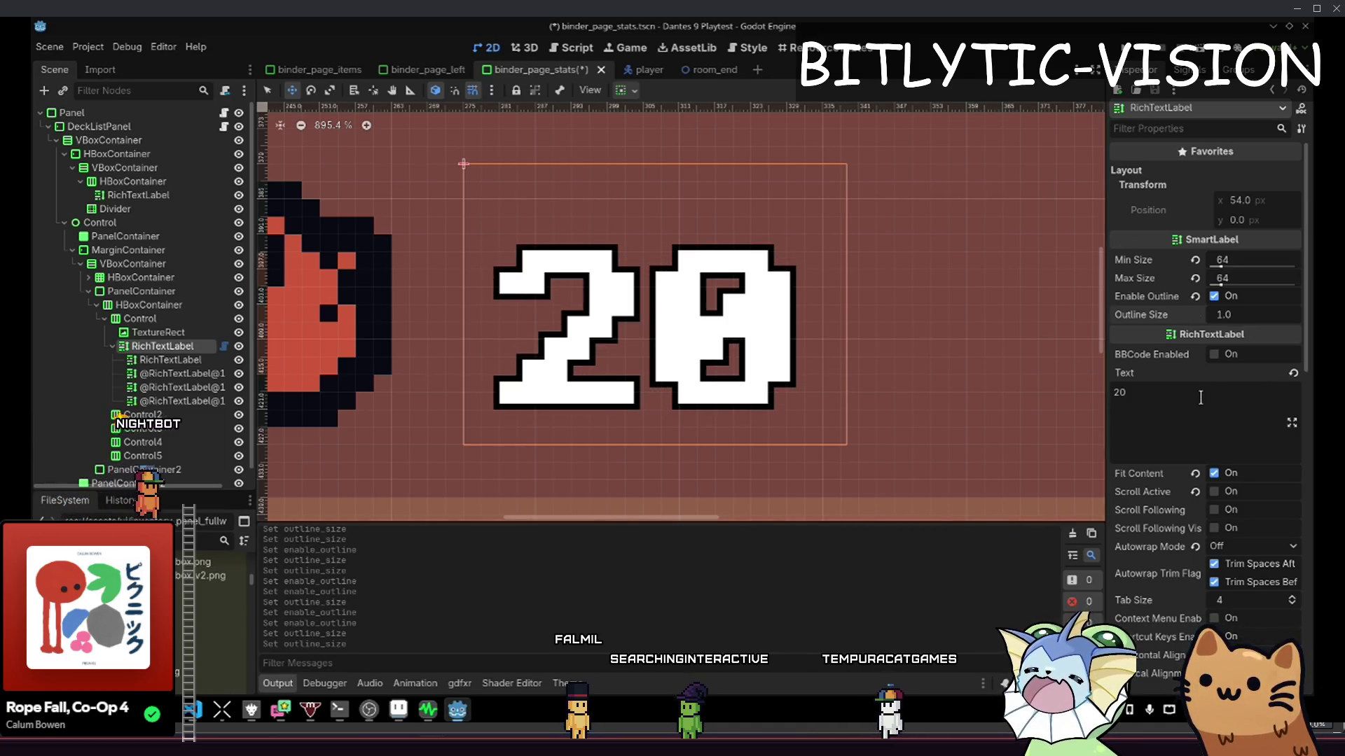
# - Change the label text from 20 to 2 and save the scene
pyautogui.click(1220, 397)
pyautogui.press('BackSpace')
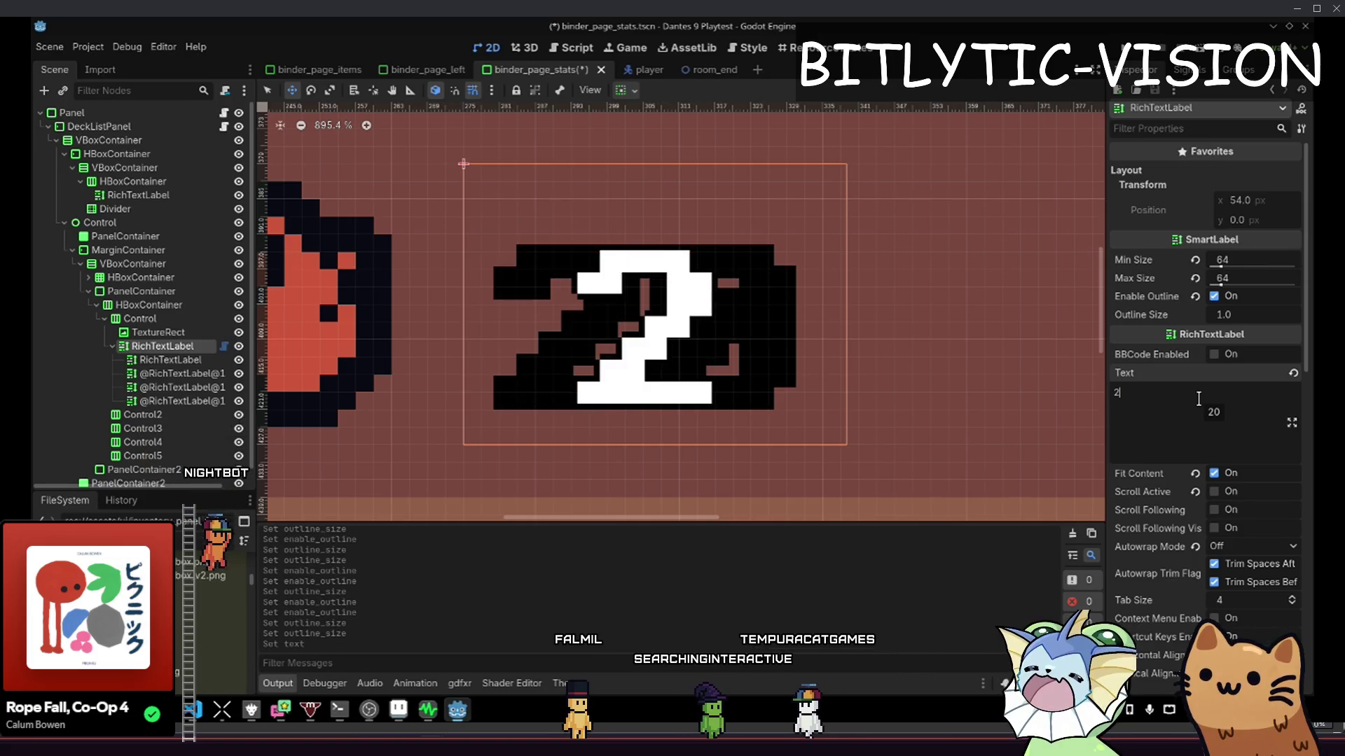
pyautogui.hotkey('ctrl', 's')
pyautogui.hotkey('ctrl', 'F3')
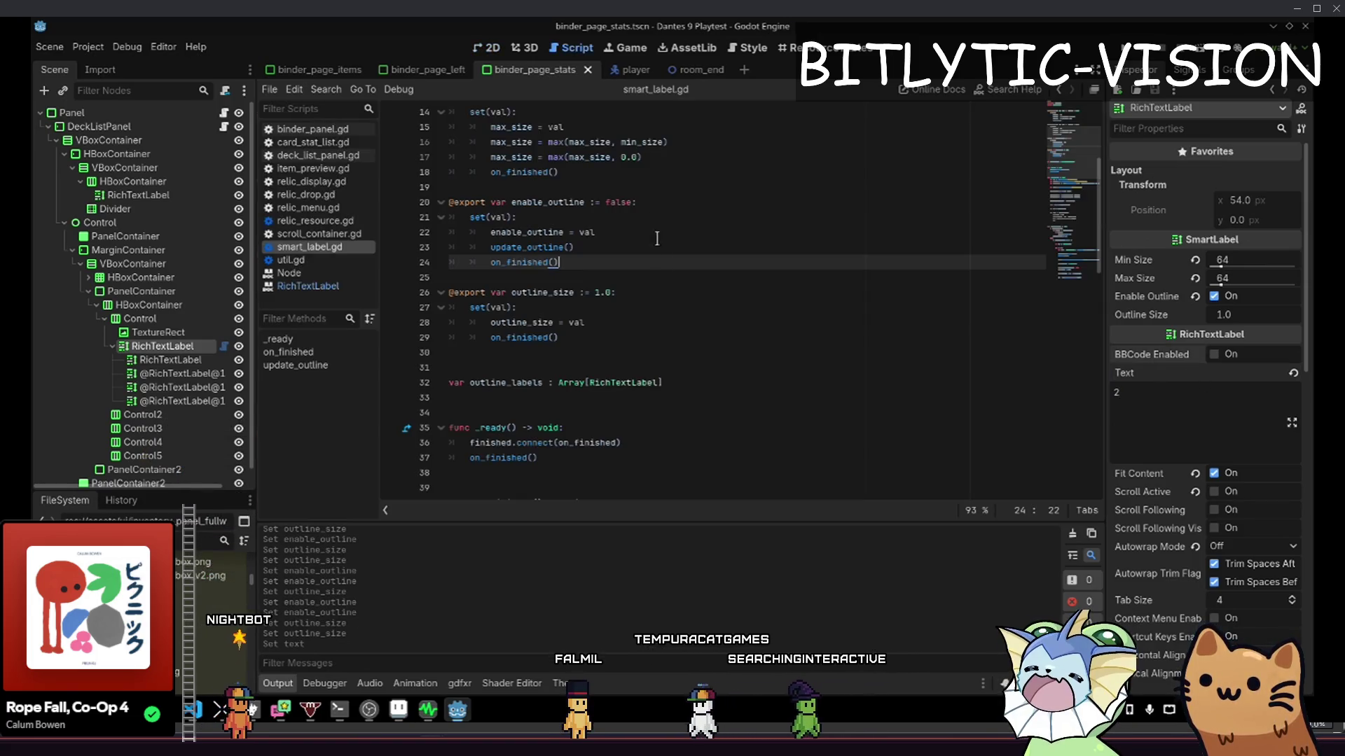
# - Delete the leftover pass line and the await line from on_finished, and save
pyautogui.scroll(-9, 632, 297)
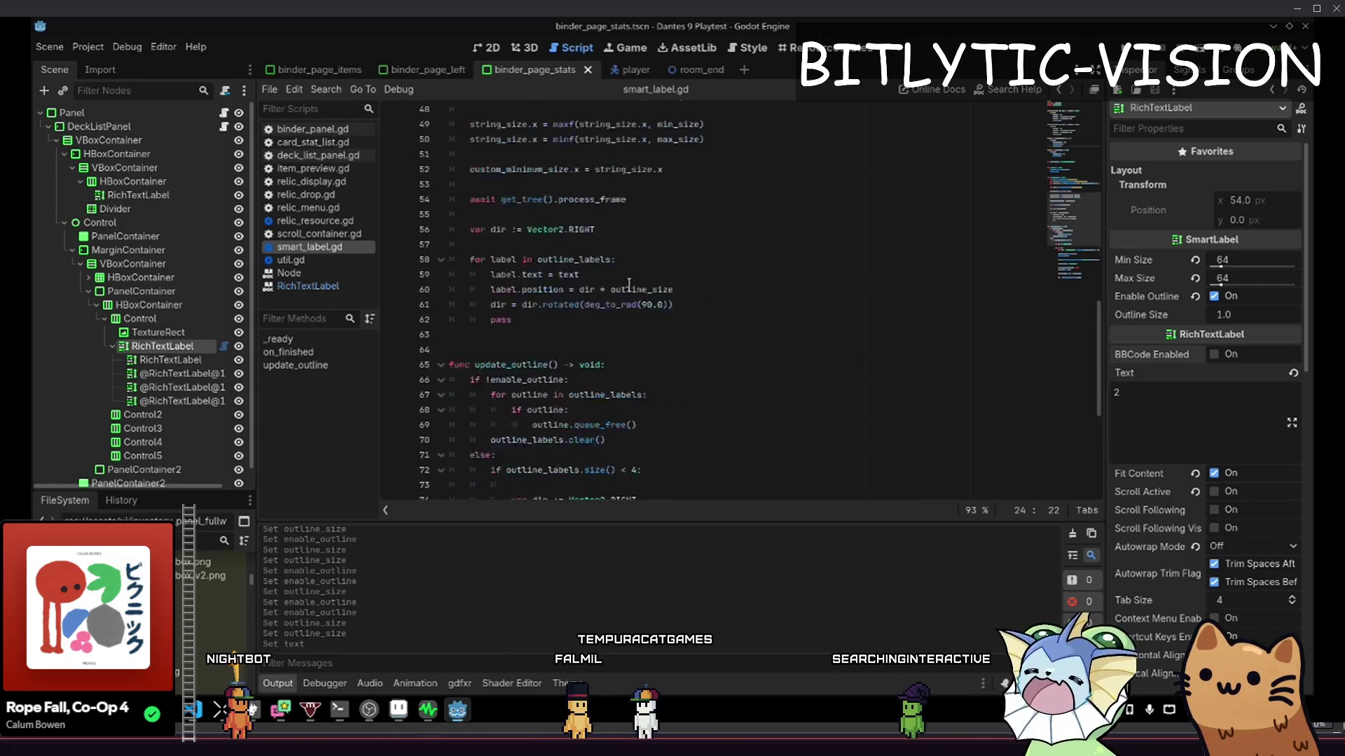
pyautogui.click(592, 423)
pyautogui.press('BackSpace')
pyautogui.press('BackSpace')
pyautogui.press('BackSpace')
pyautogui.hotkey('ctrl', 's')
pyautogui.click(658, 307)
pyautogui.hotkey('ctrl', 'x')
pyautogui.hotkey('ctrl', 's')
pyautogui.press('Return')
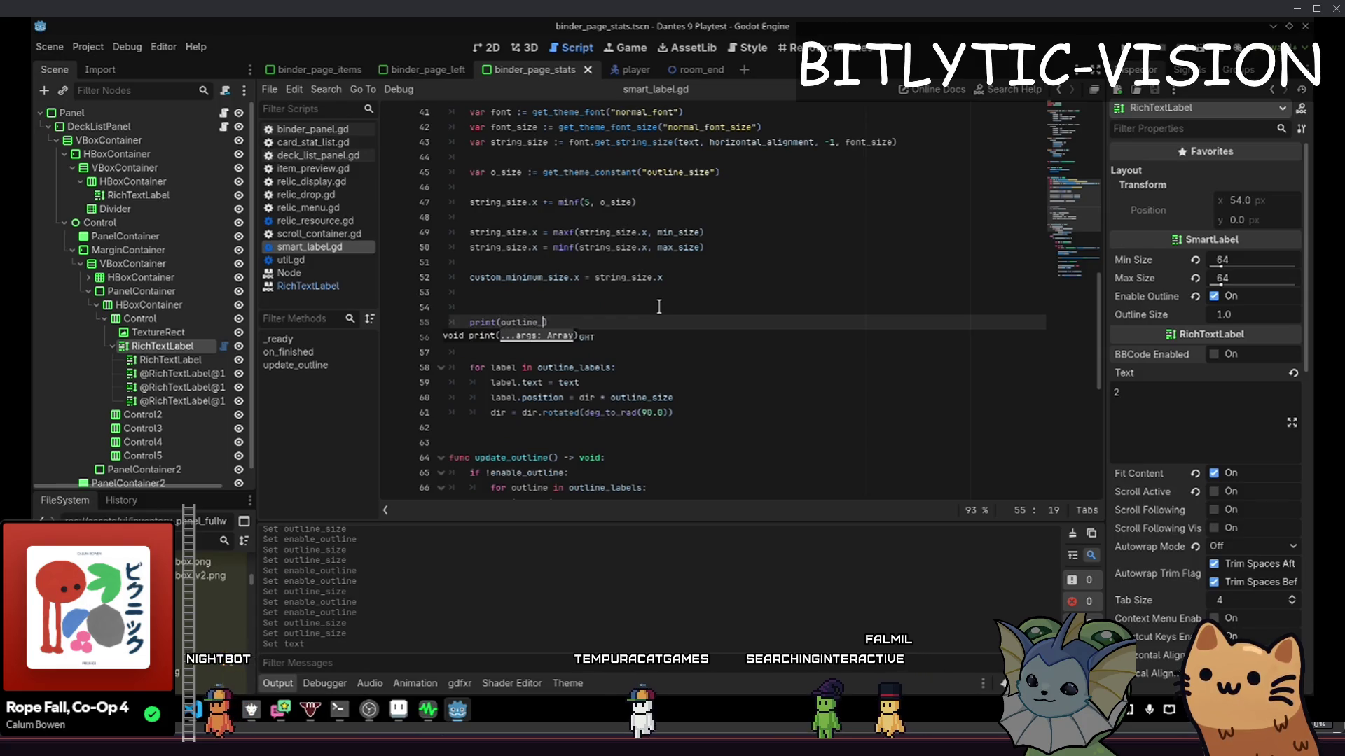
# - Re-edit the label text on the canvas, keep it as 2, and save
pyautogui.hotkey('ctrl', 'F1')
pyautogui.click(1223, 389)
pyautogui.write('3')
pyautogui.press('BackSpace')
pyautogui.hotkey('ctrl', 's')
pyautogui.hotkey('ctrl', 'F3')
# - Move print(label) inside the on_finished for loop, then toggle Enable Outline to rerun it
pyautogui.click(586, 382)
pyautogui.press('Up')
pyautogui.press('Up')
pyautogui.press('Up')
pyautogui.press('Down')
pyautogui.press('Down')
pyautogui.press('Down')
pyautogui.scroll(3, 674, 323)
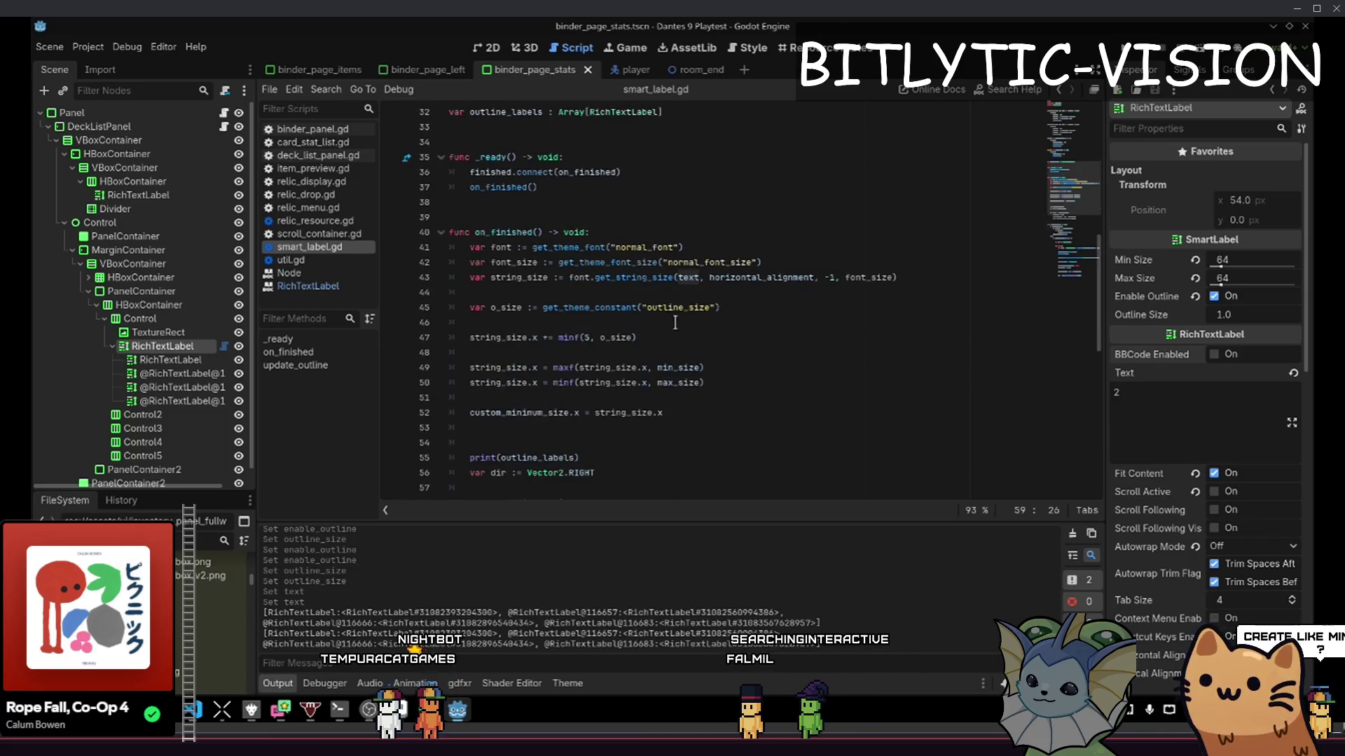
pyautogui.doubleClick(693, 278)
pyautogui.scroll(-4, 764, 317)
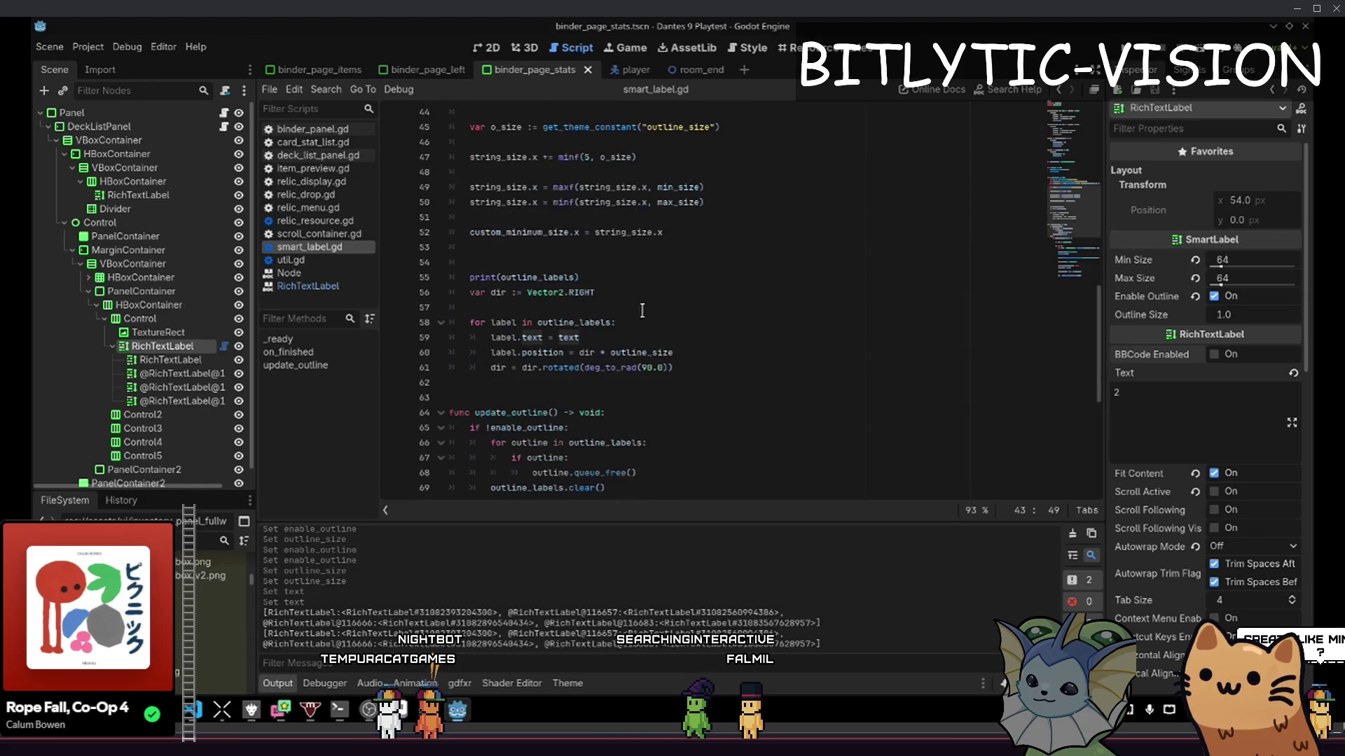
pyautogui.click(608, 339)
pyautogui.click(666, 321)
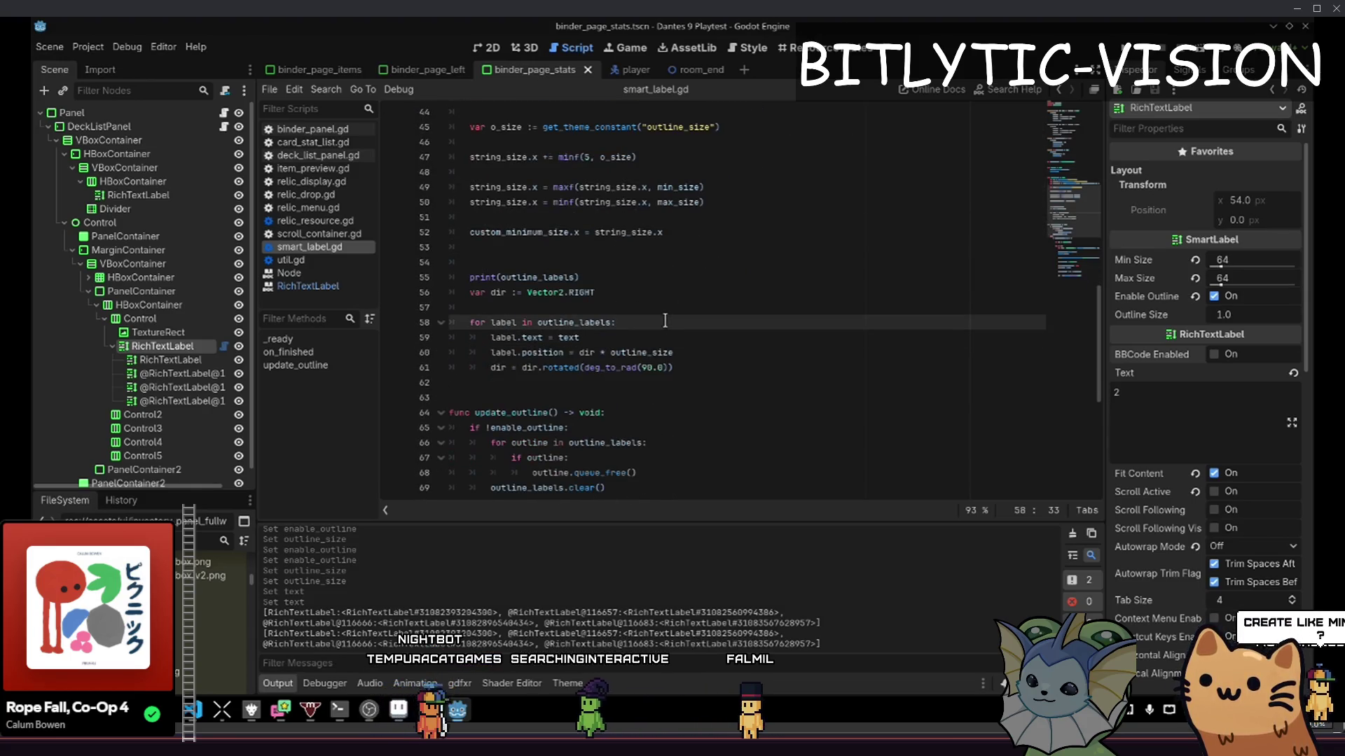
pyautogui.press('Up')
pyautogui.press('Up')
pyautogui.press('Up')
pyautogui.hotkey('alt', 'Down')
pyautogui.hotkey('alt', 'Down')
pyautogui.hotkey('alt', 'Down')
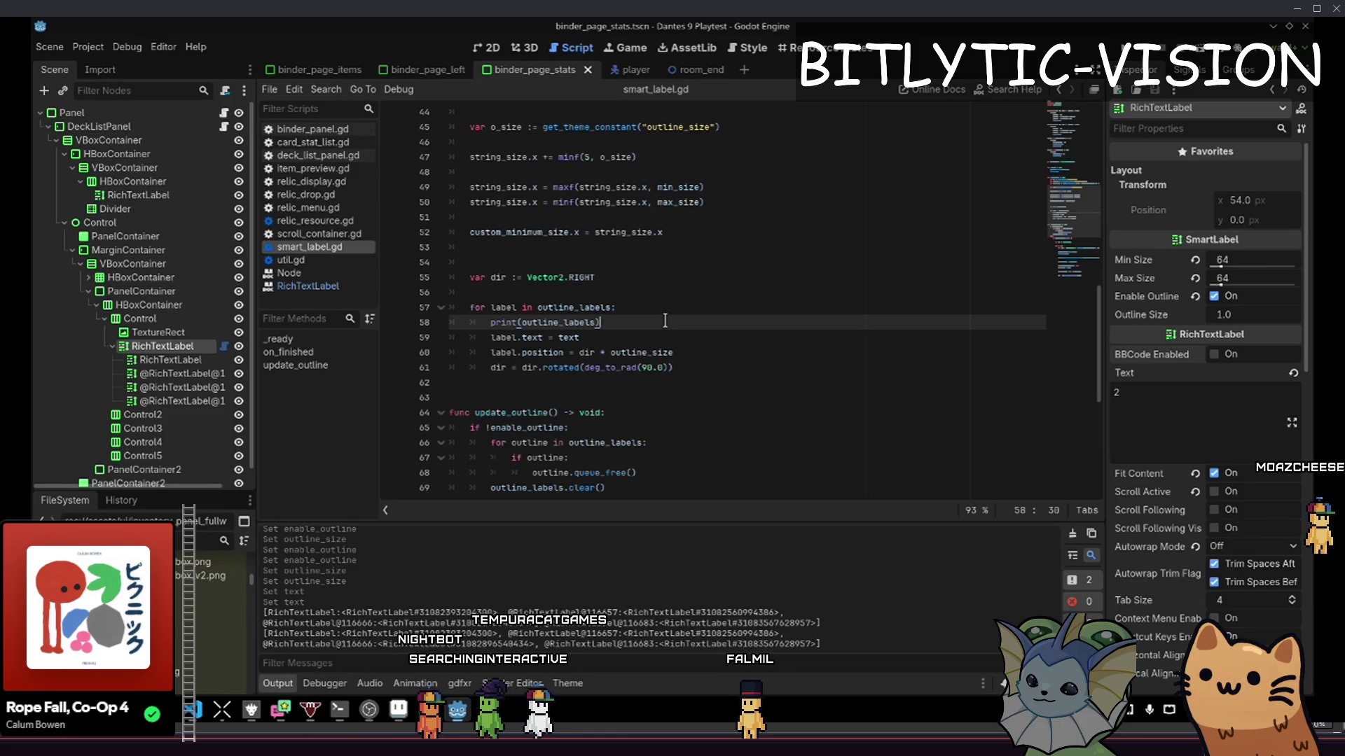
pyautogui.hotkey('ctrl', 'BackSpace')
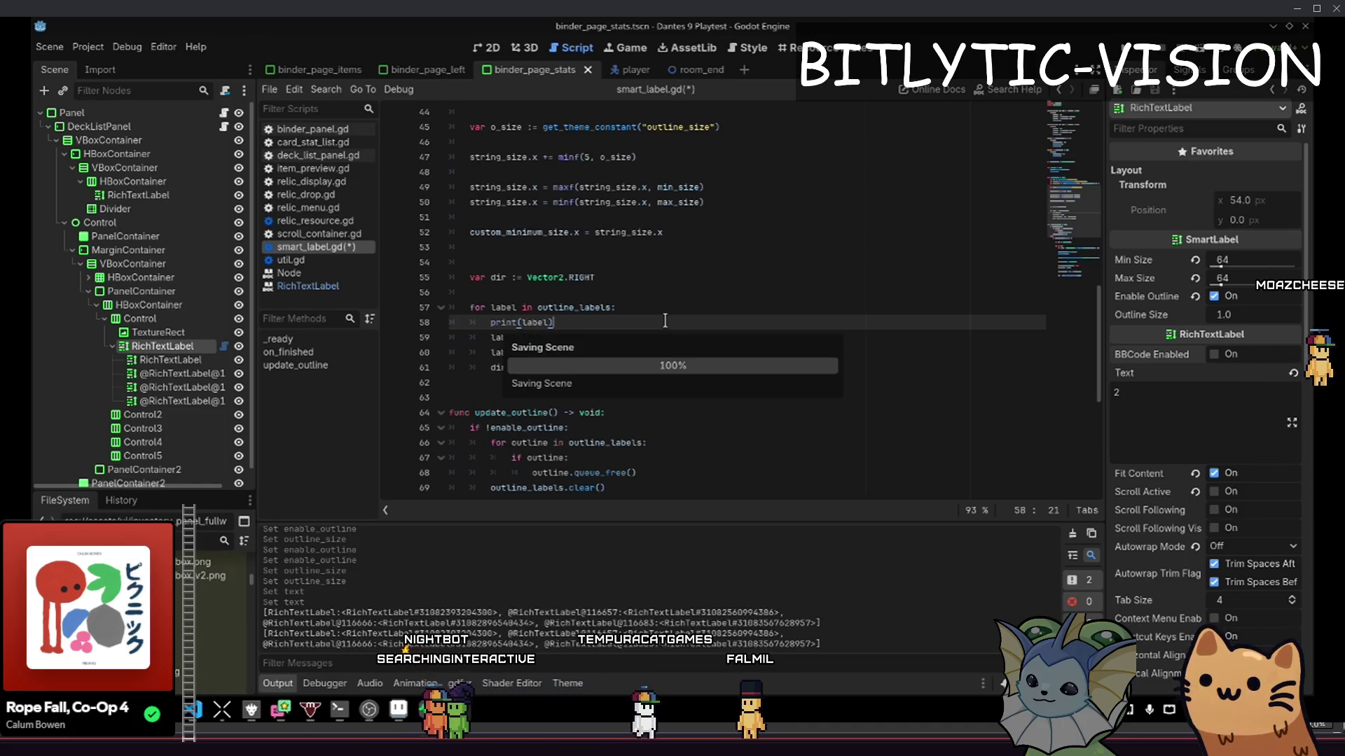
pyautogui.hotkey('ctrl', 'F1')
pyautogui.click(1247, 297)
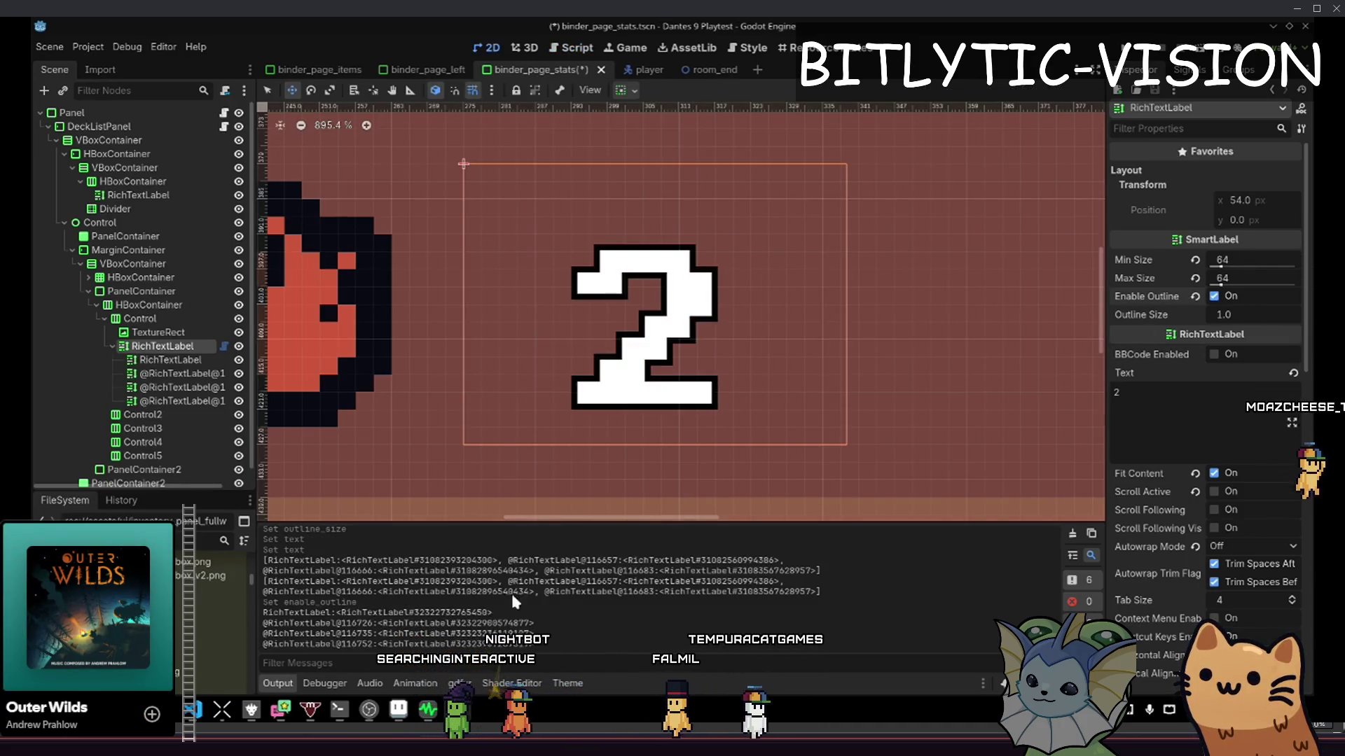
# - Check the printed outline labels in the output and change the label text to 20
pyautogui.moveTo(485, 627); pyautogui.dragTo(525, 644)
pyautogui.click(527, 646)
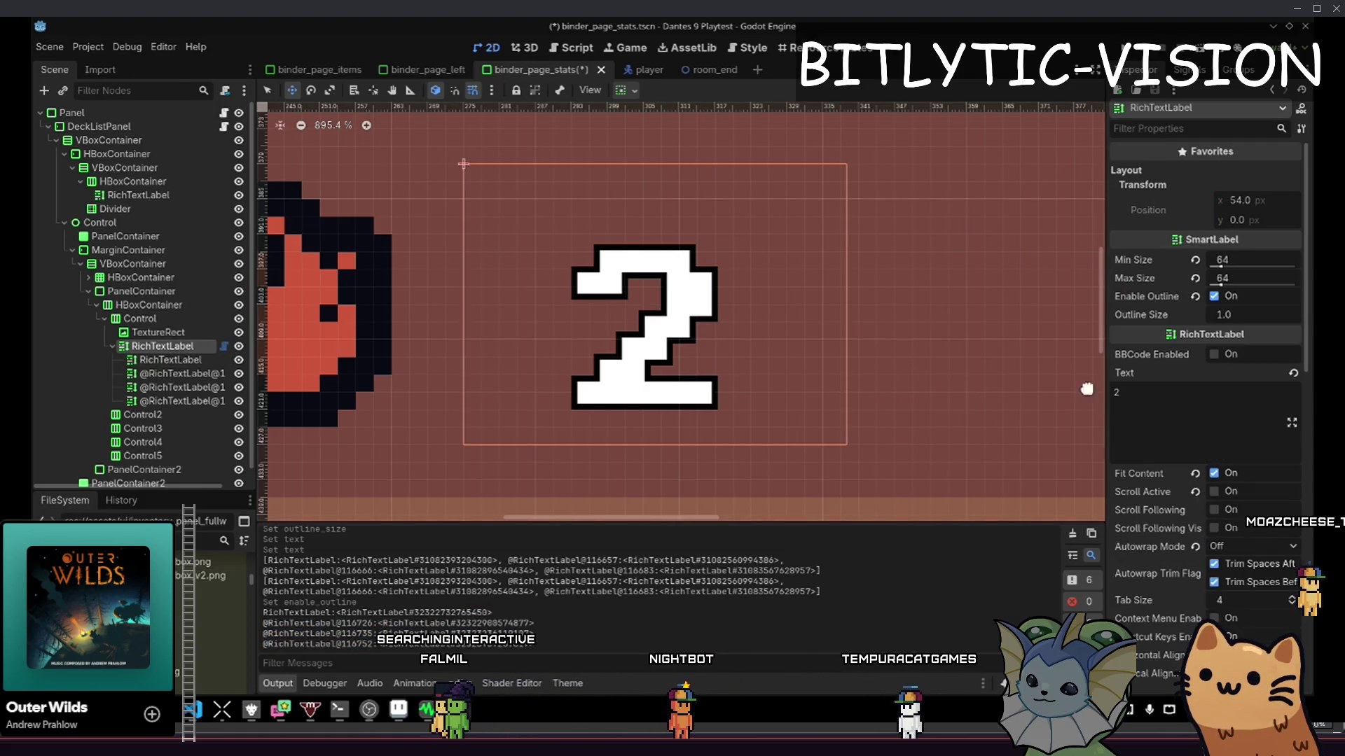
pyautogui.write('3')
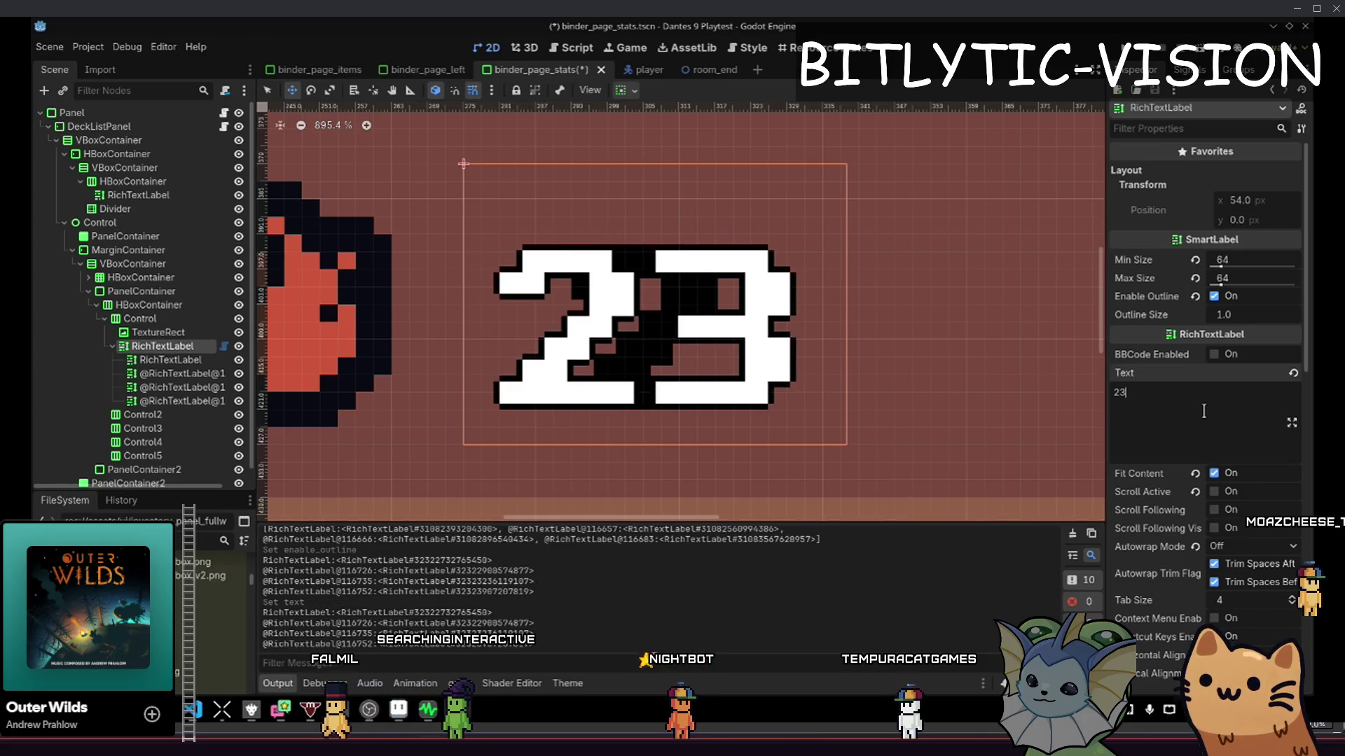
pyautogui.press('BackSpace')
pyautogui.write('0')
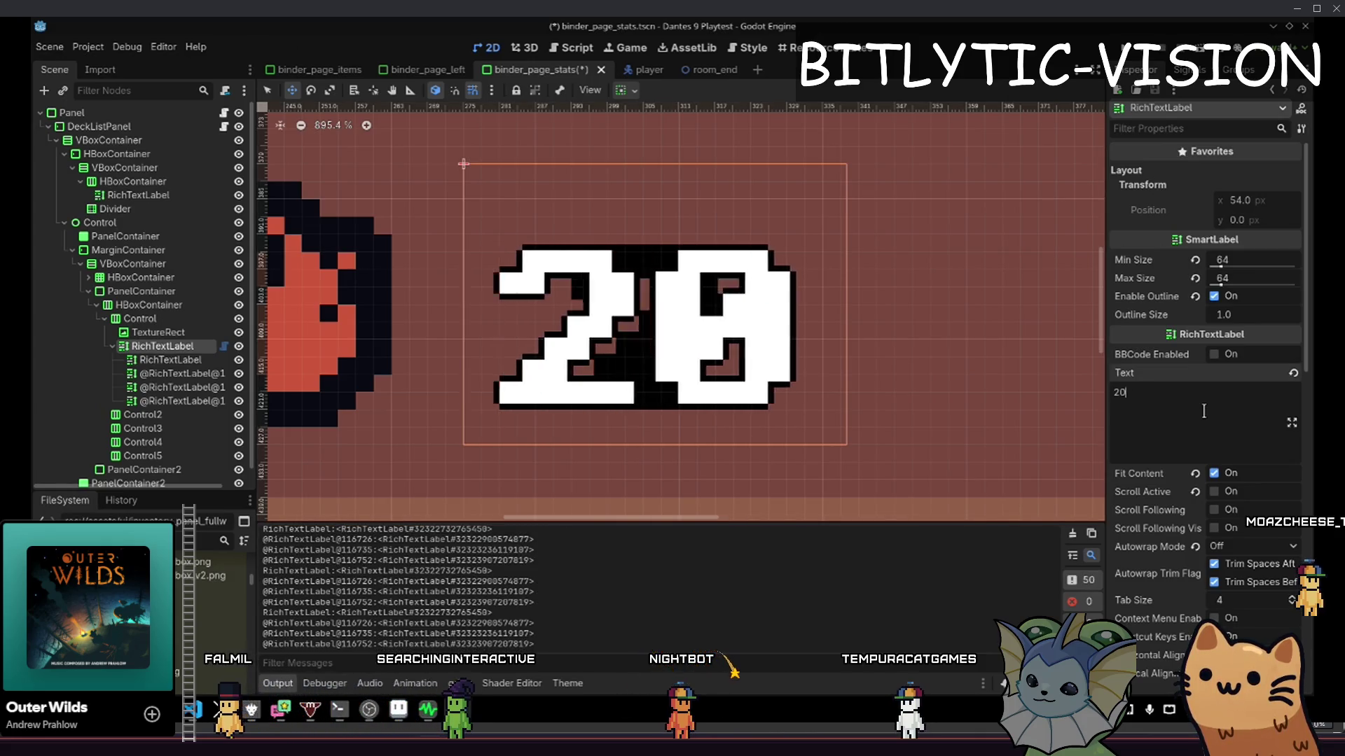
pyautogui.hotkey('ctrl', 's')
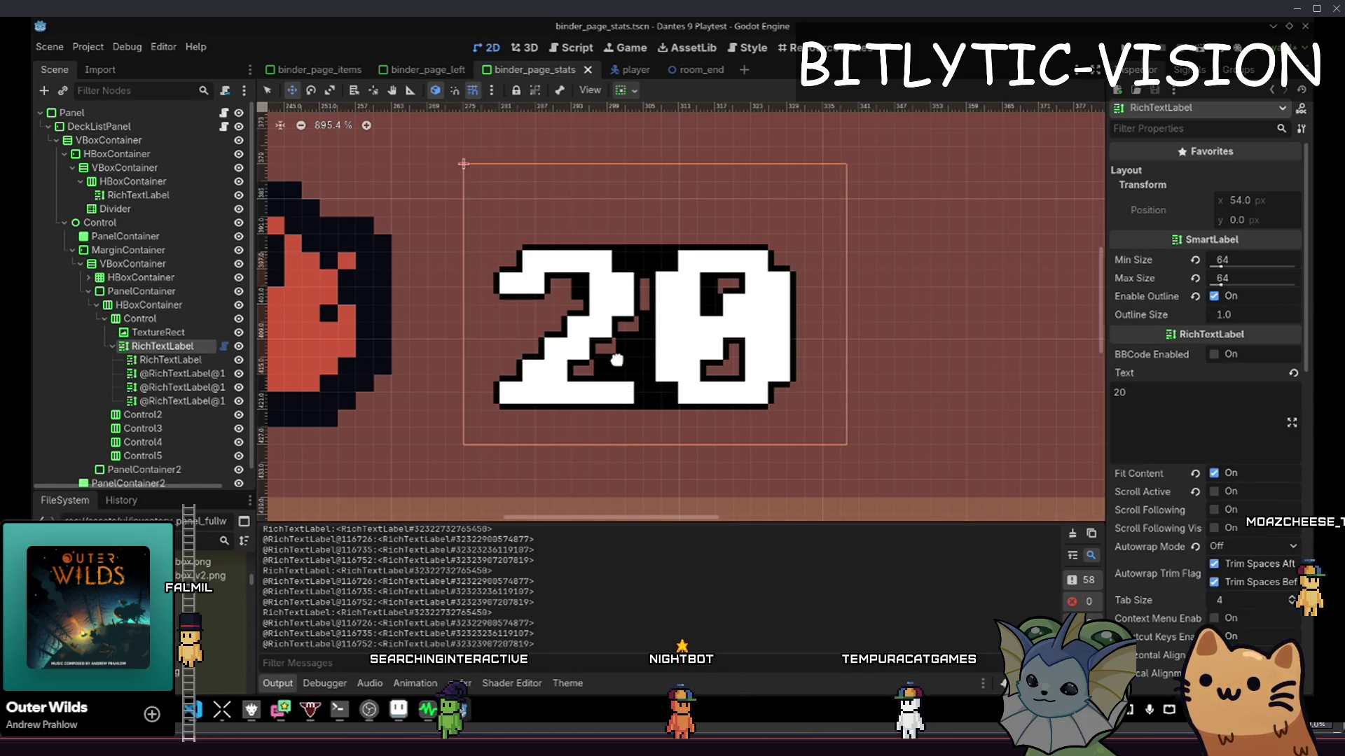
# - Remove a stray 'w' from the label text so it reads 20, and save
pyautogui.click(1153, 390)
pyautogui.write('w')
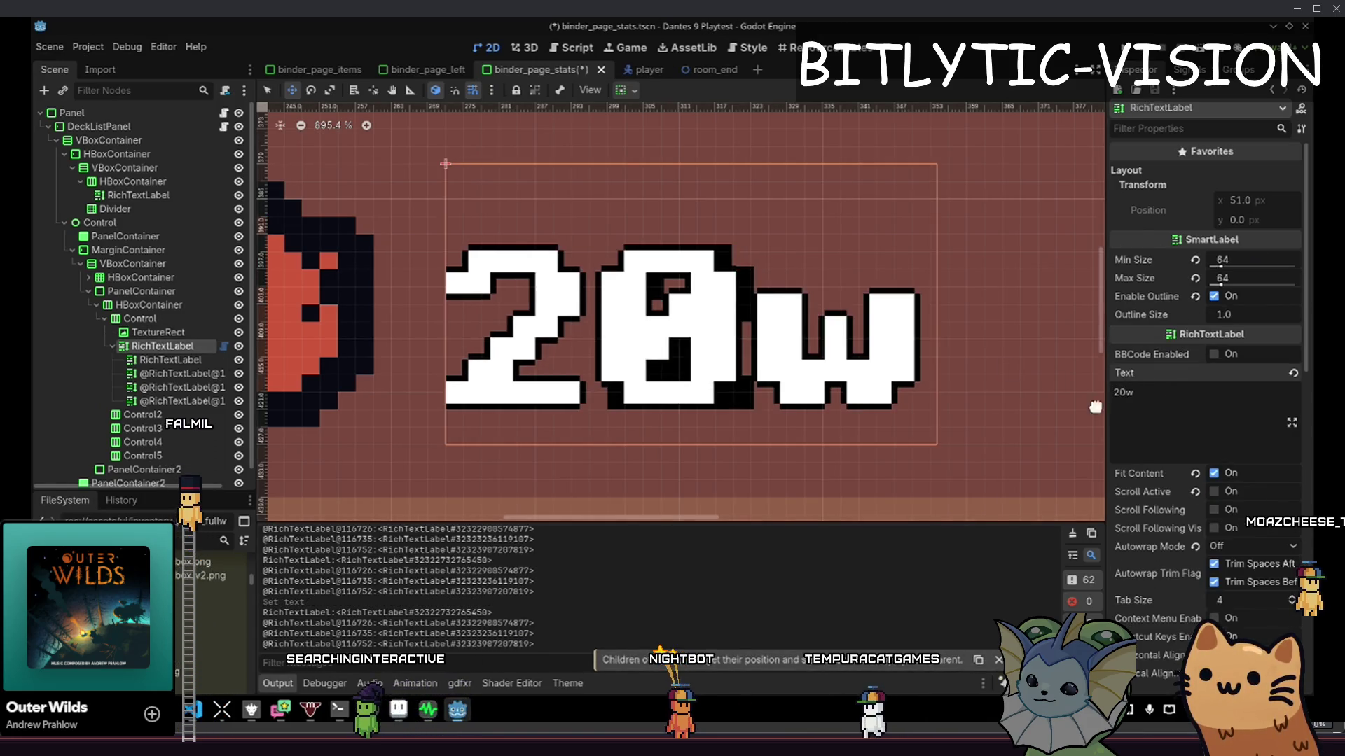
pyautogui.press('BackSpace')
pyautogui.hotkey('ctrl', 's')
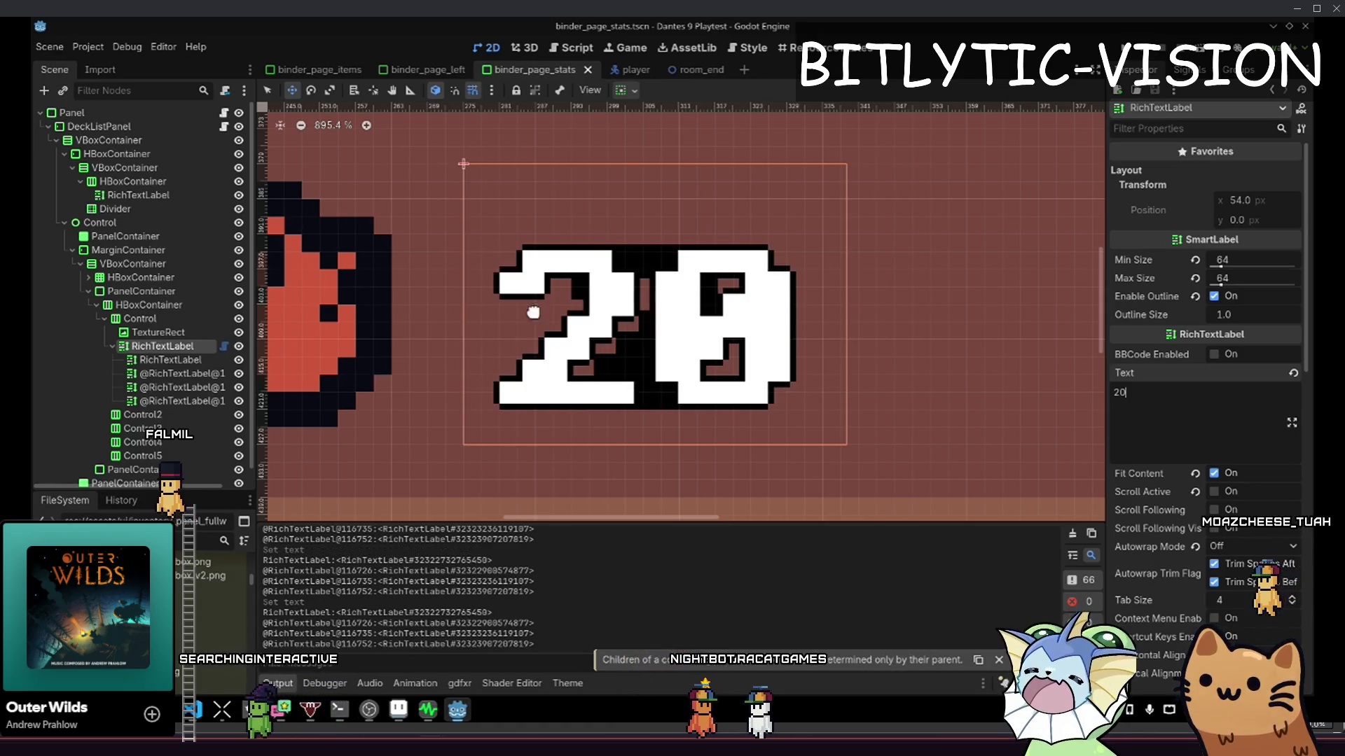
# - Inspect the main number label and its offset copy labels in the Scene tree
pyautogui.click(195, 402)
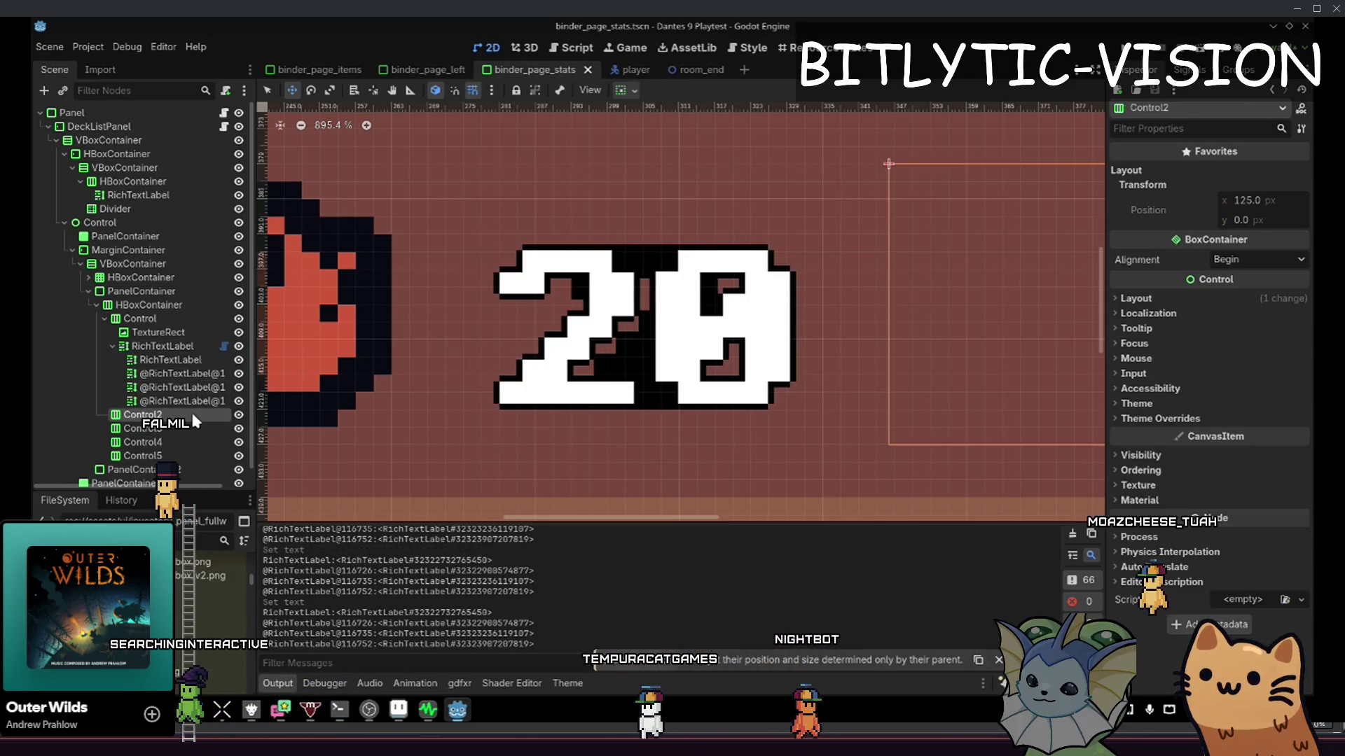
pyautogui.click(163, 346)
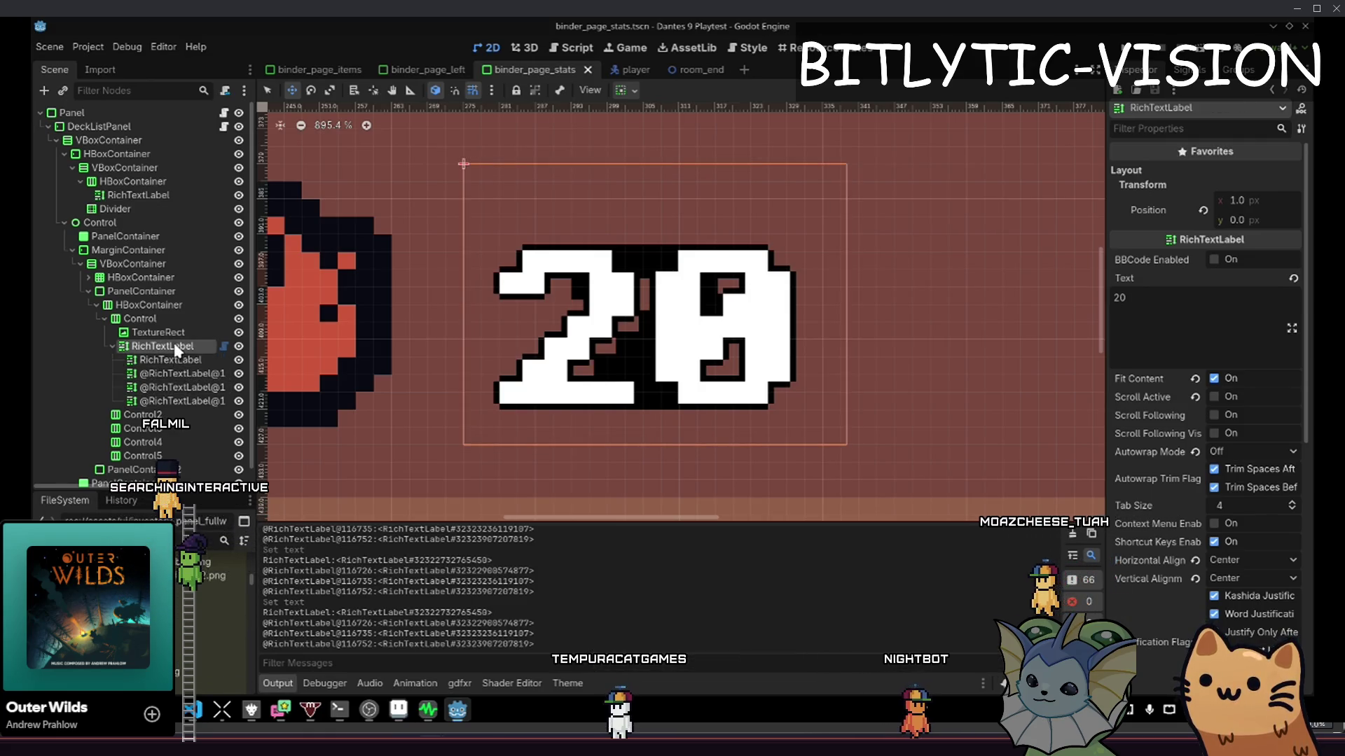
pyautogui.moveTo(299, 343); pyautogui.dragTo(255, 242)
pyautogui.scroll(-3, 707, 225)
pyautogui.click(421, 69)
pyautogui.click(531, 70)
pyautogui.scroll(5, 521, 221)
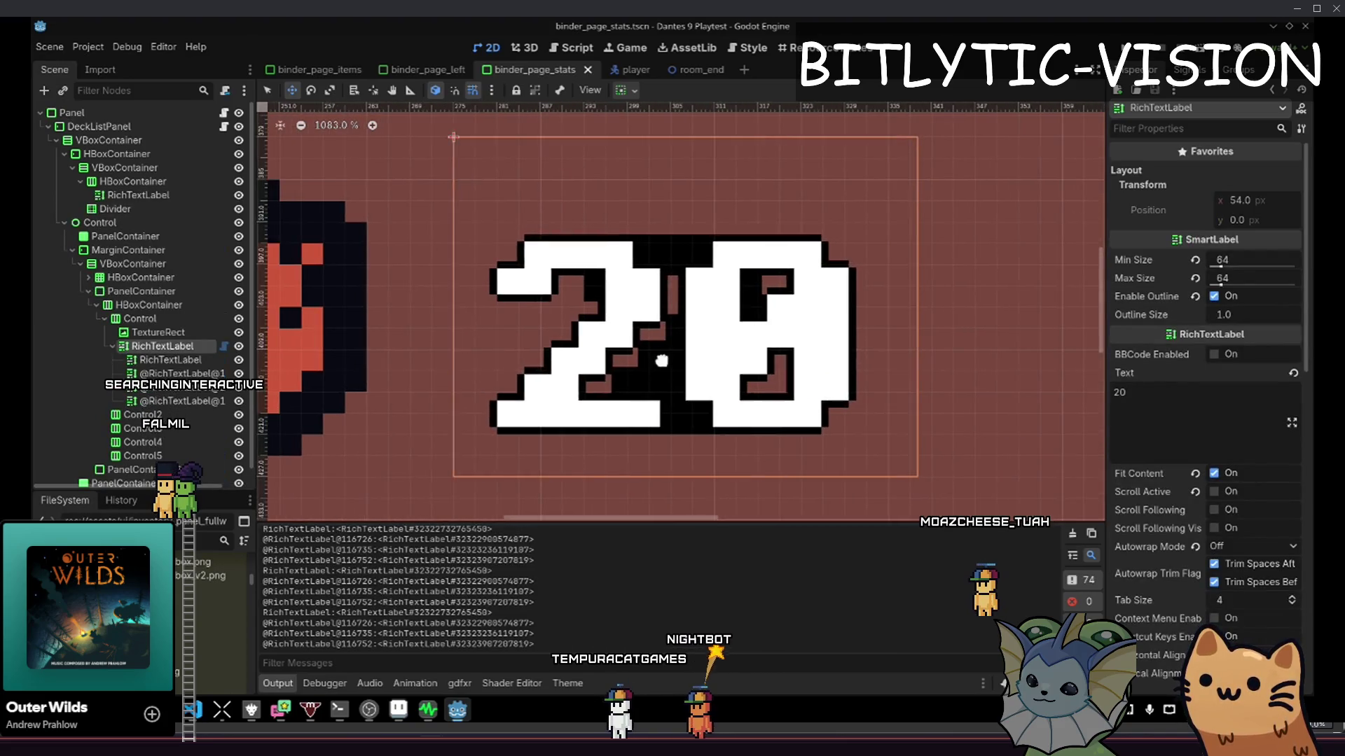
pyautogui.scroll(-3, 521, 221)
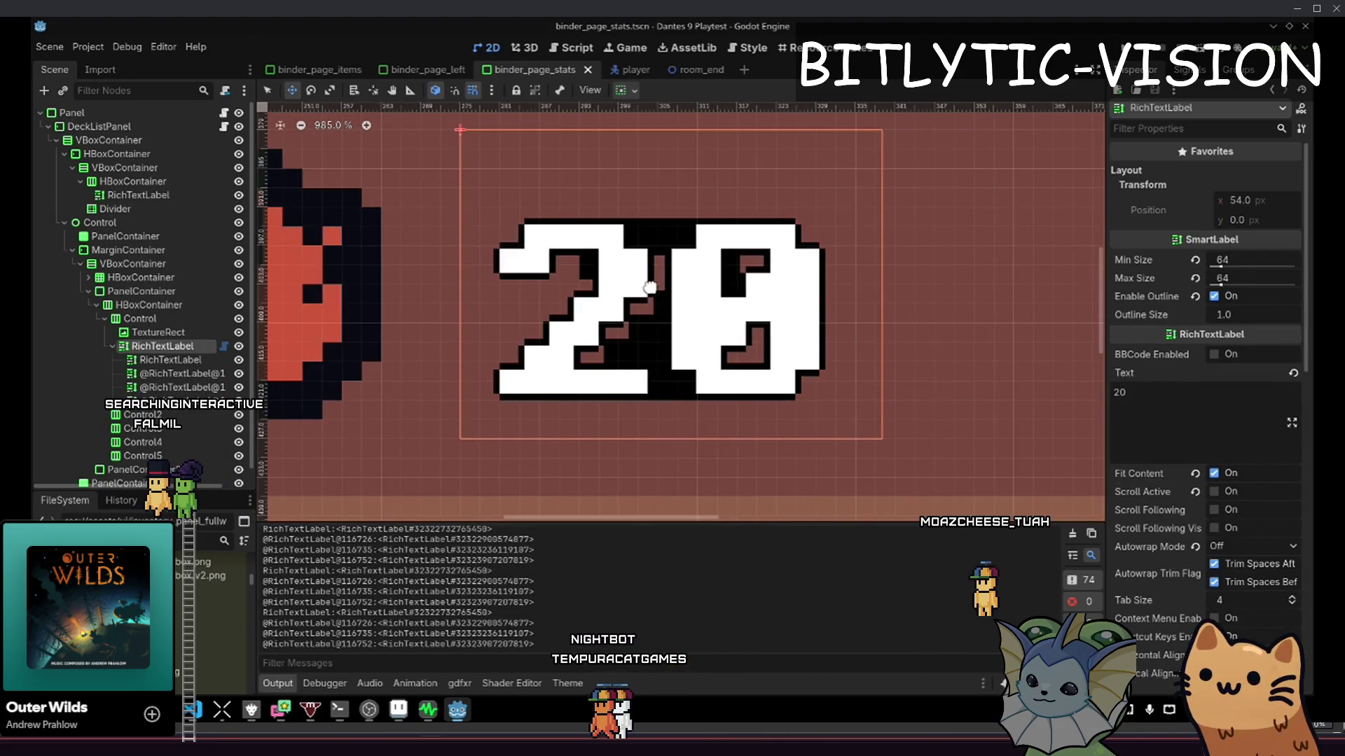
pyautogui.click(177, 347)
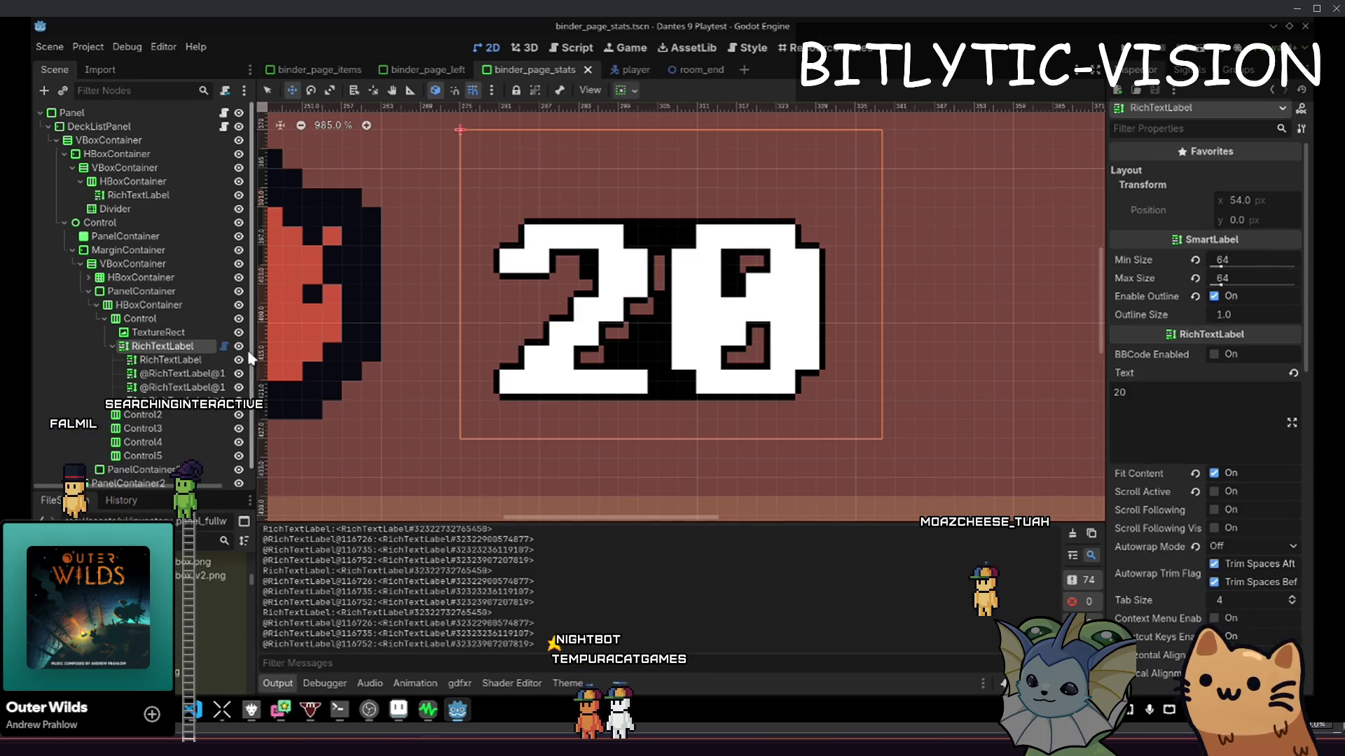
pyautogui.click(170, 359)
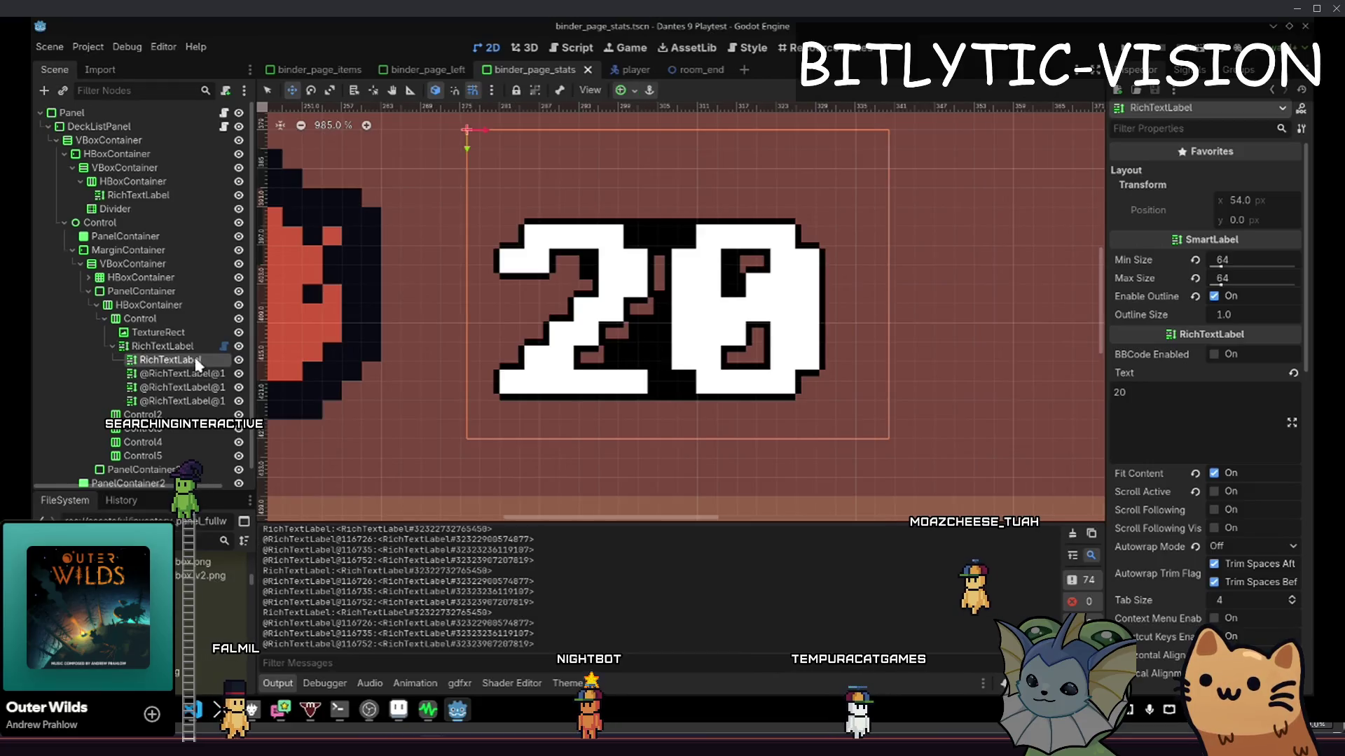
# - Try moving the four copy labels together, undo, then move the main label upward
pyautogui.keyDown('shift'); pyautogui.click(180, 400); pyautogui.keyUp('shift')
pyautogui.moveTo(667, 368)
pyautogui.mouseDown()
pyautogui.moveTo(1011, 312)
pyautogui.moveTo(666, 294)
pyautogui.moveTo(672, 210)
pyautogui.moveTo(726, 314)
pyautogui.mouseUp()
pyautogui.hotkey('ctrl', 'z')
pyautogui.scroll(3, 726, 314)
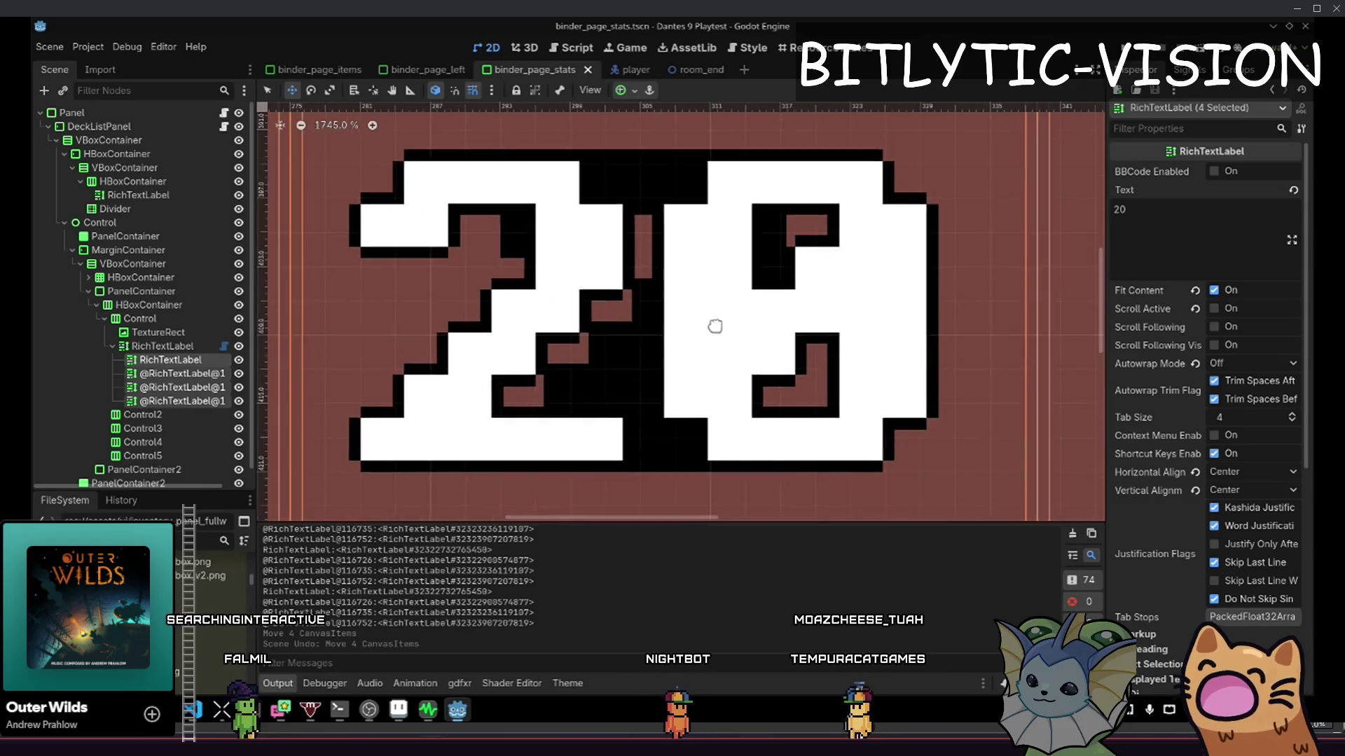
pyautogui.scroll(-2, 714, 324)
pyautogui.click(170, 360)
pyautogui.moveTo(318, 494); pyautogui.dragTo(318, 245)
# - Offset copy labels down and to the left, undoing the last copy's move
pyautogui.click(175, 373)
pyautogui.moveTo(717, 327)
pyautogui.mouseDown()
pyautogui.moveTo(606, 702)
pyautogui.moveTo(634, 712)
pyautogui.mouseUp()
pyautogui.moveTo(751, 369)
pyautogui.mouseDown()
pyautogui.moveTo(690, 553)
pyautogui.moveTo(560, 703)
pyautogui.mouseUp()
pyautogui.click(175, 401)
pyautogui.moveTo(617, 574); pyautogui.dragTo(666, 393)
pyautogui.hotkey('ctrl', 'z')
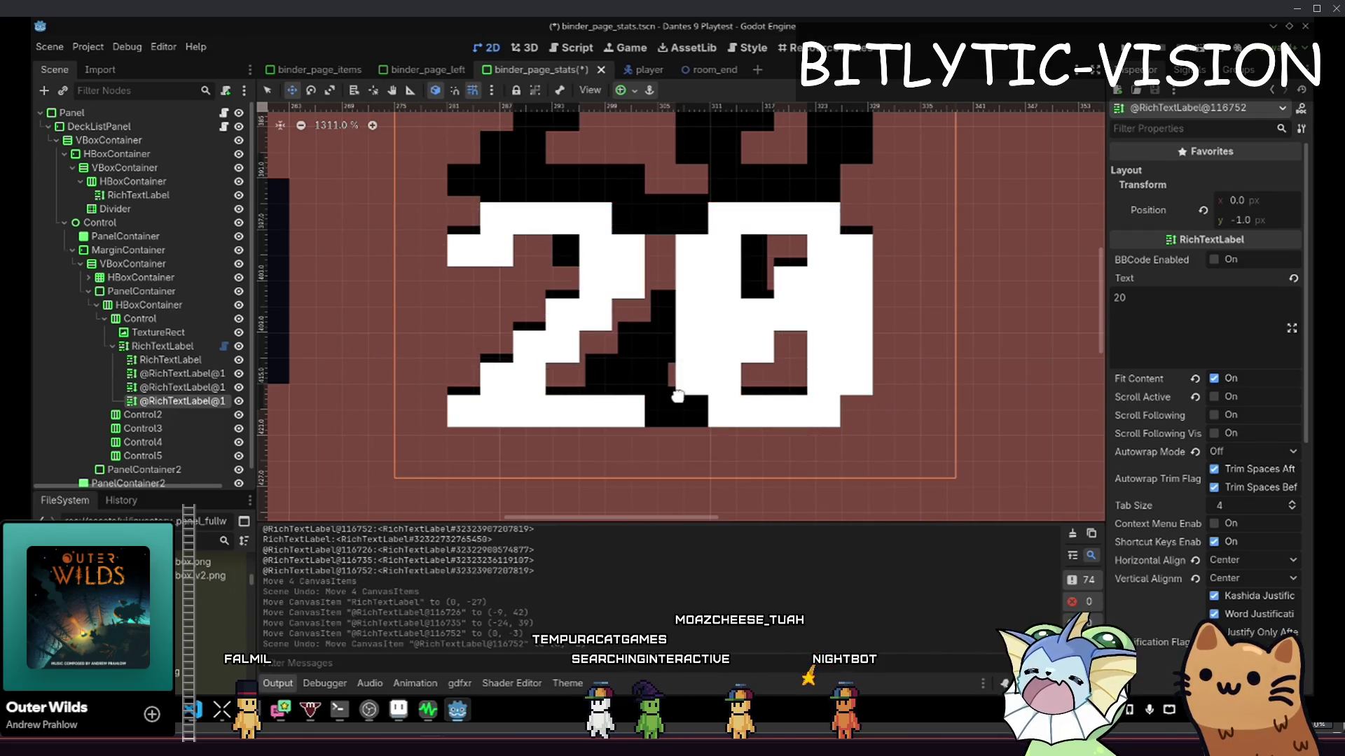
# - Close binder_page_stats with Don't Save and reopen the closed scene
pyautogui.scroll(-3, 662, 370)
pyautogui.scroll(4, 663, 369)
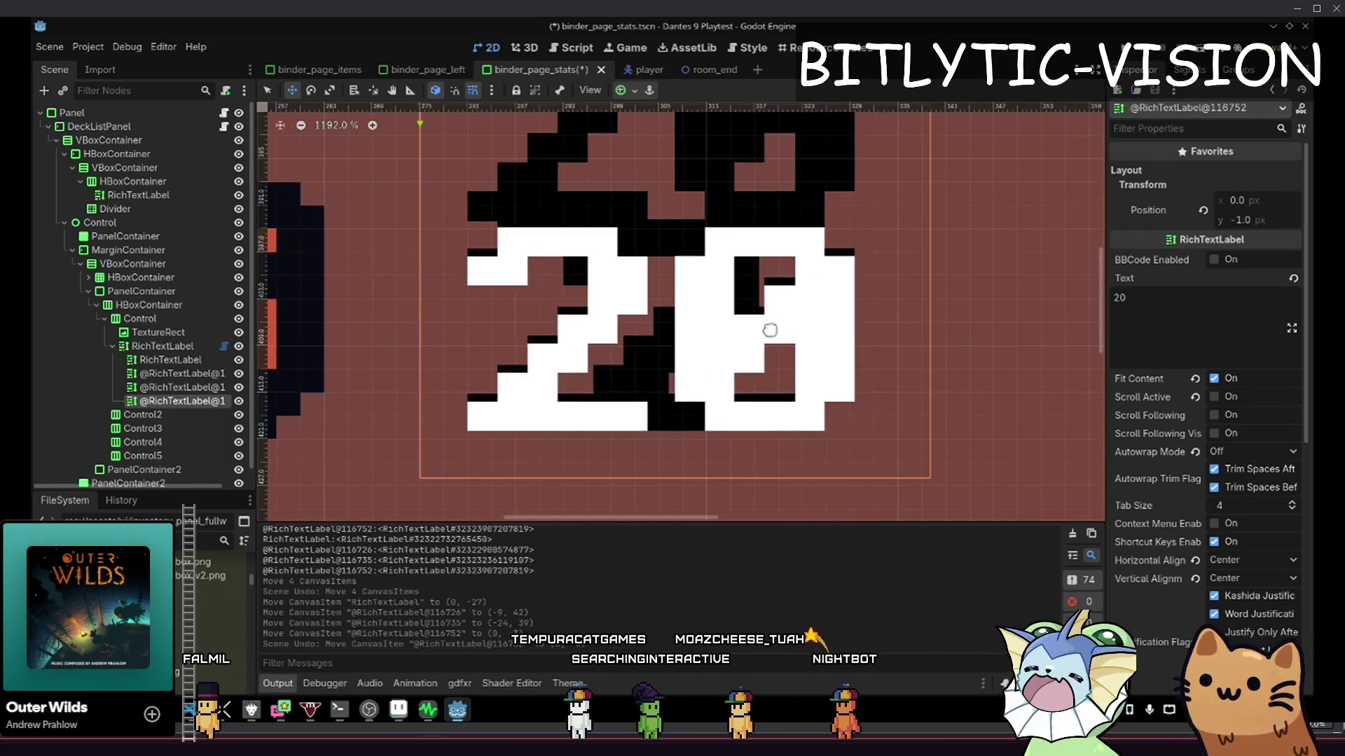
pyautogui.scroll(-3, 670, 284)
pyautogui.scroll(-5, 1132, 417)
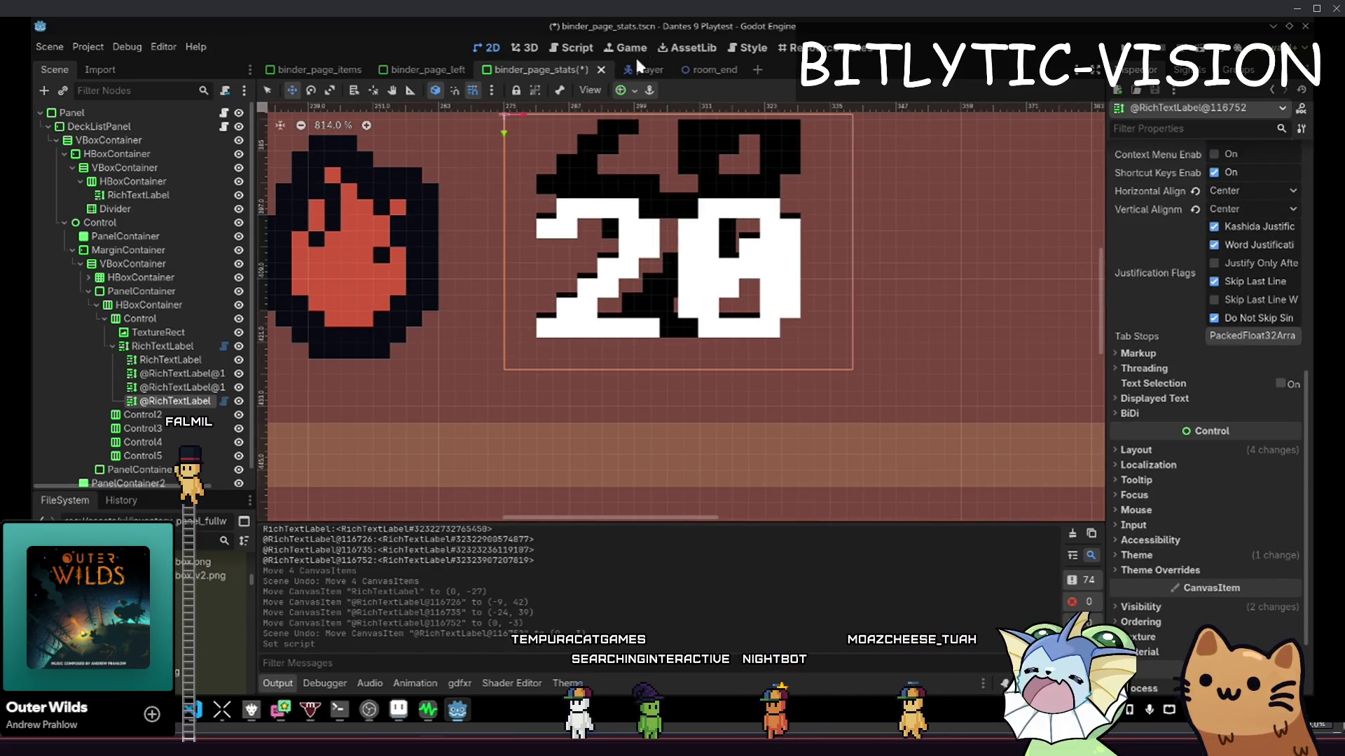
pyautogui.middleClick(538, 67)
pyautogui.click(794, 411)
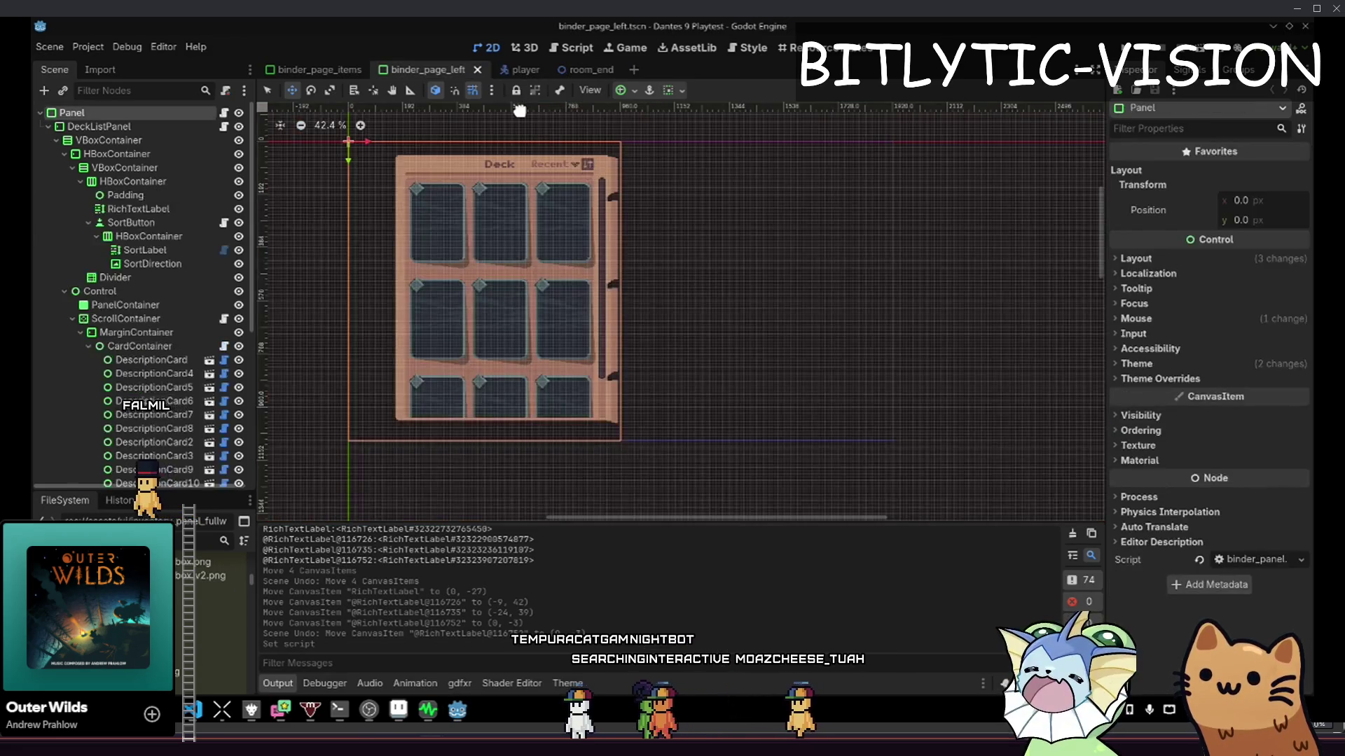
pyautogui.hotkey('ctrl', 'shift', 't')
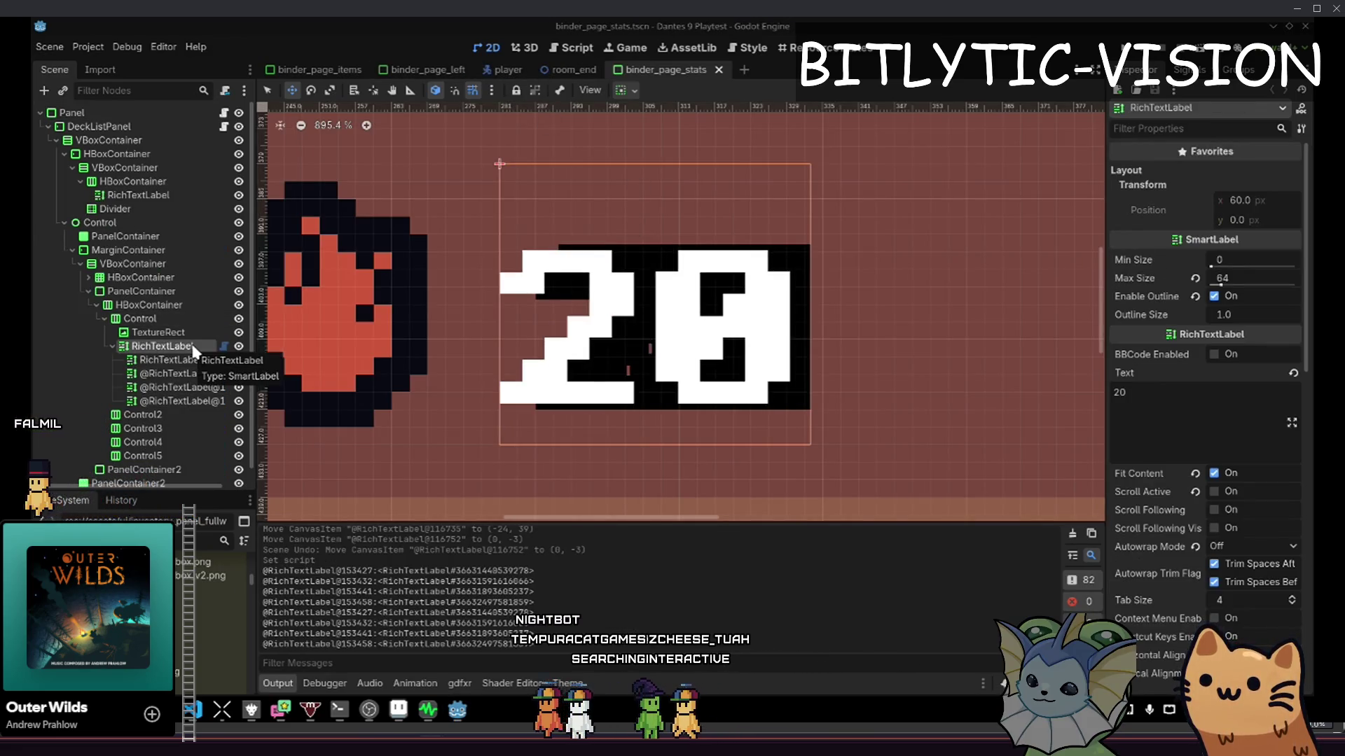
# - Delete the old number label, add a new SmartLabel under Control, and open smart_label.gd
pyautogui.press('Delete')
pyautogui.click(140, 319)
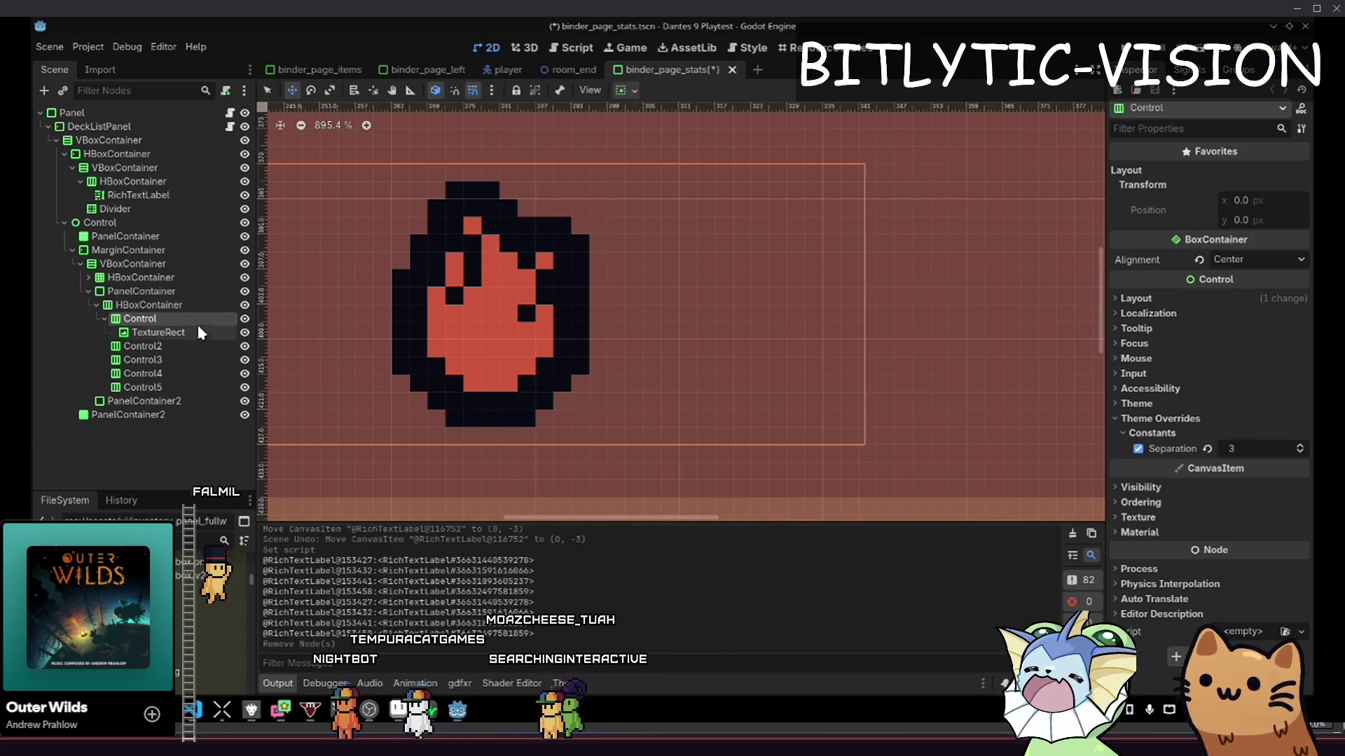
pyautogui.hotkey('ctrl', 'a')
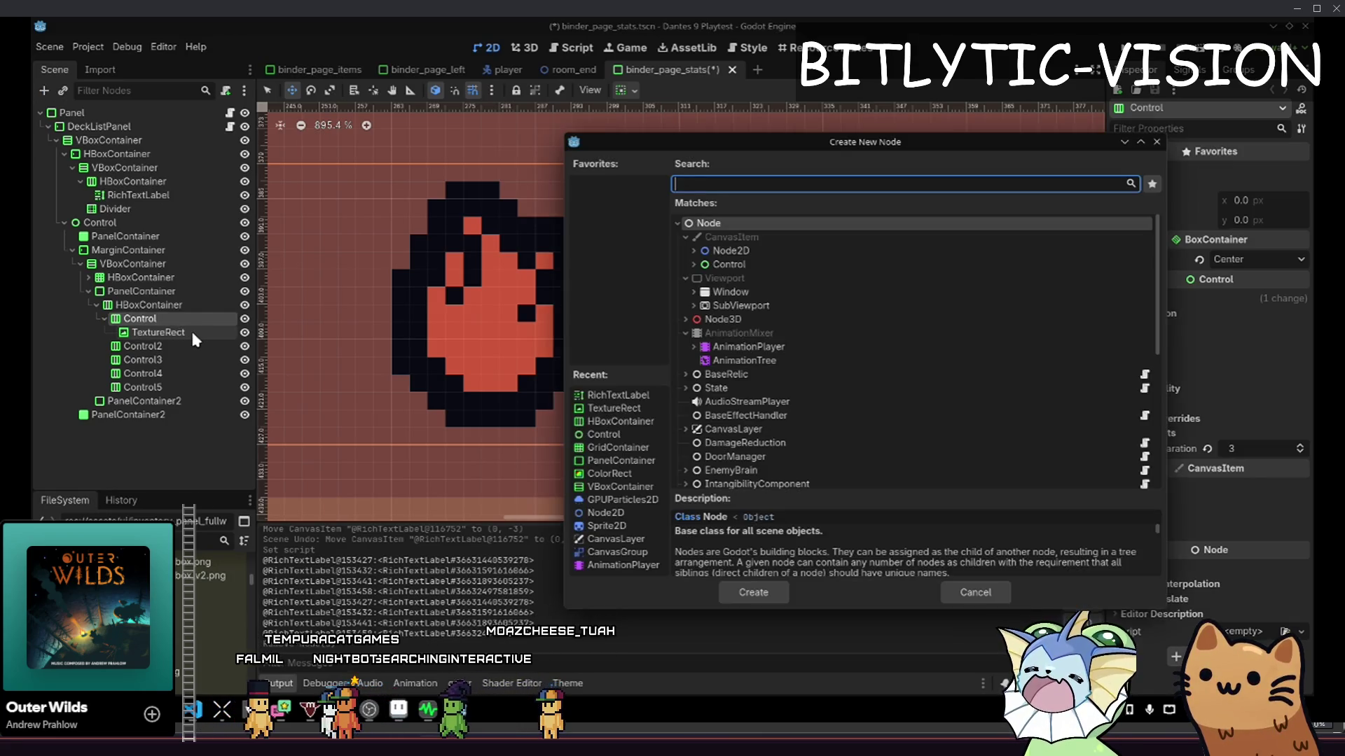
pyautogui.write('rich')
pyautogui.press('Escape')
pyautogui.hotkey('ctrl', 'v')
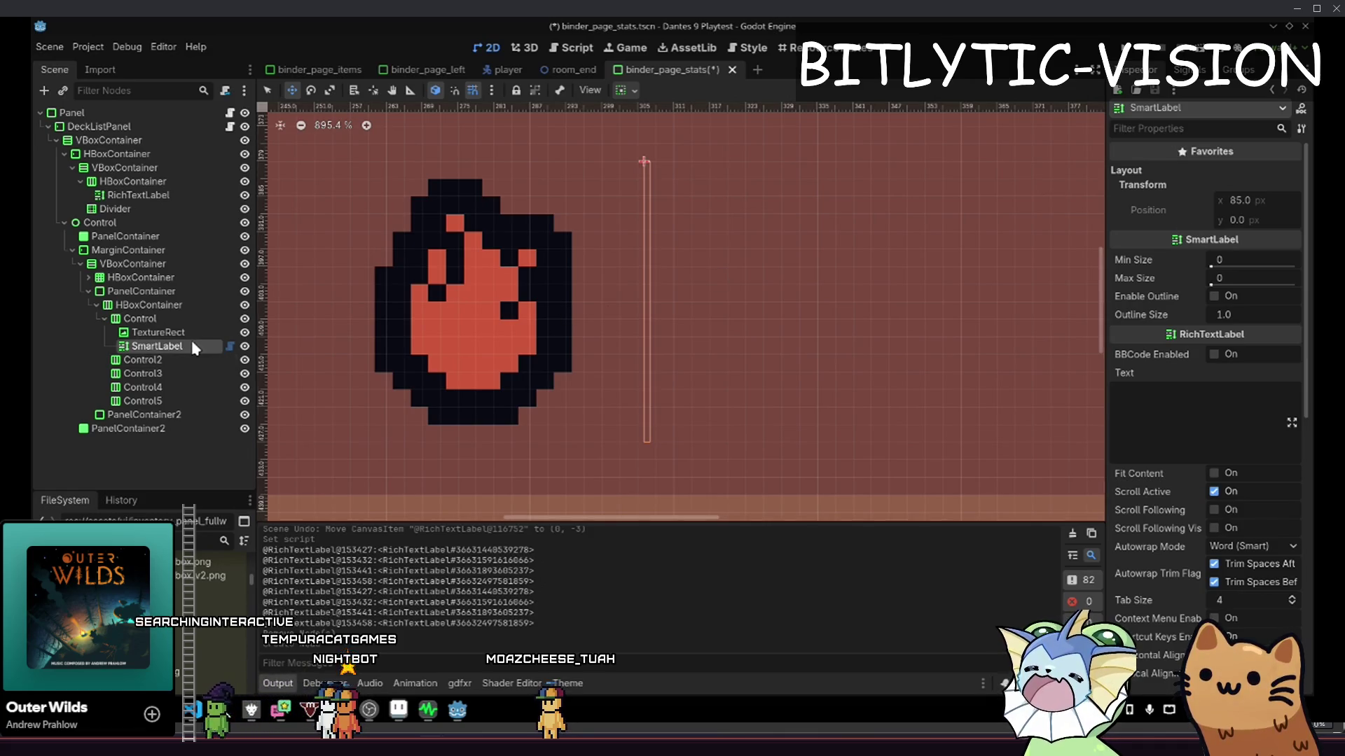
pyautogui.click(229, 346)
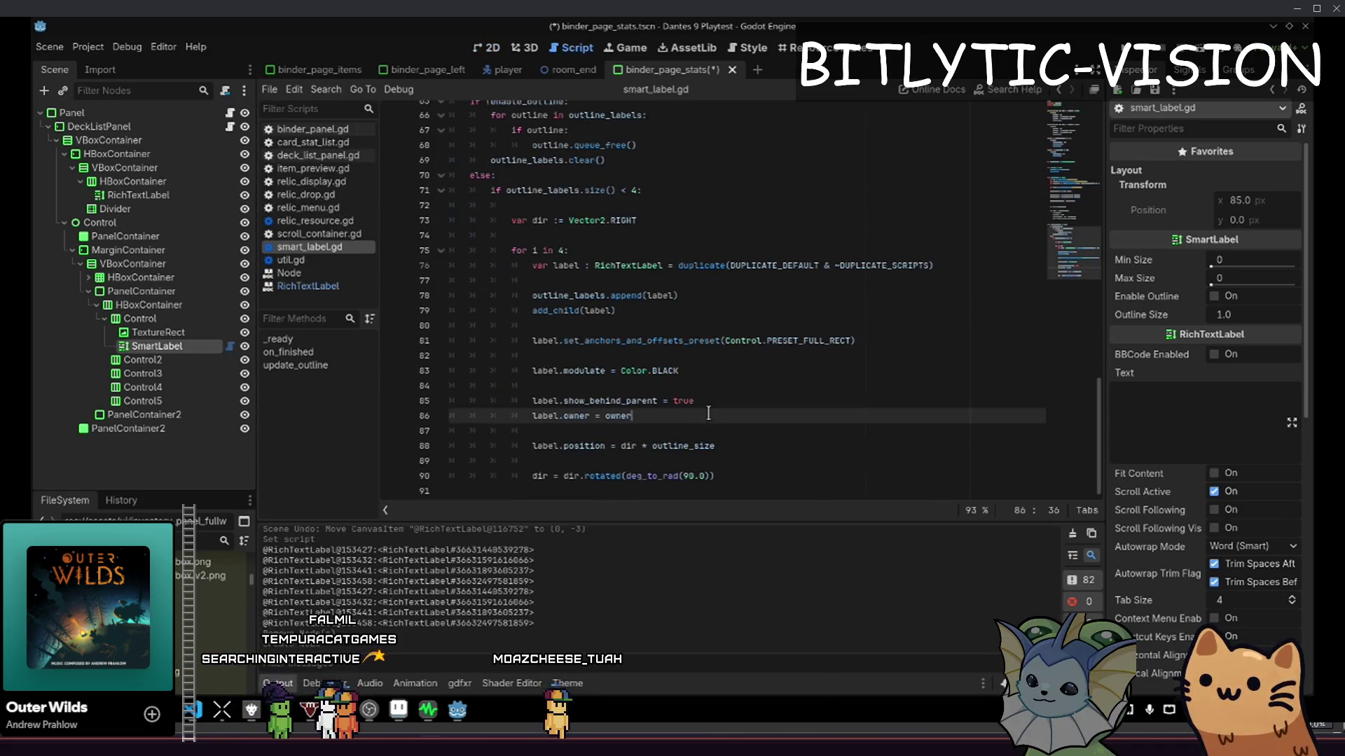
# - Save, then set the SmartLabel's minimum and maximum font size to 64
pyautogui.hotkey('ctrl', 's')
pyautogui.click(140, 348)
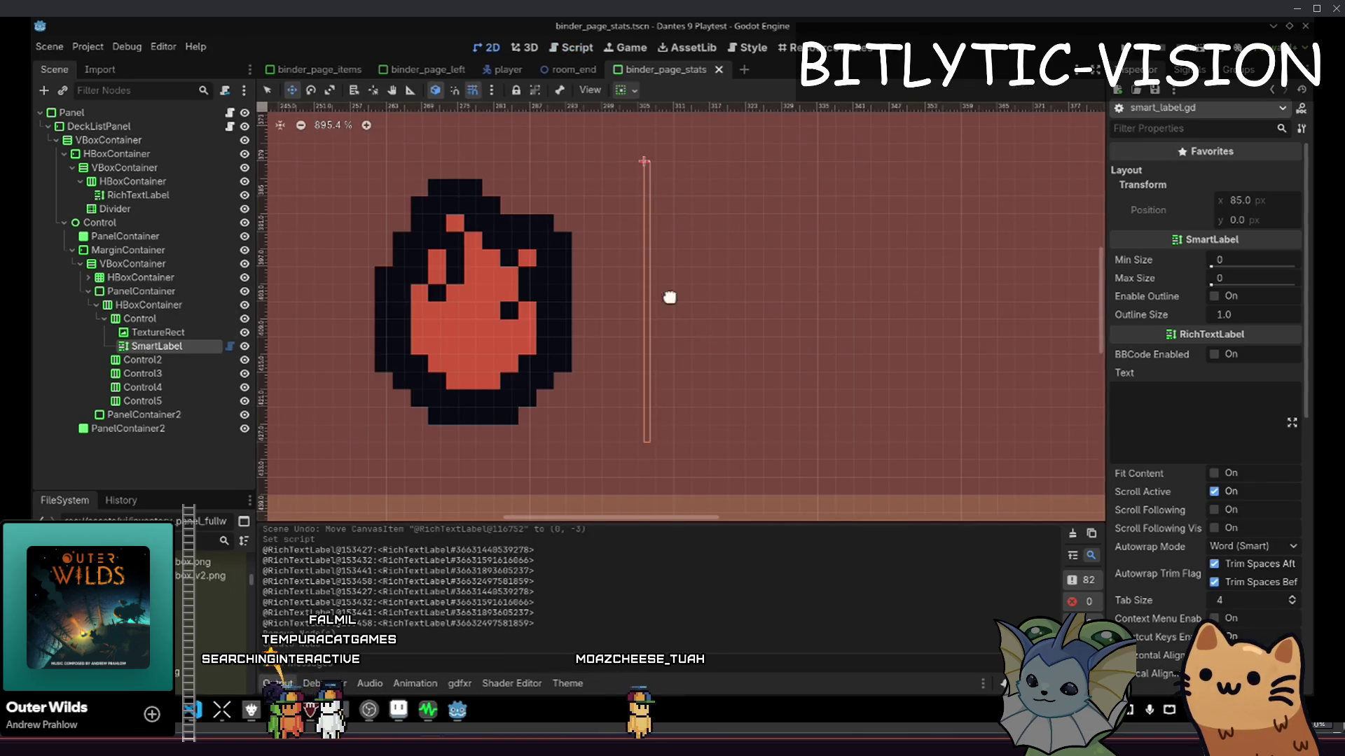
pyautogui.click(1243, 257)
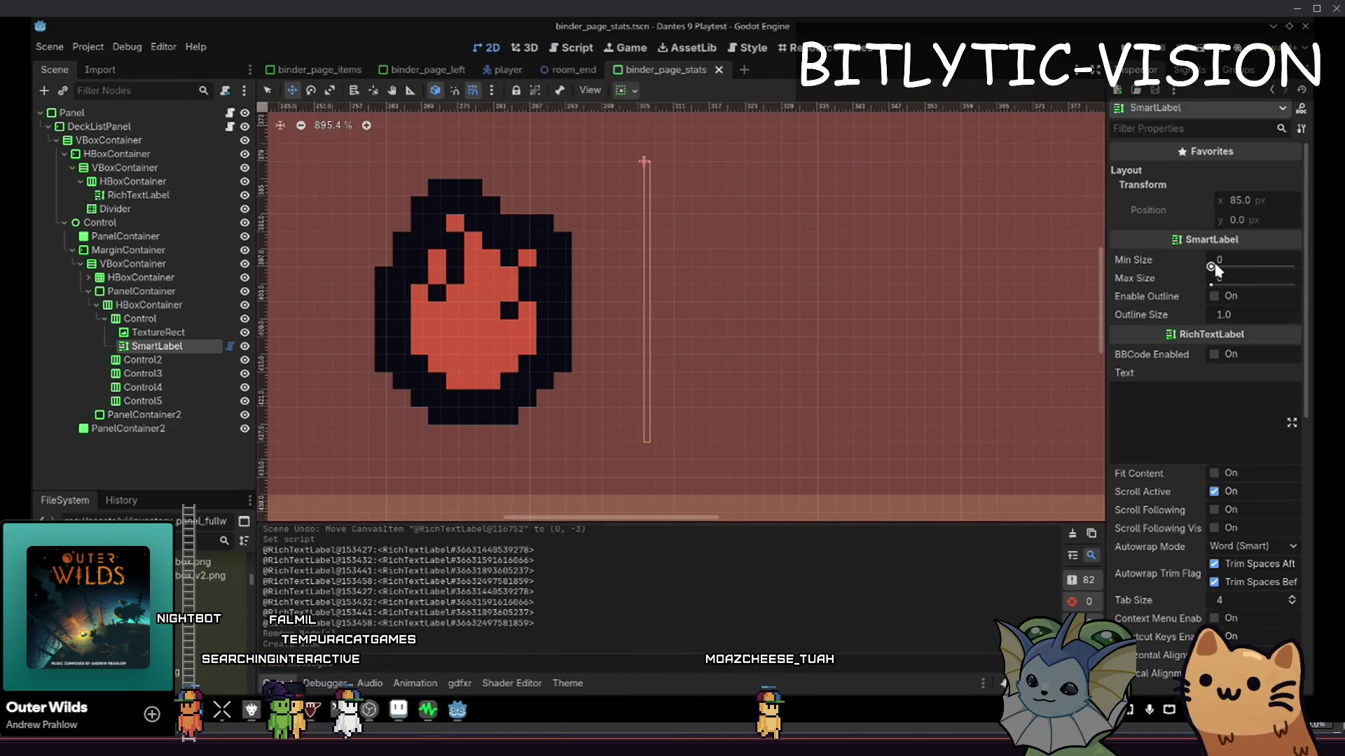
pyautogui.write('64')
pyautogui.press('Tab')
pyautogui.press('Tab')
pyautogui.hotkey('shift', 'Tab')
pyautogui.hotkey('shift', 'Tab')
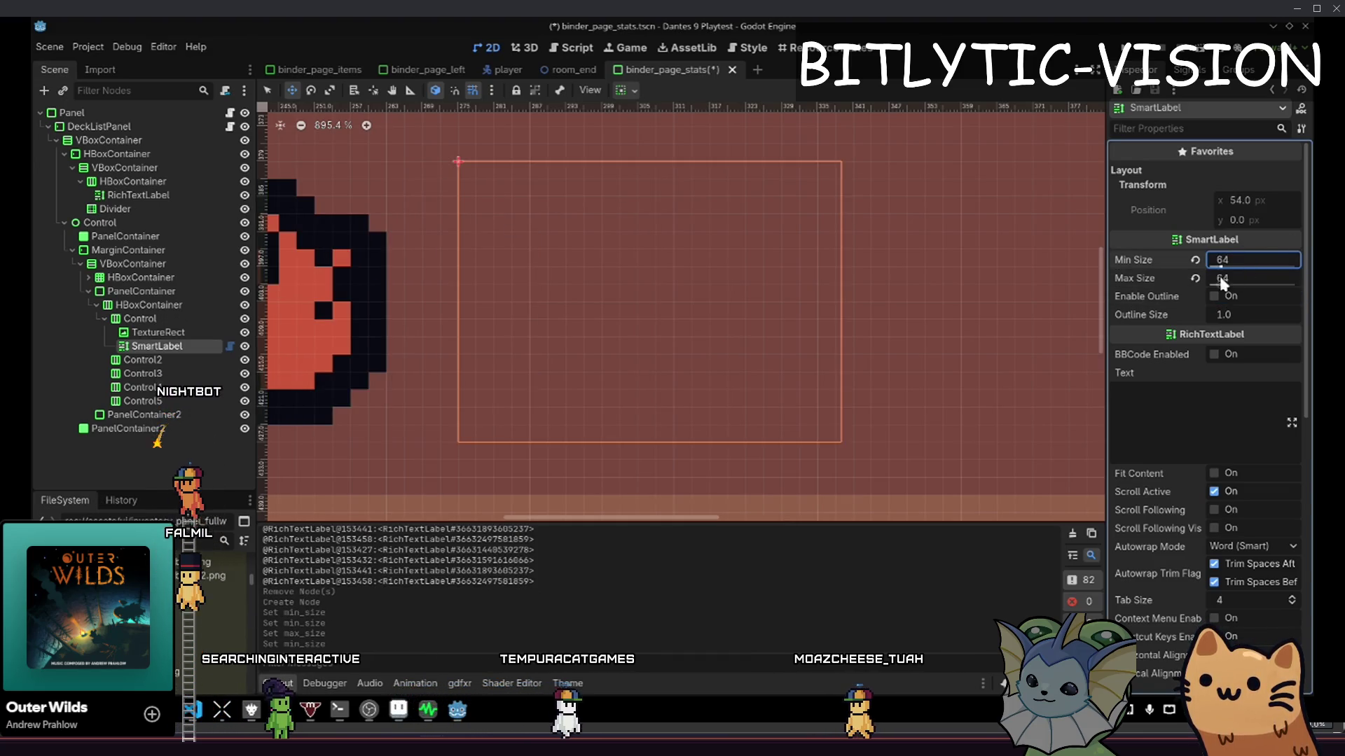
# - Give the SmartLabel text 2 with the outline enabled at Outline Size 2.0
pyautogui.click(1185, 393)
pyautogui.write('20')
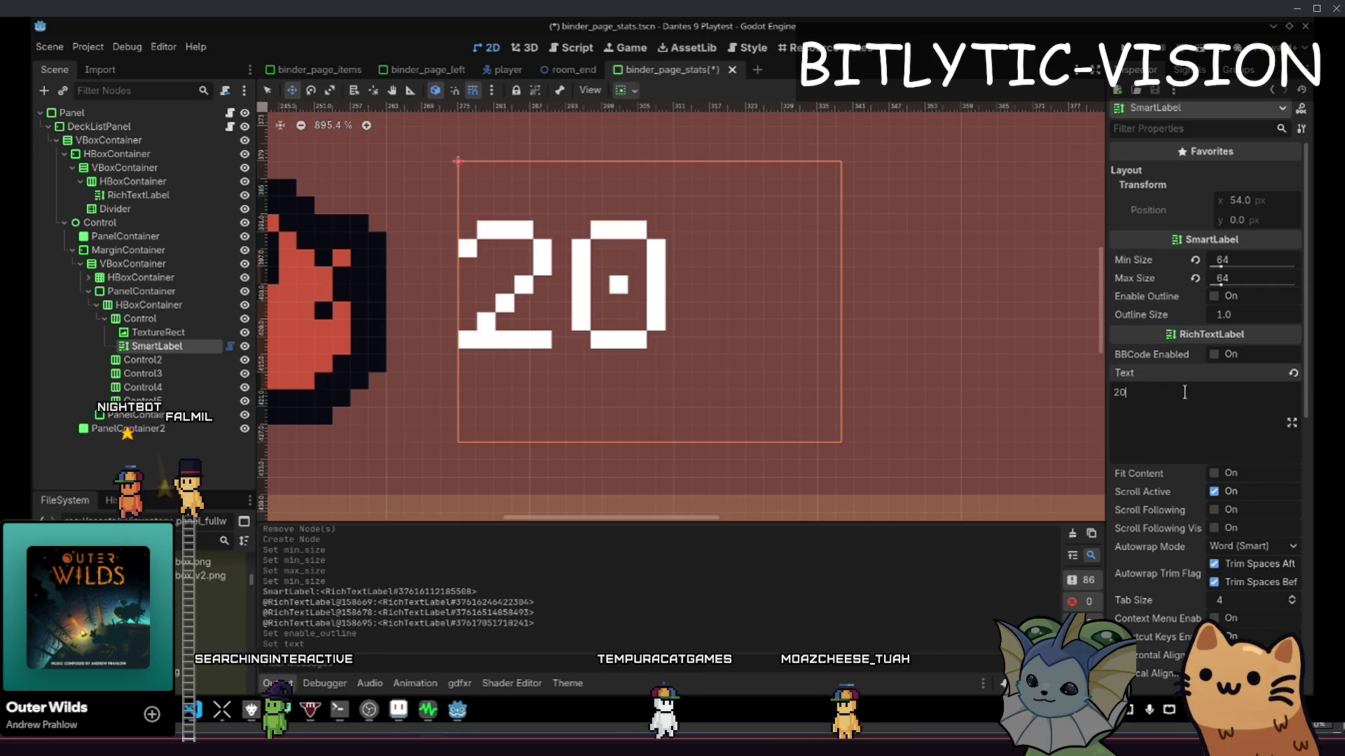
pyautogui.click(1214, 297)
pyautogui.moveTo(1233, 314); pyautogui.dragTo(1264, 315)
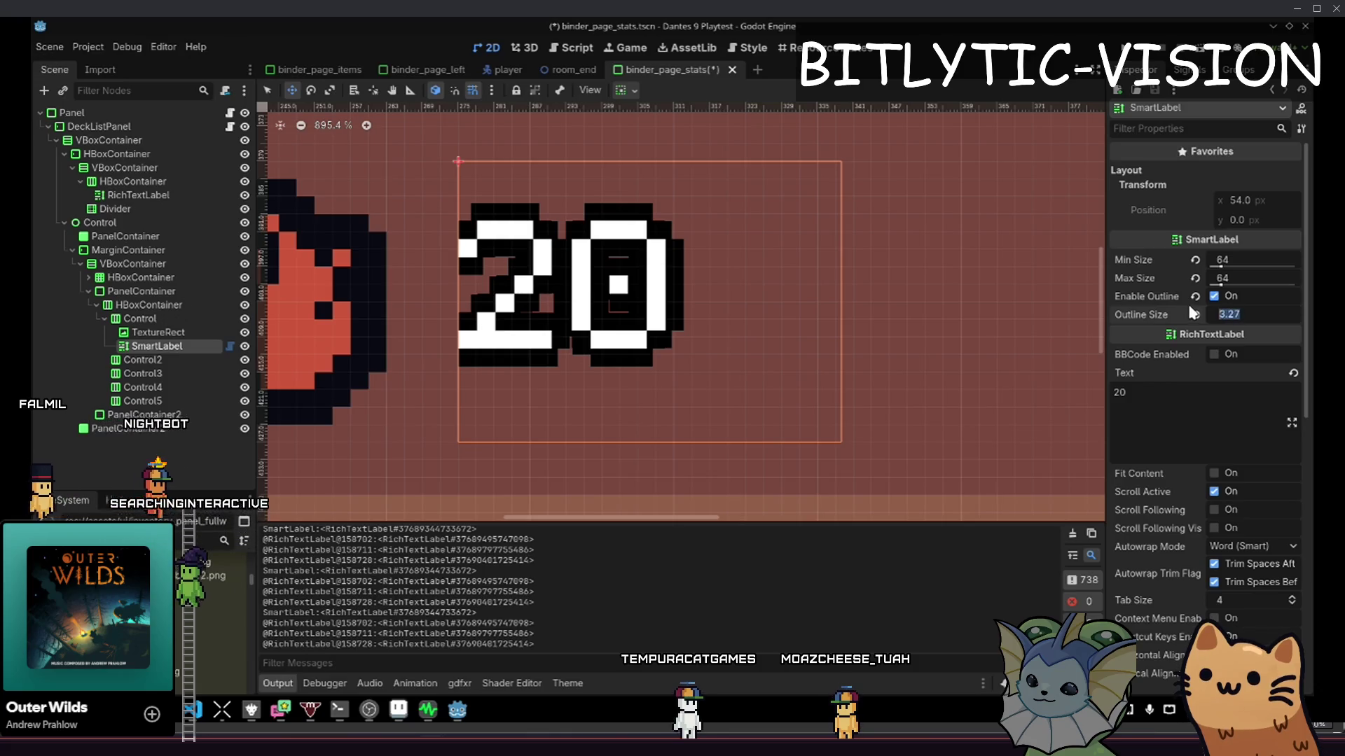
pyautogui.write('2')
pyautogui.press('Return')
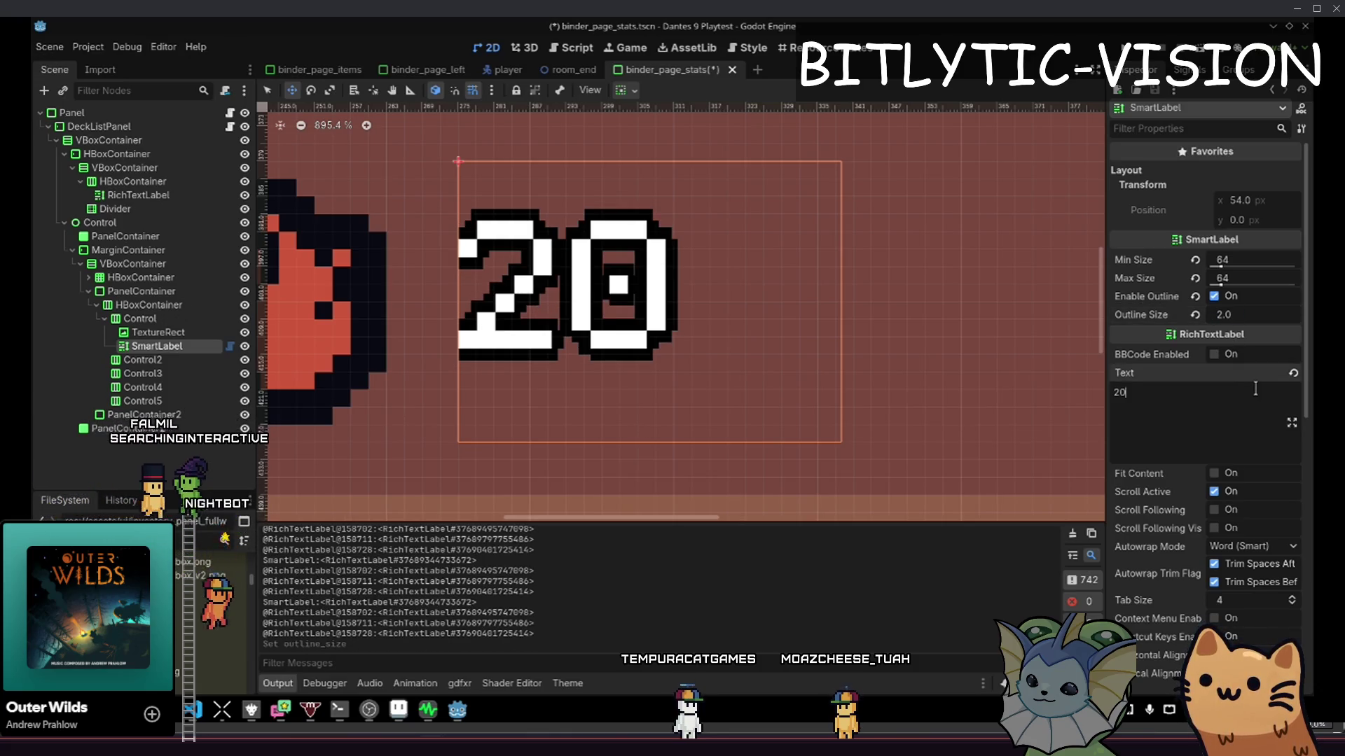
pyautogui.press('BackSpace')
# - Center the SmartLabel's text horizontally
pyautogui.scroll(-5, 1230, 512)
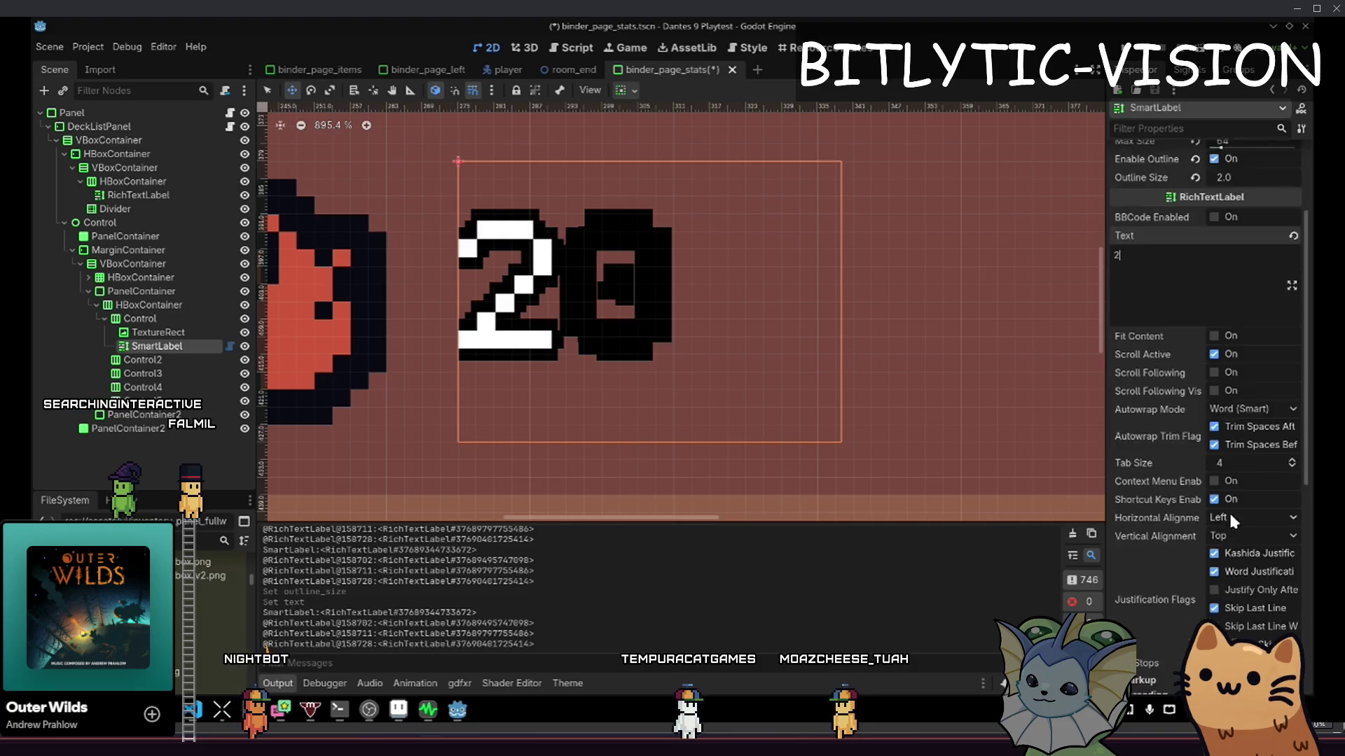
pyautogui.click(1240, 449)
pyautogui.click(1233, 467)
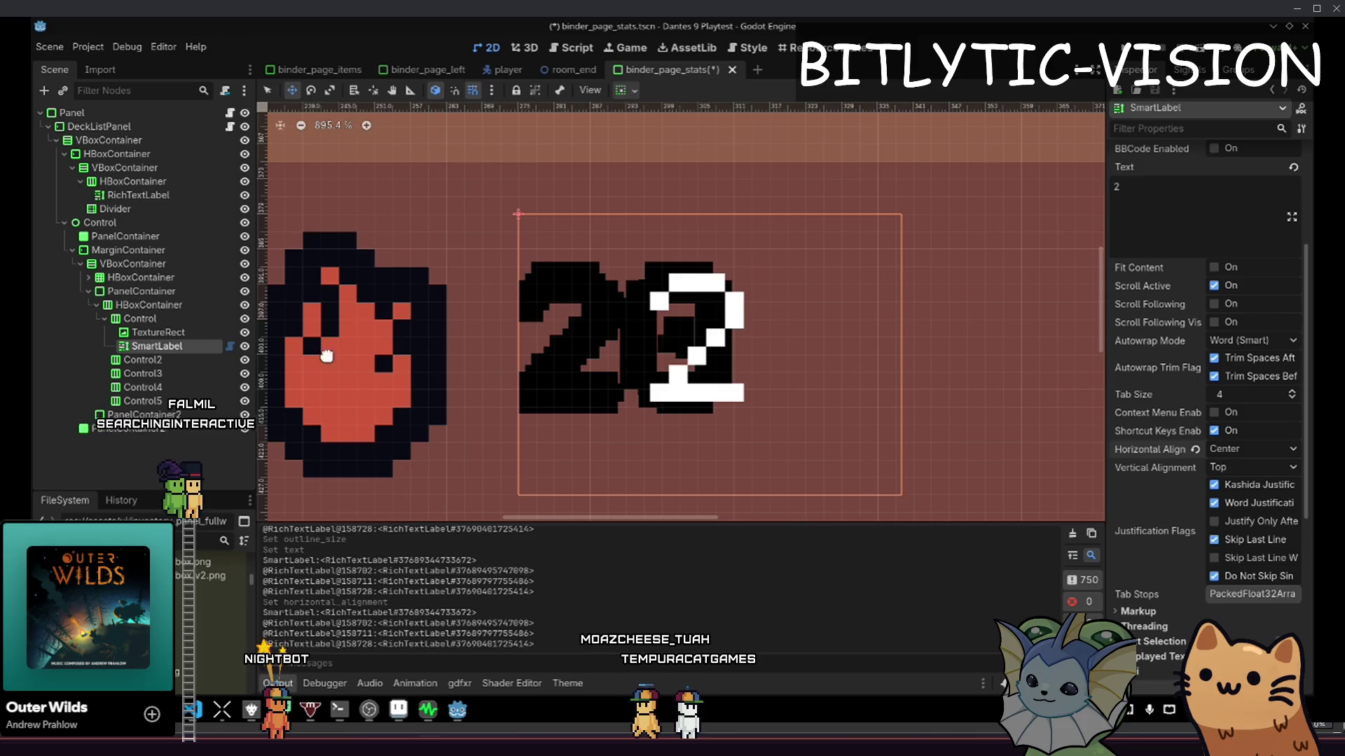
pyautogui.click(161, 346)
pyautogui.moveTo(806, 404); pyautogui.dragTo(755, 369)
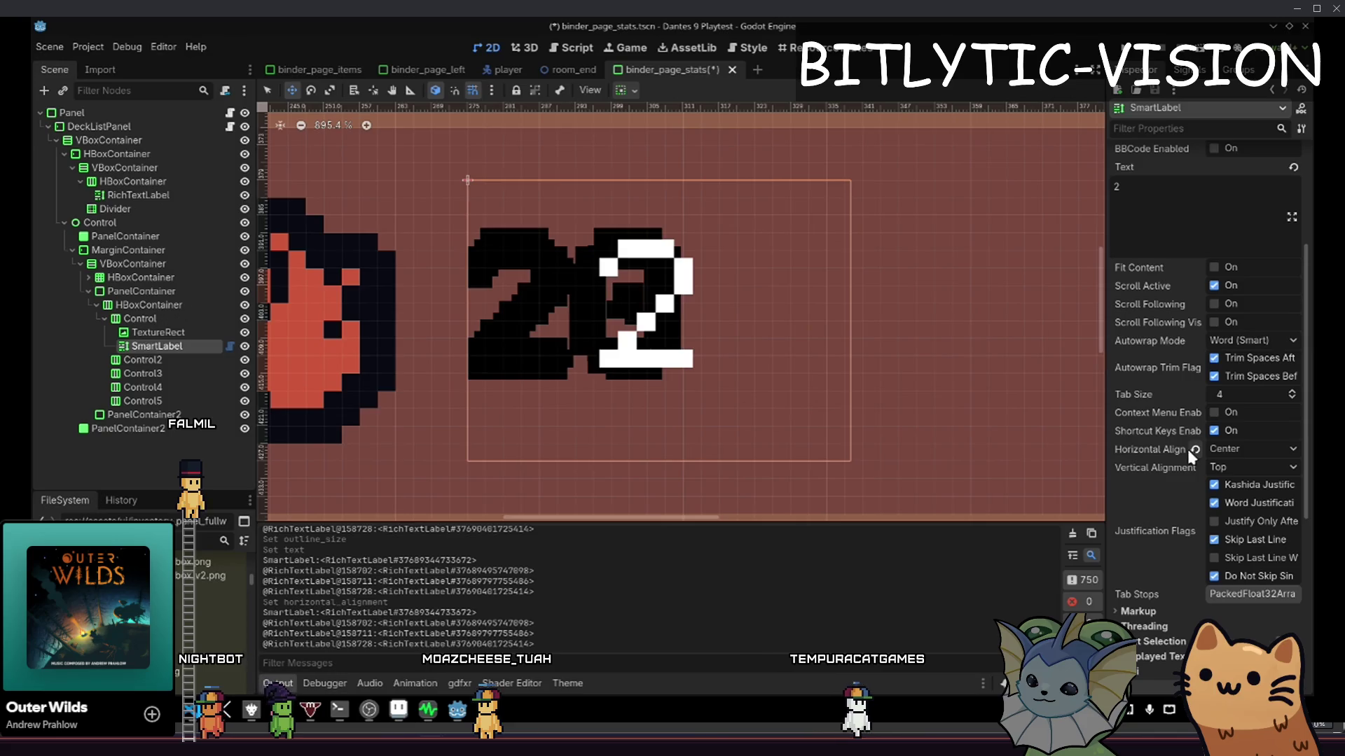
# - Review the SmartLabel's theme and font size overrides in the Inspector
pyautogui.scroll(-5, 1192, 454)
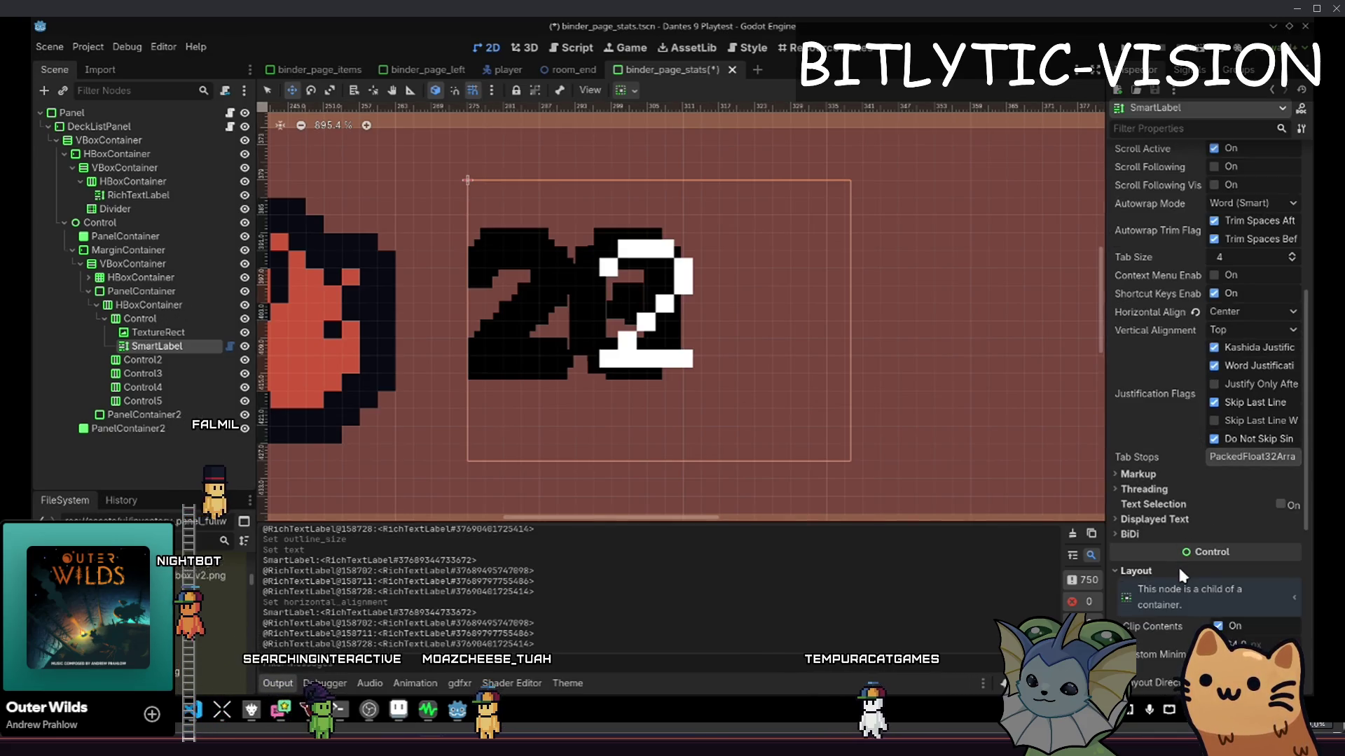
pyautogui.scroll(-5, 1180, 572)
pyautogui.scroll(-7, 1224, 499)
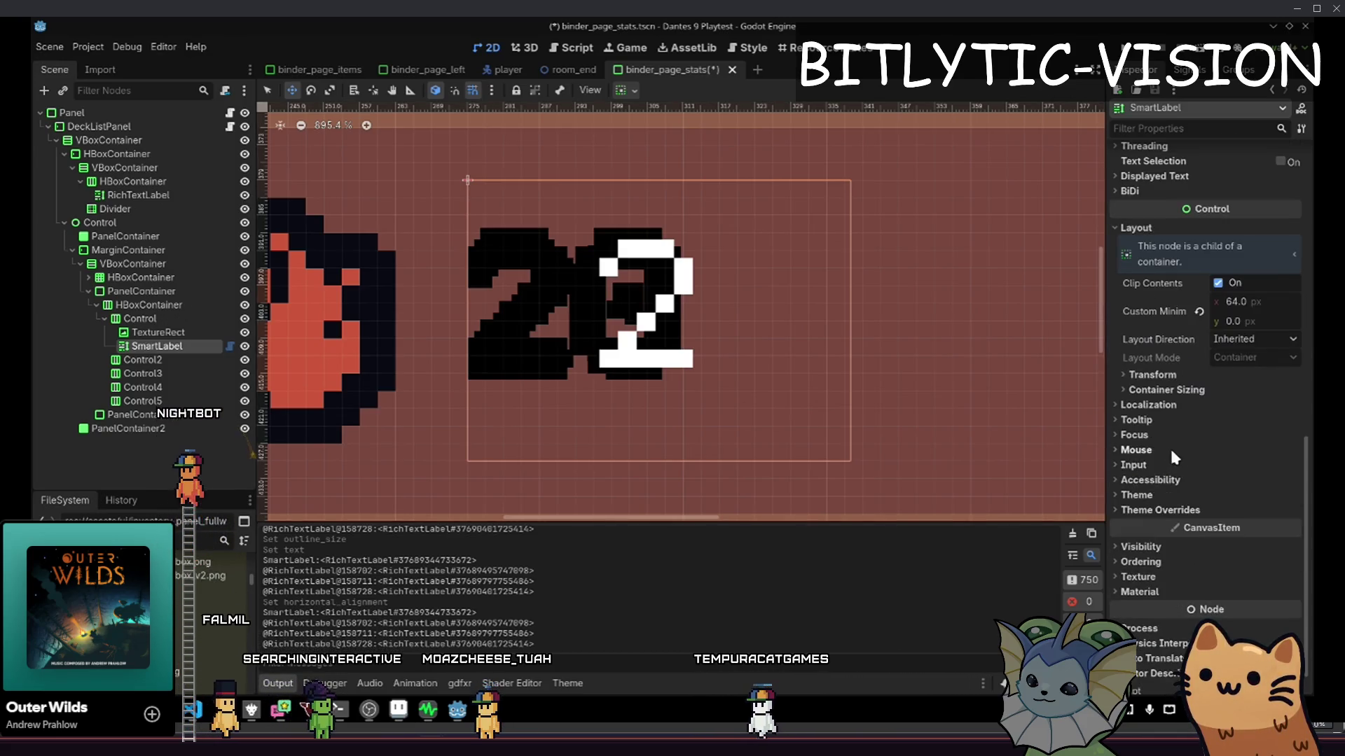
pyautogui.click(1172, 511)
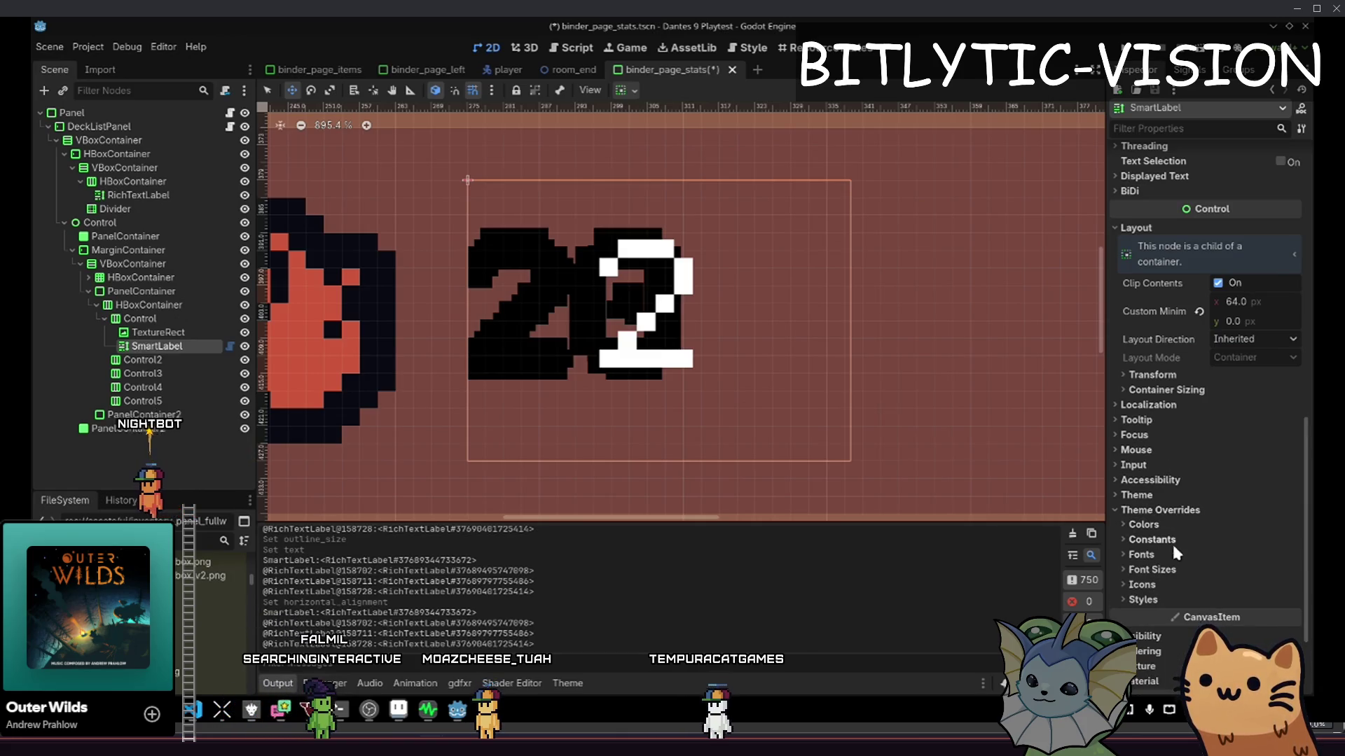
pyautogui.click(1170, 570)
pyautogui.click(1144, 569)
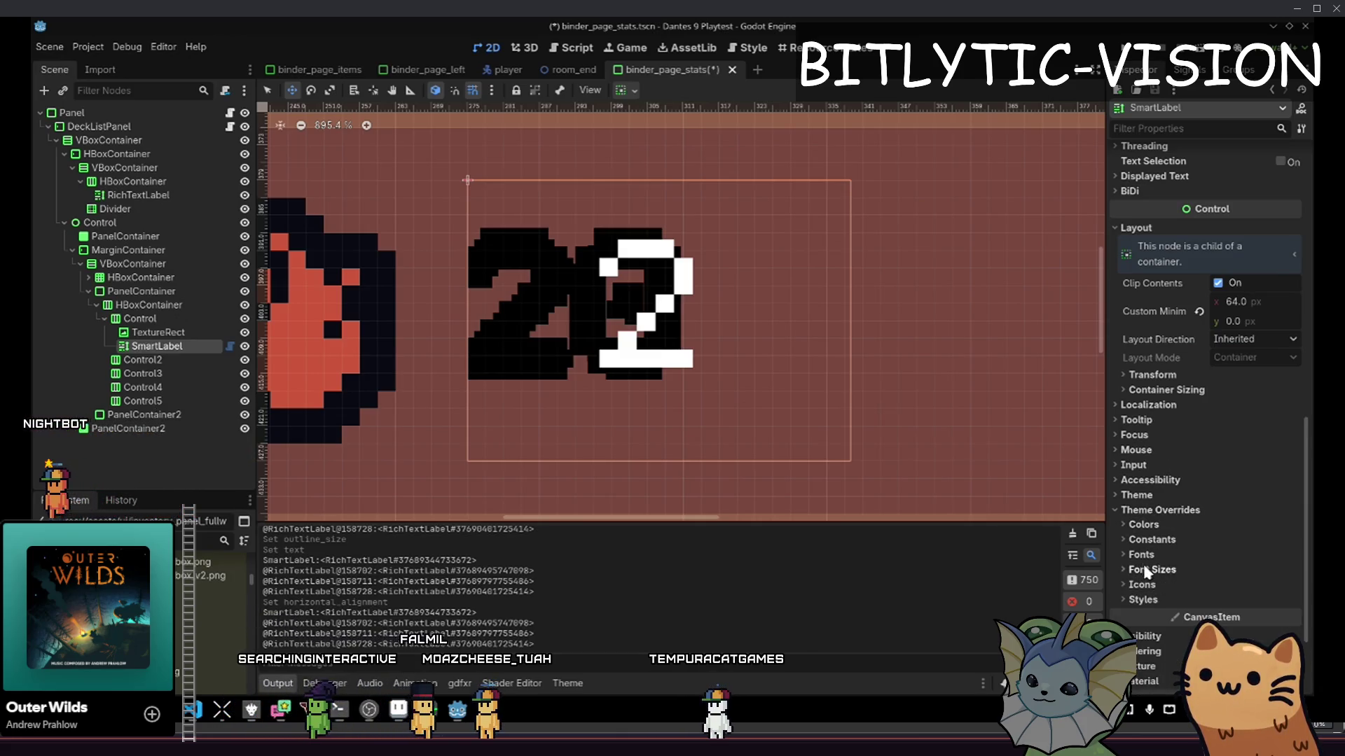
pyautogui.scroll(4, 1199, 350)
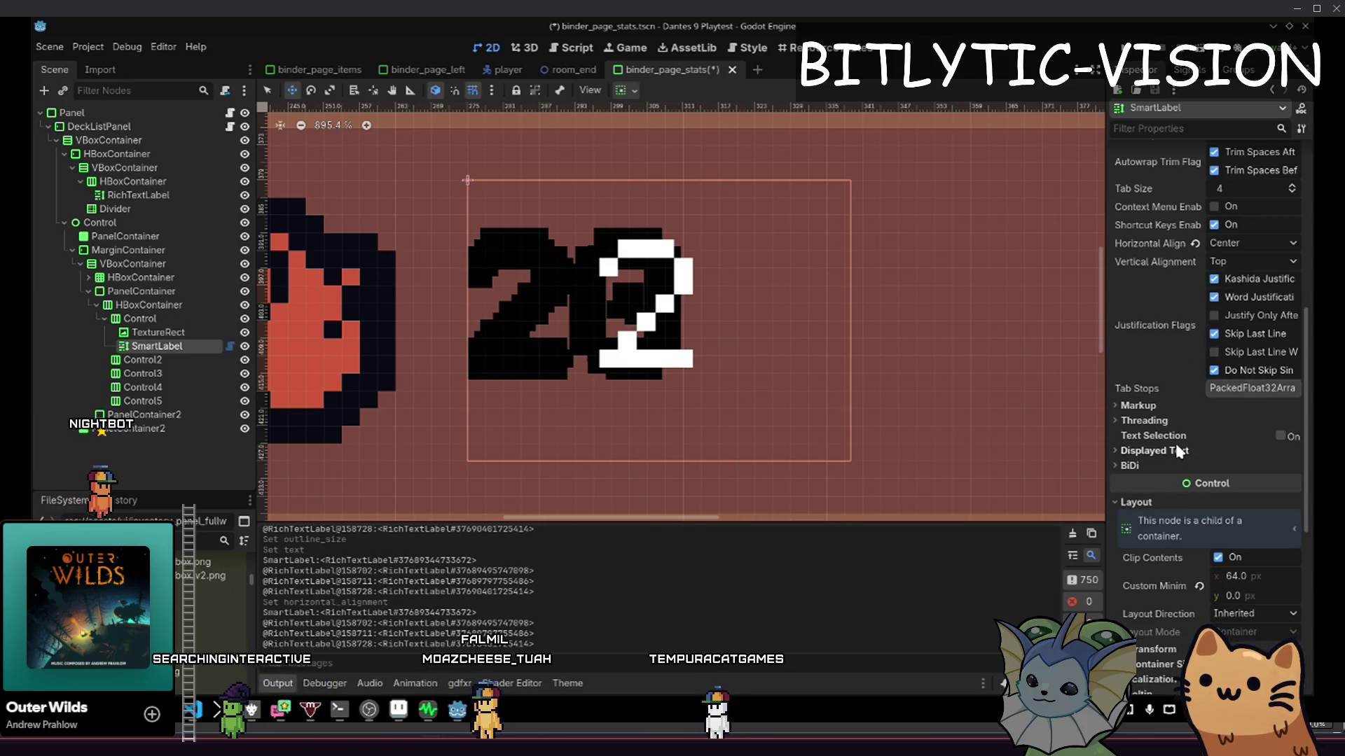
pyautogui.scroll(4, 1171, 424)
pyautogui.hotkey('ctrl', 'F3')
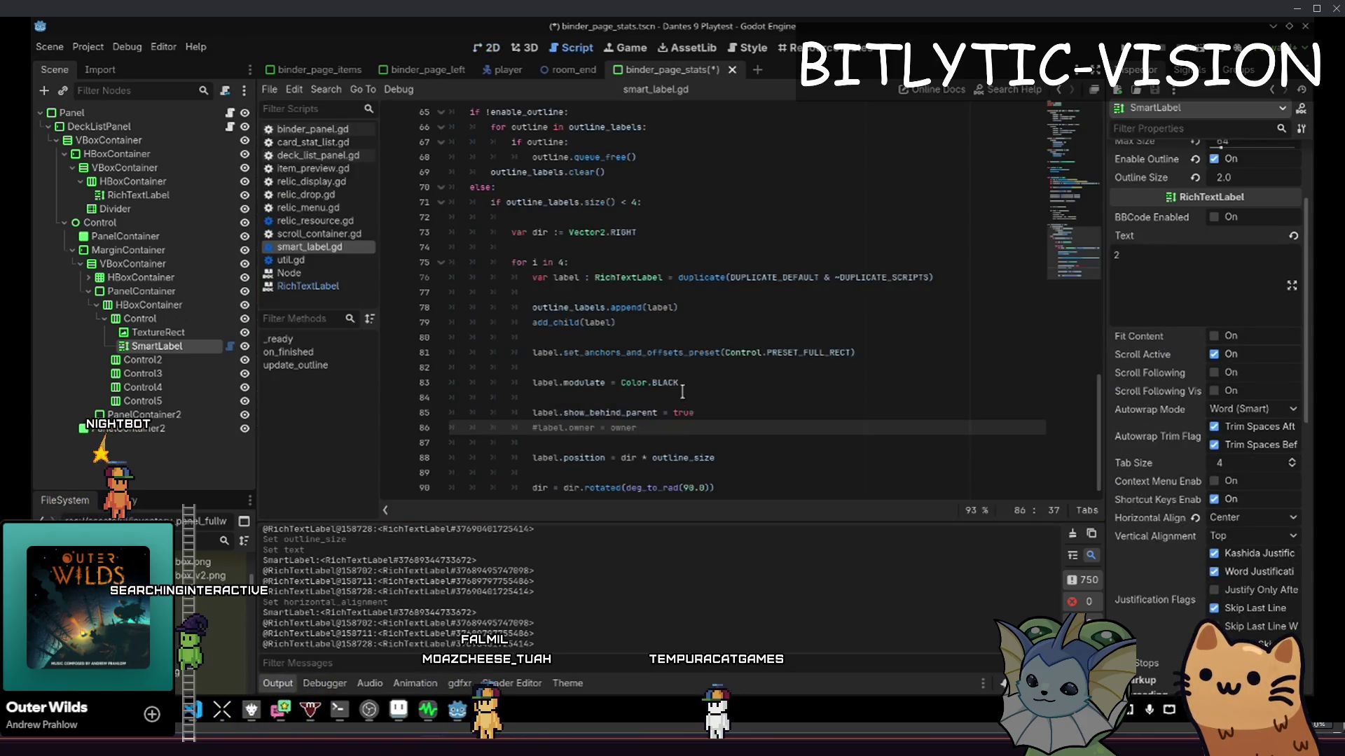
# - Delete the print(label) debug line from the outline loop and save smart_label.gd
pyautogui.hotkey('ctrl', 's')
pyautogui.scroll(3, 701, 315)
pyautogui.click(649, 295)
pyautogui.scroll(3, 650, 290)
pyautogui.click(670, 251)
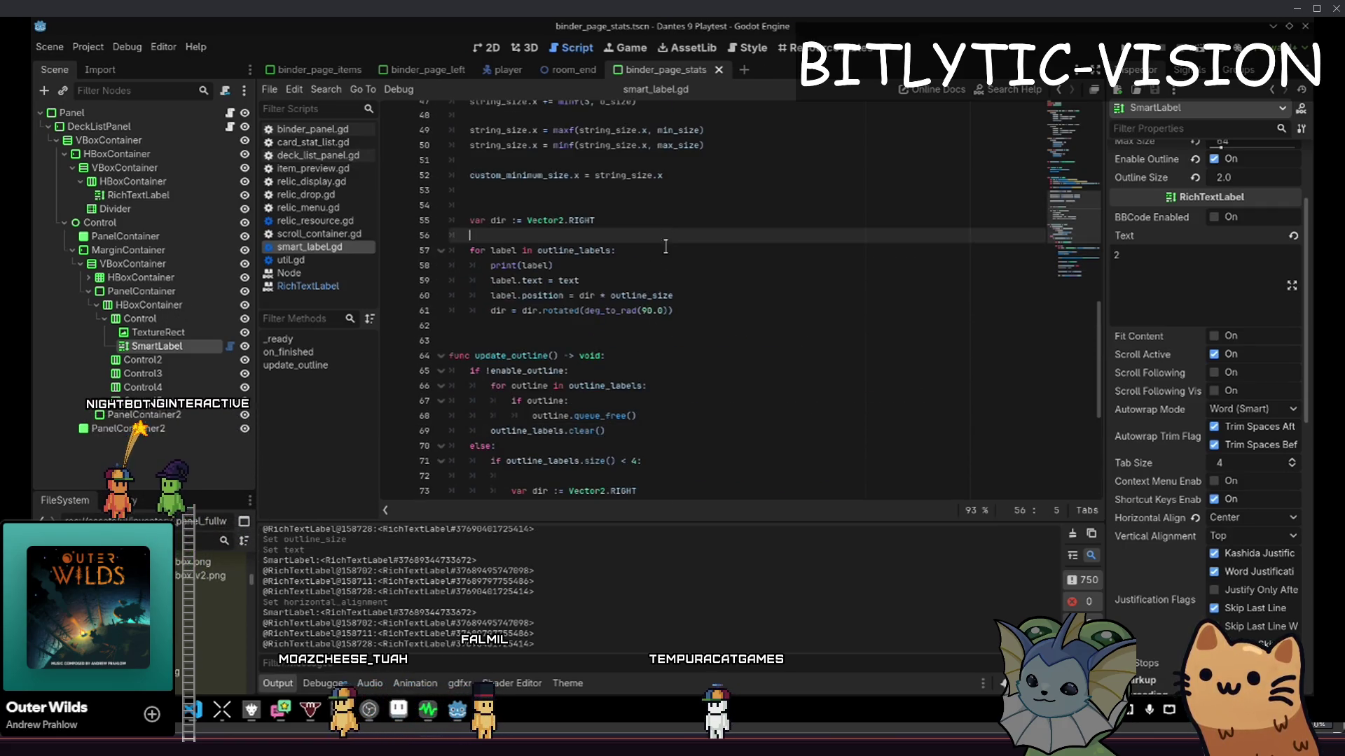
pyautogui.press('Down')
pyautogui.hotkey('ctrl', 'shift', 'k')
pyautogui.hotkey('ctrl', 's')
# - Review the outline_labels, add_child and owner lines, then return to the 2D scene
pyautogui.scroll(-4, 669, 260)
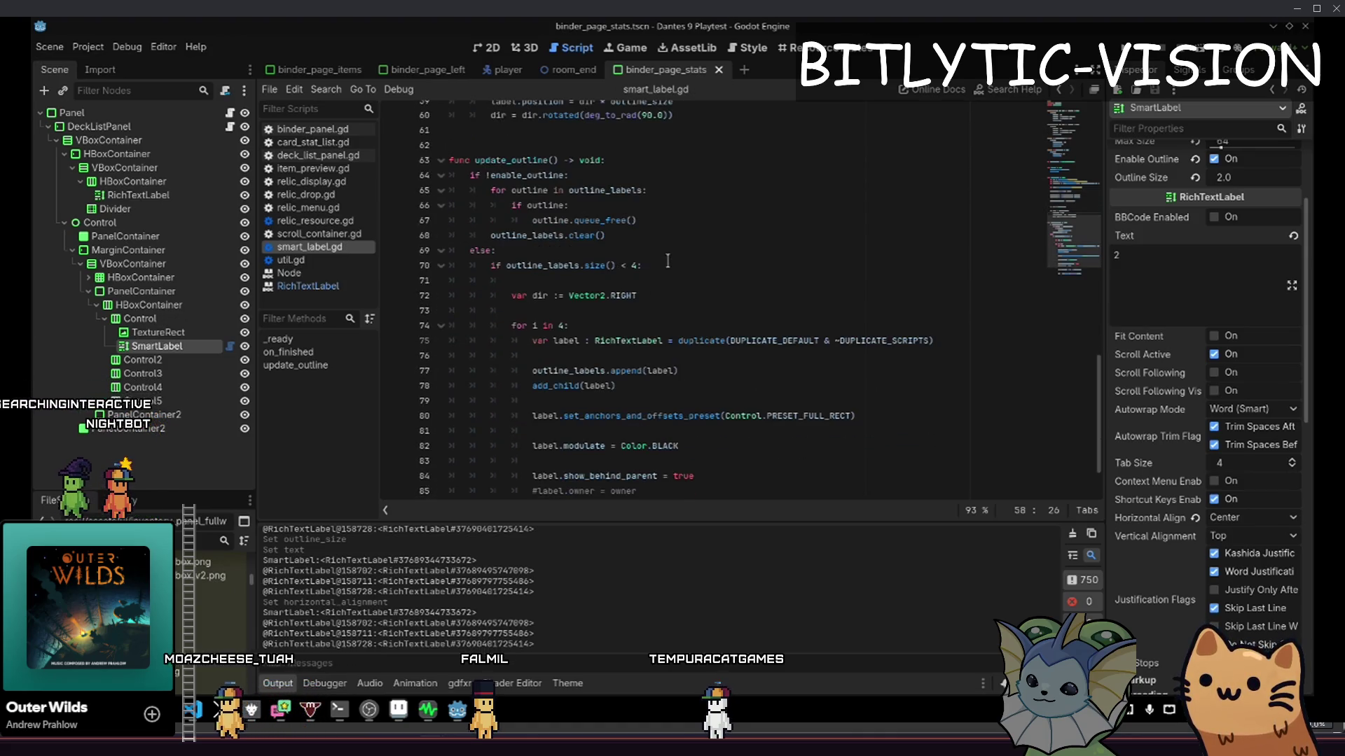
pyautogui.scroll(-2, 667, 253)
pyautogui.doubleClick(538, 191)
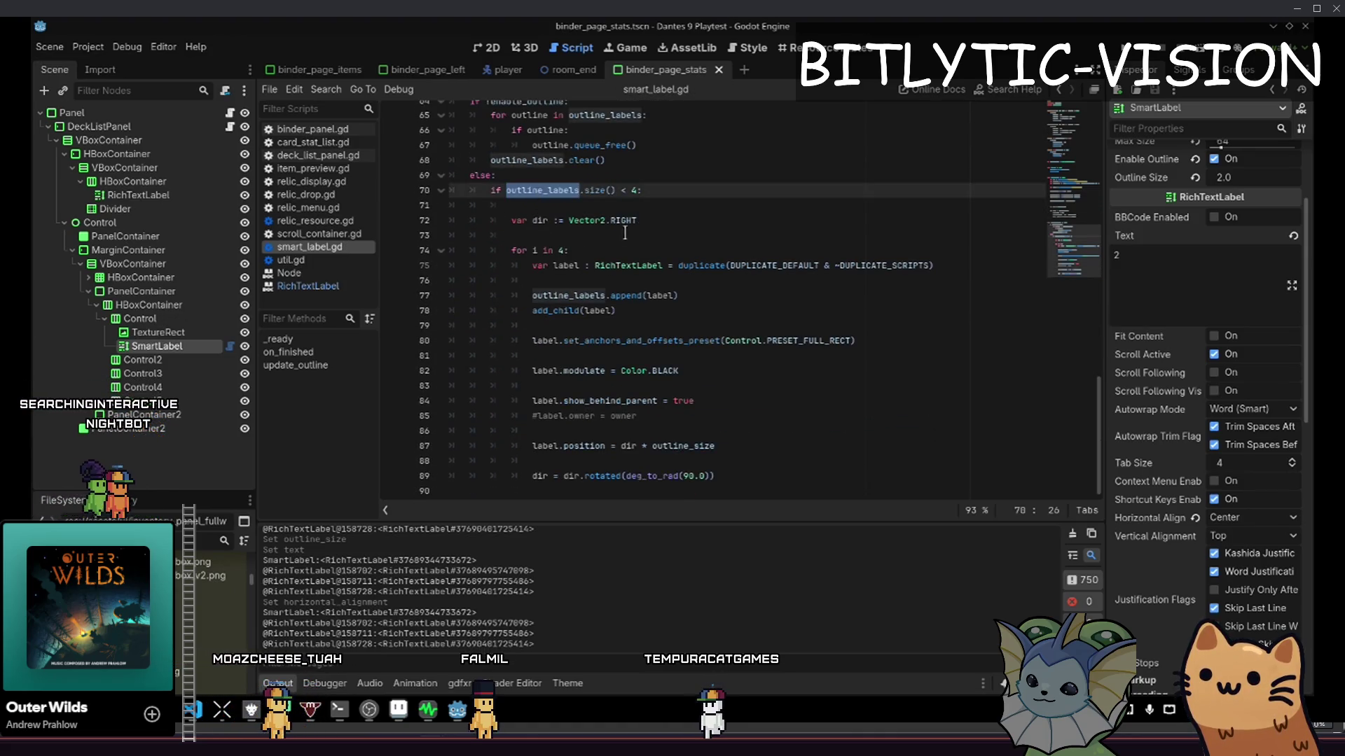
pyautogui.click(703, 297)
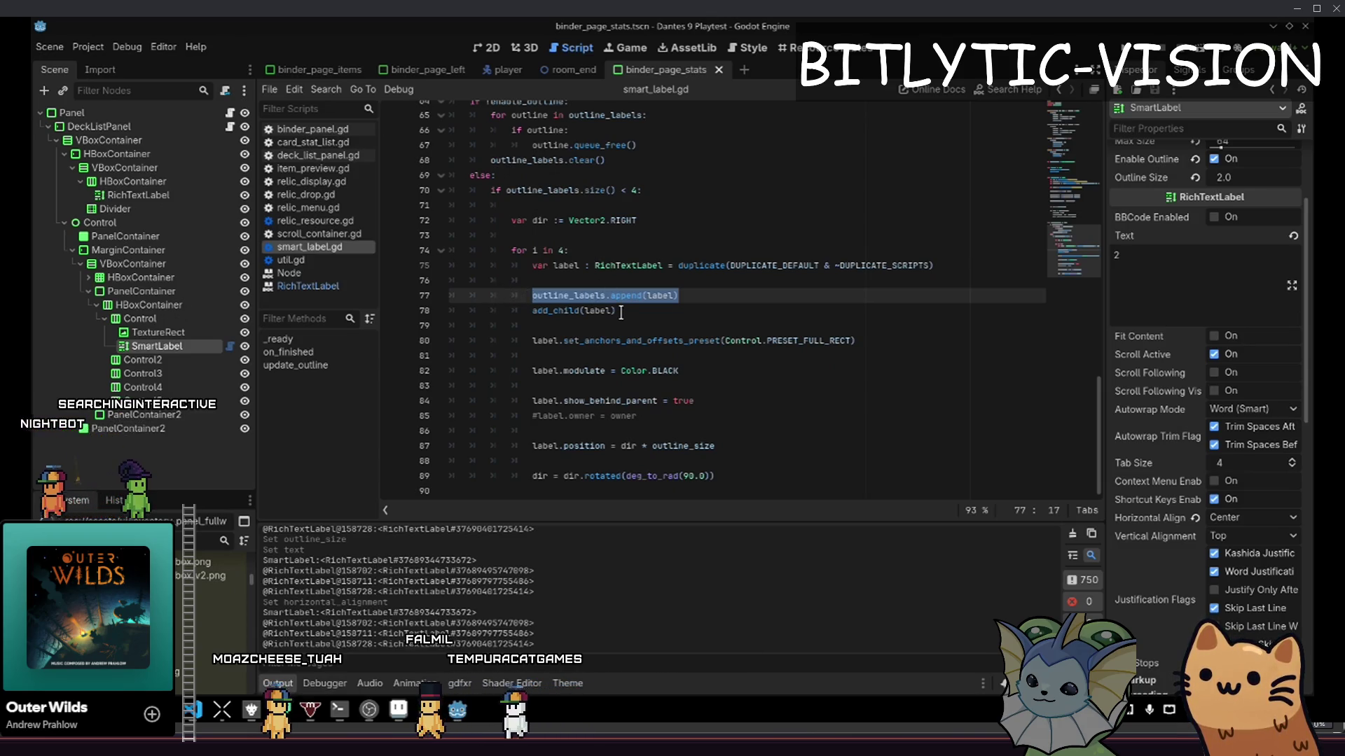
pyautogui.click(611, 310)
pyautogui.click(656, 417)
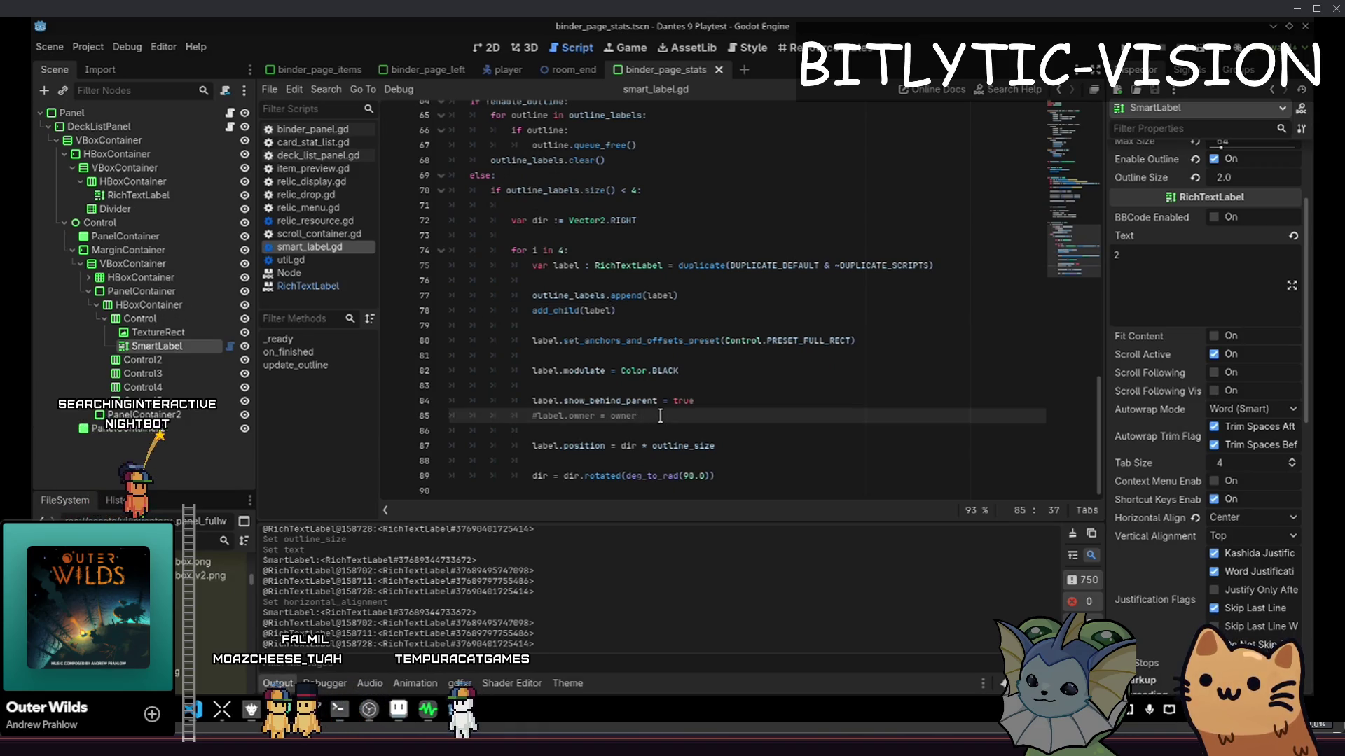
pyautogui.hotkey('ctrl', 'F1')
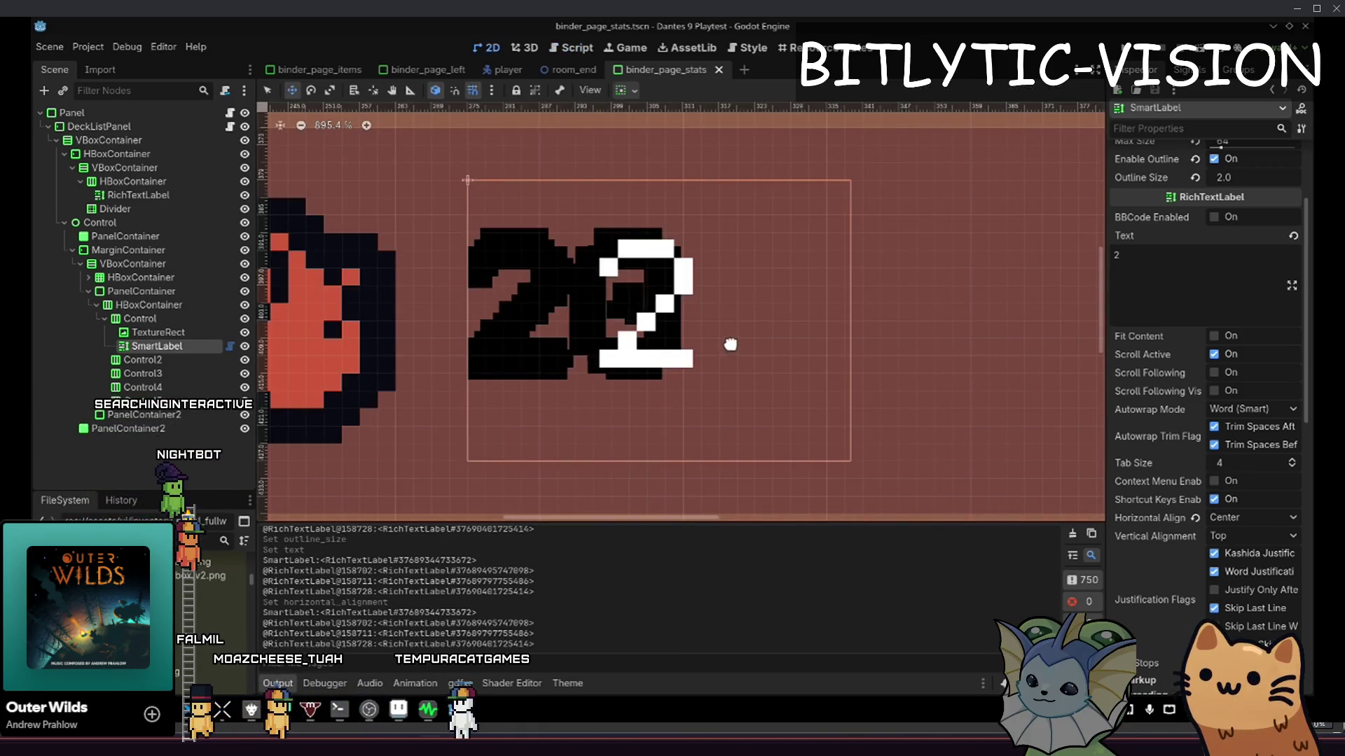
# - Toggle Enable Outline off and back on to regenerate the outline copies
pyautogui.scroll(3, 1238, 339)
pyautogui.click(1227, 295)
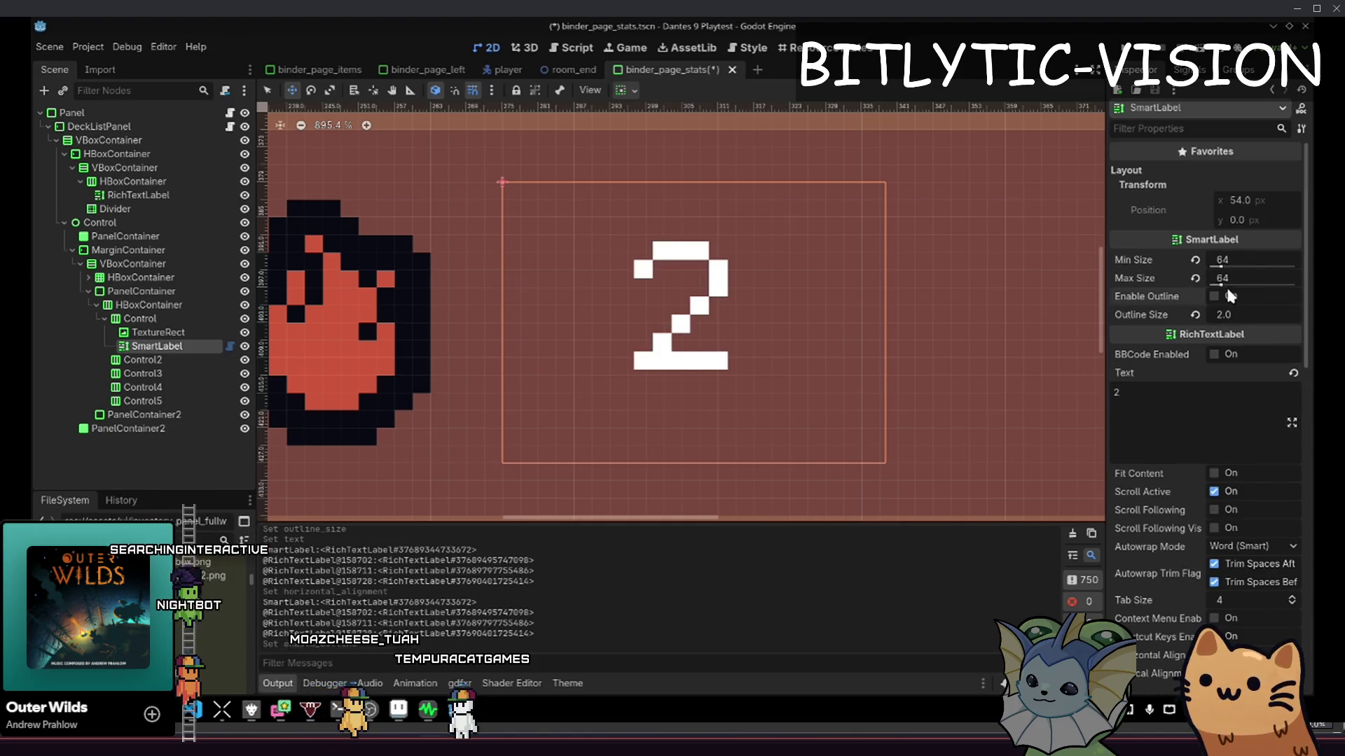
pyautogui.click(1230, 296)
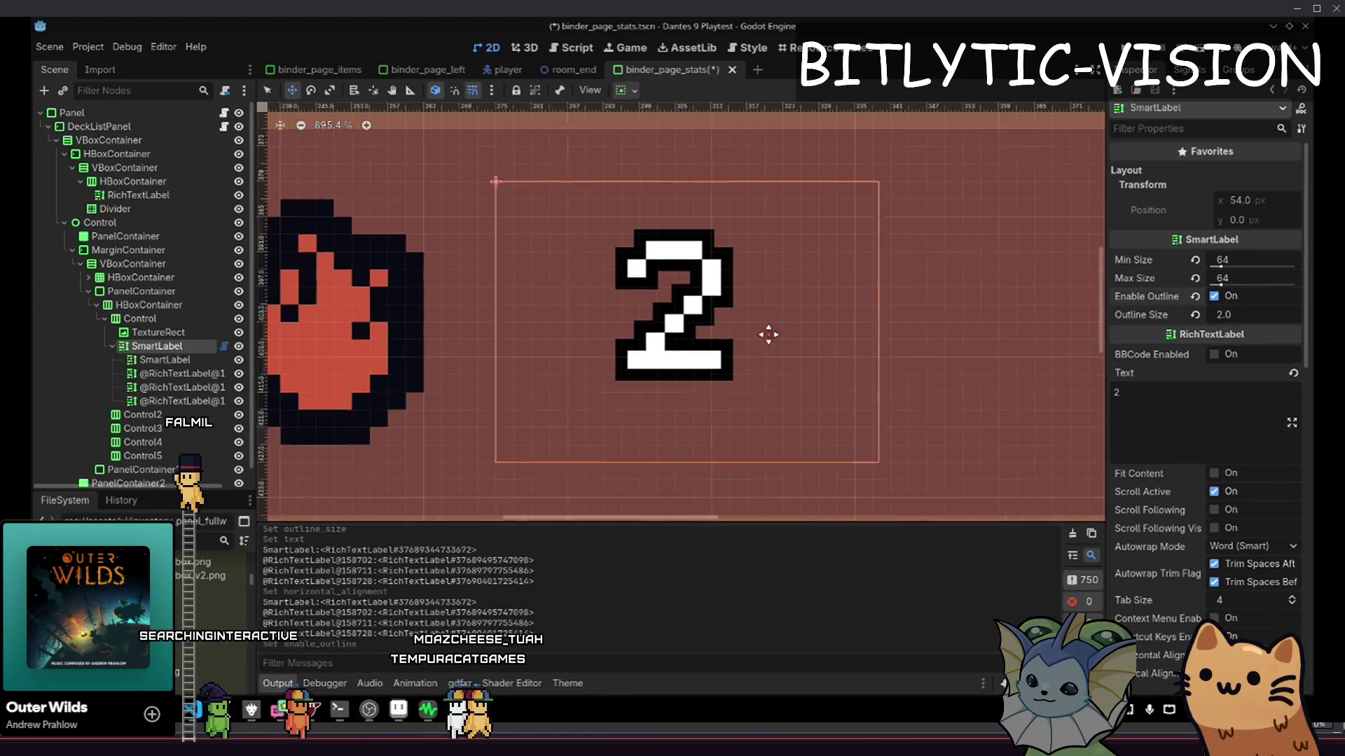
# - Change the label's Text property to 23
pyautogui.click(1146, 391)
pyautogui.write('32')
pyautogui.press('BackSpace')
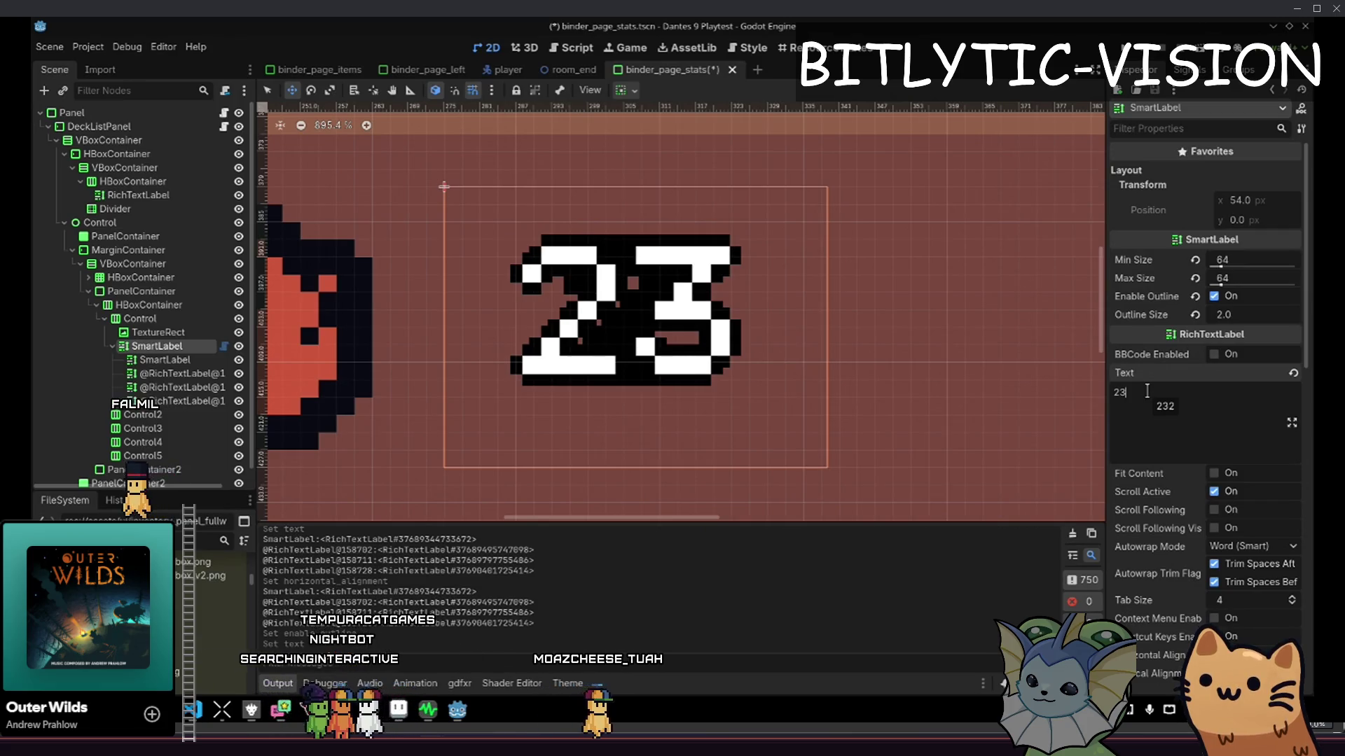
pyautogui.press('BackSpace')
pyautogui.write('3')
pyautogui.press('BackSpace')
pyautogui.write('03')
pyautogui.press('BackSpace')
pyautogui.press('BackSpace')
# - Add a print() line right after the duplicate() line in update_outline and save
pyautogui.write('3')
pyautogui.hotkey('ctrl', 'F3')
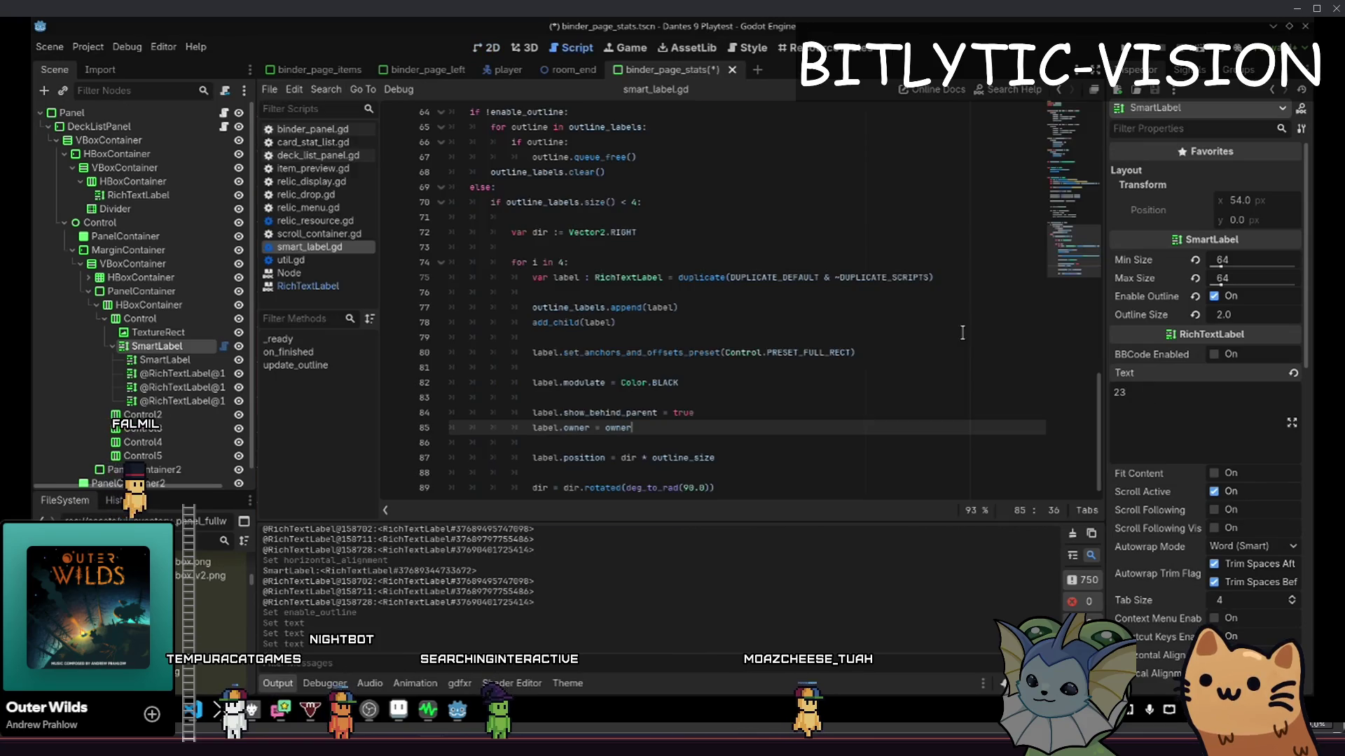
pyautogui.press('Up')
pyautogui.press('Up')
pyautogui.press('Up')
pyautogui.press('Up')
pyautogui.press('Up')
pyautogui.press('End')
pyautogui.press('Return')
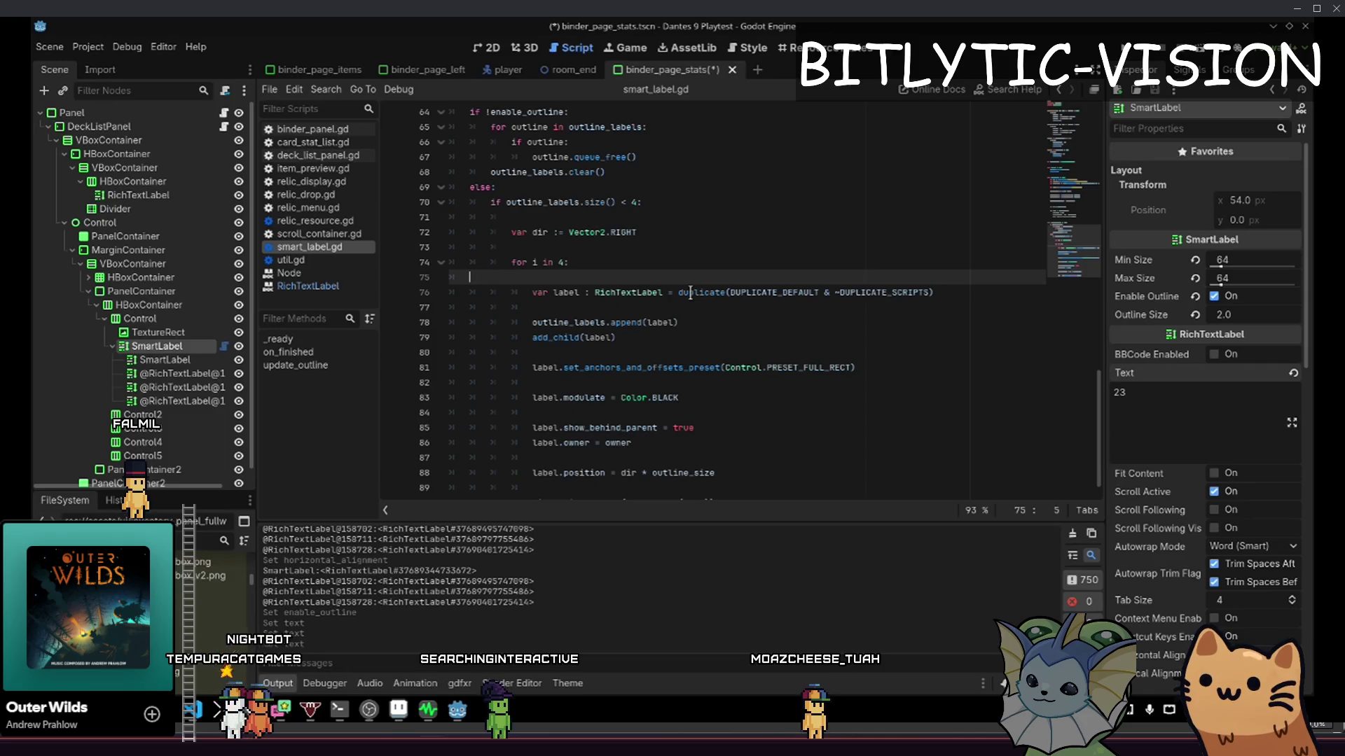
pyautogui.hotkey('alt', 'Down')
pyautogui.press('Return')
pyautogui.write('print(label')
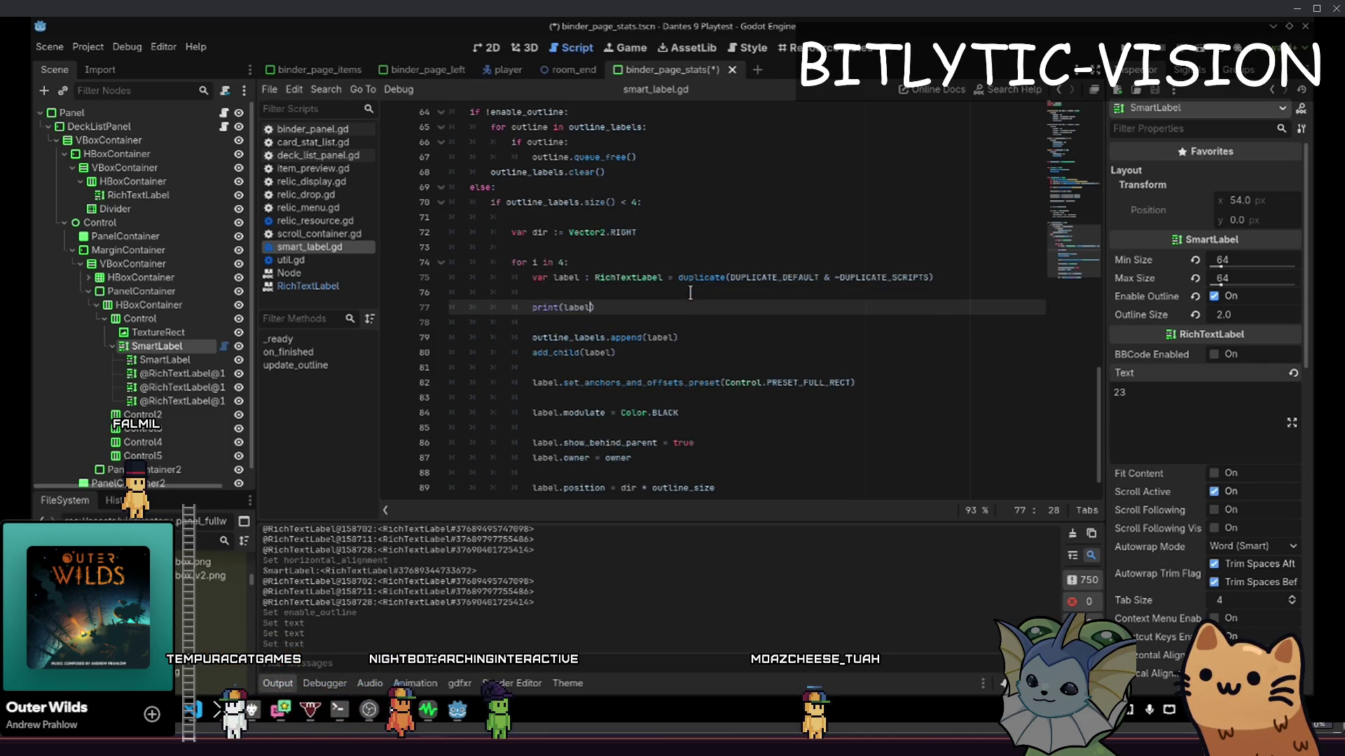
pyautogui.hotkey('ctrl', 's')
pyautogui.hotkey('ctrl', 'F1')
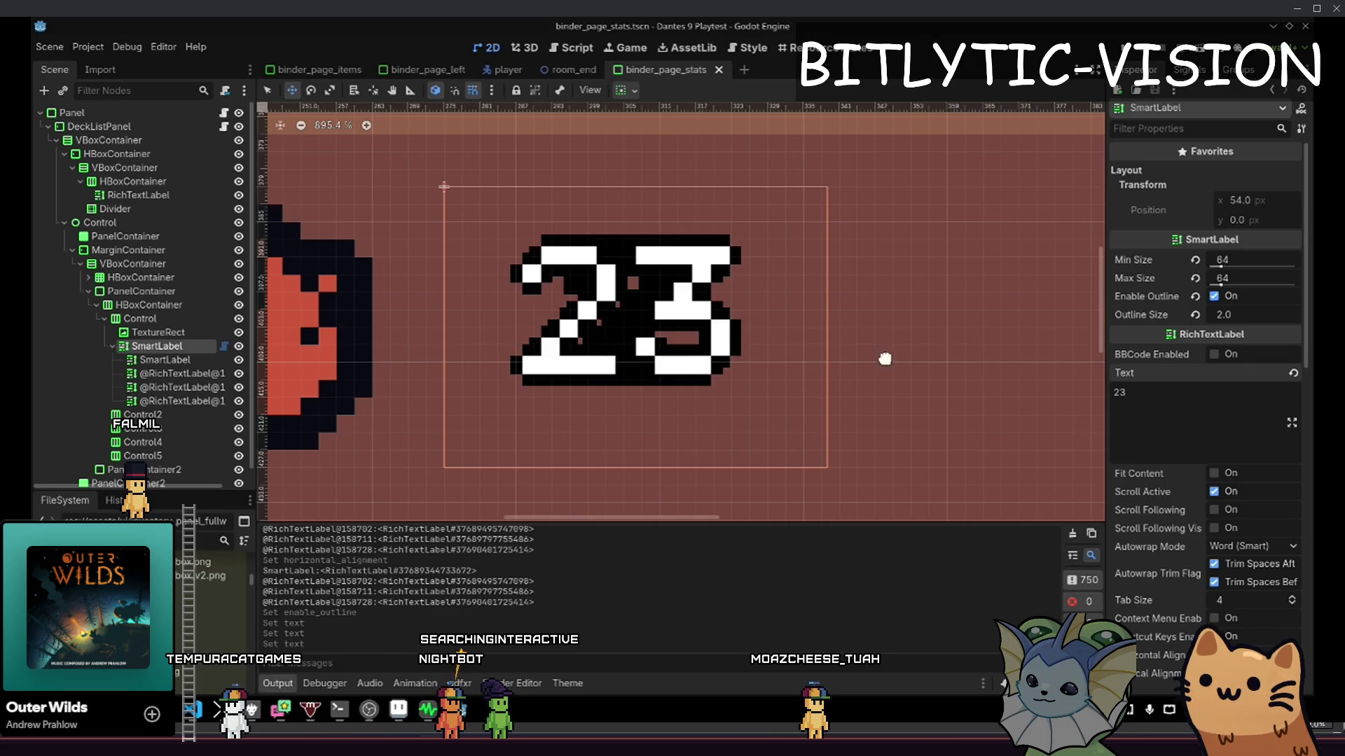
# - Toggle Enable Outline to rebuild it, then set Outline Size to 3.0
pyautogui.click(1214, 296)
pyautogui.click(1215, 296)
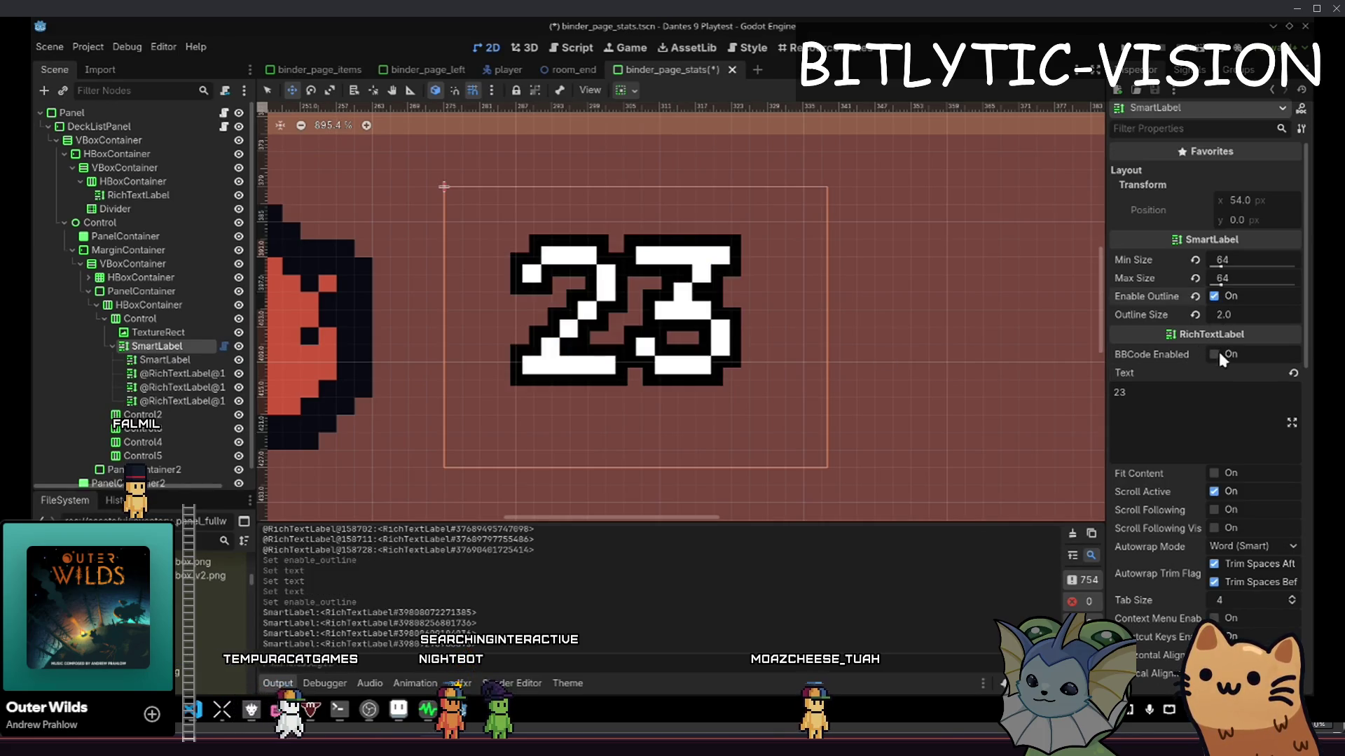
pyautogui.moveTo(1239, 316)
pyautogui.mouseDown()
pyautogui.moveTo(1303, 317)
pyautogui.moveTo(1233, 316)
pyautogui.mouseUp()
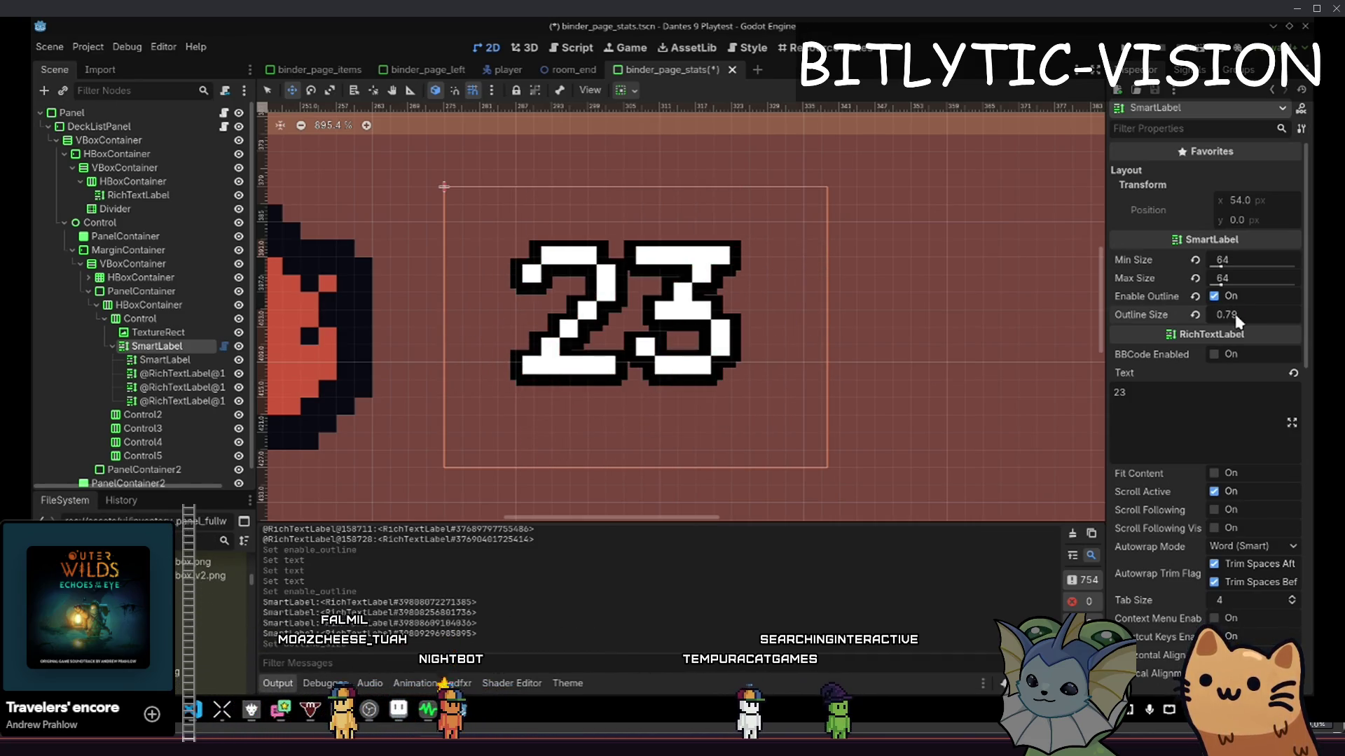
pyautogui.scroll(3, 683, 267)
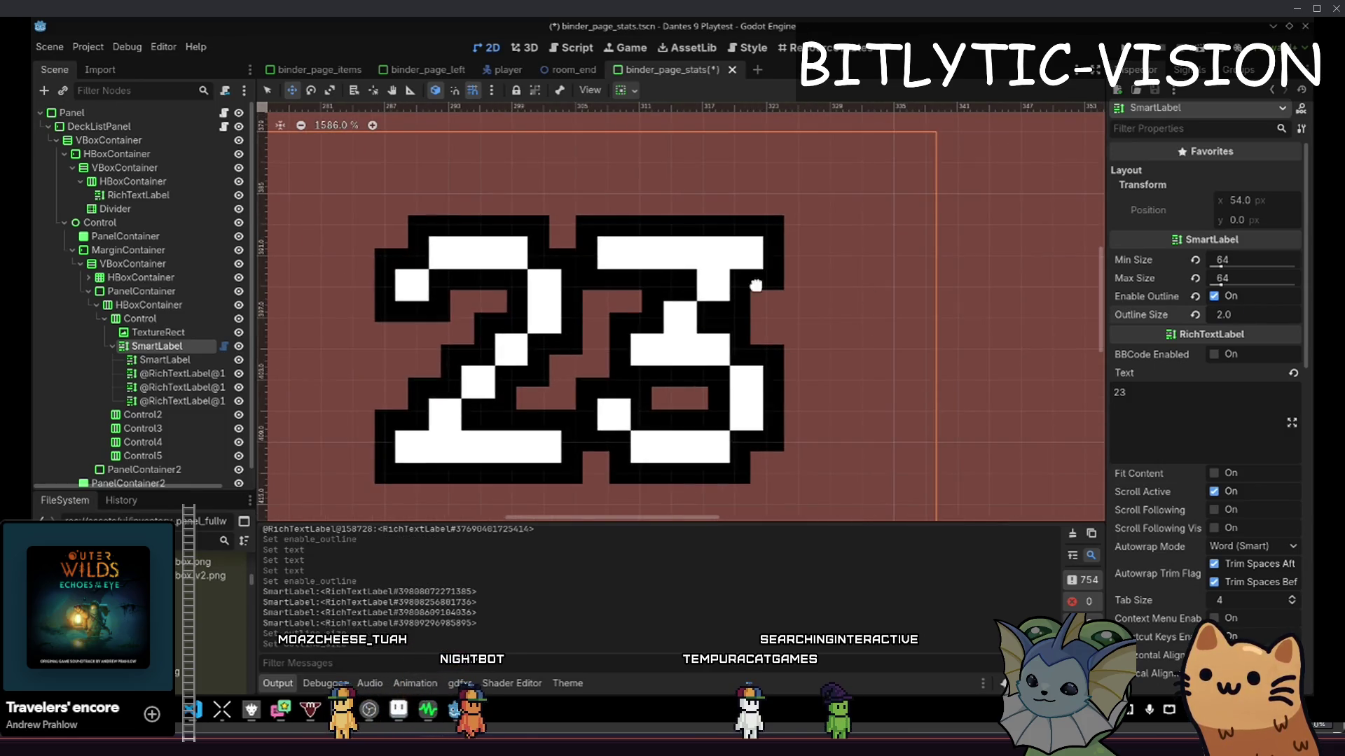
pyautogui.press('Return')
# - Copy the set_anchors_and_offsets_preset line into the text-update loop and save the script
pyautogui.press('Escape')
pyautogui.hotkey('ctrl', 'F3')
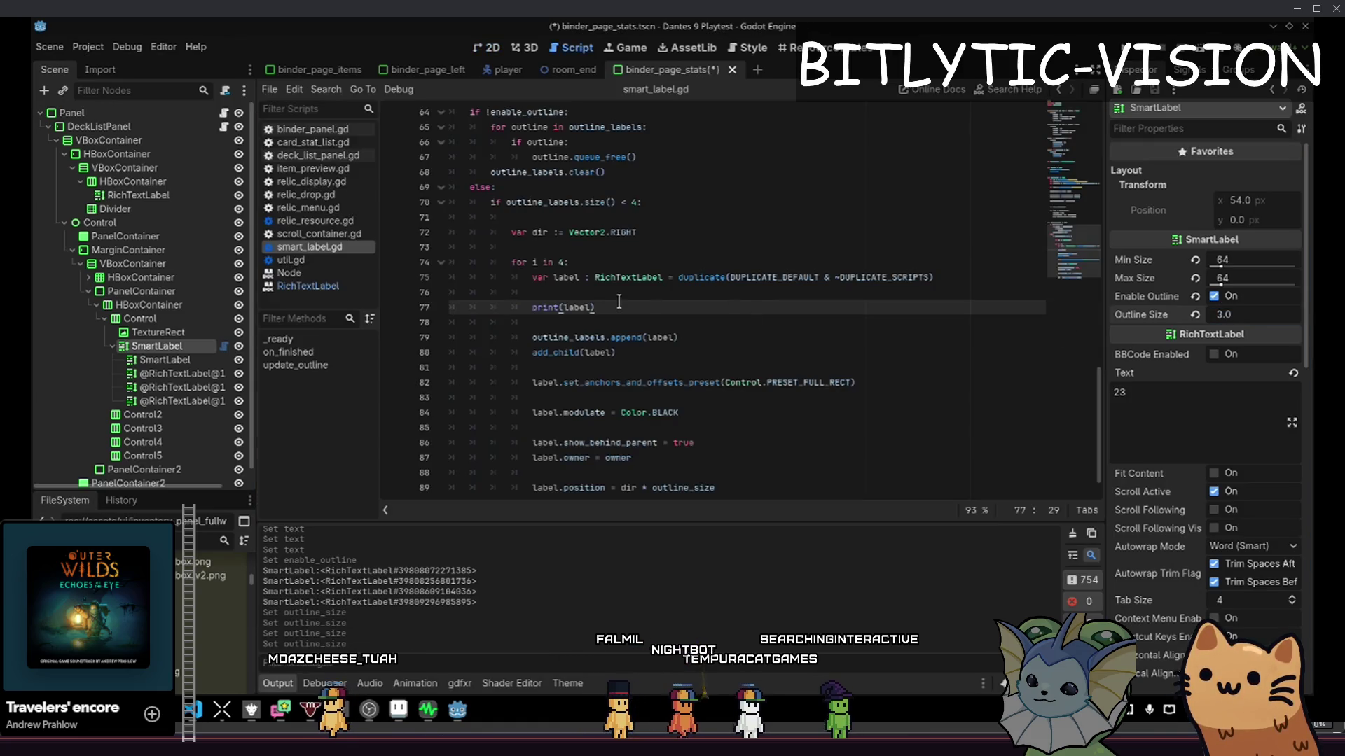
pyautogui.press('Home')
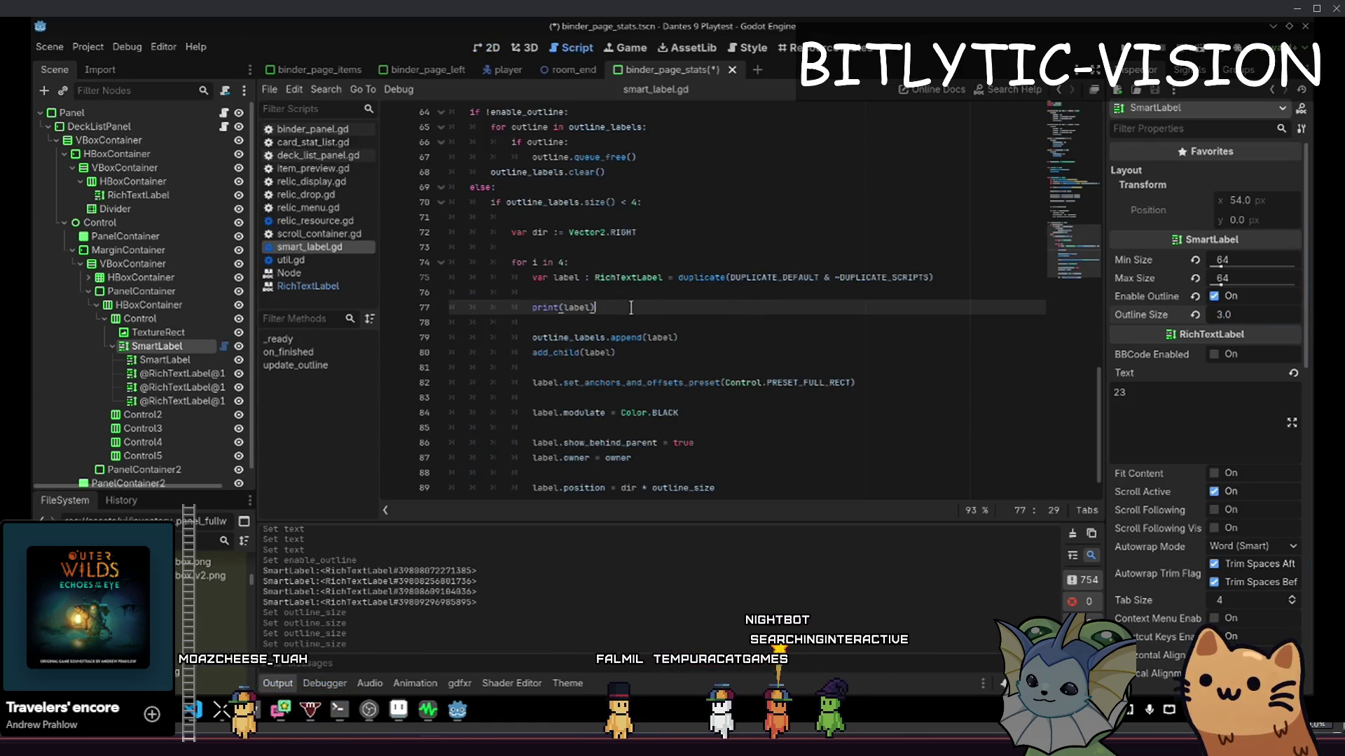
pyautogui.press('Down')
pyautogui.press('Down')
pyautogui.press('Down')
pyautogui.hotkey('shift', 'End')
pyautogui.hotkey('ctrl', 'c')
pyautogui.press('End')
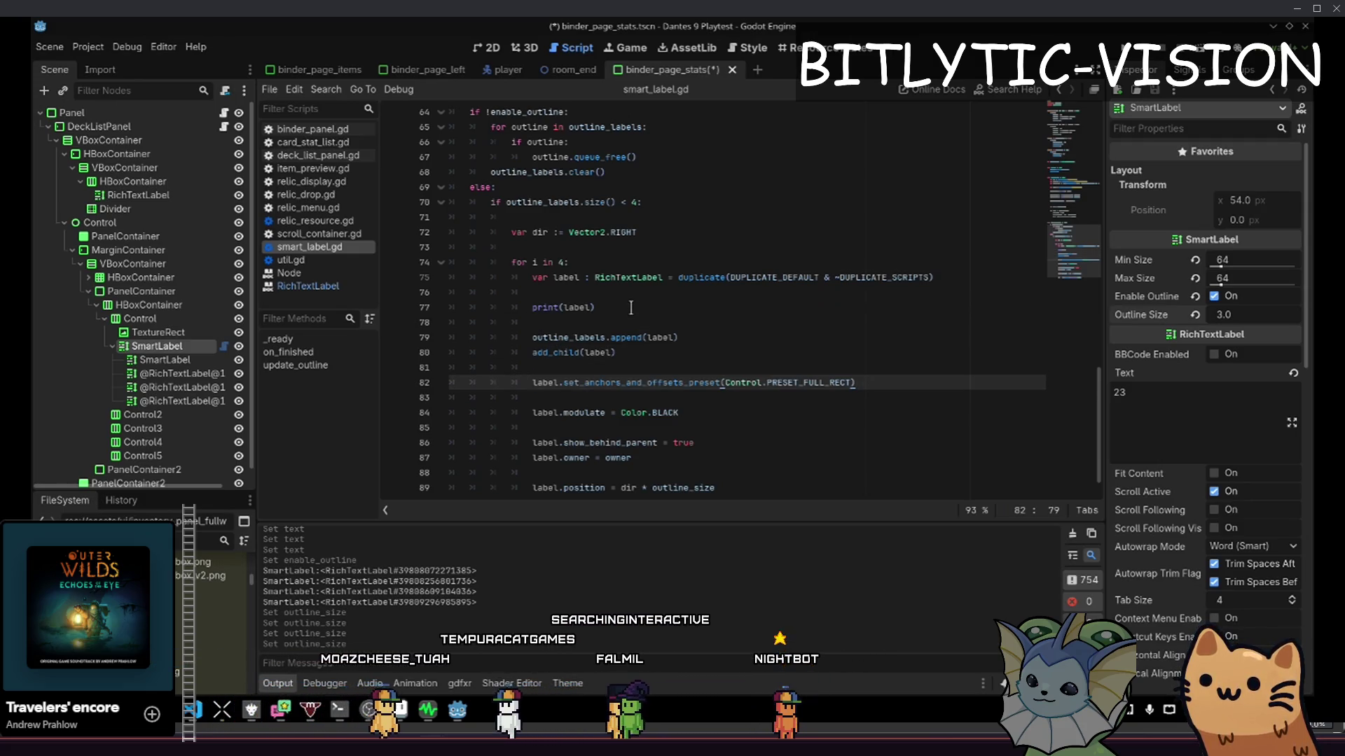
pyautogui.press('pageup')
pyautogui.press('Return')
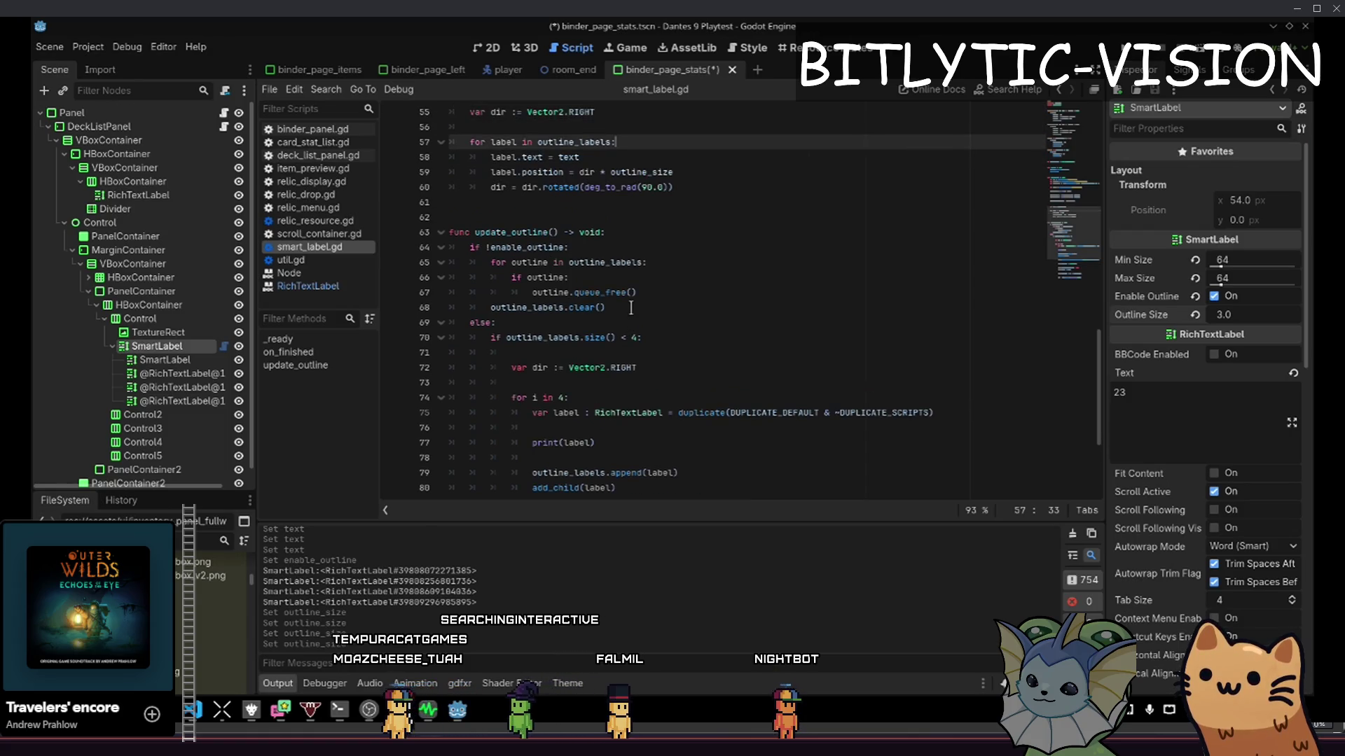
pyautogui.hotkey('ctrl', 'v')
pyautogui.hotkey('ctrl', 's')
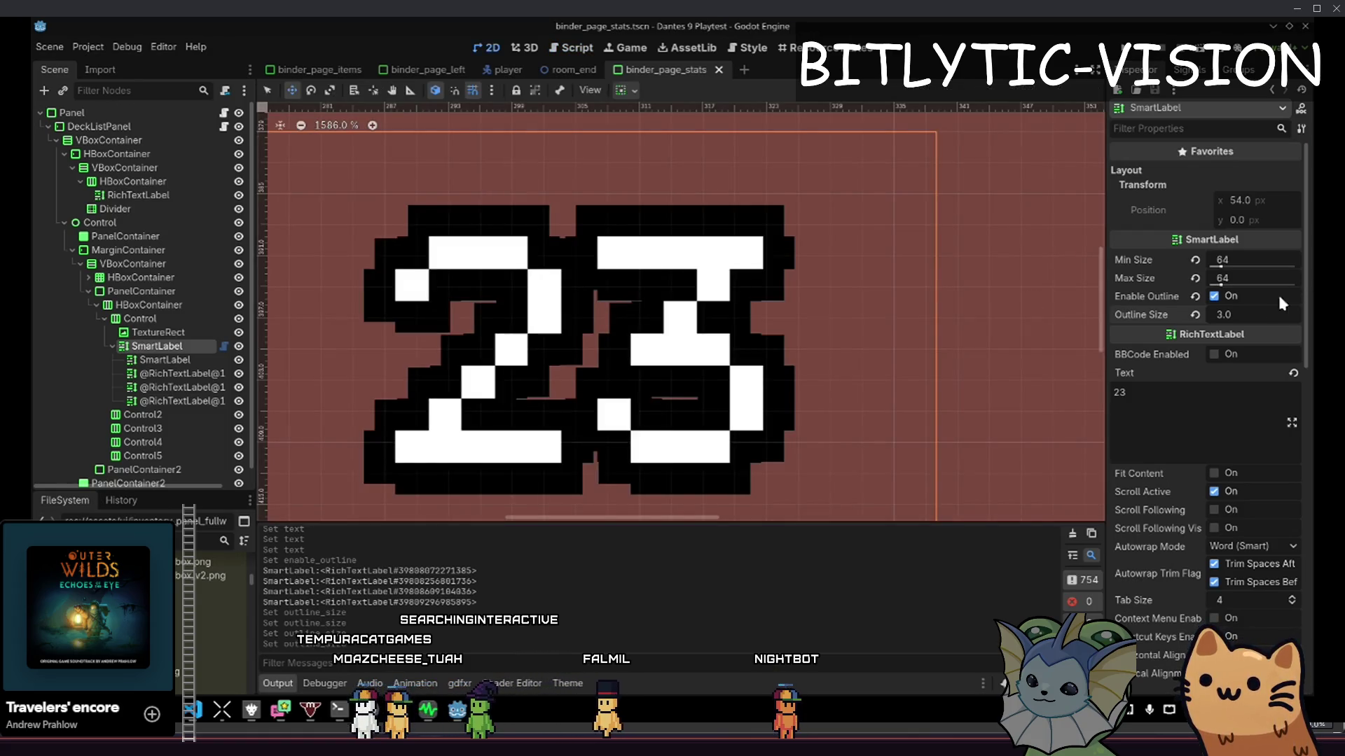
# - Set the SmartLabel's Outline Size to 3.0 in the Inspector
pyautogui.moveTo(1254, 316)
pyautogui.mouseDown()
pyautogui.moveTo(1240, 315)
pyautogui.moveTo(1253, 315)
pyautogui.mouseUp()
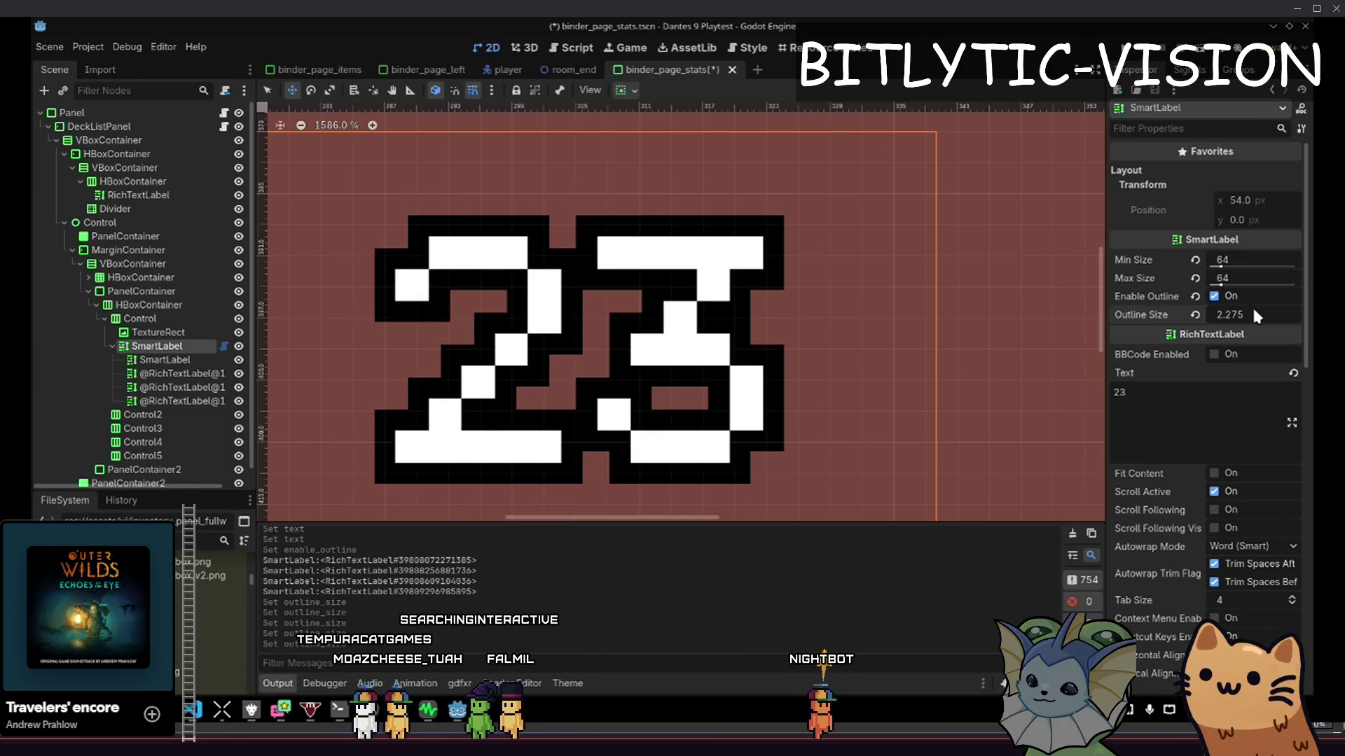
pyautogui.write('3')
pyautogui.press('Return')
pyautogui.hotkey('ctrl', 'F3')
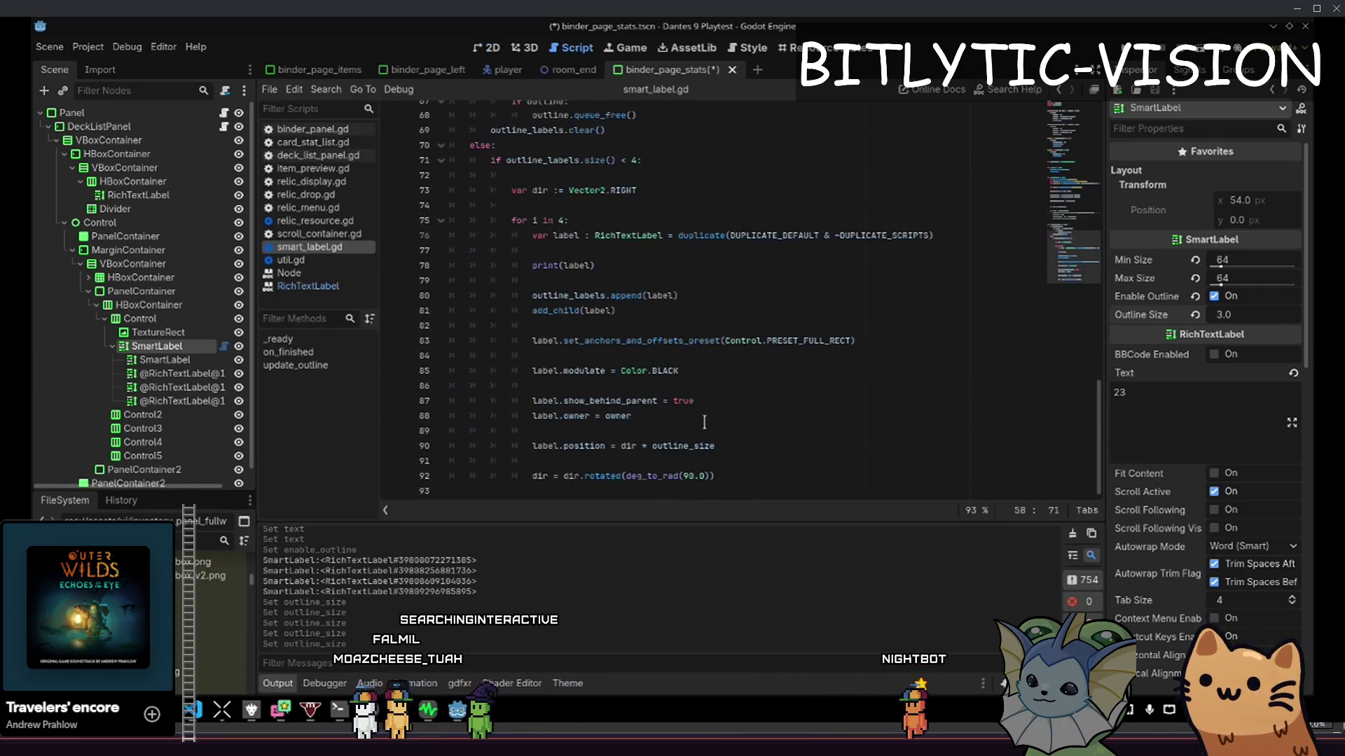
# - Copy the outline setup lines 83–92 and paste them into the text-update loop
pyautogui.moveTo(532, 476); pyautogui.dragTo(533, 401)
pyautogui.scroll(6, 598, 297)
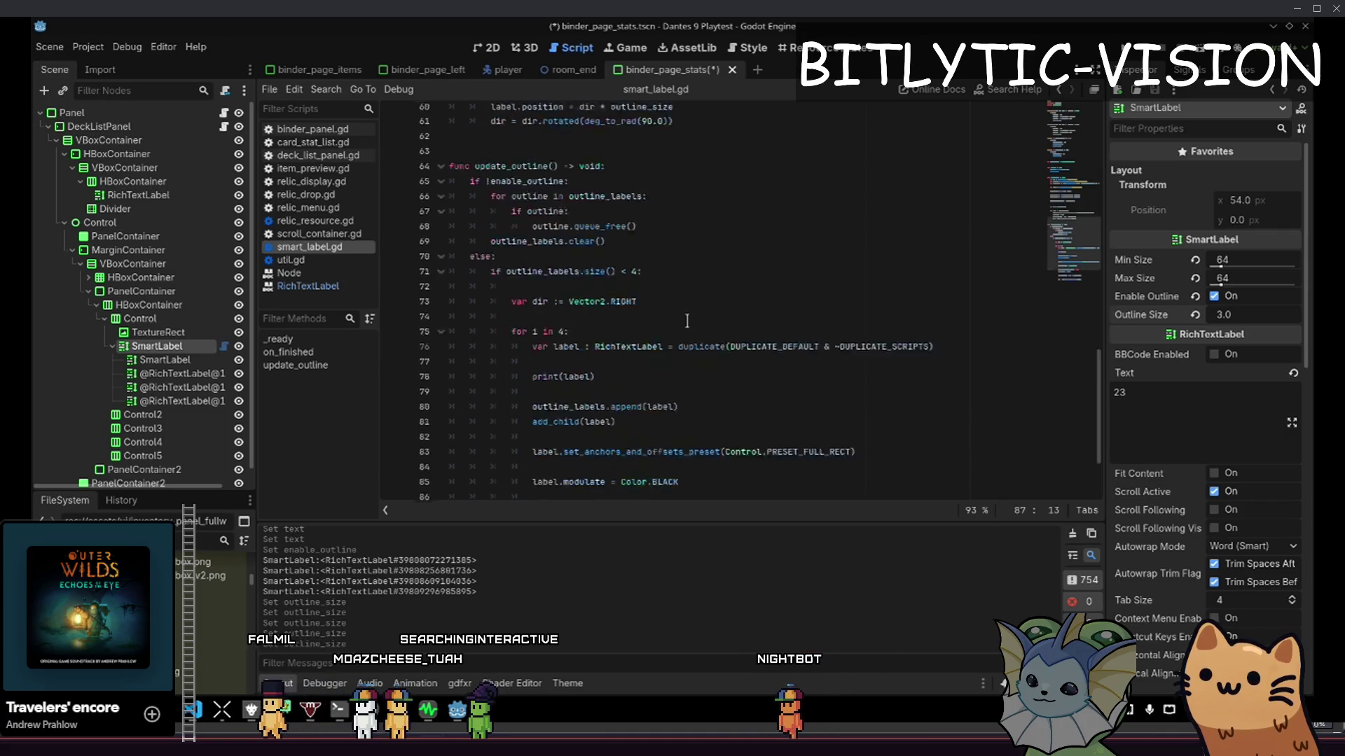
pyautogui.scroll(-6, 585, 260)
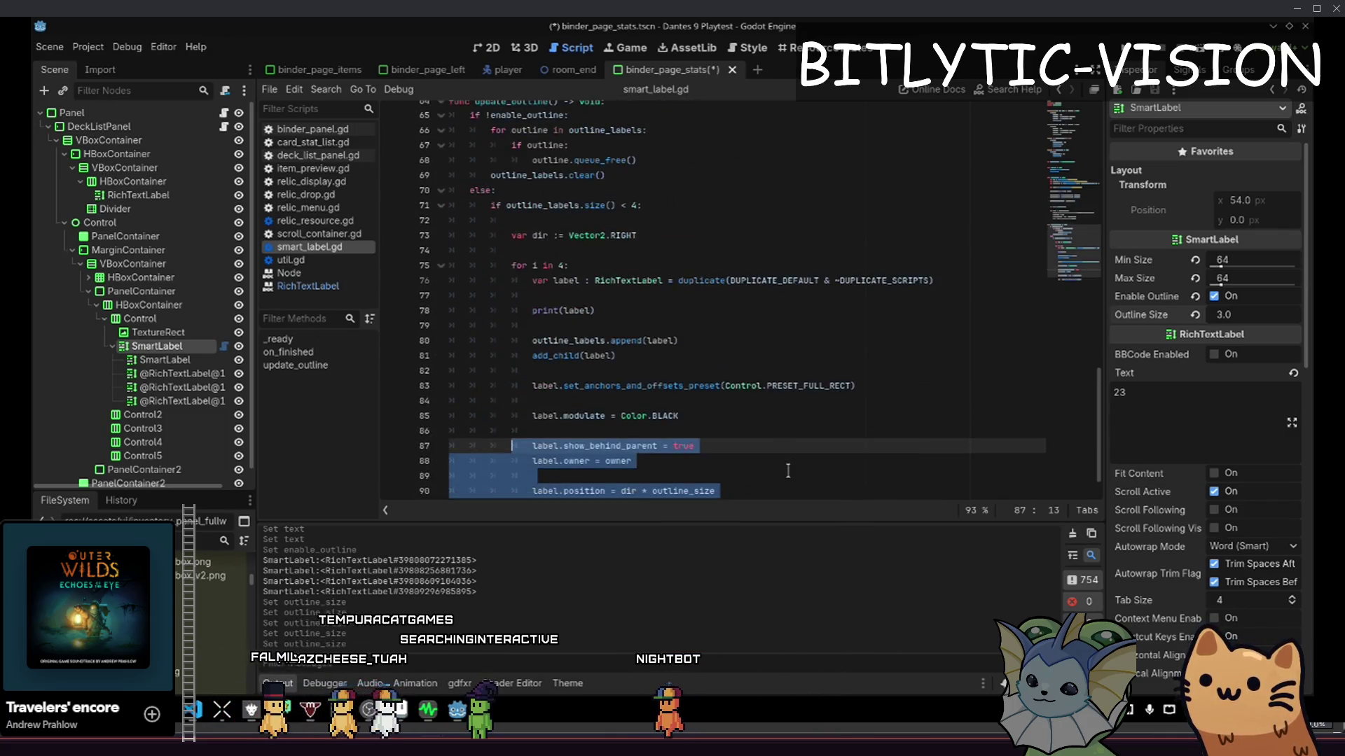
pyautogui.click(745, 472)
pyautogui.moveTo(745, 473)
pyautogui.mouseDown()
pyautogui.moveTo(631, 476)
pyautogui.moveTo(700, 466)
pyautogui.moveTo(533, 338)
pyautogui.mouseUp()
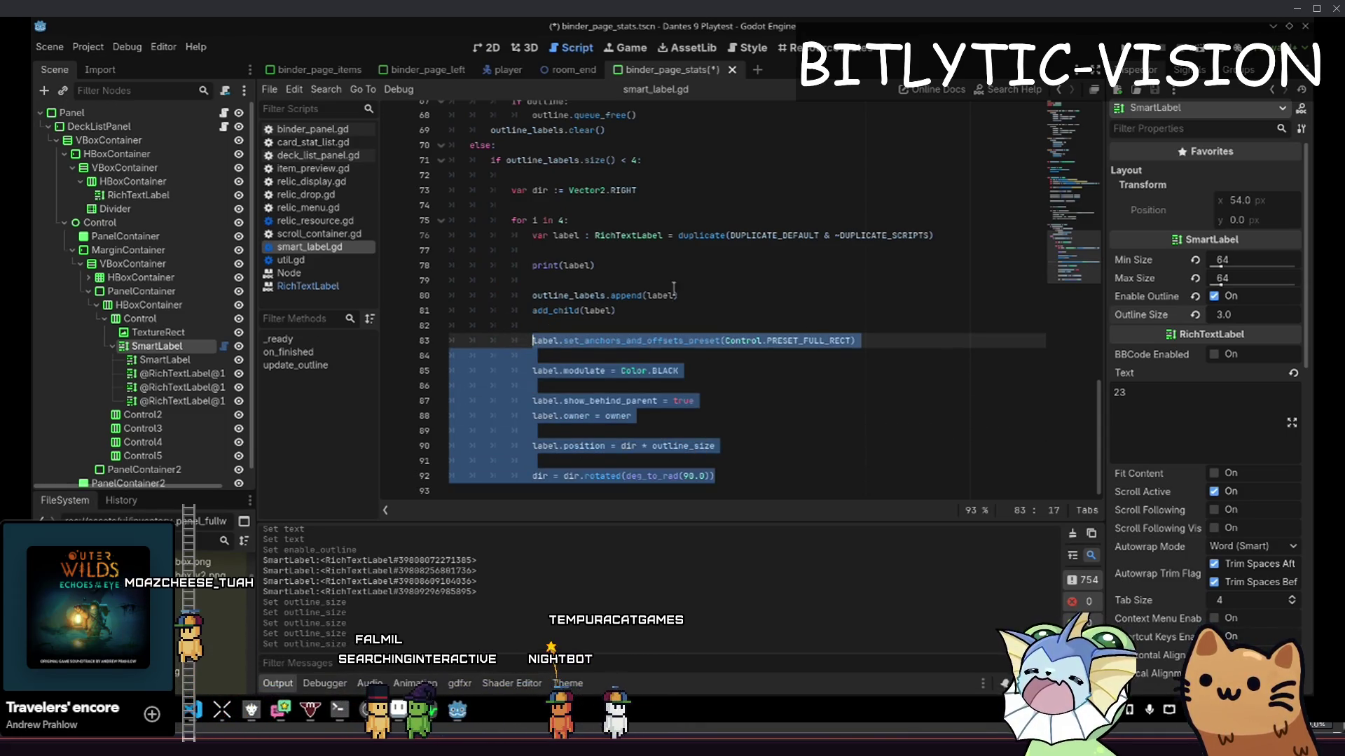
pyautogui.scroll(3, 642, 321)
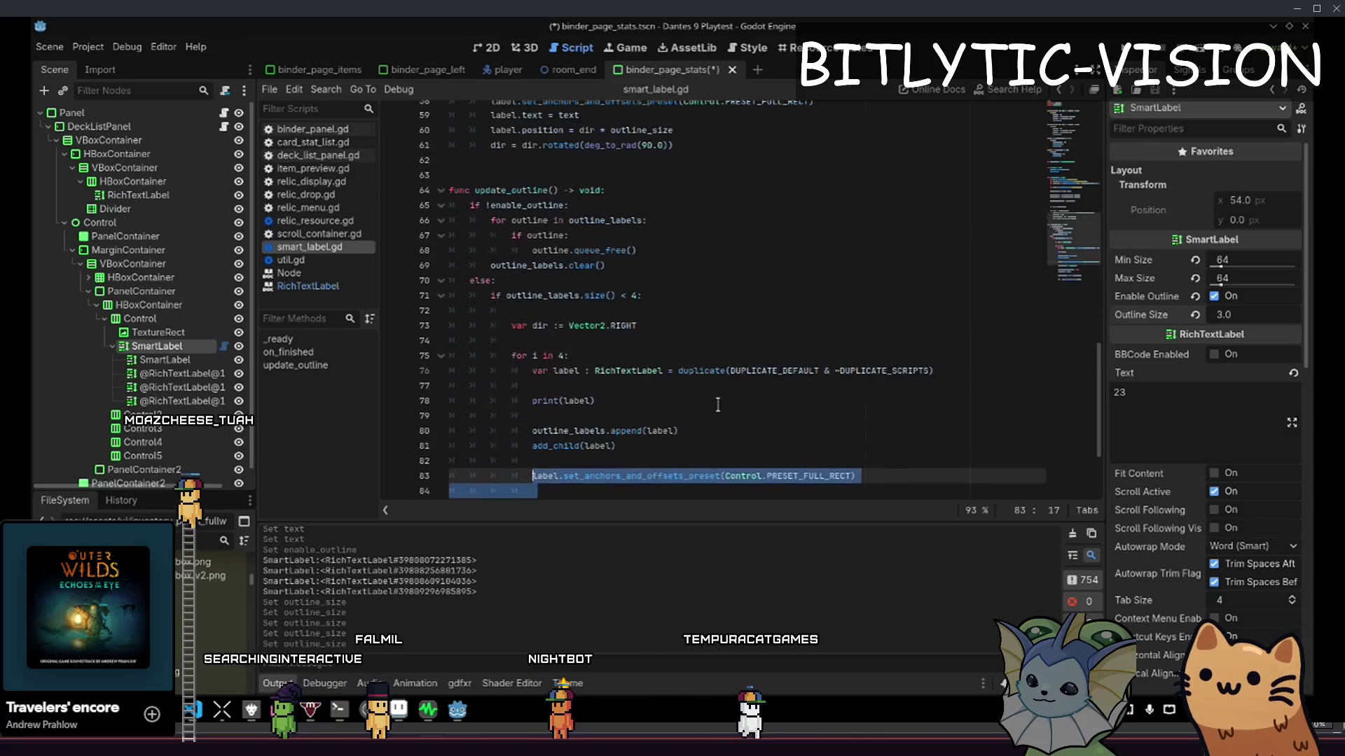
pyautogui.scroll(7, 643, 320)
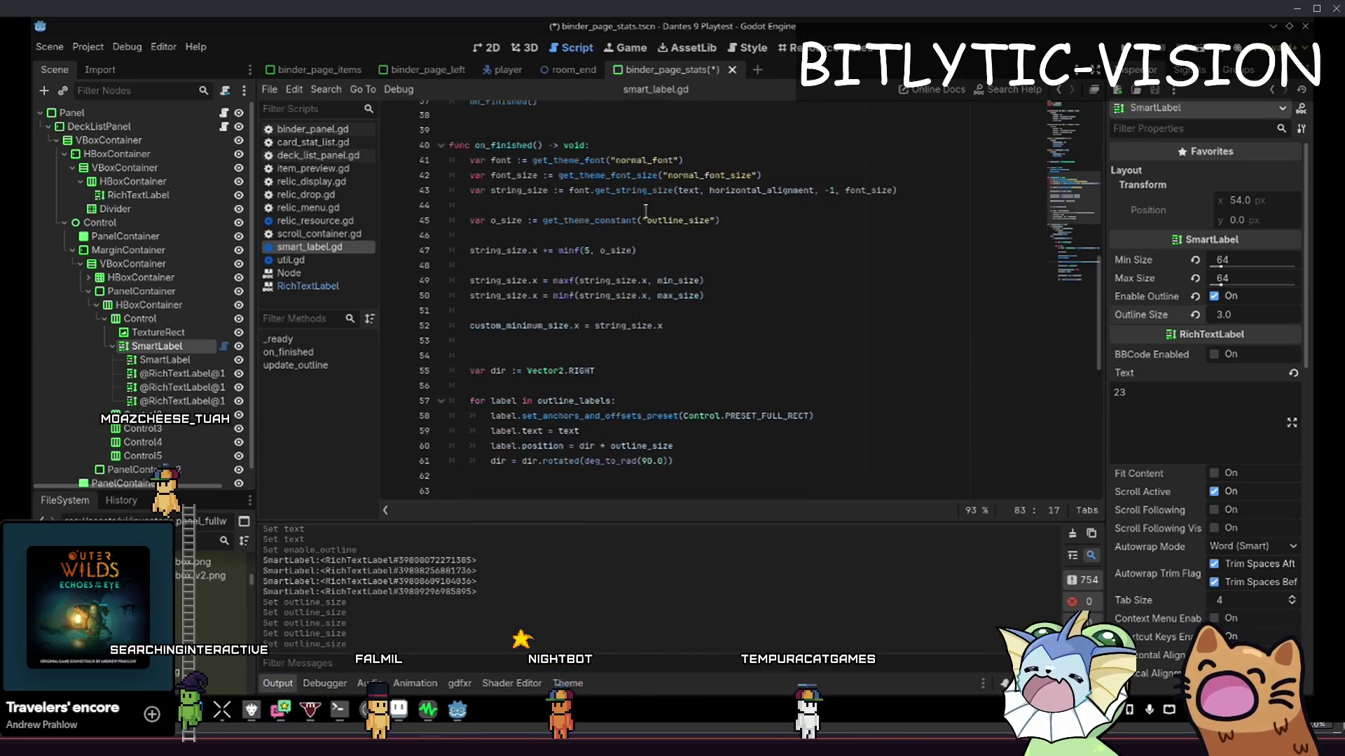
pyautogui.scroll(-2, 620, 257)
pyautogui.moveTo(674, 371)
pyautogui.mouseDown()
pyautogui.moveTo(722, 309)
pyautogui.moveTo(722, 337)
pyautogui.mouseUp()
pyautogui.hotkey('ctrl', 'v')
# - Dedent the pasted setup lines with Shift+Tab and save the script
pyautogui.moveTo(733, 460); pyautogui.dragTo(452, 341)
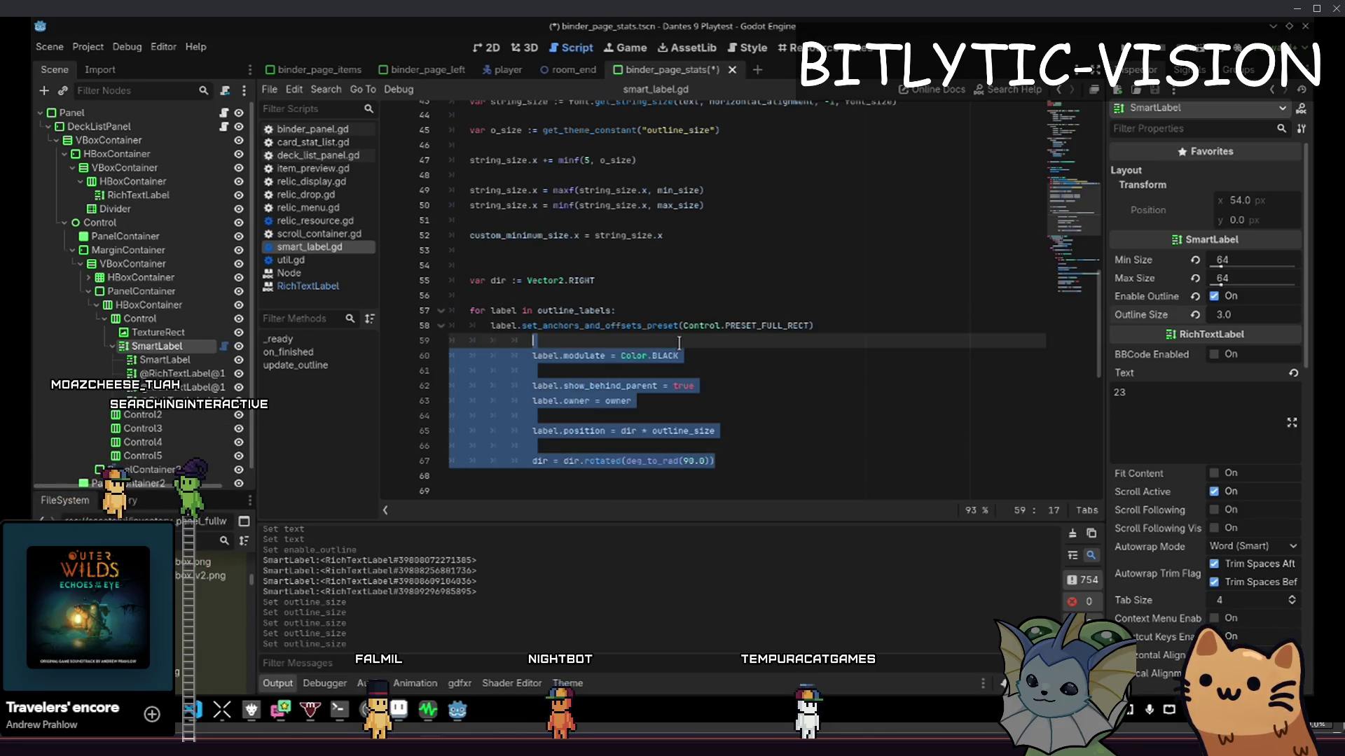
pyautogui.hotkey('shift', 'Tab')
pyautogui.hotkey('shift', 'Tab')
pyautogui.hotkey('ctrl', 's')
pyautogui.hotkey('ctrl', 'F1')
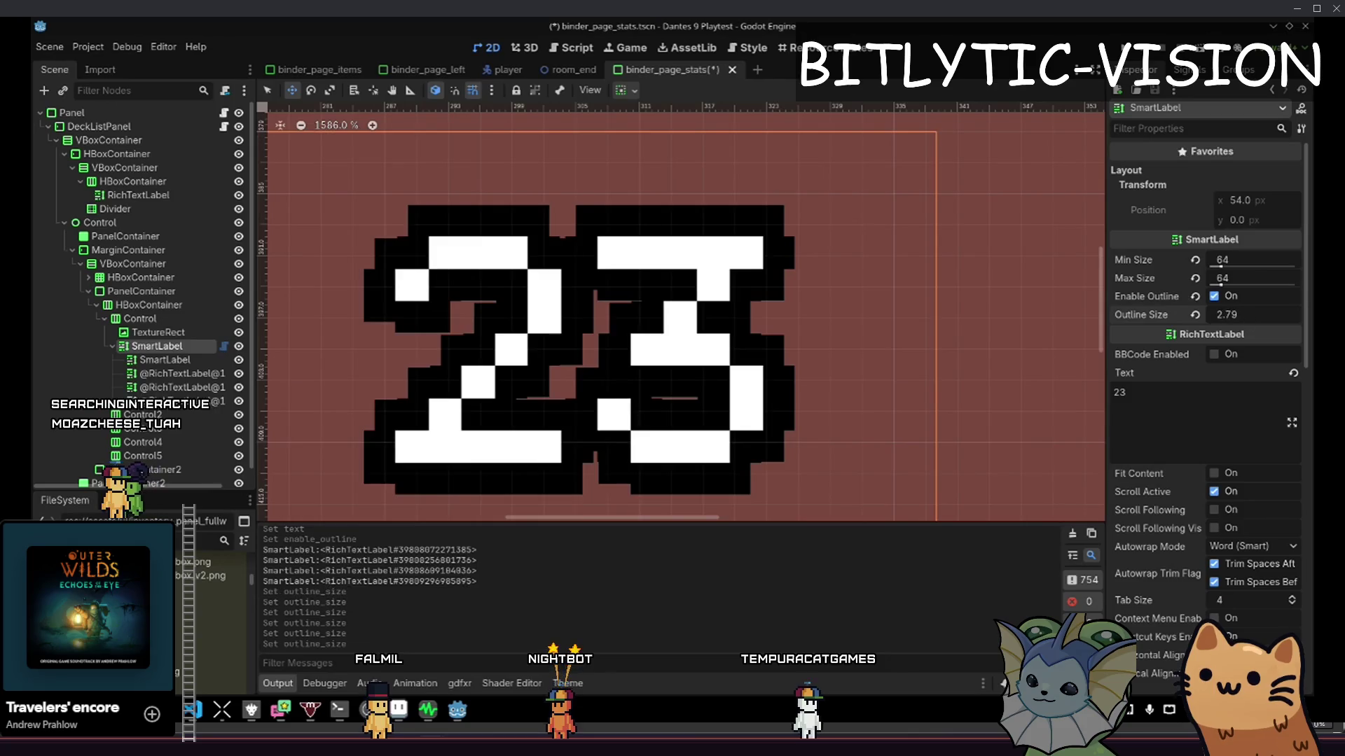
# - Nudge the Outline Size value down and back up in the Inspector
pyautogui.moveTo(1243, 314); pyautogui.dragTo(1223, 314)
pyautogui.moveTo(1219, 314)
pyautogui.mouseDown()
pyautogui.moveTo(1260, 314)
pyautogui.moveTo(1229, 314)
pyautogui.mouseUp()
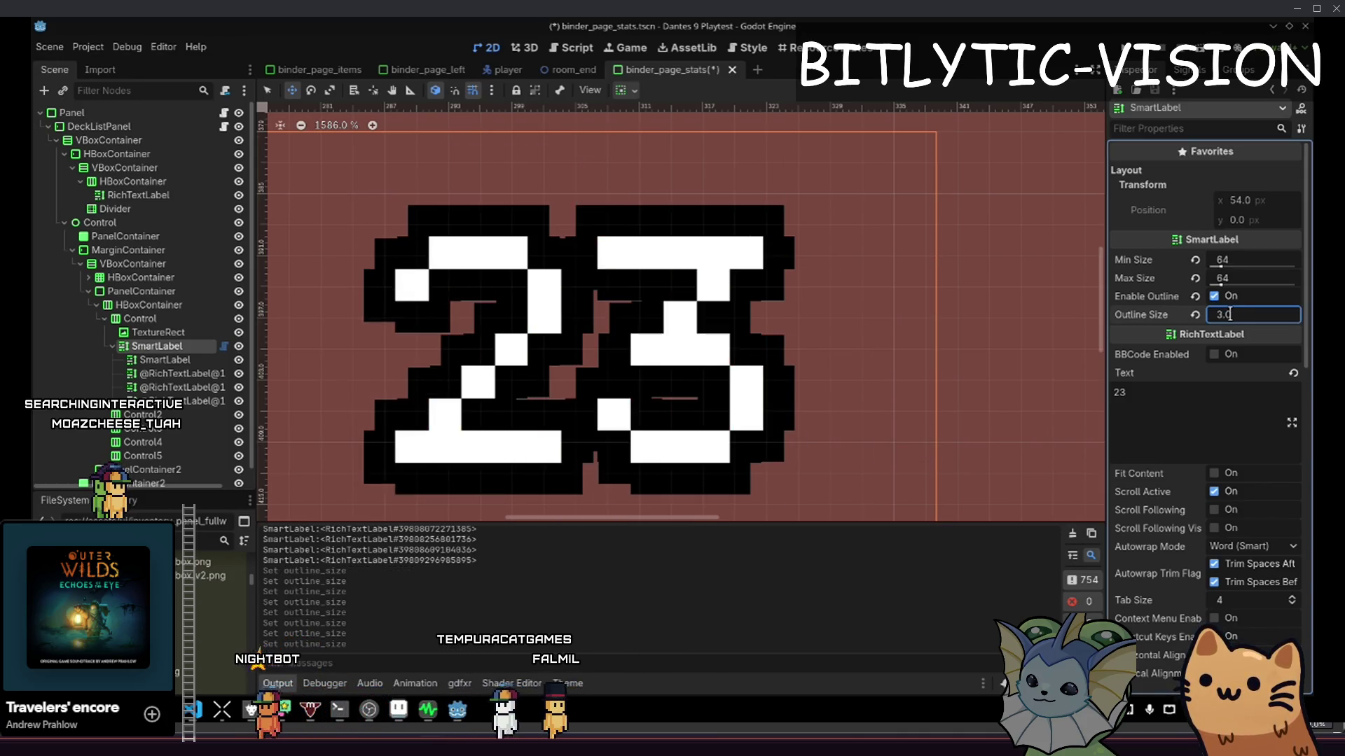
pyautogui.scroll(-4, 729, 247)
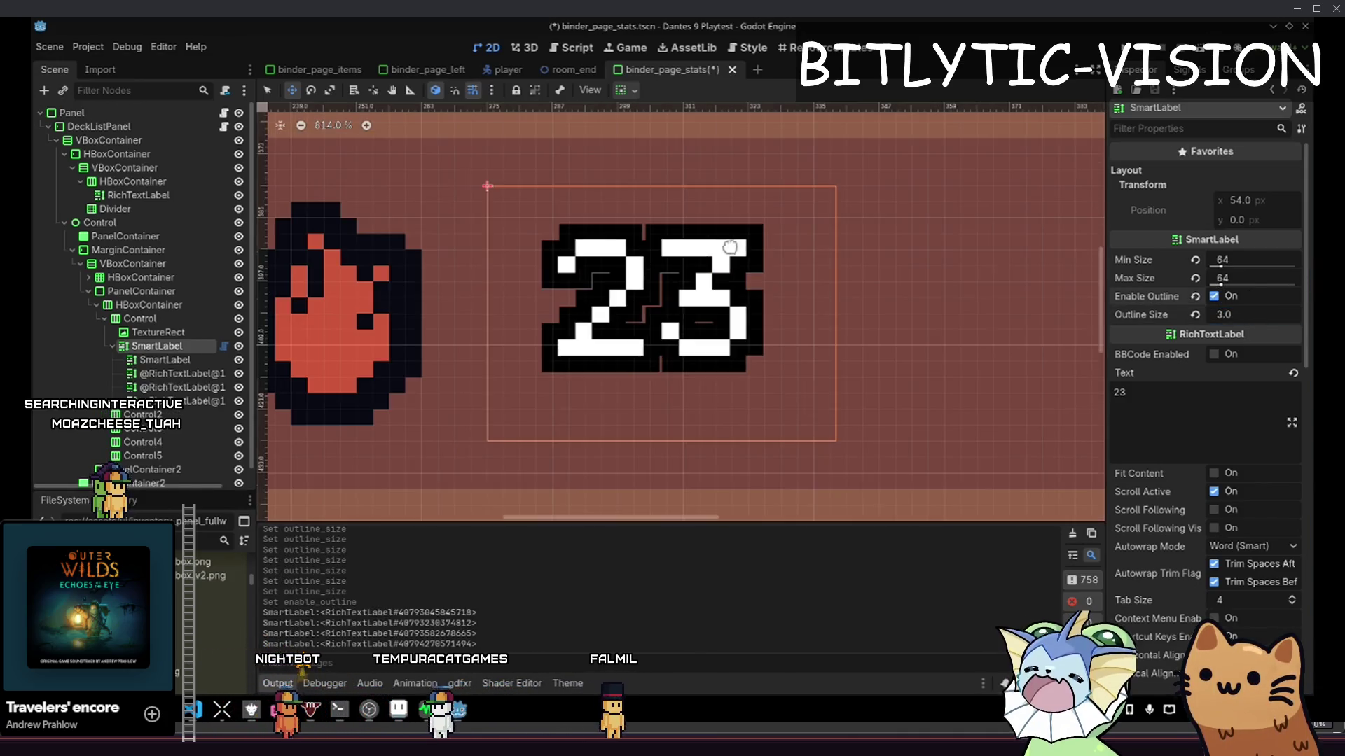
pyautogui.scroll(1, 670, 247)
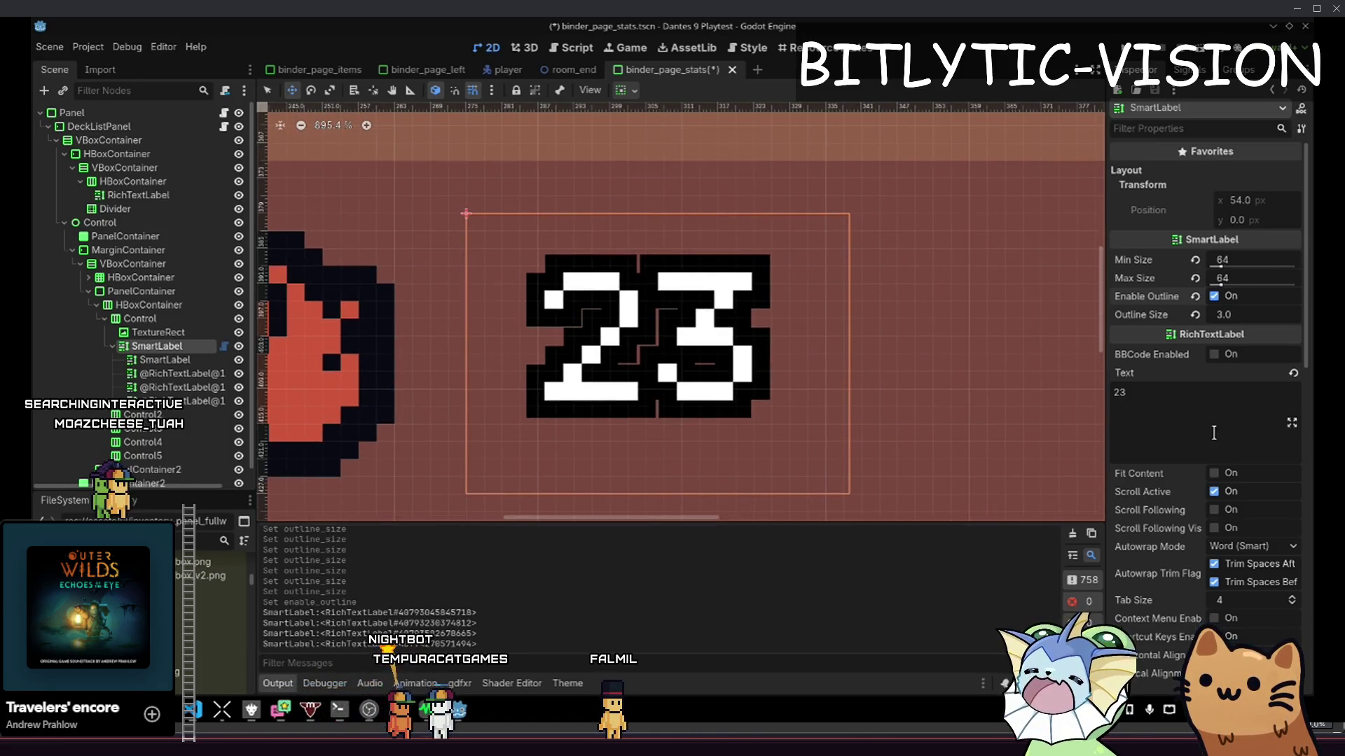
pyautogui.scroll(-5, 1219, 456)
pyautogui.scroll(-2, 1178, 527)
# - Set Theme > Type Variation to NumberLabel
pyautogui.click(1171, 434)
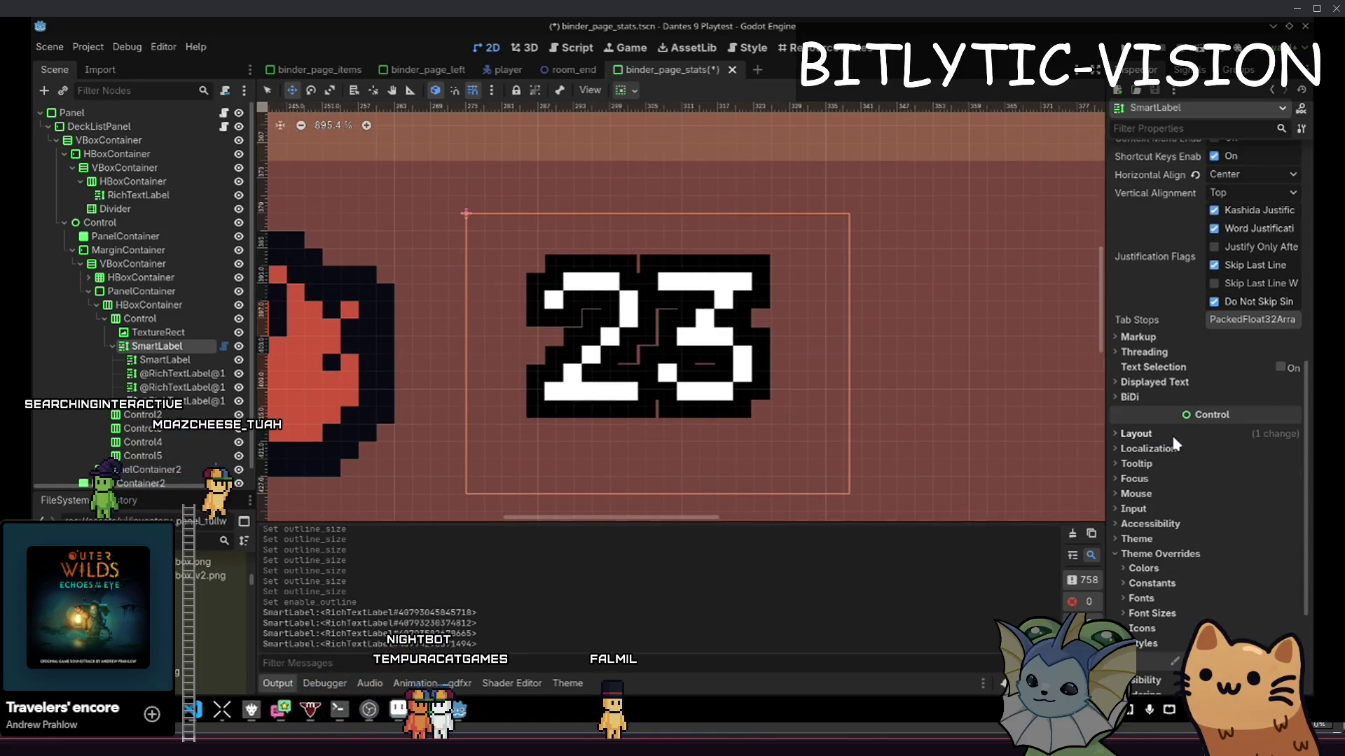
pyautogui.click(1136, 538)
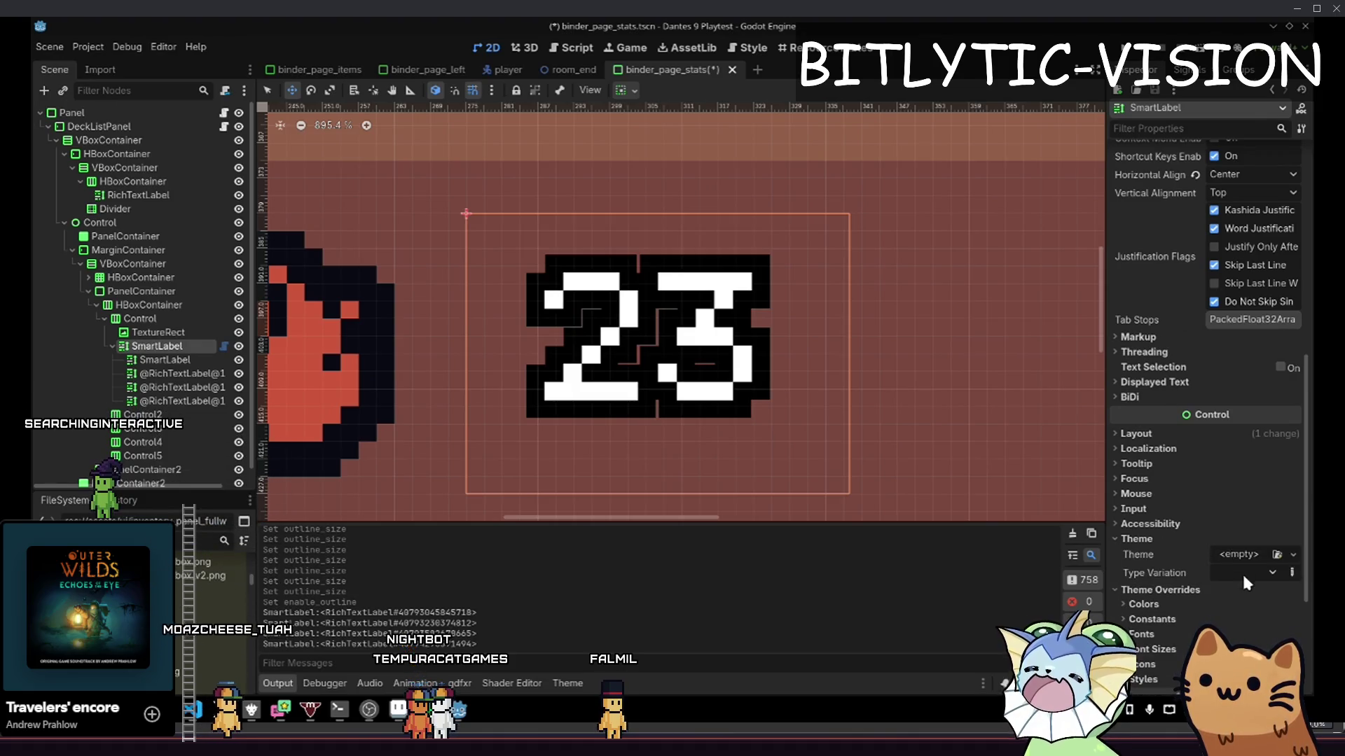
pyautogui.click(1272, 573)
pyautogui.click(1260, 623)
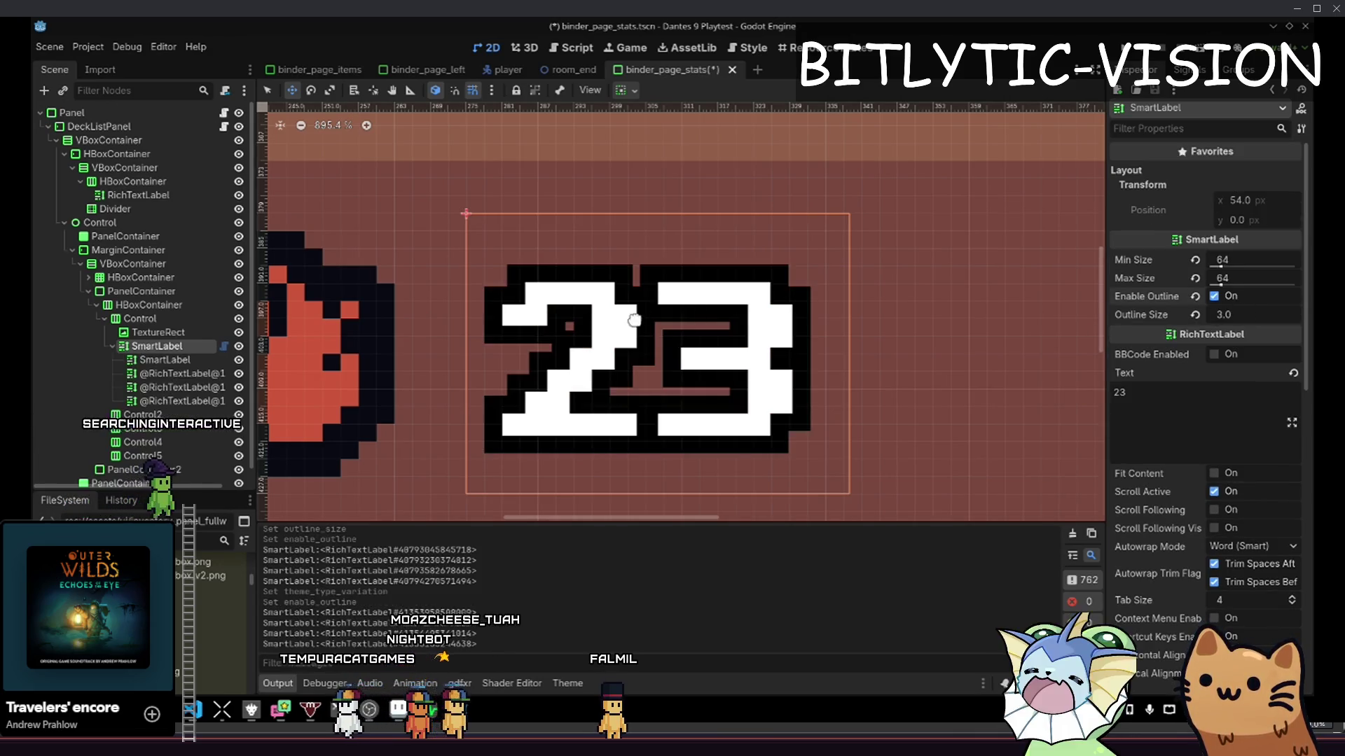
# - Shrink the Outline Size toward zero and enter a new value
pyautogui.scroll(3, 675, 240)
pyautogui.scroll(-3, 532, 203)
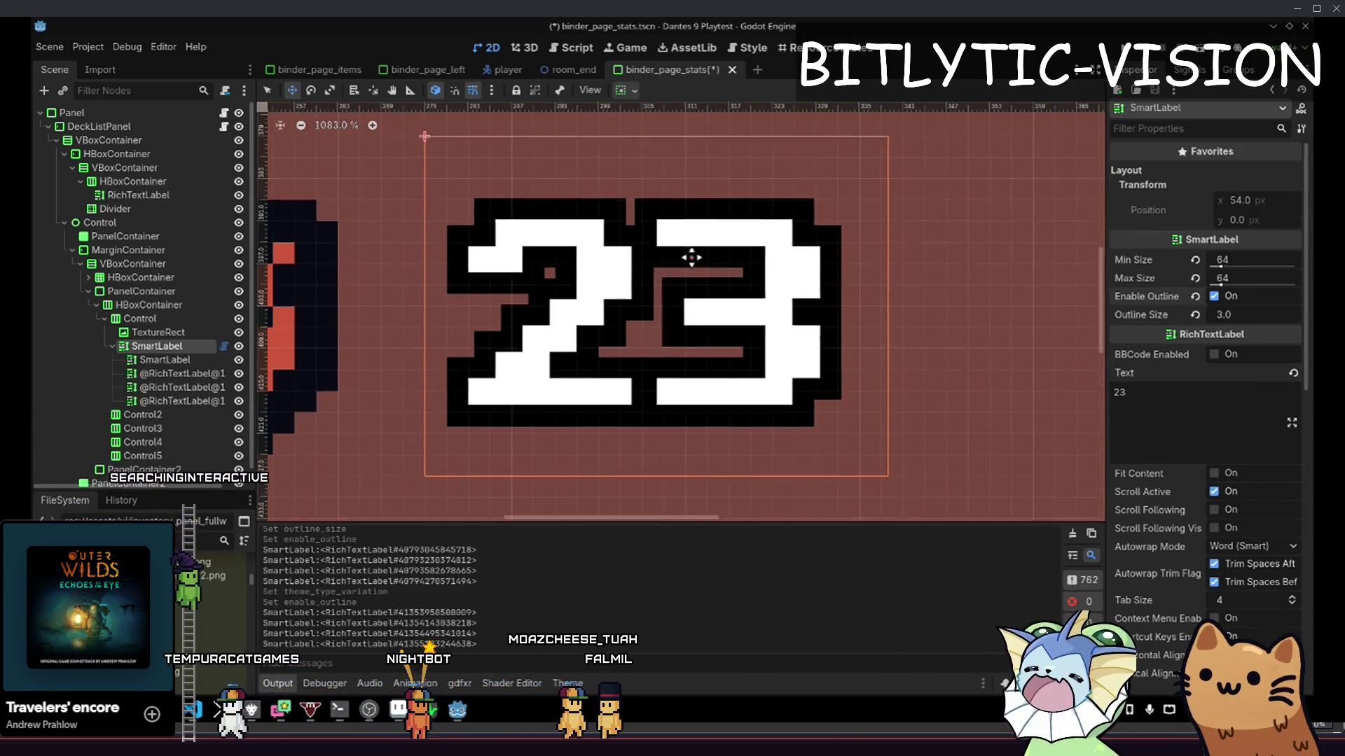
pyautogui.moveTo(1256, 316)
pyautogui.mouseDown()
pyautogui.moveTo(1198, 317)
pyautogui.moveTo(1259, 326)
pyautogui.mouseUp()
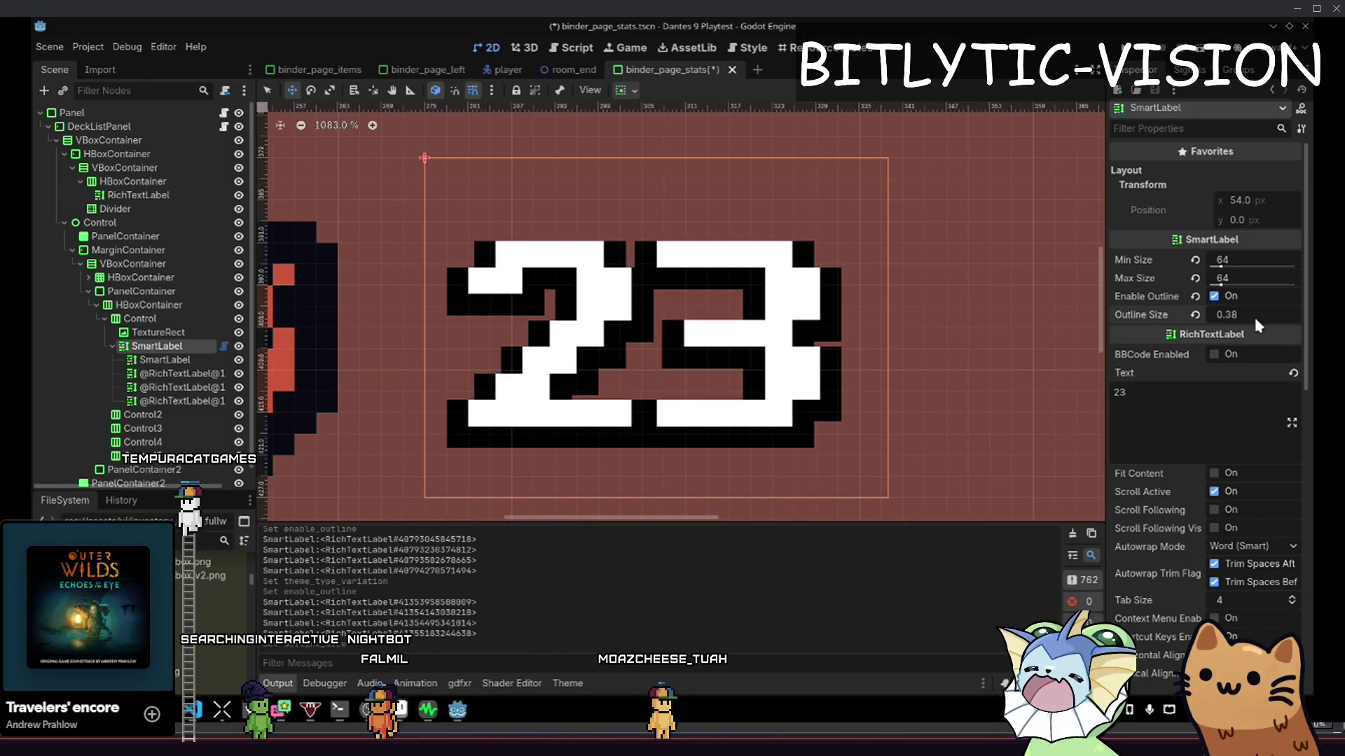
pyautogui.write('0')
pyautogui.press('Return')
pyautogui.scroll(4, 792, 381)
pyautogui.scroll(-3, 850, 301)
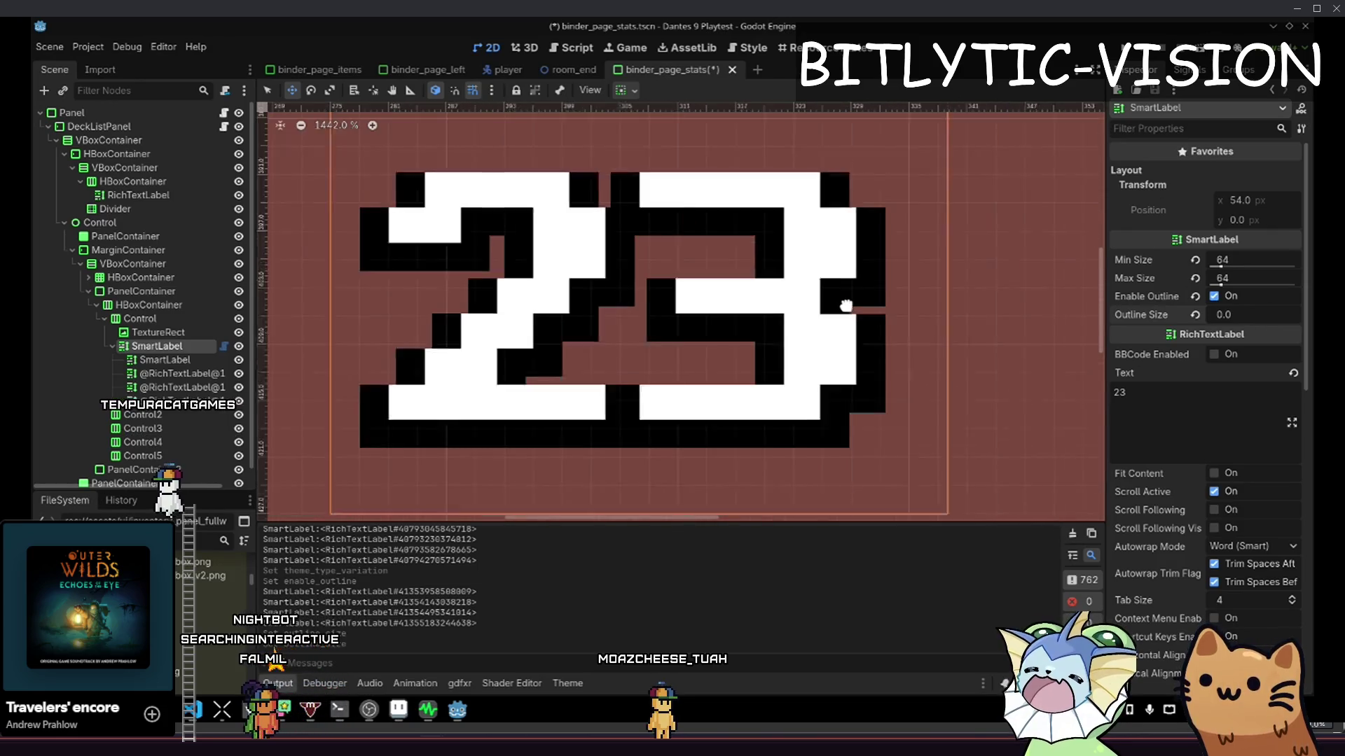
# - Check the outline position lines in smart_label.gd and save the script
pyautogui.hotkey('ctrl', 'F3')
pyautogui.scroll(-3, 684, 370)
pyautogui.click(694, 337)
pyautogui.click(707, 309)
pyautogui.hotkey('ctrl', 's')
pyautogui.hotkey('ctrl', 'F1')
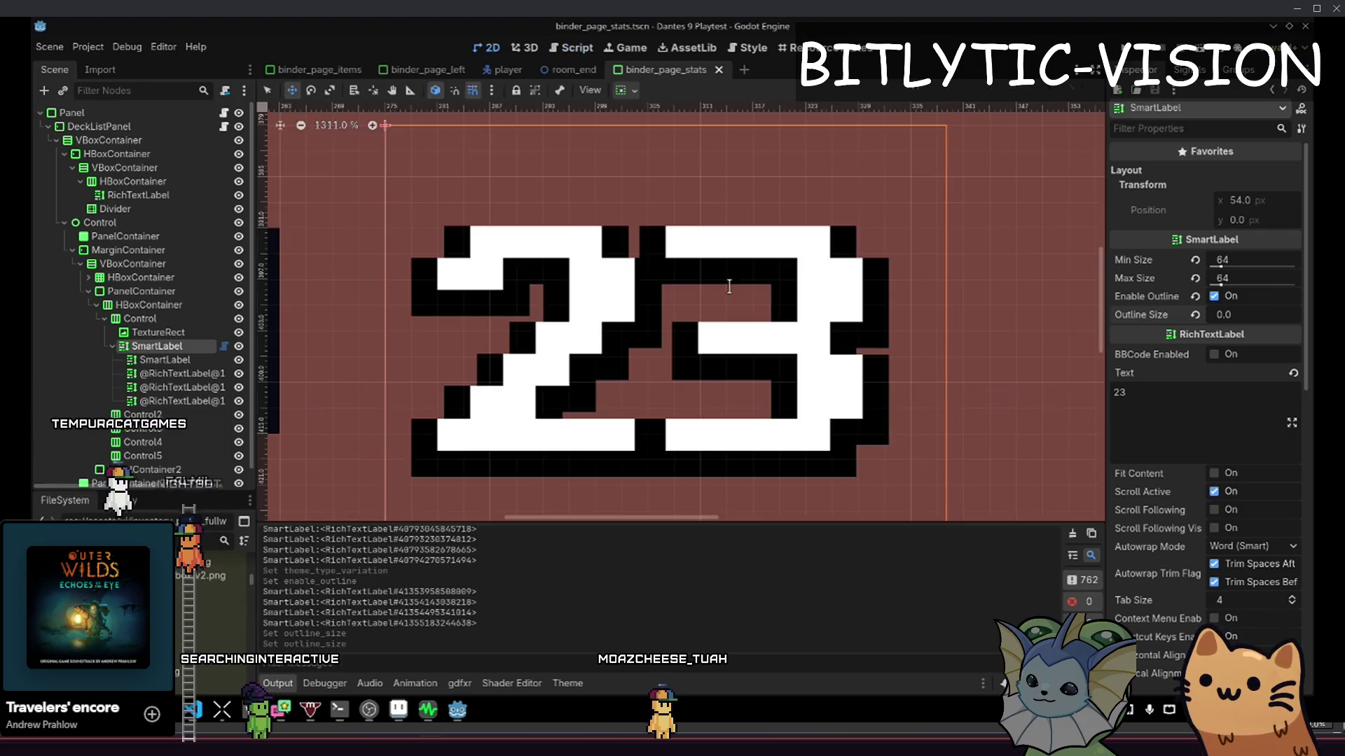
# - Set Outline Size back to 3, change the label text to 2, and save
pyautogui.click(1196, 314)
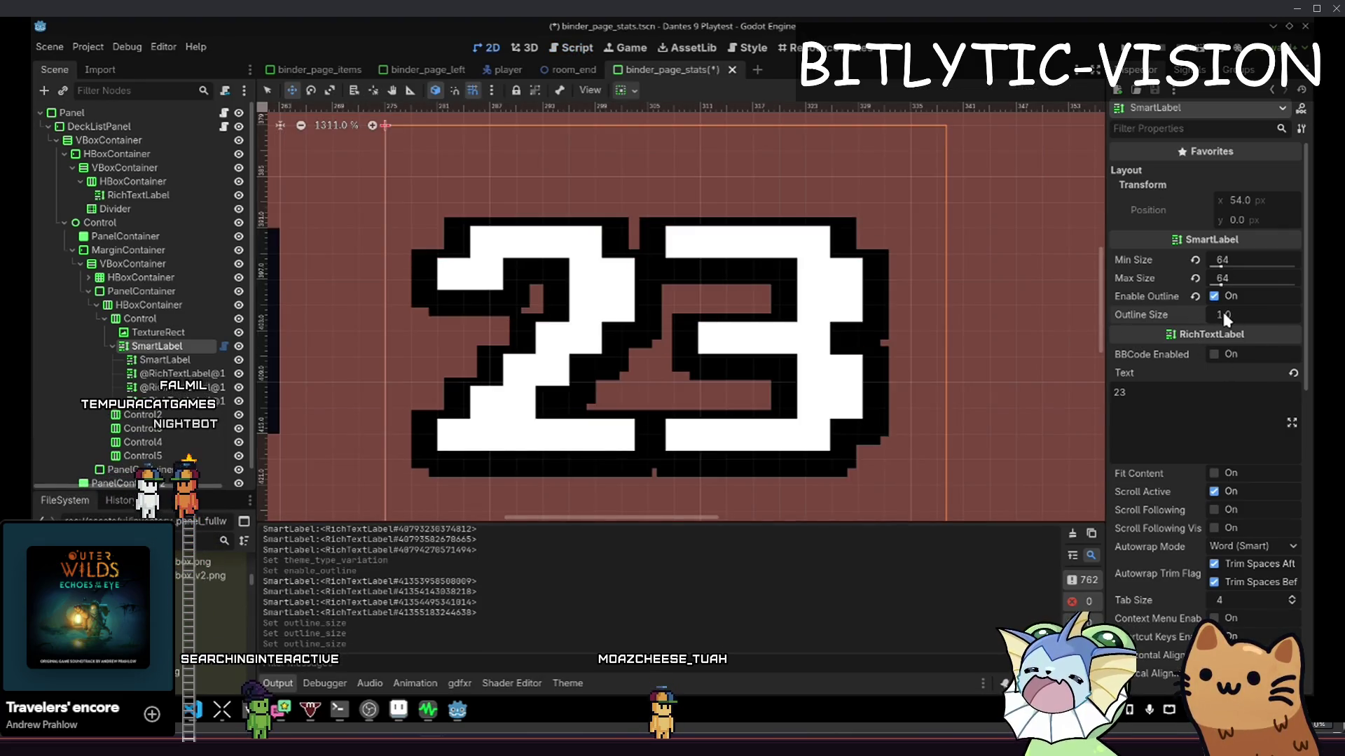
pyautogui.write('3')
pyautogui.press('Return')
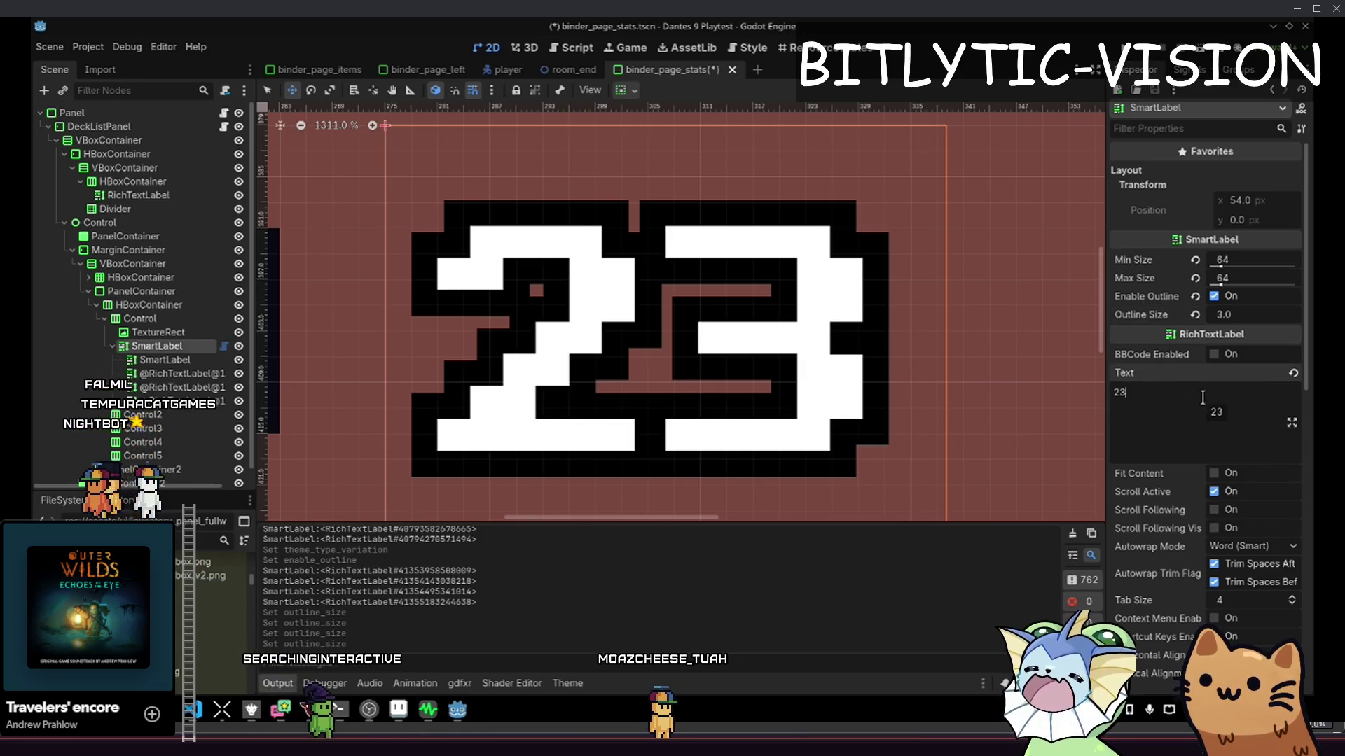
pyautogui.press('BackSpace')
pyautogui.scroll(-2, 897, 340)
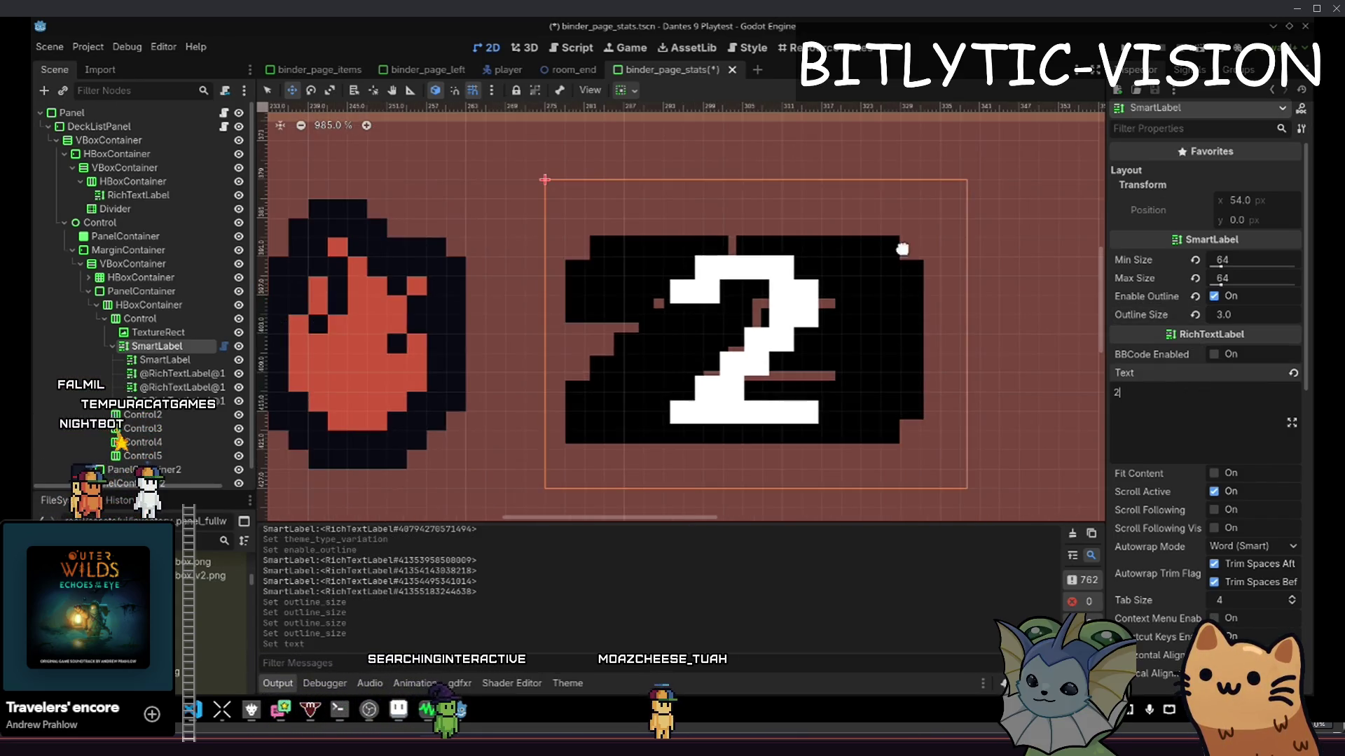
pyautogui.hotkey('ctrl', 's')
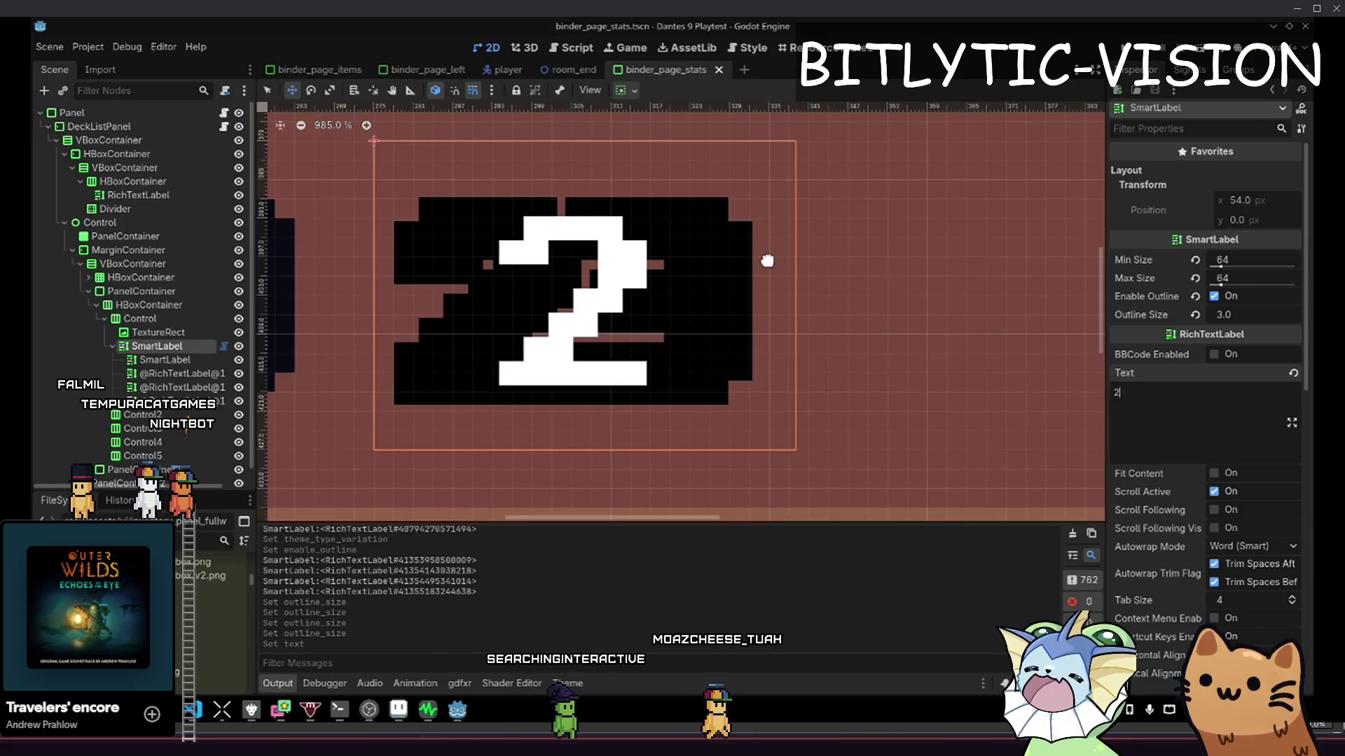
# - Review lines 55–66 of the outline loop code in smart_label.gd
pyautogui.hotkey('ctrl', 'F3')
pyautogui.moveTo(692, 307); pyautogui.dragTo(692, 193)
pyautogui.click(762, 324)
pyautogui.moveTo(762, 324)
pyautogui.mouseDown()
pyautogui.moveTo(762, 154)
pyautogui.moveTo(736, 187)
pyautogui.mouseUp()
pyautogui.click(762, 324)
pyautogui.click(716, 308)
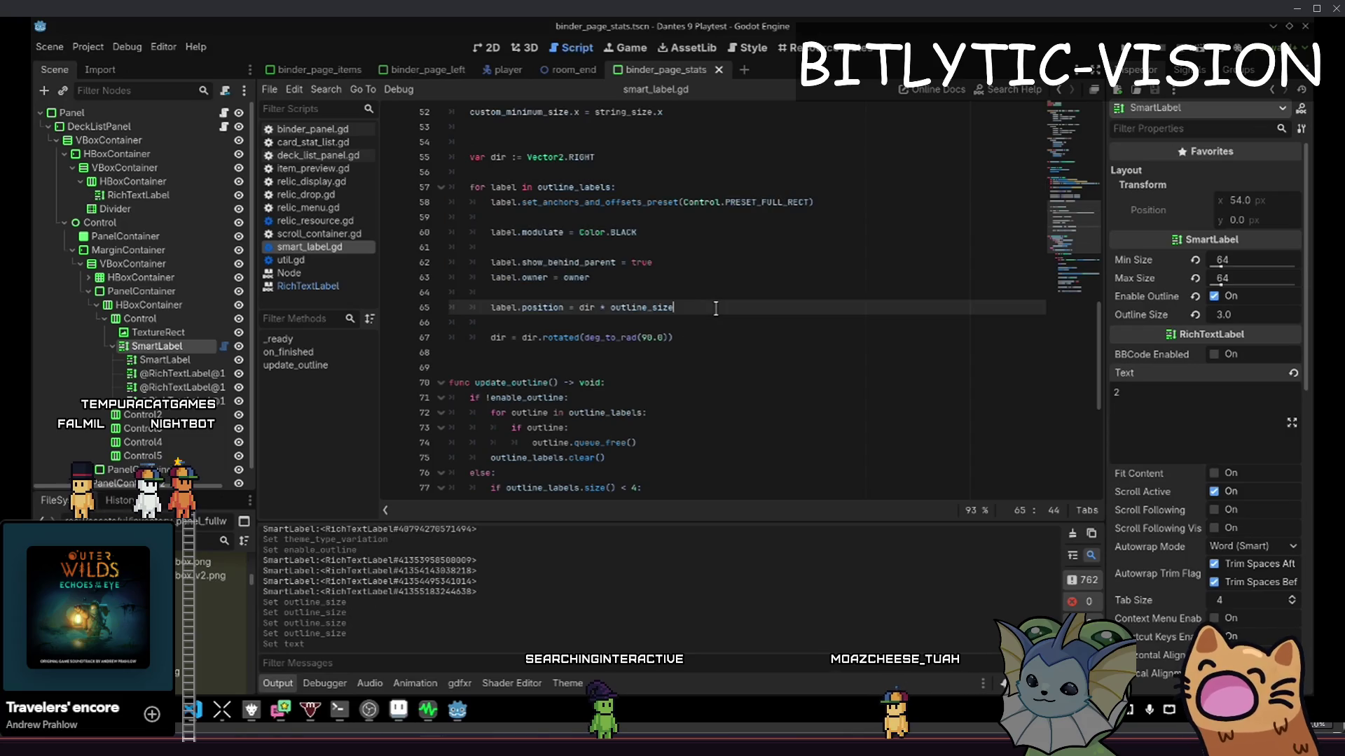
# - Add a label.text = text line at the top of the outline loop and save
pyautogui.press('Up')
pyautogui.press('Up')
pyautogui.press('Up')
pyautogui.press('Return')
pyautogui.press('Return')
pyautogui.press('Up')
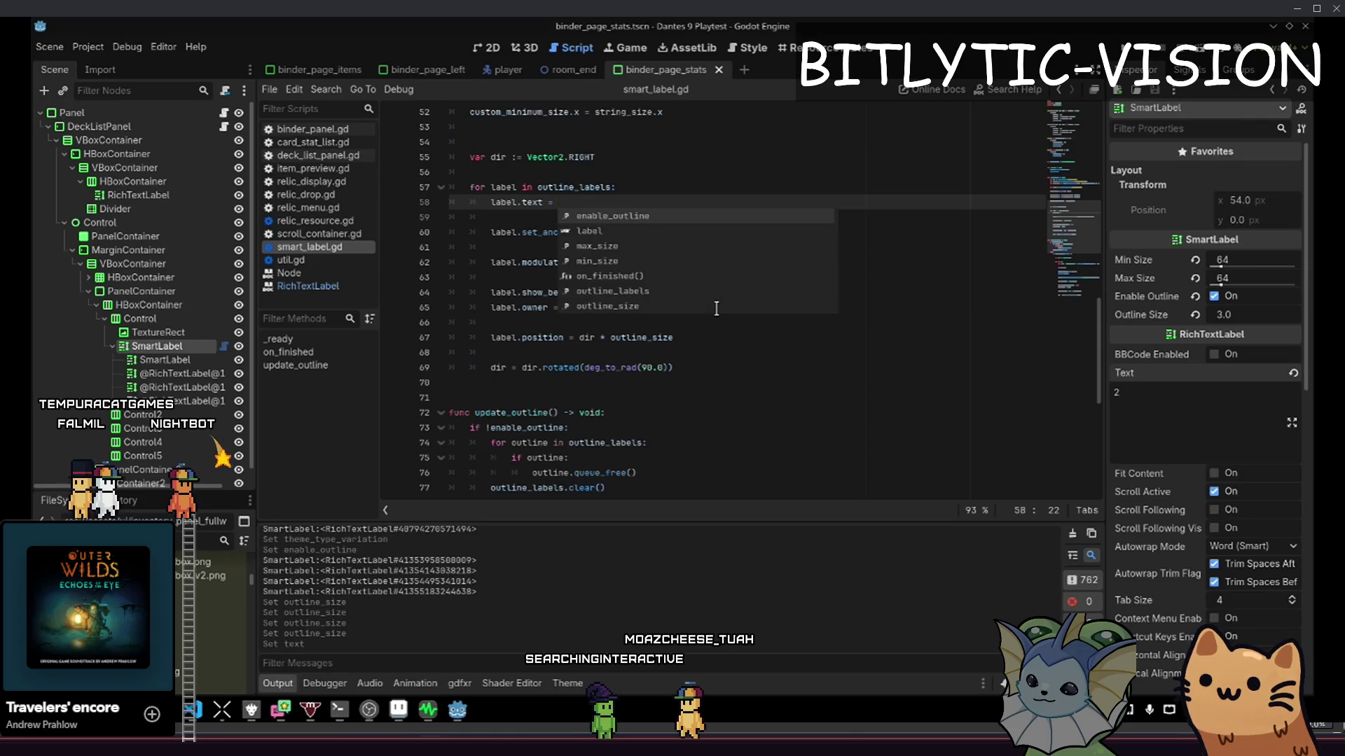
pyautogui.hotkey('ctrl', 's')
# - Clear the SmartLabel's Text property to test the outline copies
pyautogui.hotkey('ctrl', 'F1')
pyautogui.click(1204, 396)
pyautogui.write('3')
pyautogui.press('BackSpace')
pyautogui.press('BackSpace')
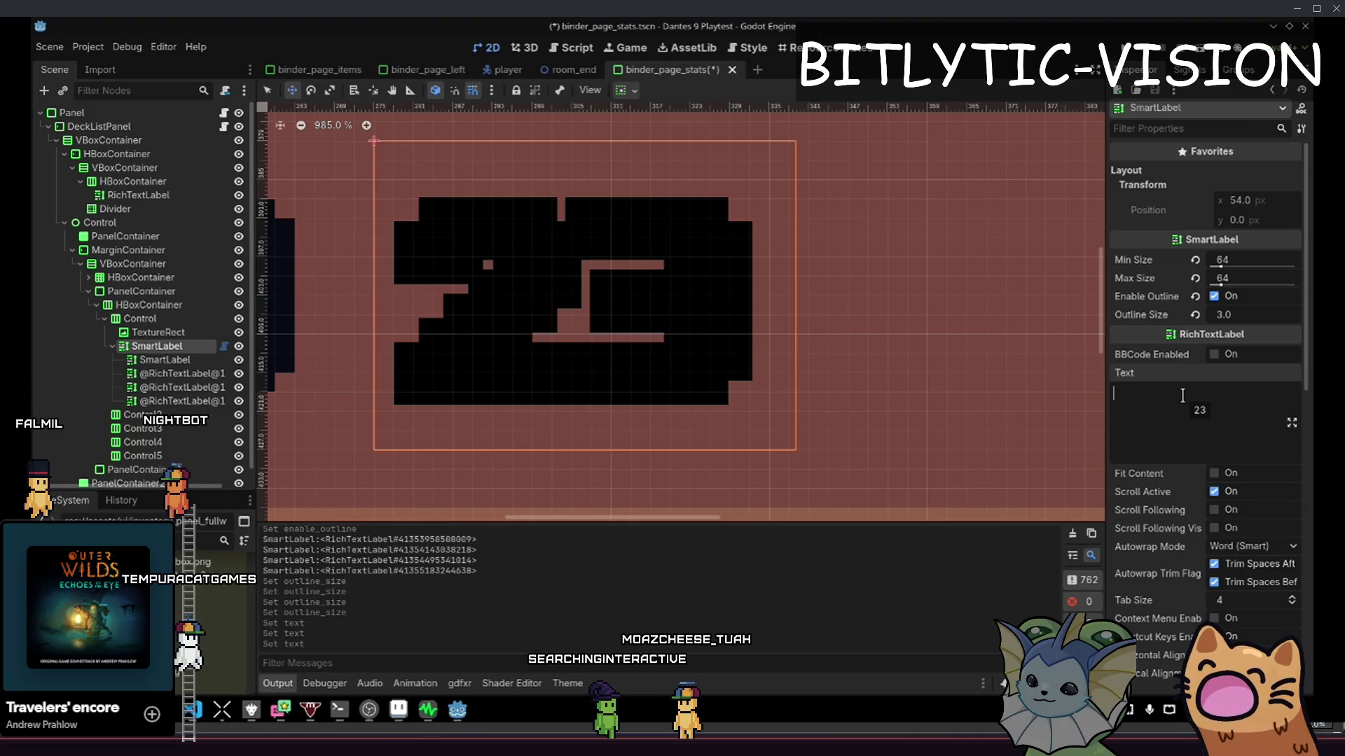
# - Enter 22 as the SmartLabel's Text and save the scene
pyautogui.write('2')
pyautogui.press('BackSpace')
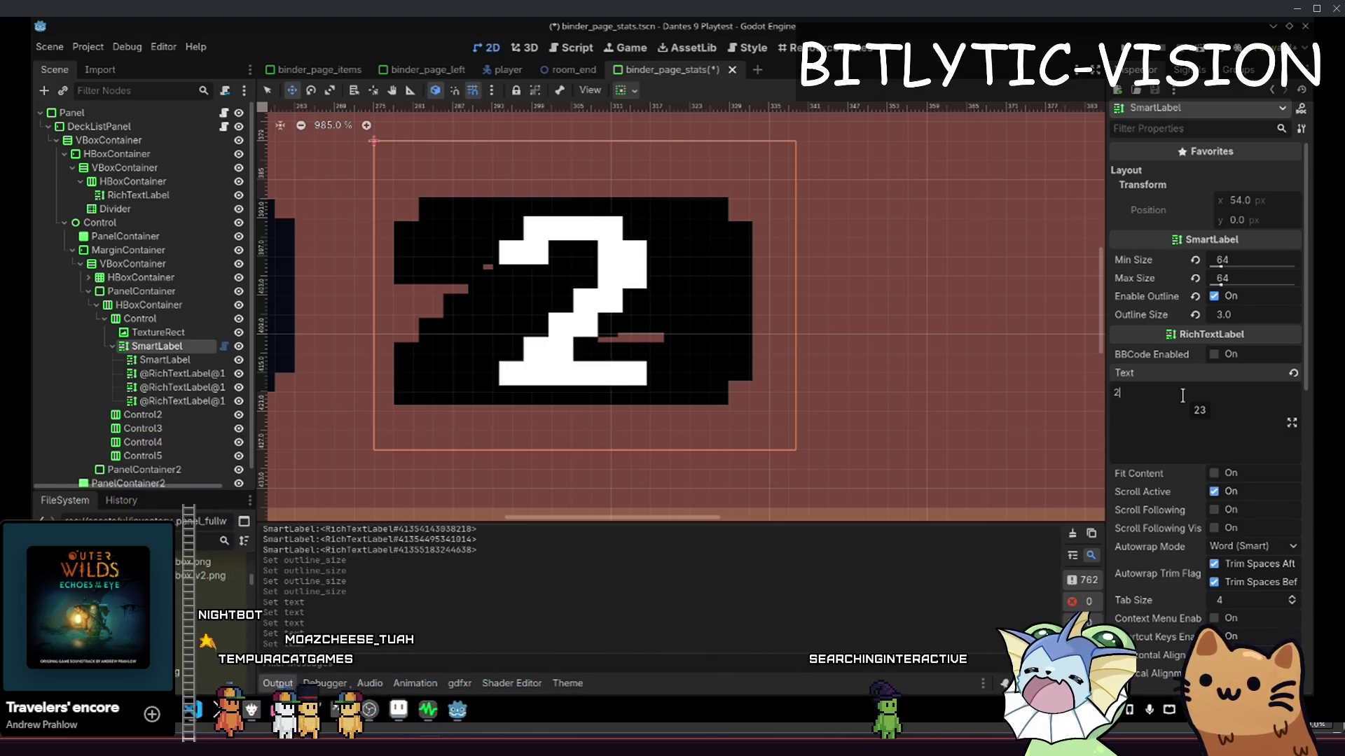
pyautogui.write('200')
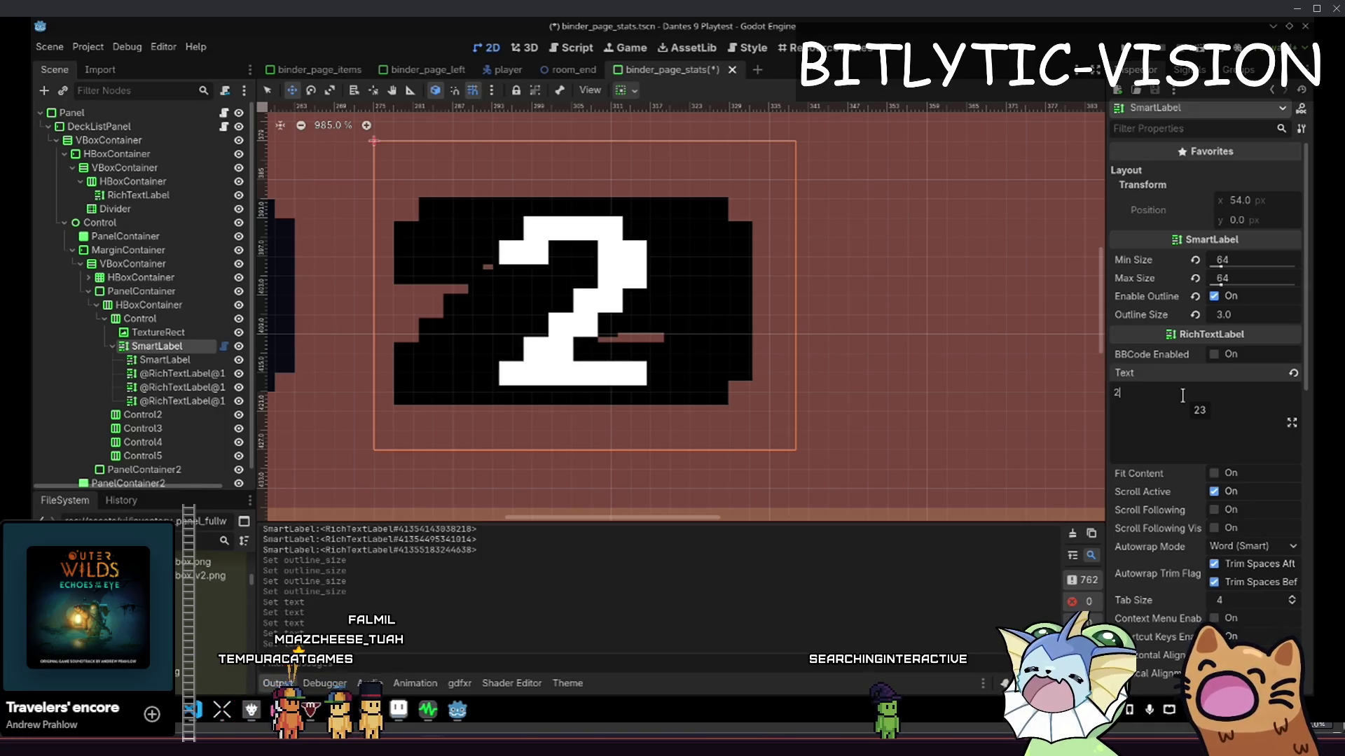
pyautogui.press('BackSpace')
pyautogui.write('2')
pyautogui.press('BackSpace')
pyautogui.press('BackSpace')
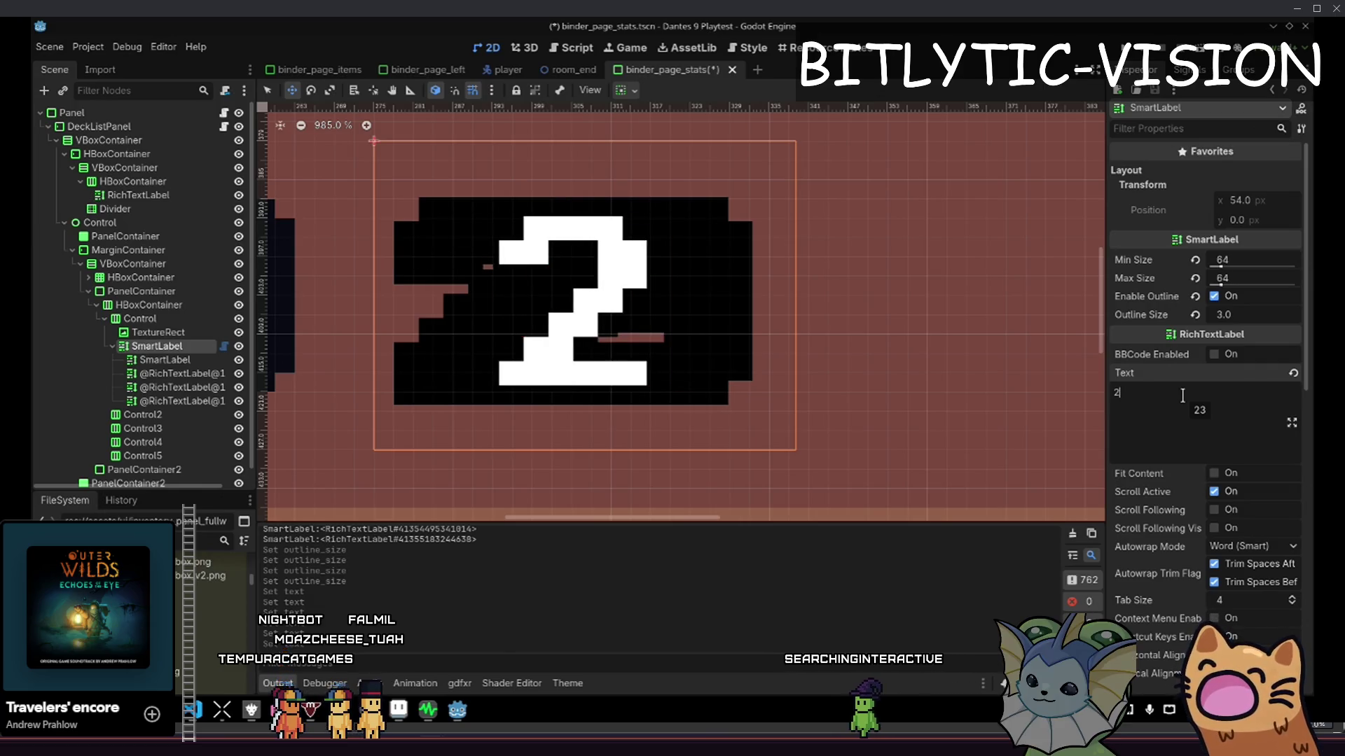
pyautogui.write('22')
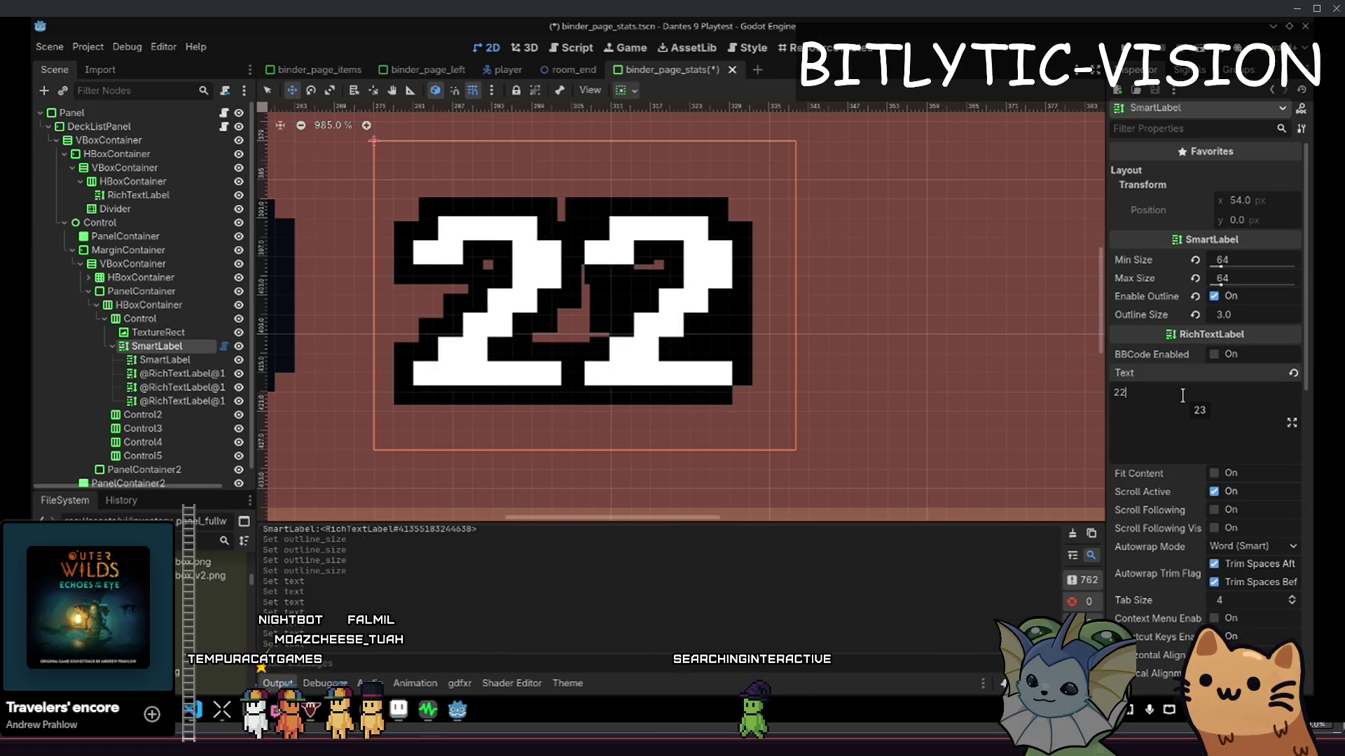
pyautogui.hotkey('ctrl', 's')
# - Check the SmartLabel's attached script, then select the nested SmartLabel copy
pyautogui.scroll(3, 741, 280)
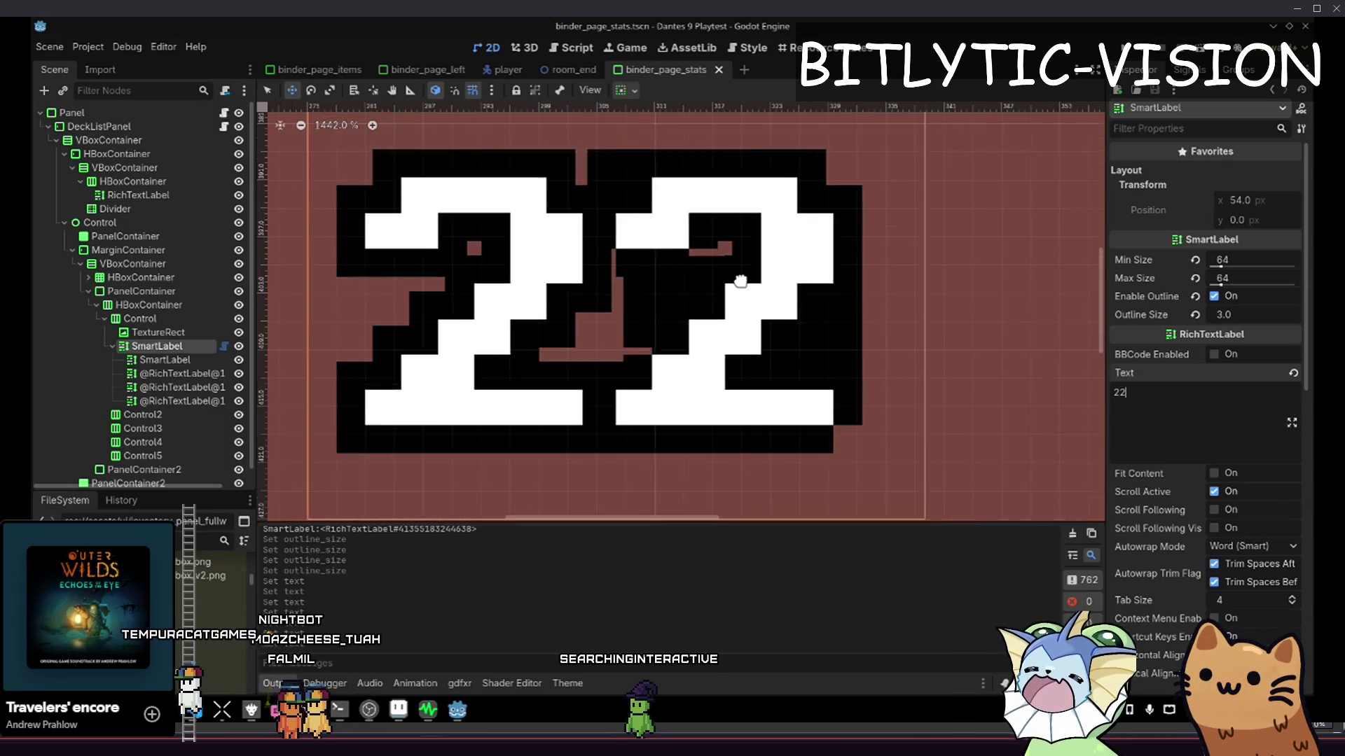
pyautogui.scroll(-5, 740, 281)
pyautogui.click(224, 346)
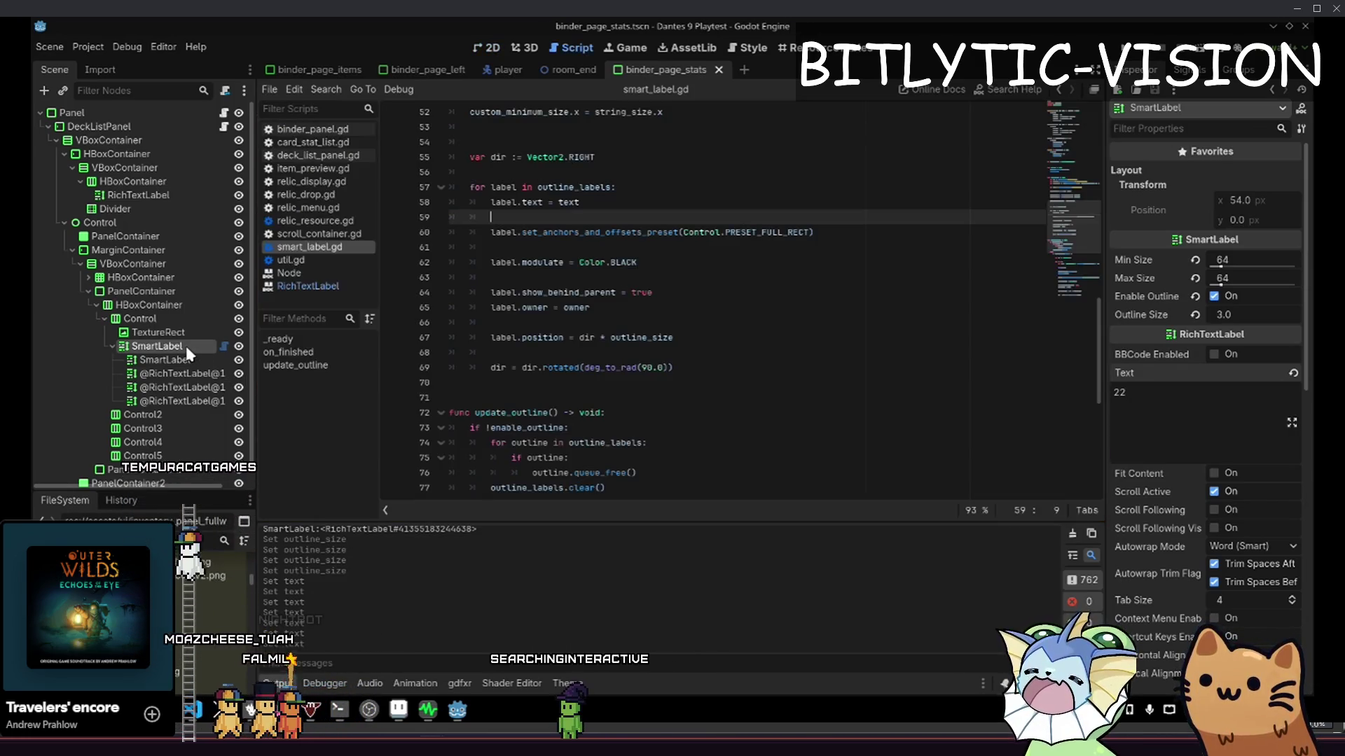
pyautogui.hotkey('ctrl', 'F1')
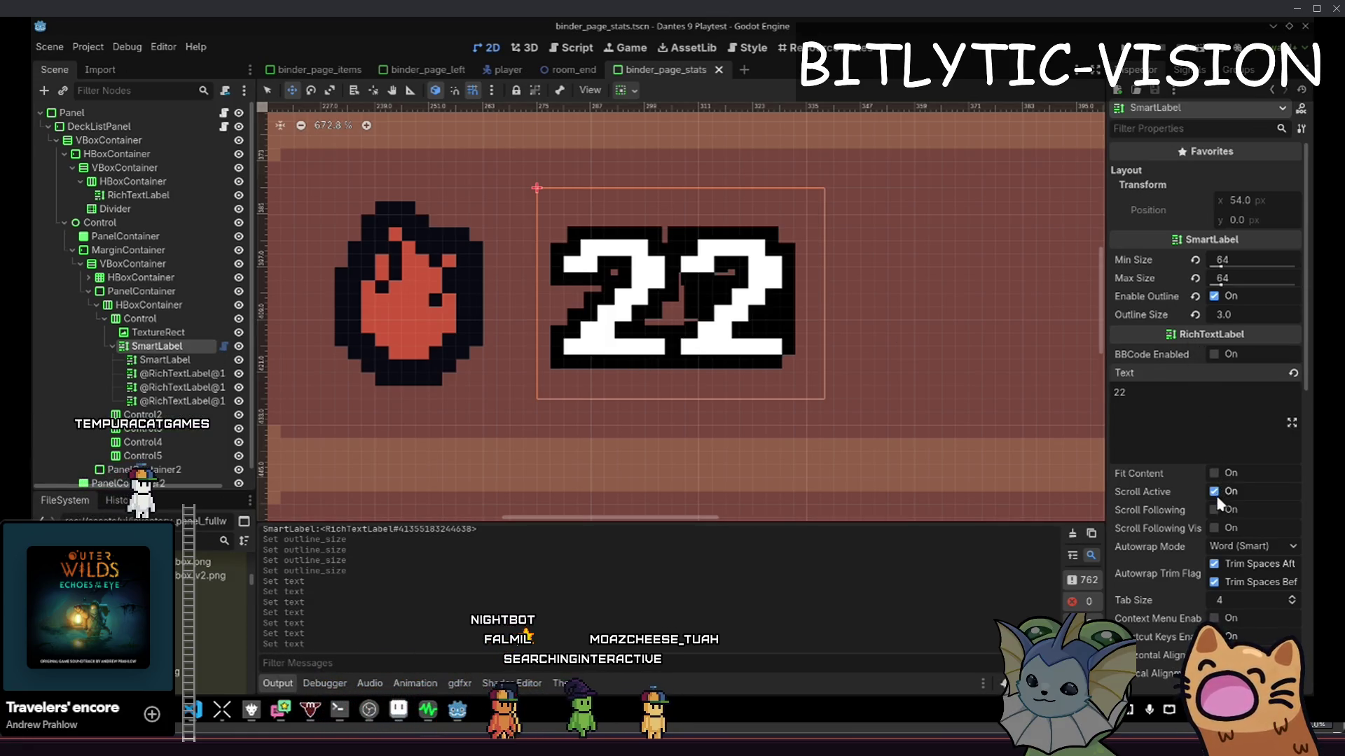
pyautogui.scroll(3, 680, 313)
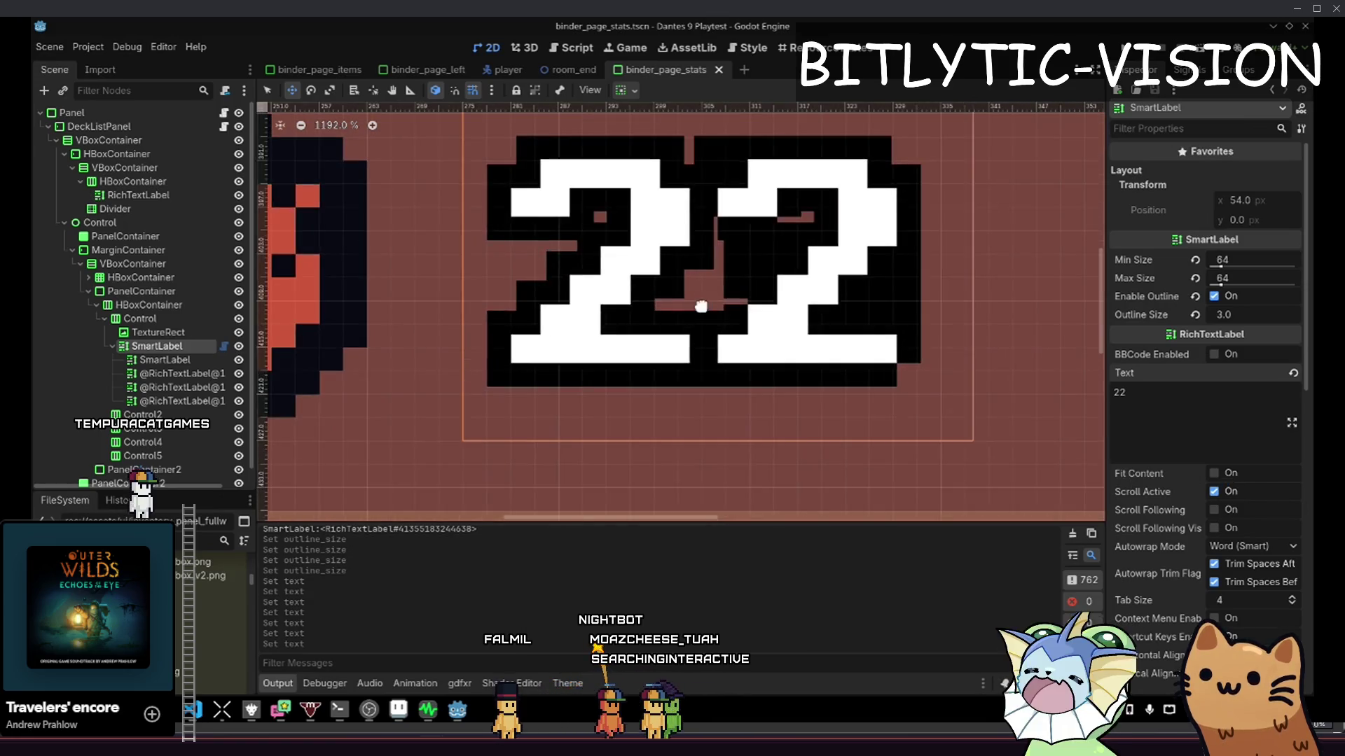
pyautogui.click(165, 359)
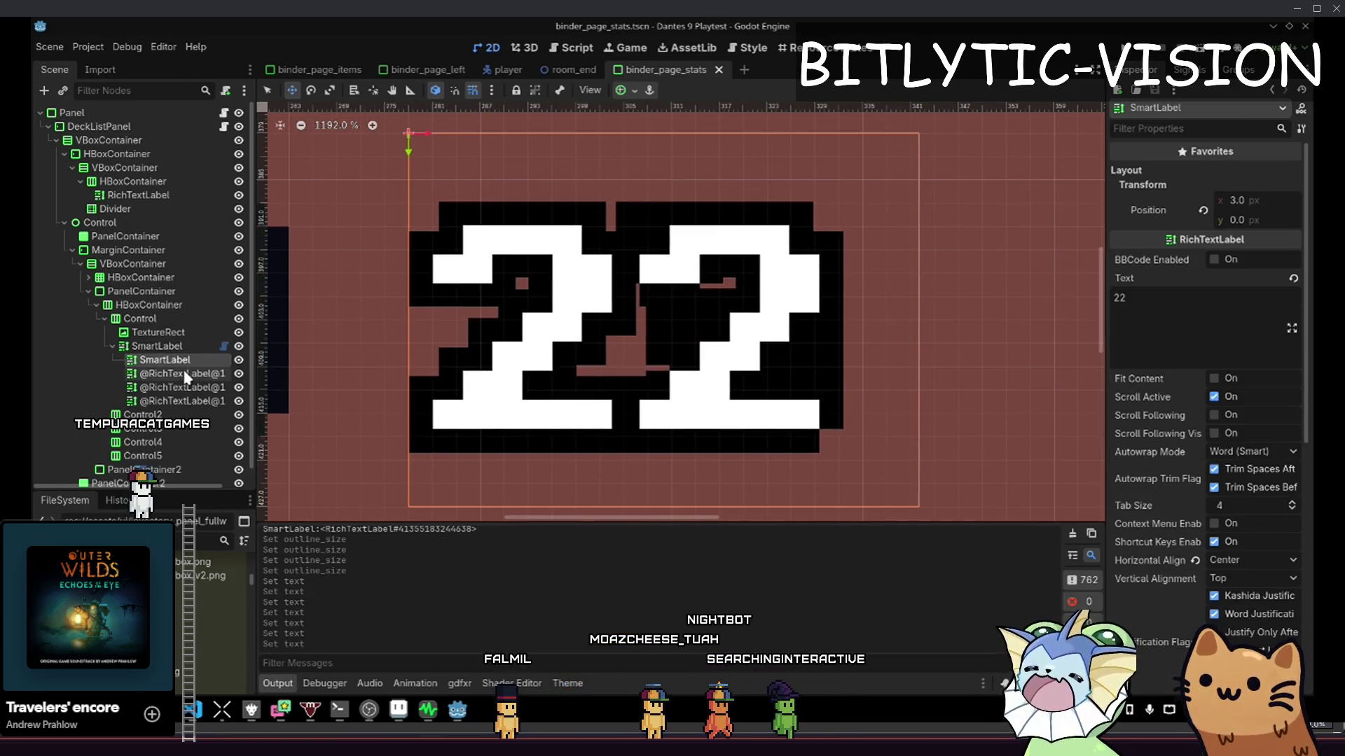
# - Change the SmartLabel's text to 12
pyautogui.click(157, 346)
pyautogui.click(165, 360)
pyautogui.click(157, 346)
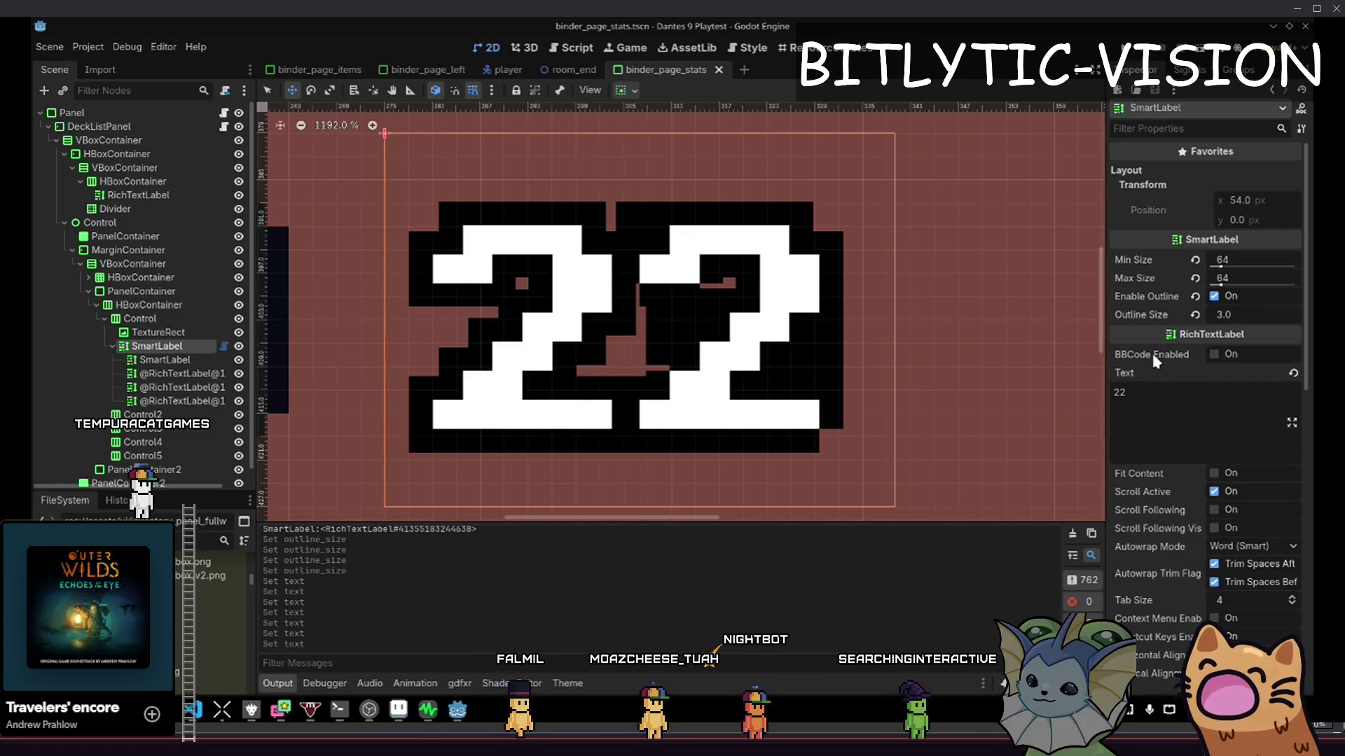
pyautogui.press('BackSpace')
pyautogui.write('3')
pyautogui.press('BackSpace')
pyautogui.press('BackSpace')
pyautogui.write('12')
# - Hide the outline copies and the white 12 one by one to see each copy's contribution
pyautogui.click(162, 375)
pyautogui.click(177, 390)
pyautogui.click(180, 403)
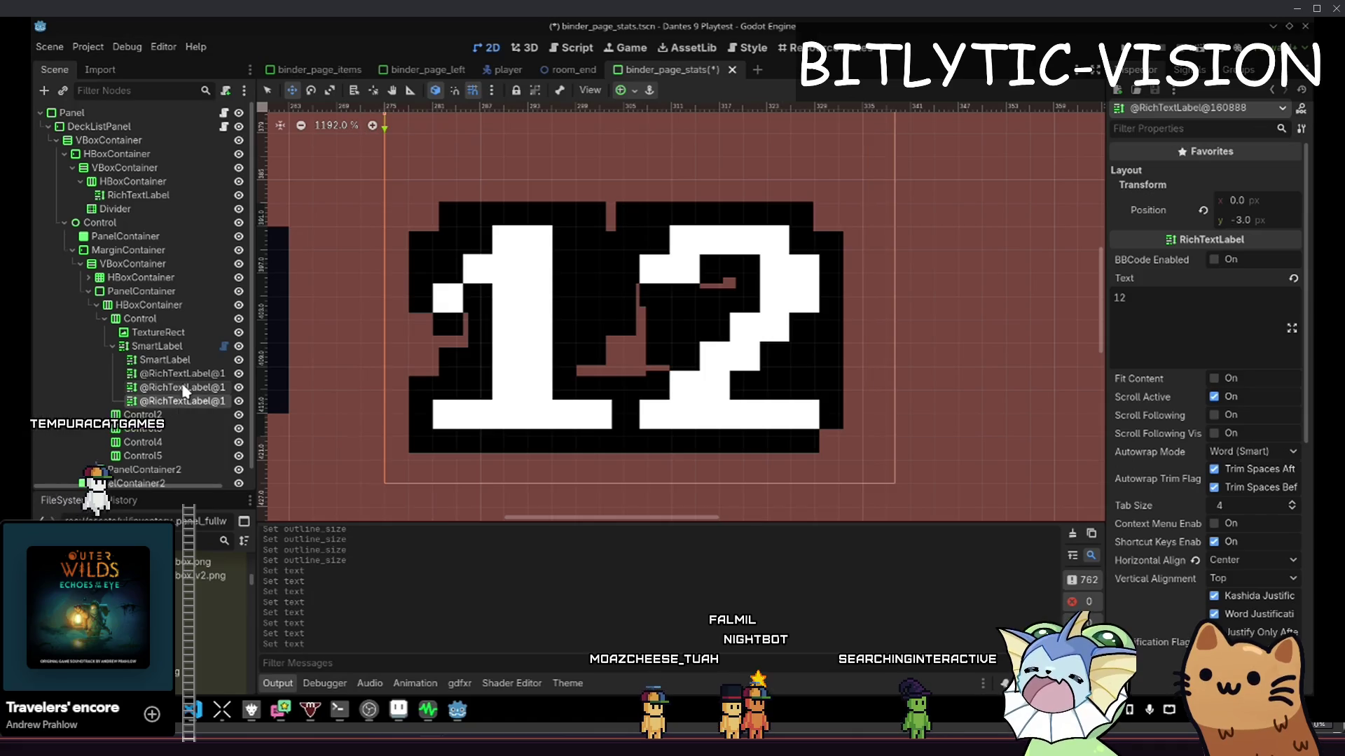
pyautogui.click(181, 388)
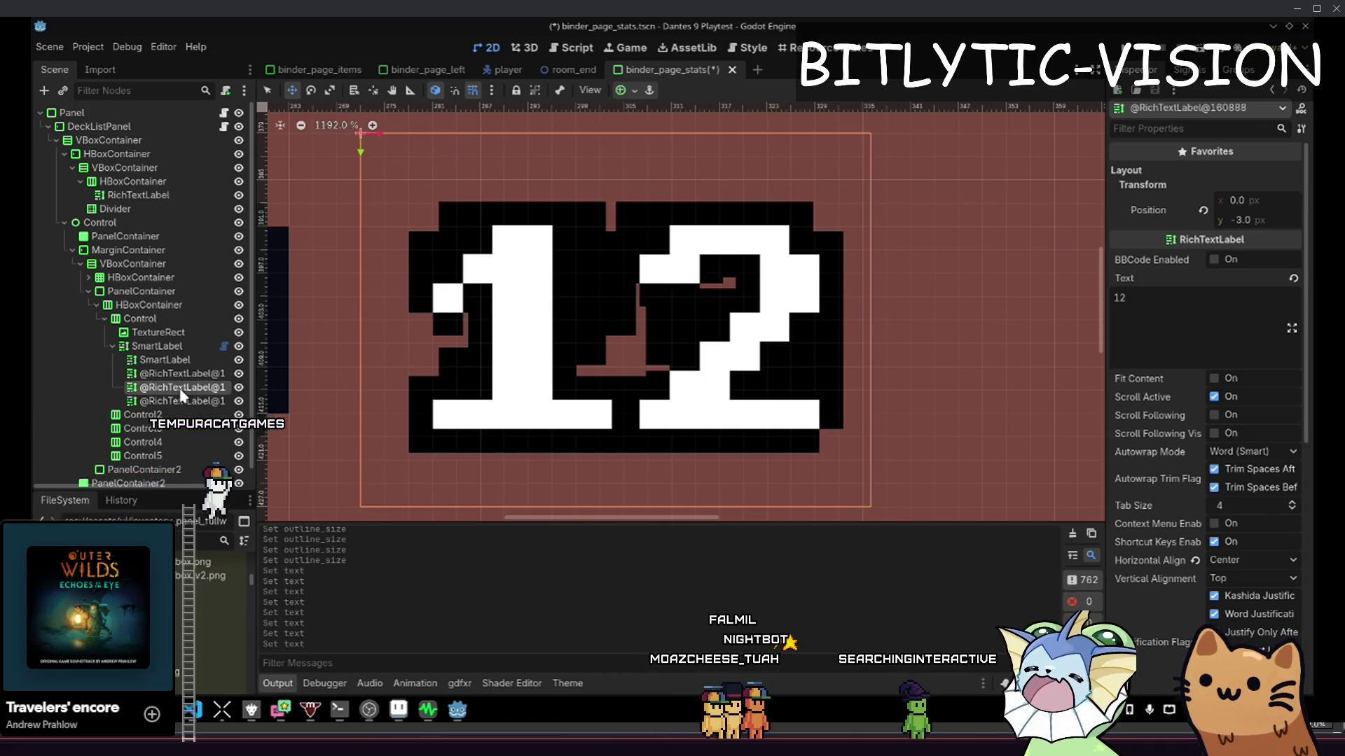
pyautogui.click(239, 401)
pyautogui.click(239, 388)
pyautogui.click(238, 373)
pyautogui.click(239, 360)
pyautogui.click(238, 346)
pyautogui.click(239, 348)
# - Show the outline copies again, then toggle individual copies to compare their offsets
pyautogui.scroll(-3, 728, 364)
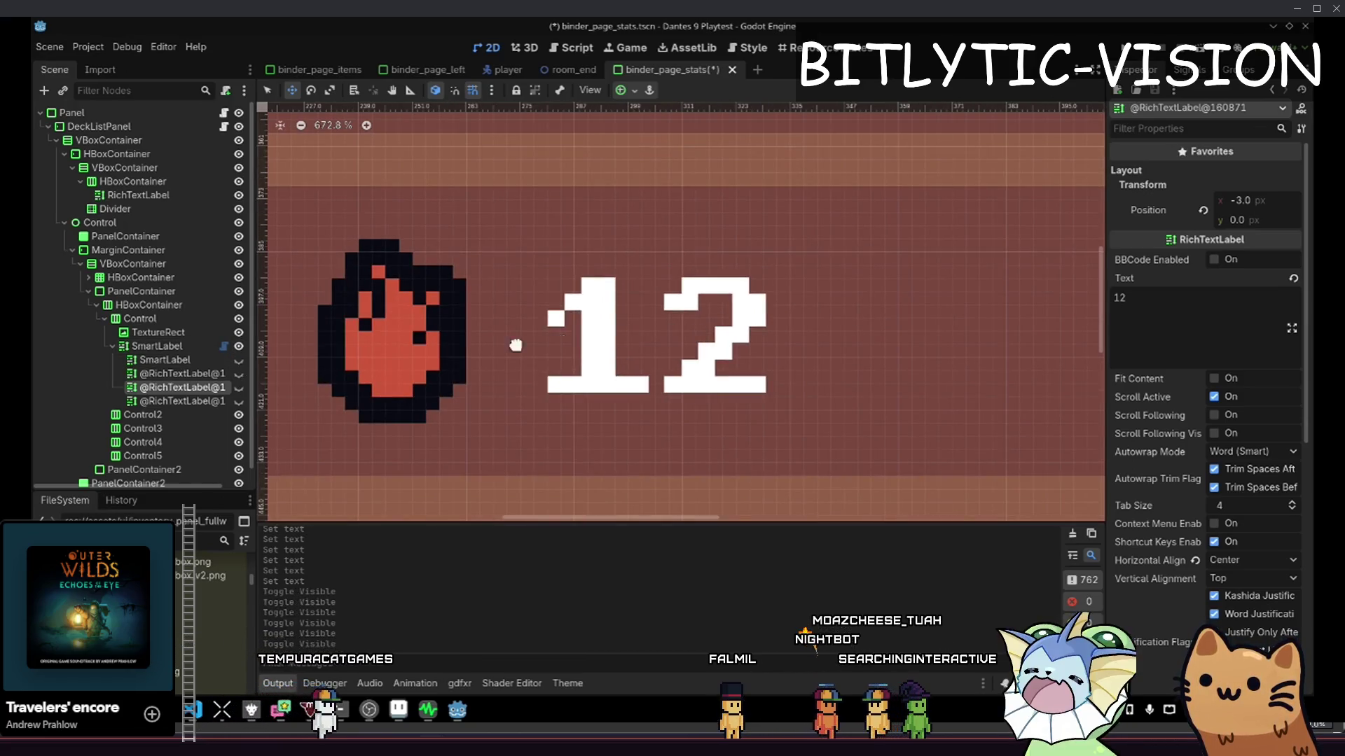
pyautogui.scroll(3, 714, 364)
pyautogui.click(238, 373)
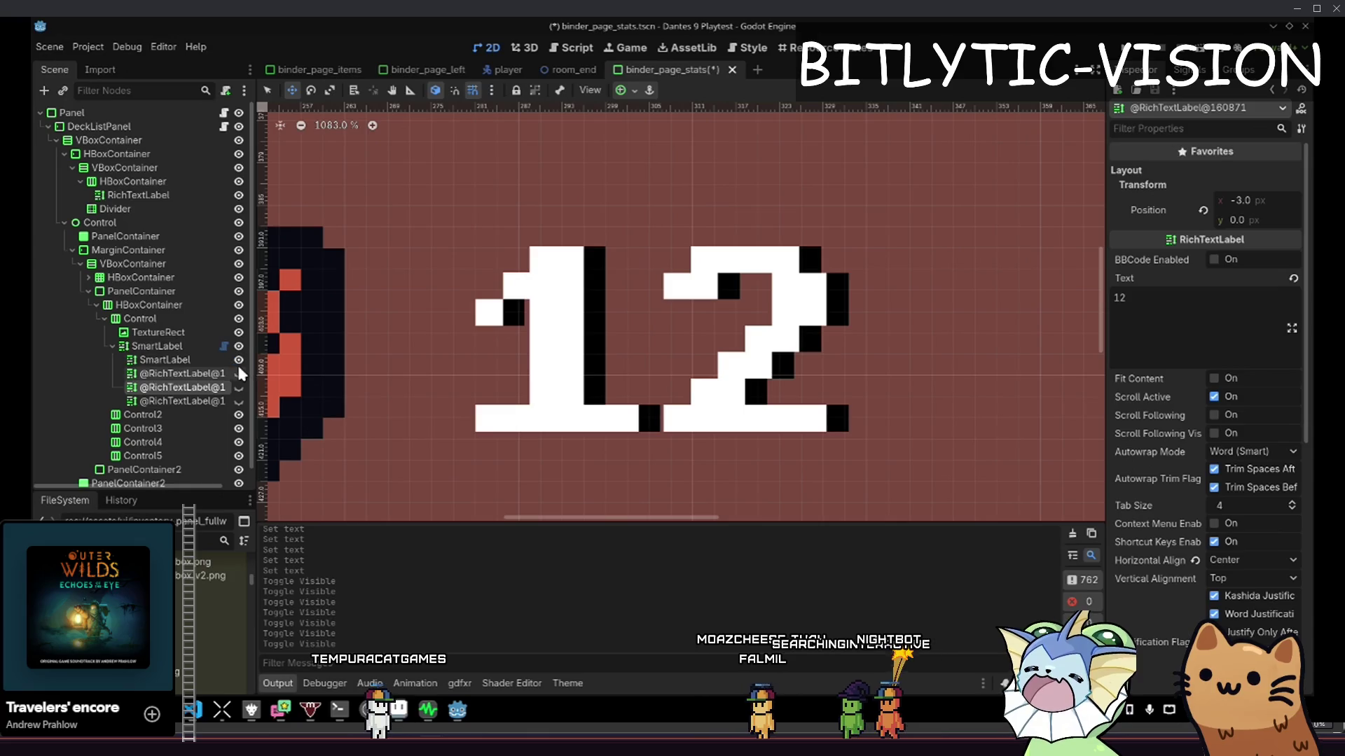
pyautogui.click(239, 387)
pyautogui.click(239, 400)
pyautogui.click(239, 359)
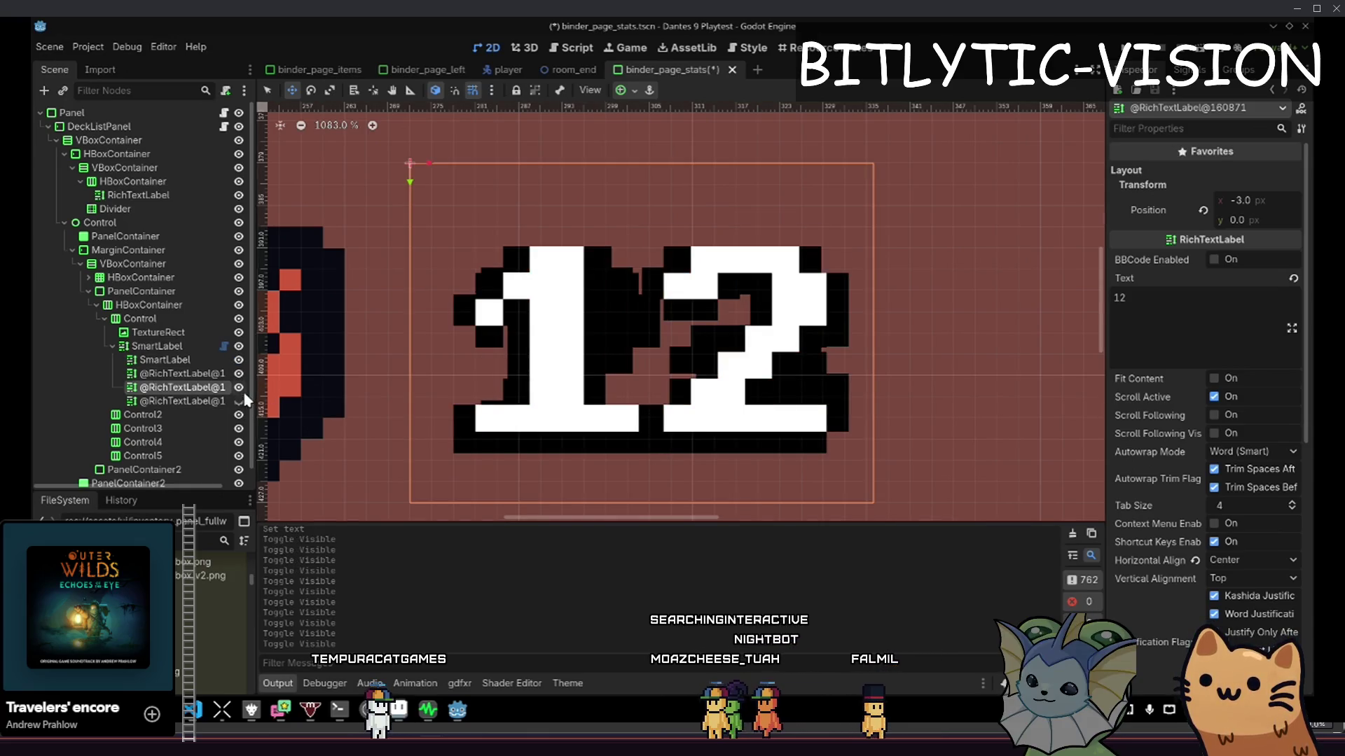
pyautogui.click(239, 374)
pyautogui.click(239, 387)
pyautogui.click(239, 388)
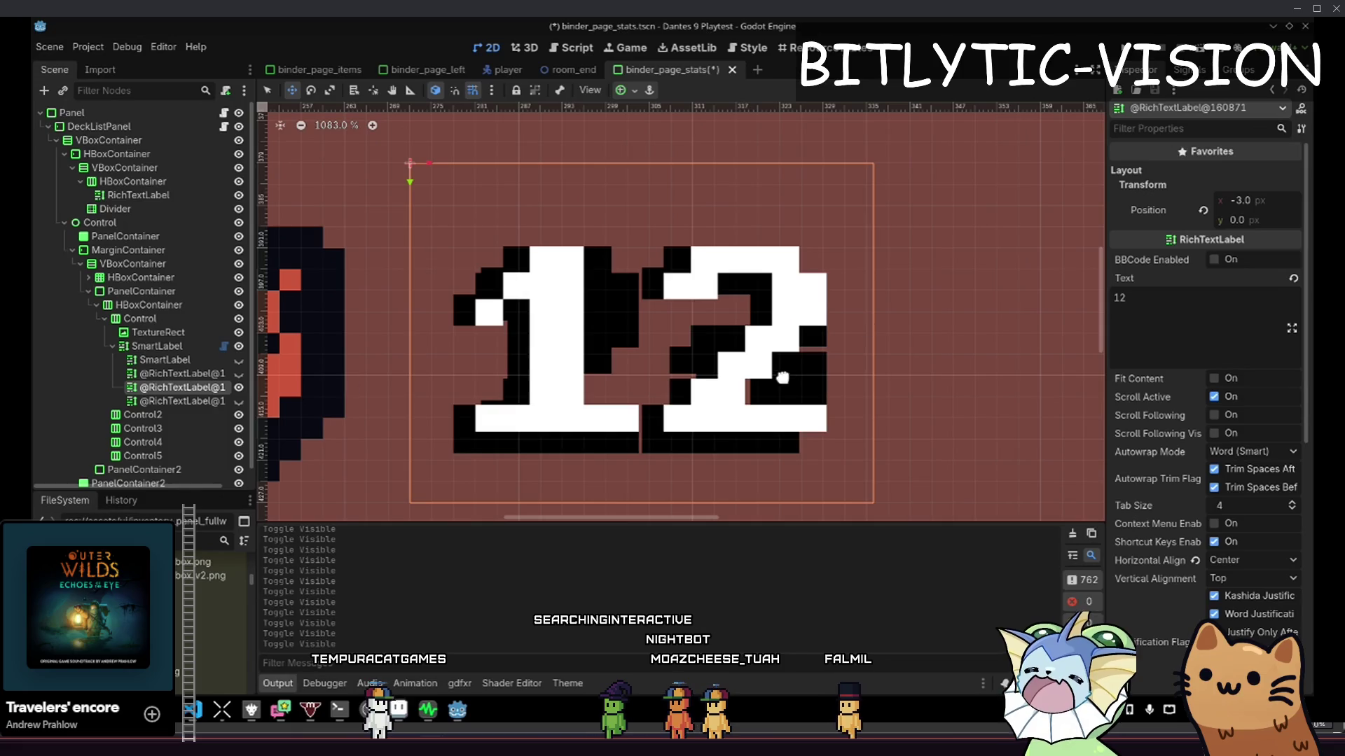
pyautogui.scroll(-3, 708, 423)
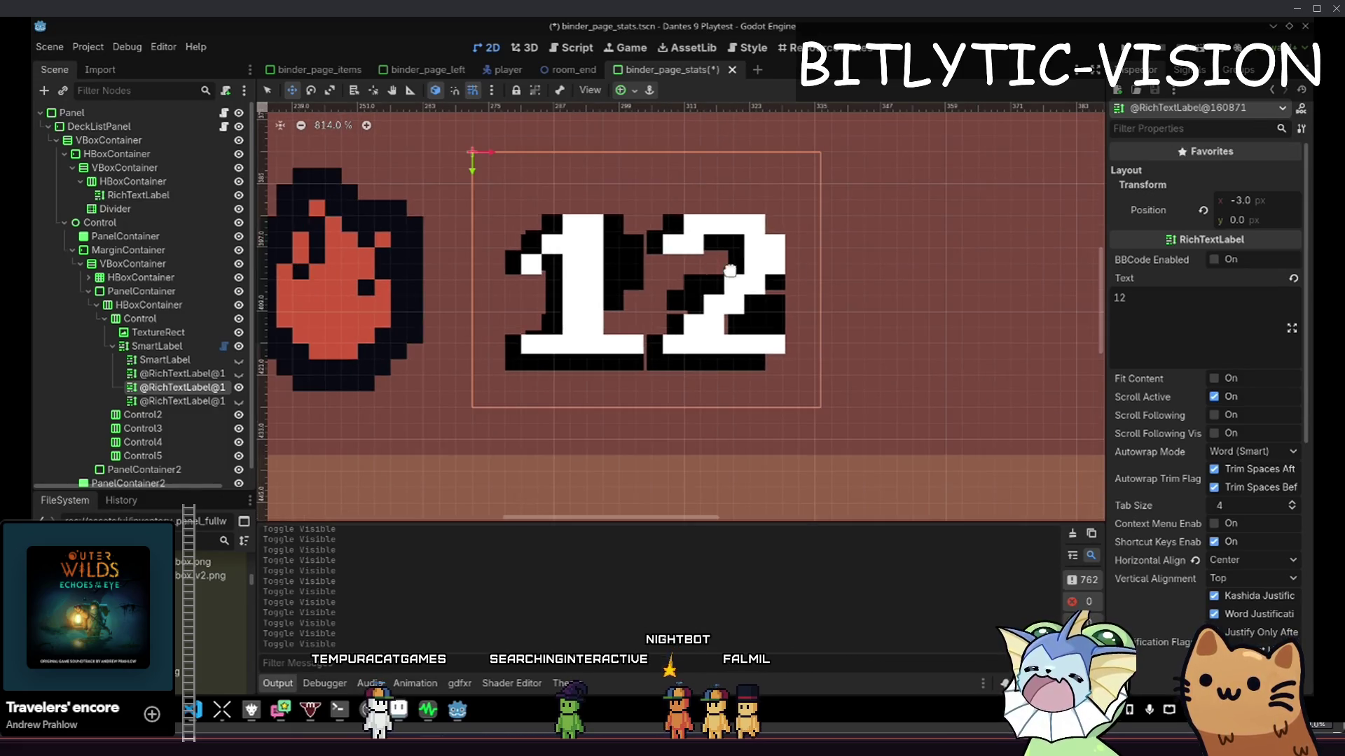
# - Reset a copy label's position, undo it, and drag the copy upward on the canvas
pyautogui.click(1202, 210)
pyautogui.hotkey('ctrl', 'z')
pyautogui.moveTo(712, 351); pyautogui.dragTo(729, 199)
pyautogui.hotkey('ctrl', 'z')
pyautogui.click(1179, 309)
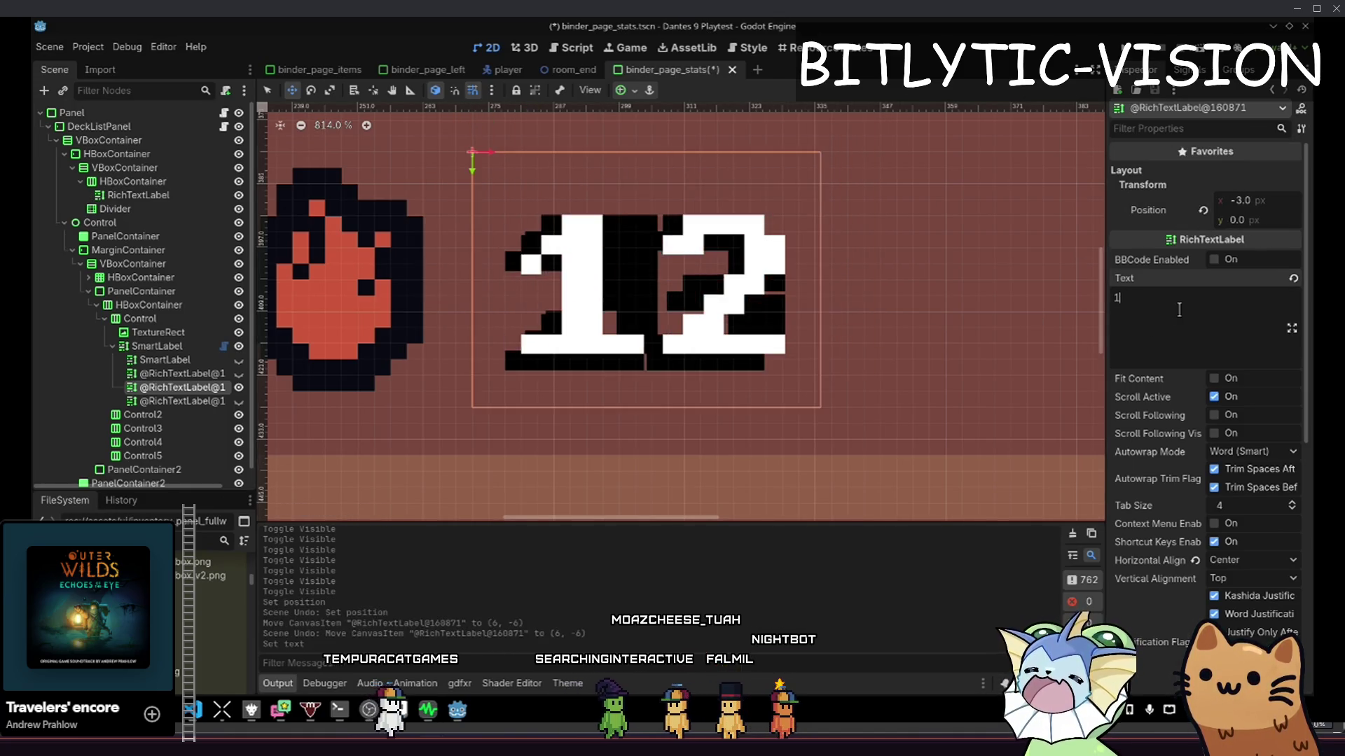
pyautogui.press('BackSpace')
pyautogui.write('2')
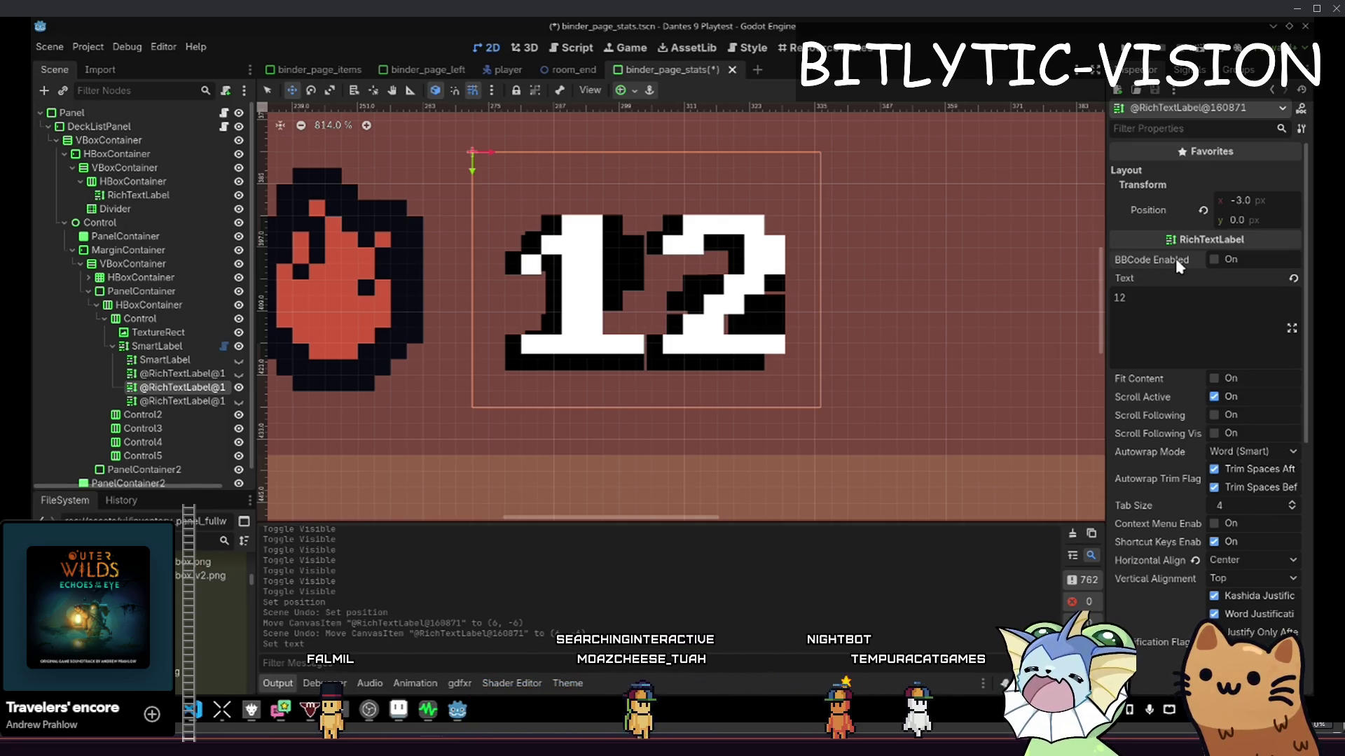
pyautogui.hotkey('ctrl', 'F3')
# - Delete the add_child(label) and print(label) lines from the outline creation loop
pyautogui.click(793, 232)
pyautogui.hotkey('ctrl', 's')
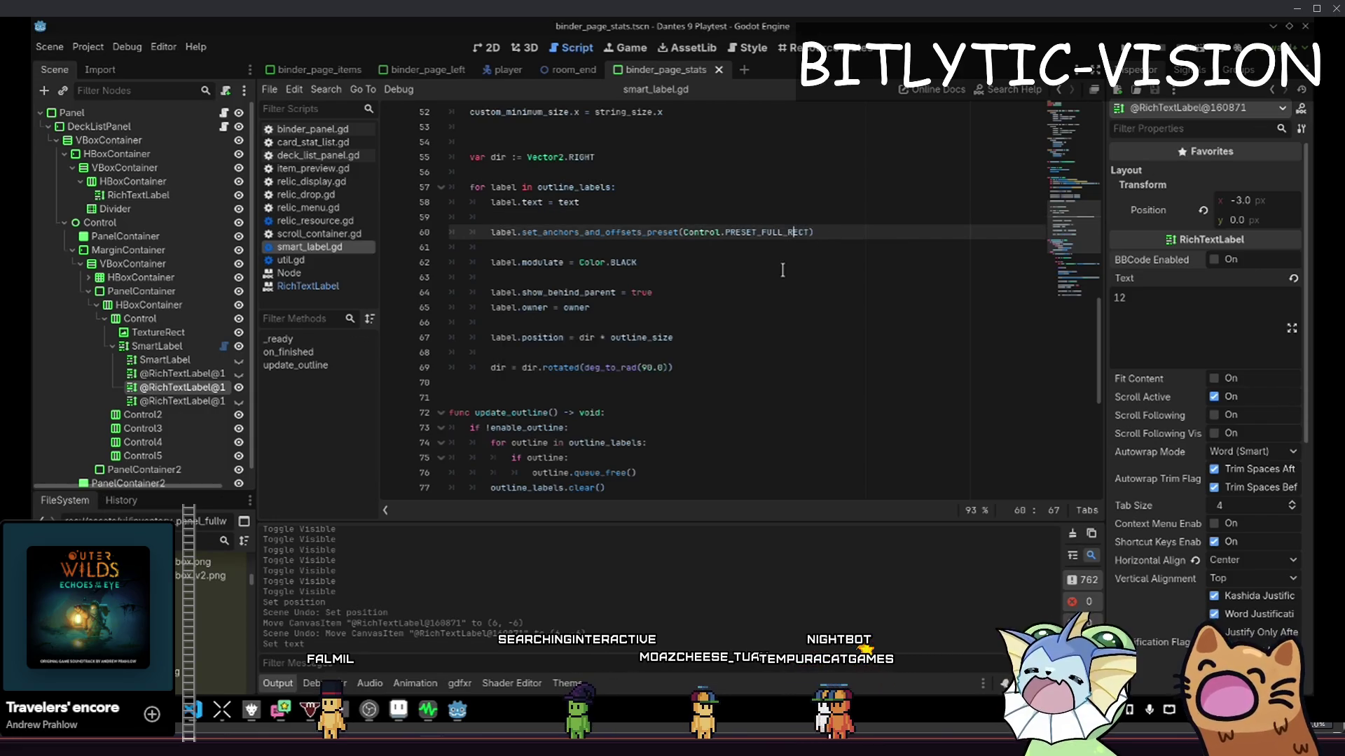
pyautogui.scroll(-8, 786, 270)
pyautogui.click(675, 322)
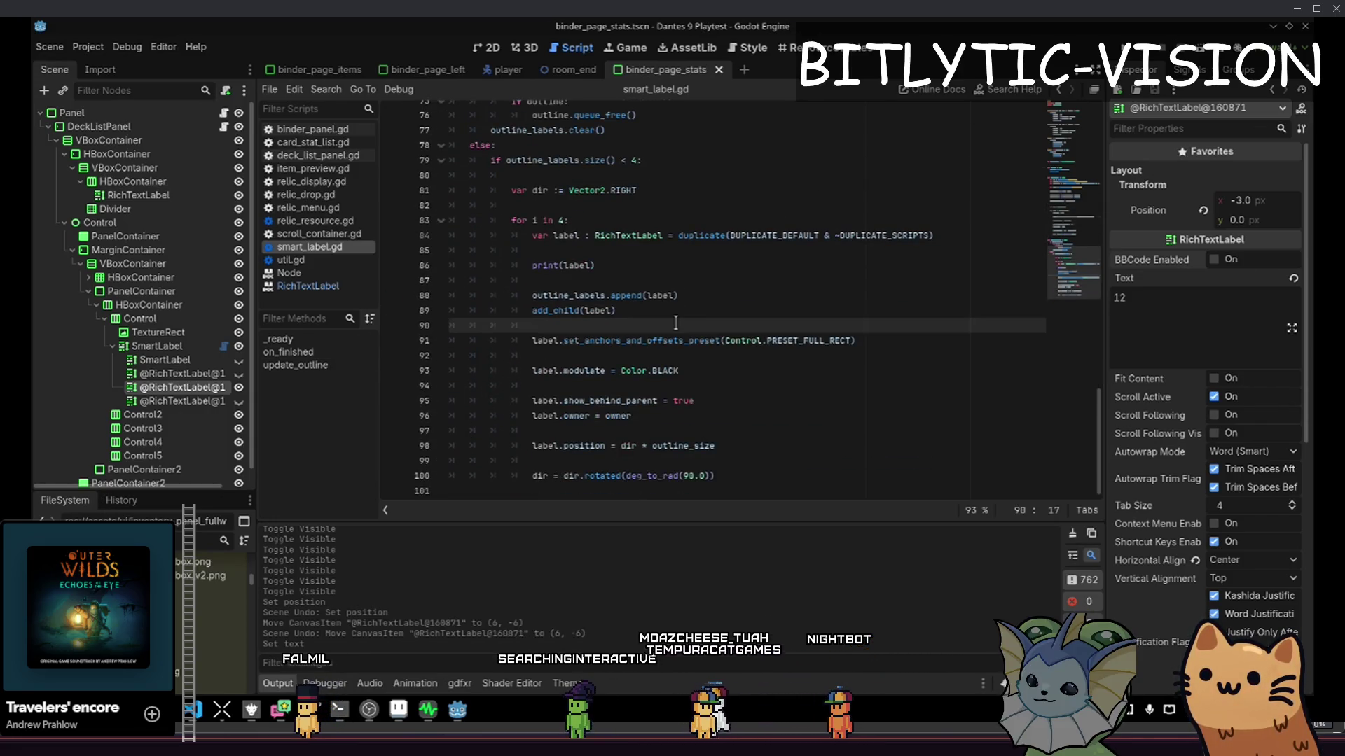
pyautogui.press('Up')
pyautogui.press('Up')
pyautogui.press('Down')
pyautogui.press('Down')
pyautogui.press('Down')
pyautogui.press('Down')
pyautogui.press('Down')
pyautogui.press('Down')
pyautogui.press('Up')
pyautogui.press('Up')
pyautogui.press('Up')
pyautogui.hotkey('shift', 'End')
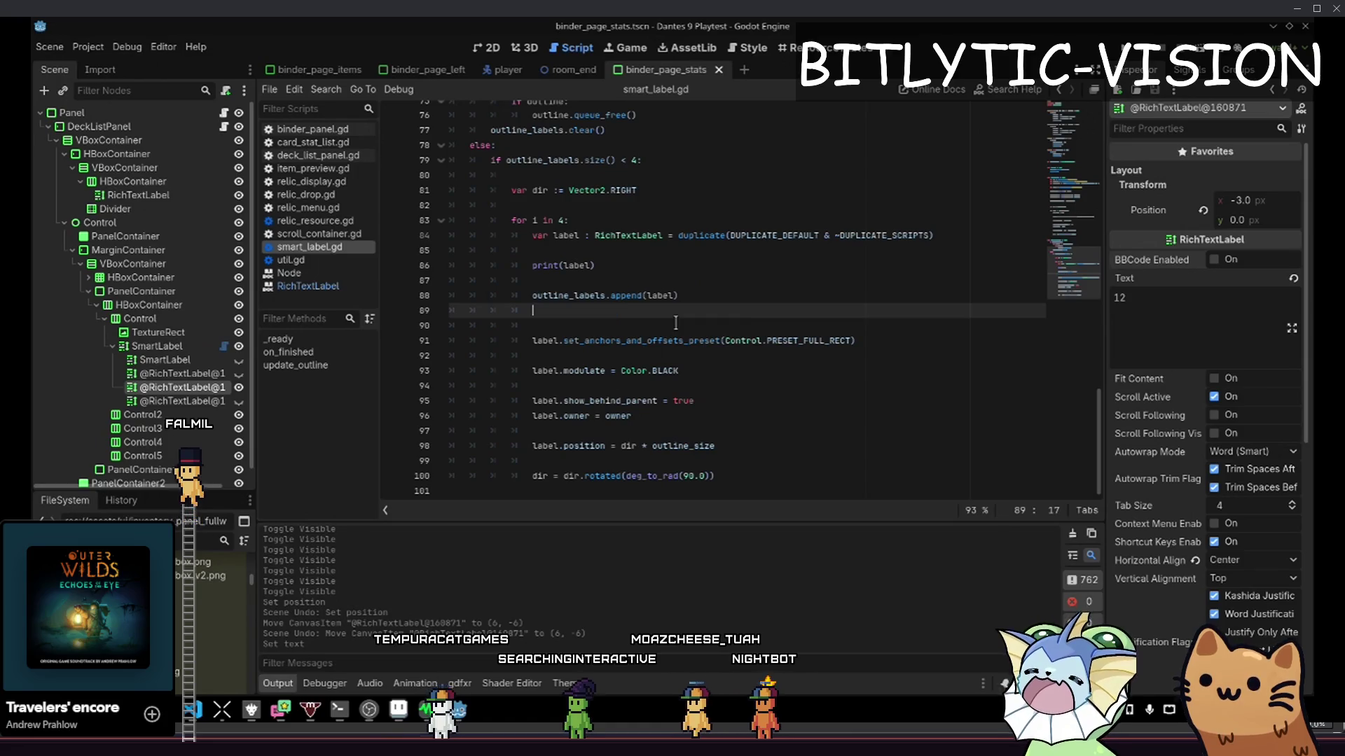
pyautogui.hotkey('ctrl', 'x')
pyautogui.press('Up')
pyautogui.press('Up')
pyautogui.press('Up')
pyautogui.hotkey('ctrl', 'shift', 'k')
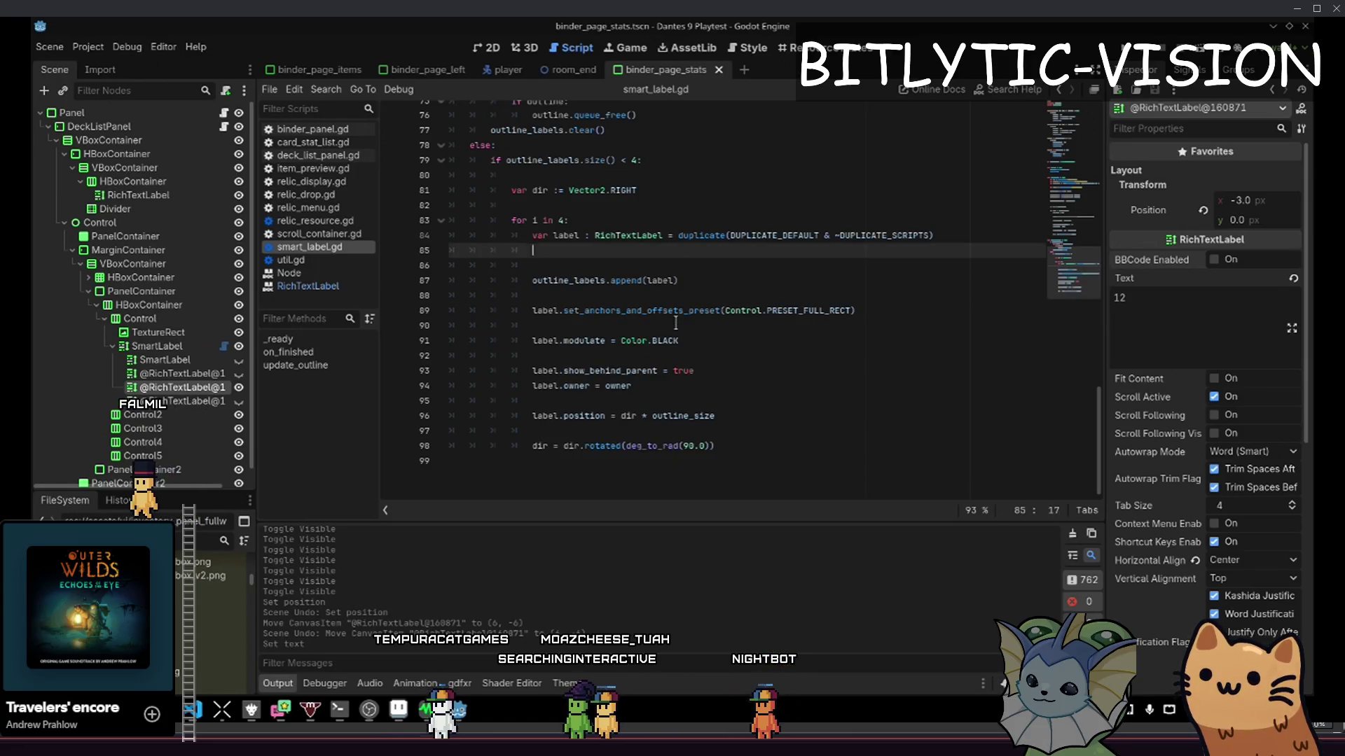
pyautogui.hotkey('ctrl', 'shift', 'k')
# - Add a 'for label in outline_labels: add_child(label)' loop below it and save
pyautogui.press('Down')
pyautogui.press('Down')
pyautogui.press('Down')
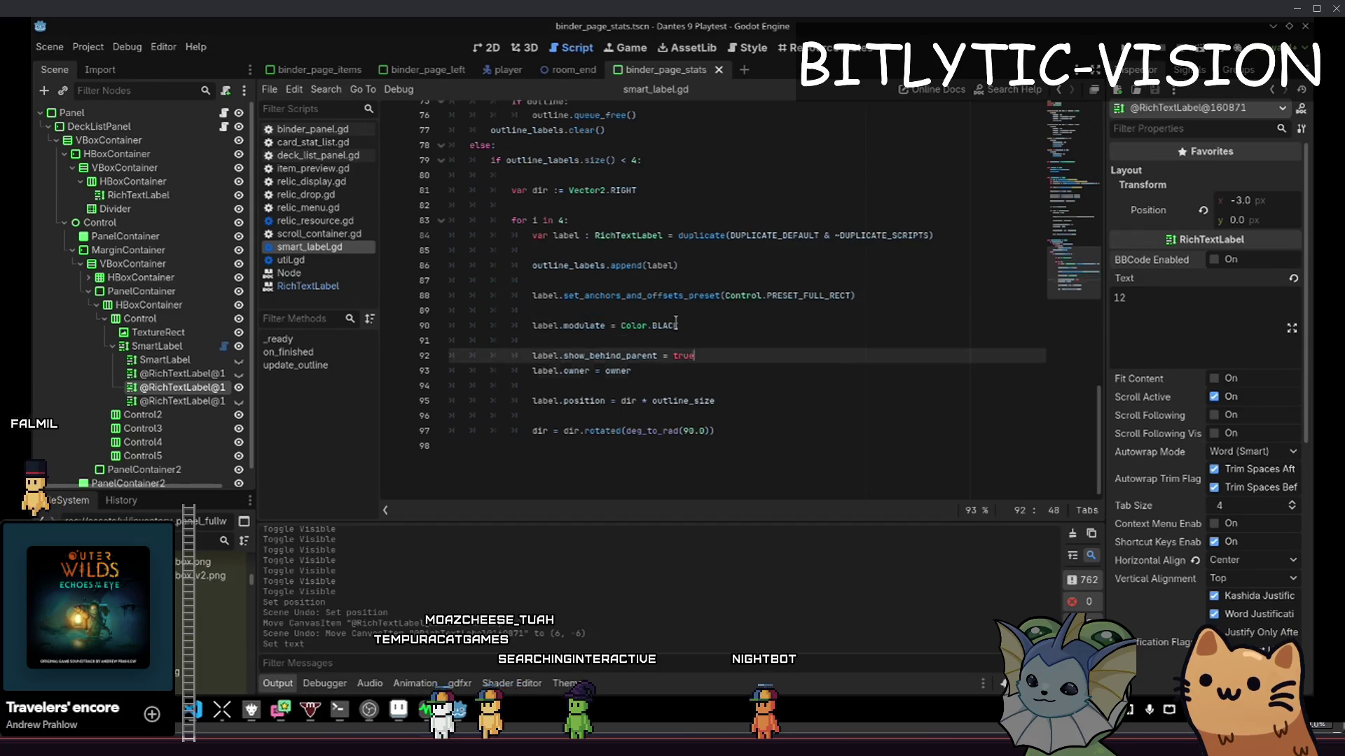
pyautogui.press('Down')
pyautogui.press('Down')
pyautogui.press('Return')
pyautogui.press('Return')
pyautogui.press('Return')
pyautogui.write('#')
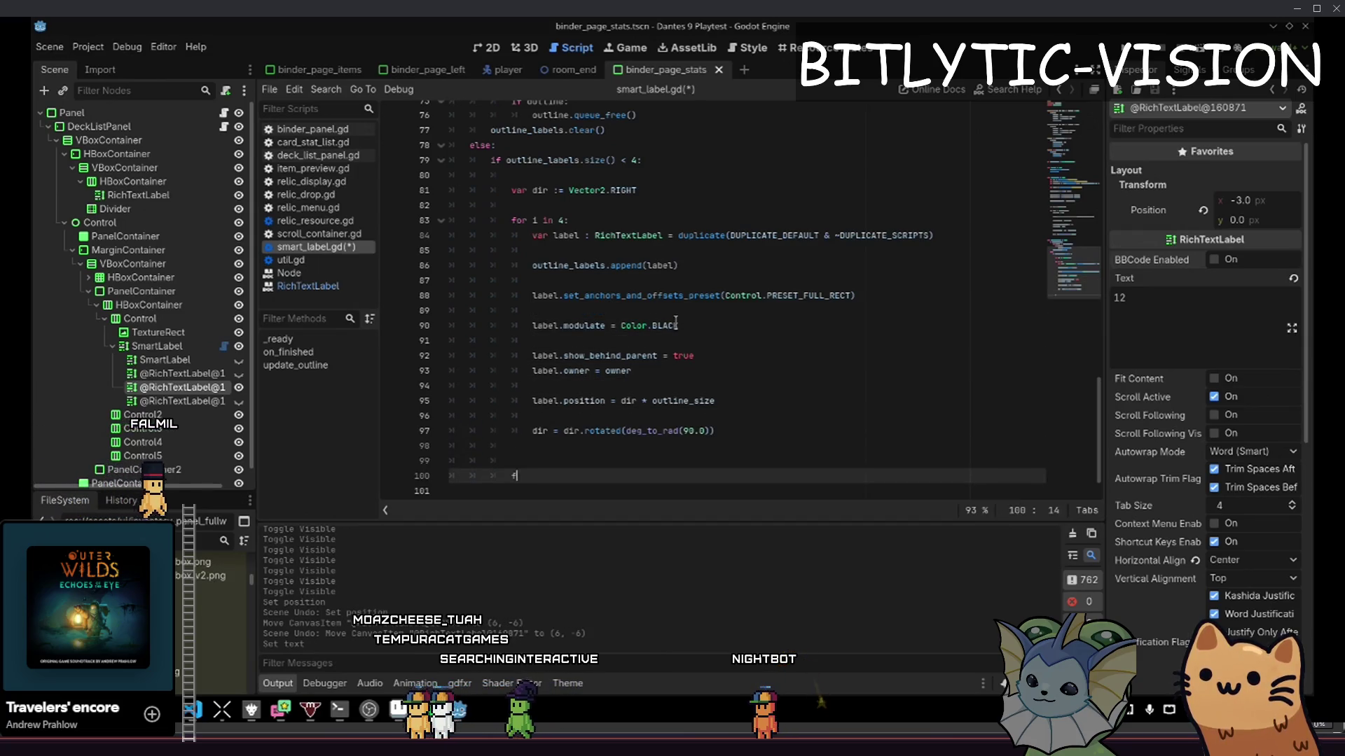
pyautogui.write(':')
pyautogui.press('Return')
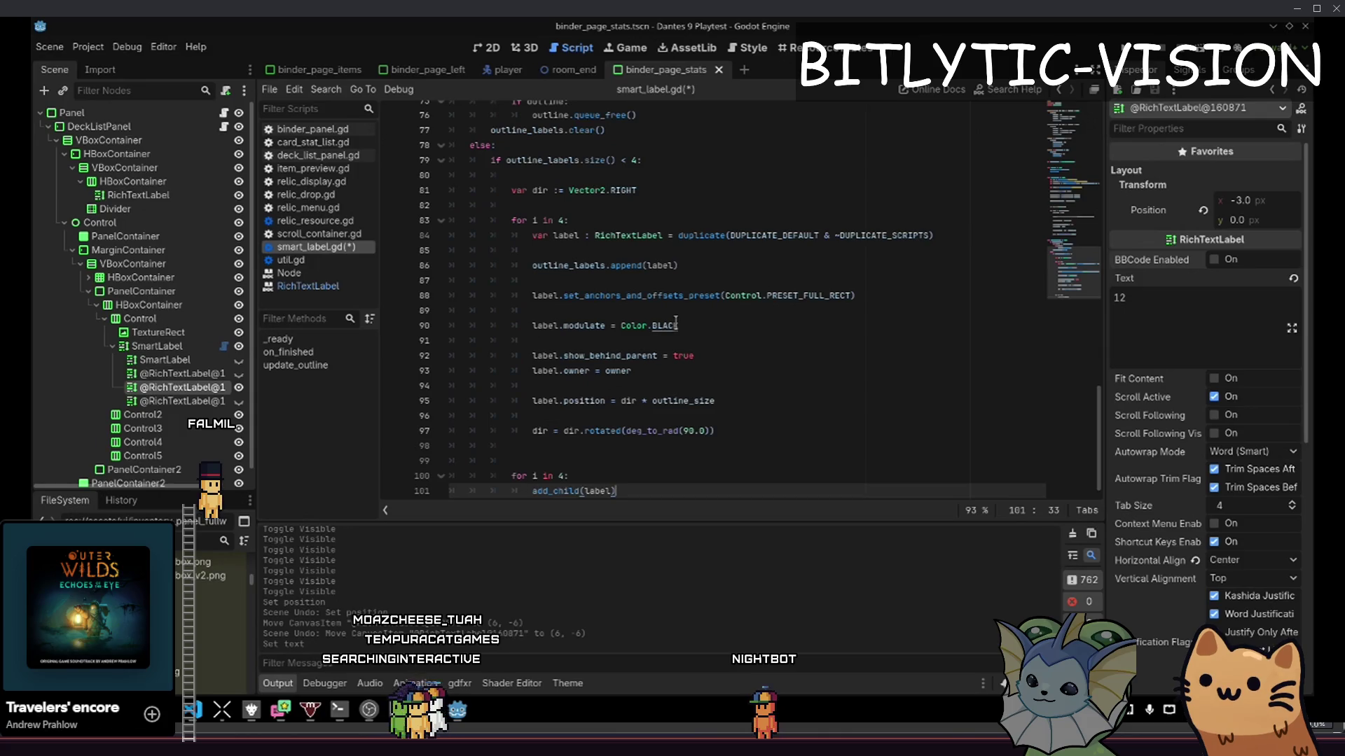
pyautogui.press('Up')
pyautogui.press('Up')
pyautogui.press('Up')
pyautogui.press('Down')
pyautogui.press('Down')
pyautogui.press('Down')
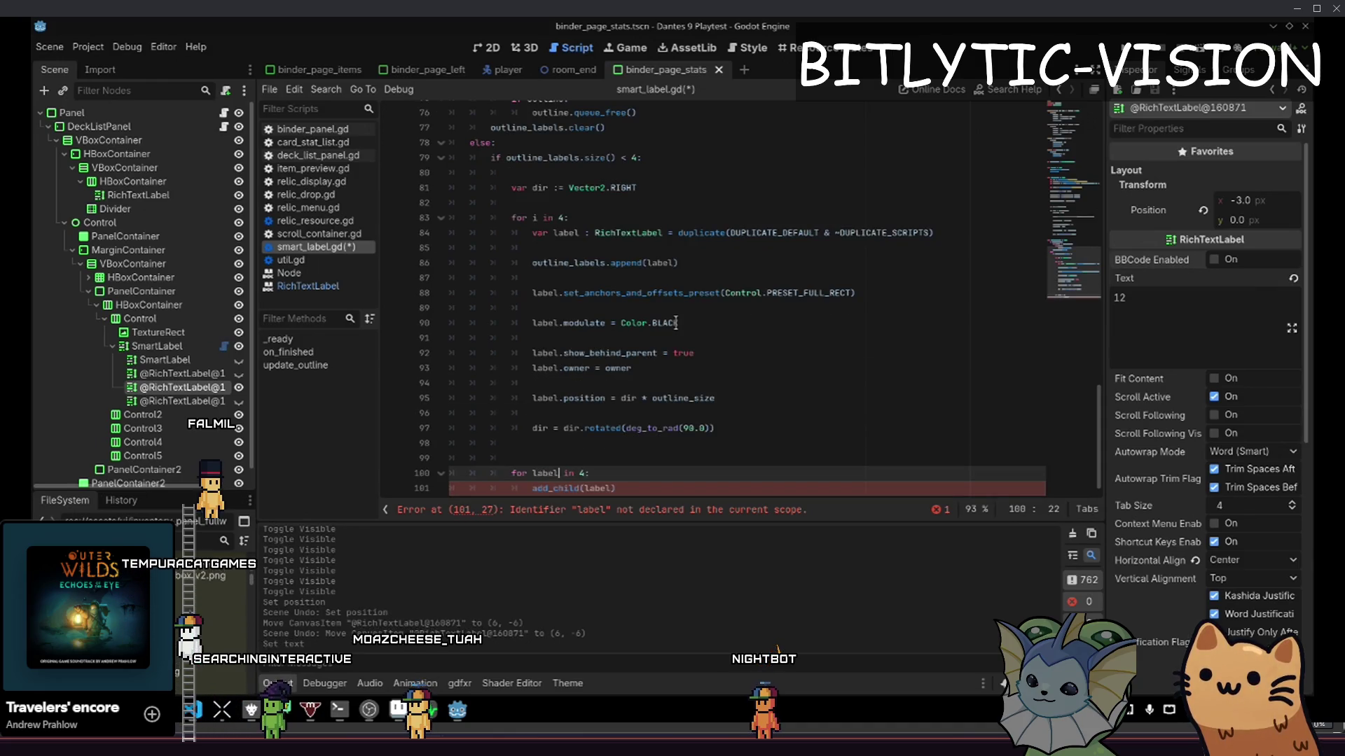
pyautogui.press('Right')
pyautogui.press('Right')
pyautogui.press('Right')
pyautogui.write('labels')
pyautogui.press('End')
pyautogui.hotkey('ctrl', 's')
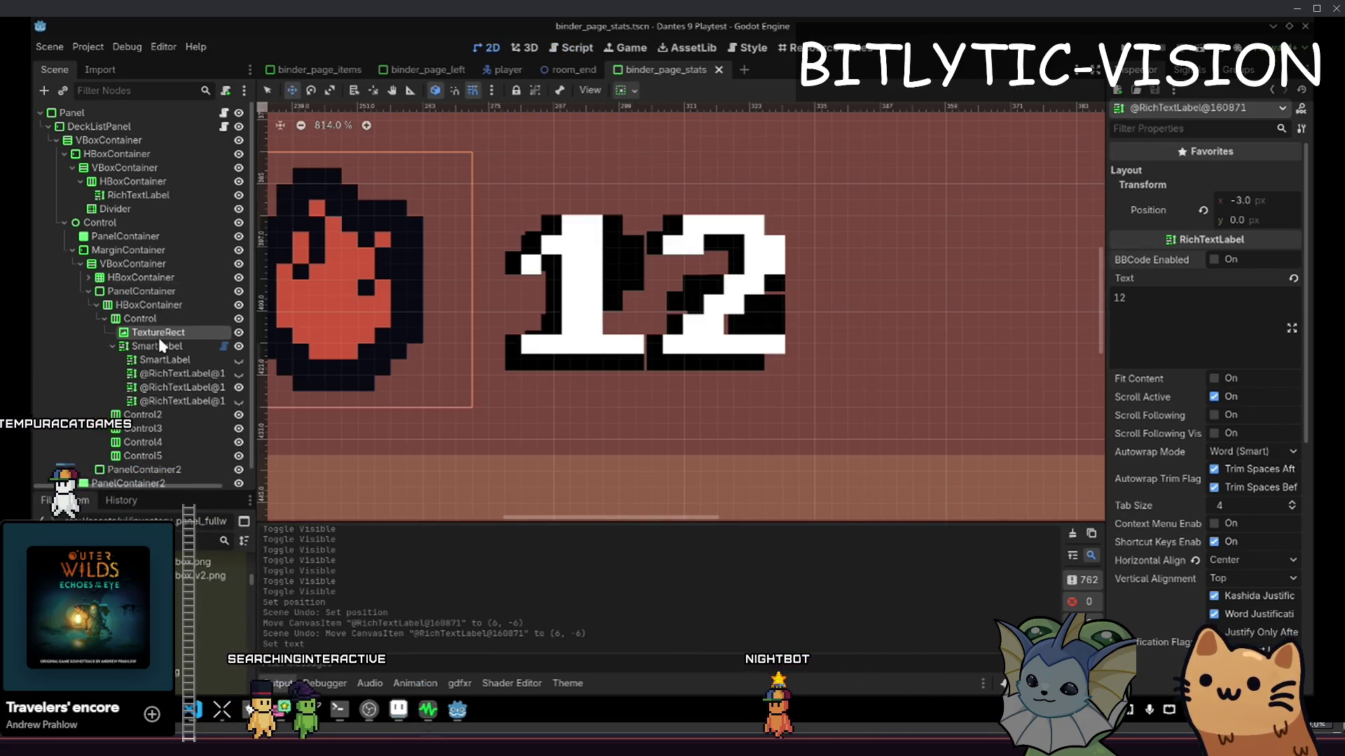
# - Regenerate the SmartLabel's outline by turning Enable Outline off and back on
pyautogui.click(160, 346)
pyautogui.click(1230, 298)
pyautogui.click(1231, 299)
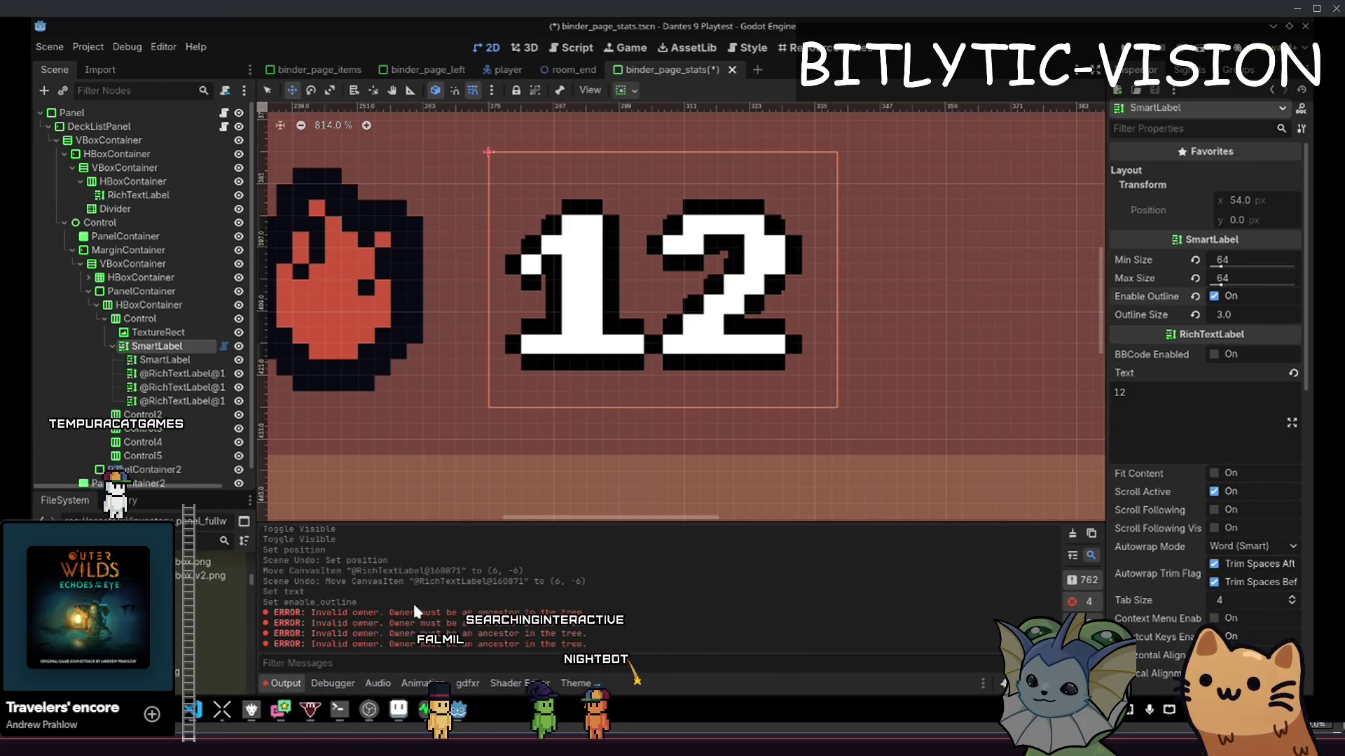
# - Move label.owner = owner below add_child in smart_label.gd, save, and recenter the 12
pyautogui.hotkey('ctrl', 'F3')
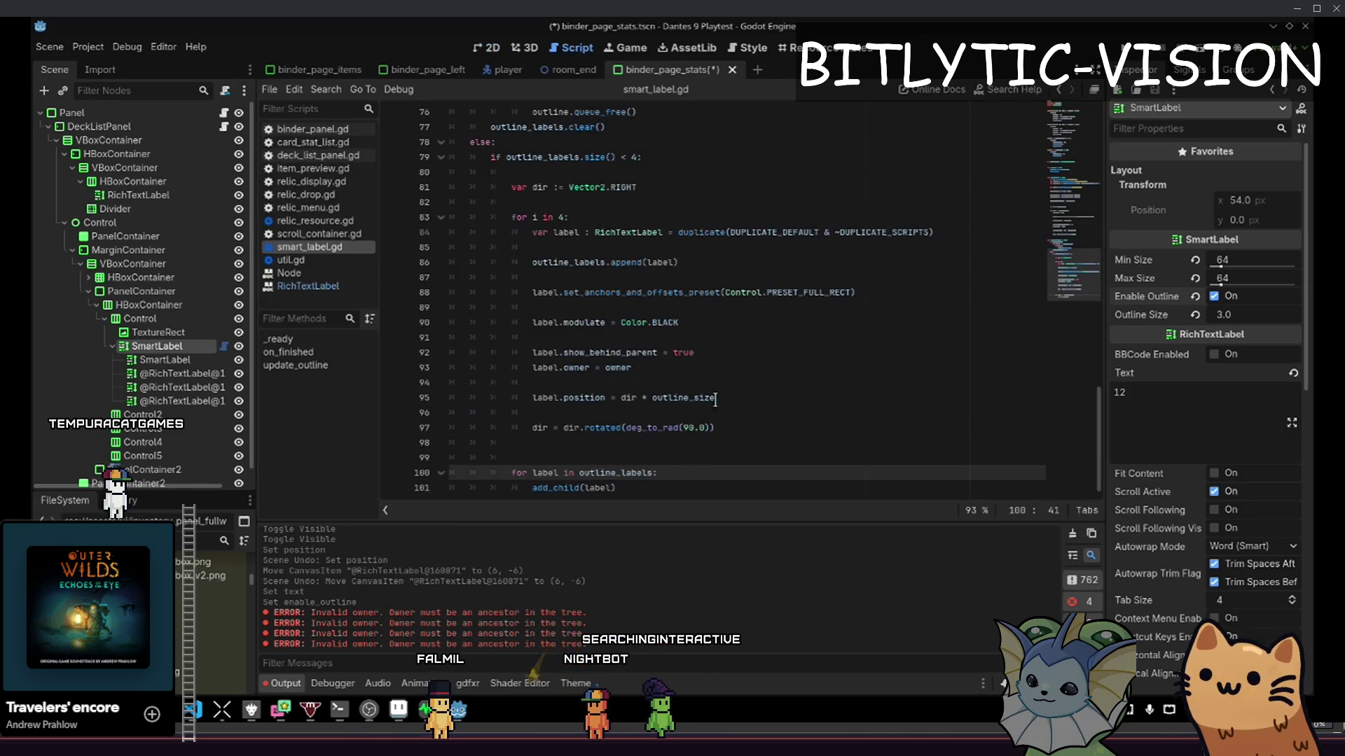
pyautogui.click(734, 366)
pyautogui.hotkey('alt', 'Down')
pyautogui.hotkey('alt', 'Down')
pyautogui.hotkey('alt', 'Down')
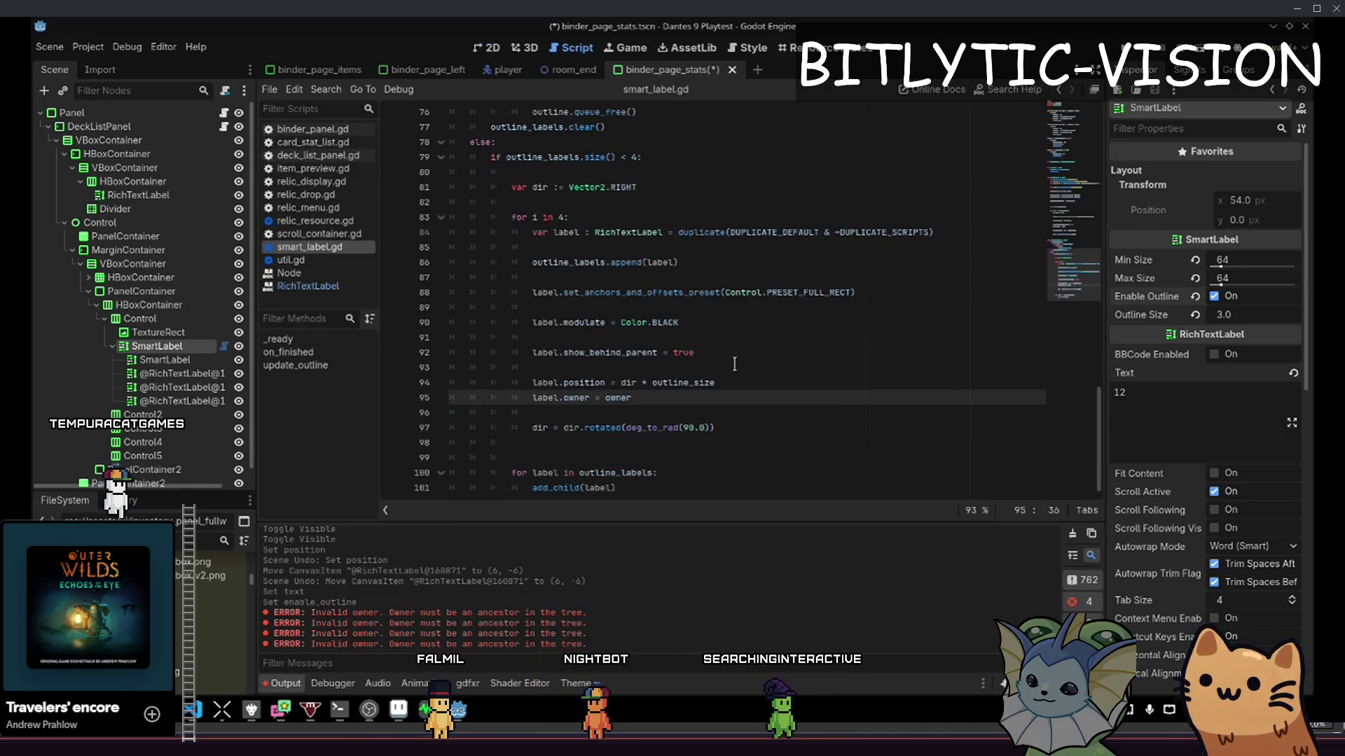
pyautogui.hotkey('ctrl', 's')
pyautogui.hotkey('ctrl', 'F1')
pyautogui.doubleClick(1218, 295)
pyautogui.moveTo(821, 285); pyautogui.dragTo(799, 274)
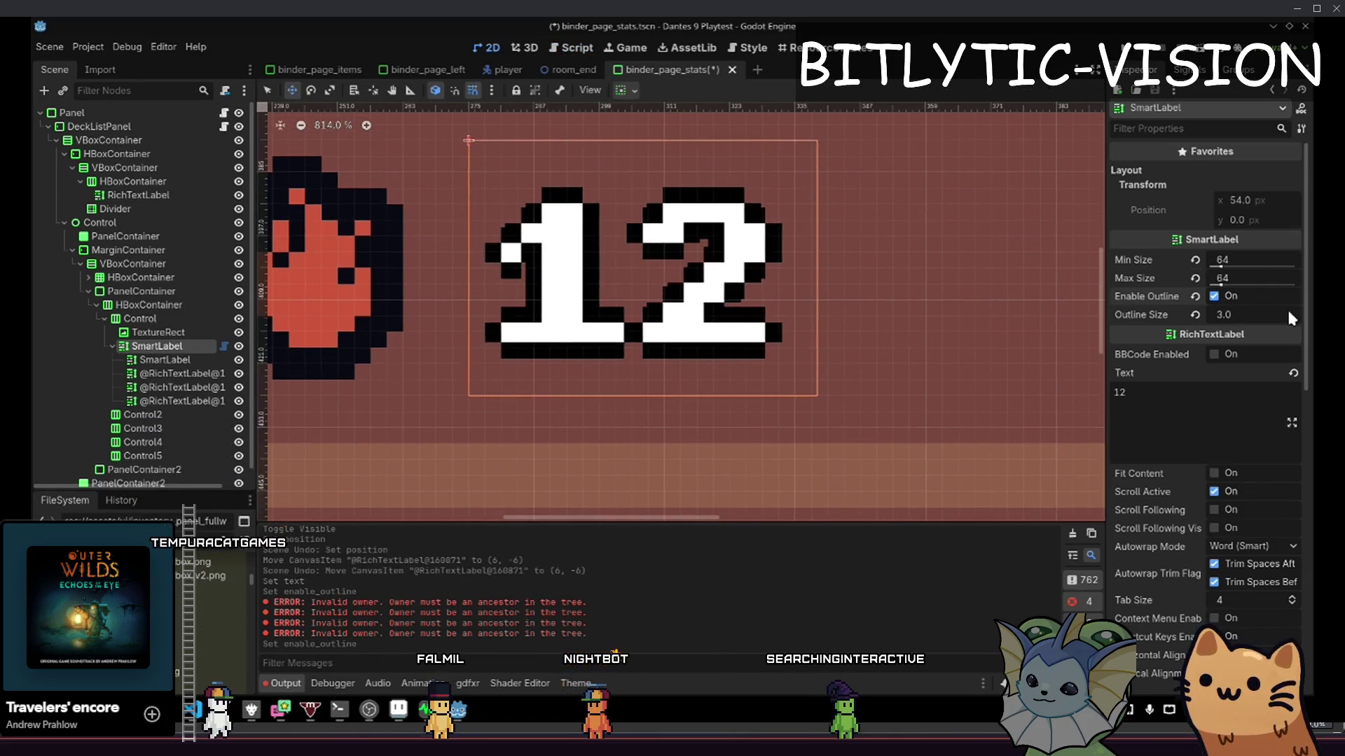
# - Set the outline size to 3.0 and toggle the outline to rebuild it
pyautogui.moveTo(1224, 316); pyautogui.dragTo(1211, 316)
pyautogui.scroll(4, 724, 225)
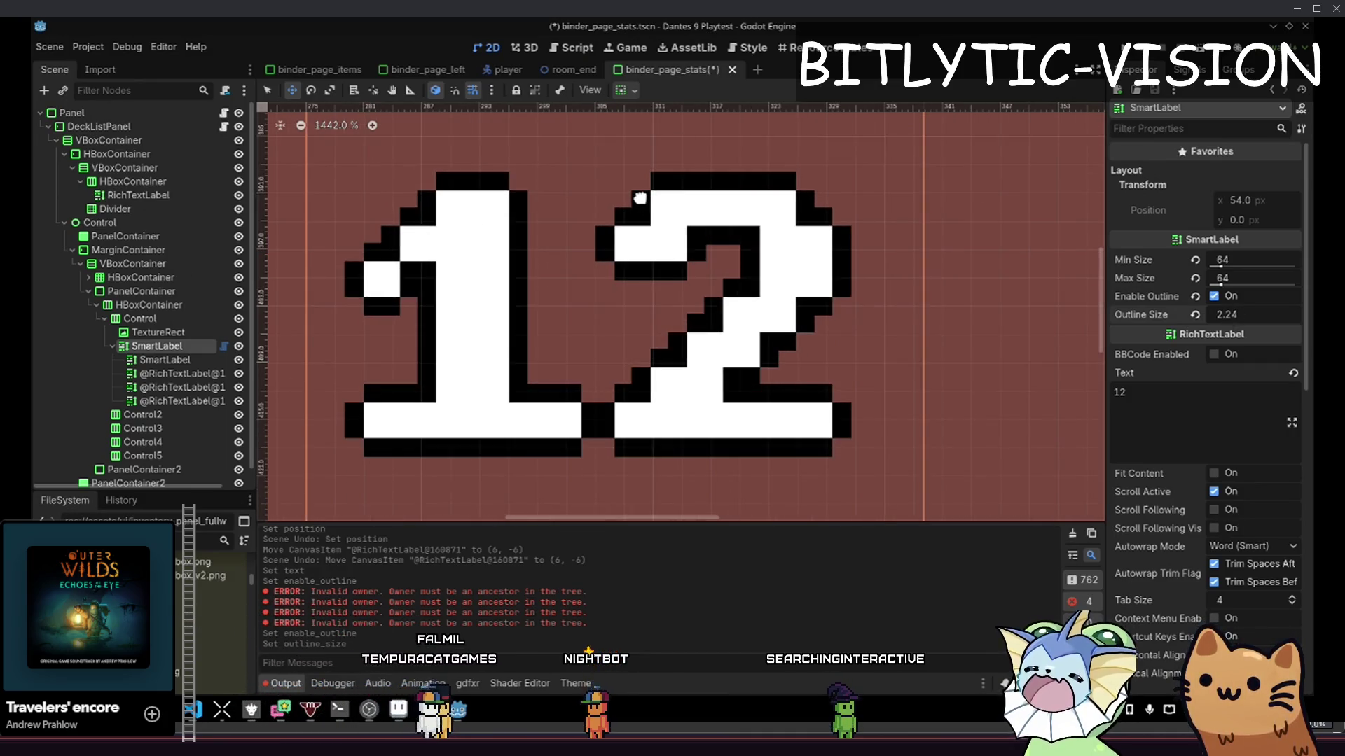
pyautogui.moveTo(1072, 362); pyautogui.dragTo(1079, 333)
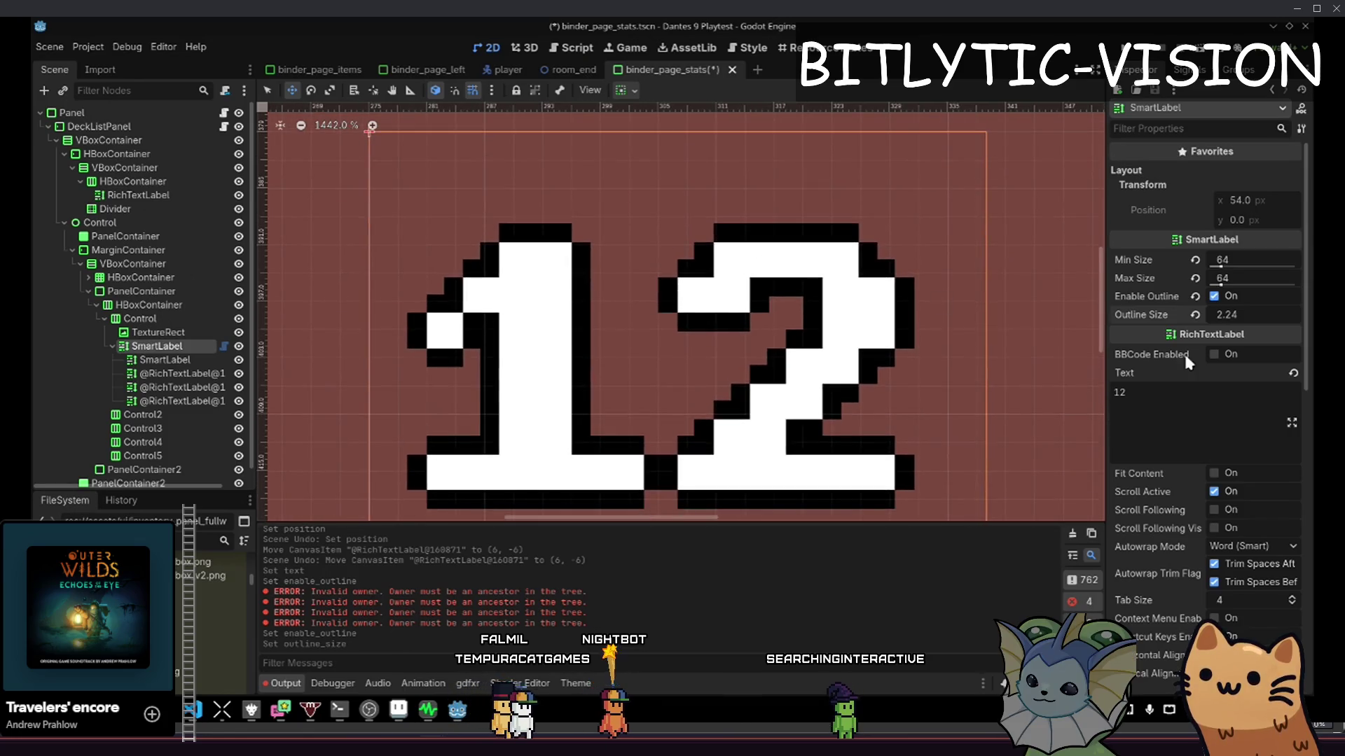
pyautogui.moveTo(1226, 320); pyautogui.dragTo(1235, 321)
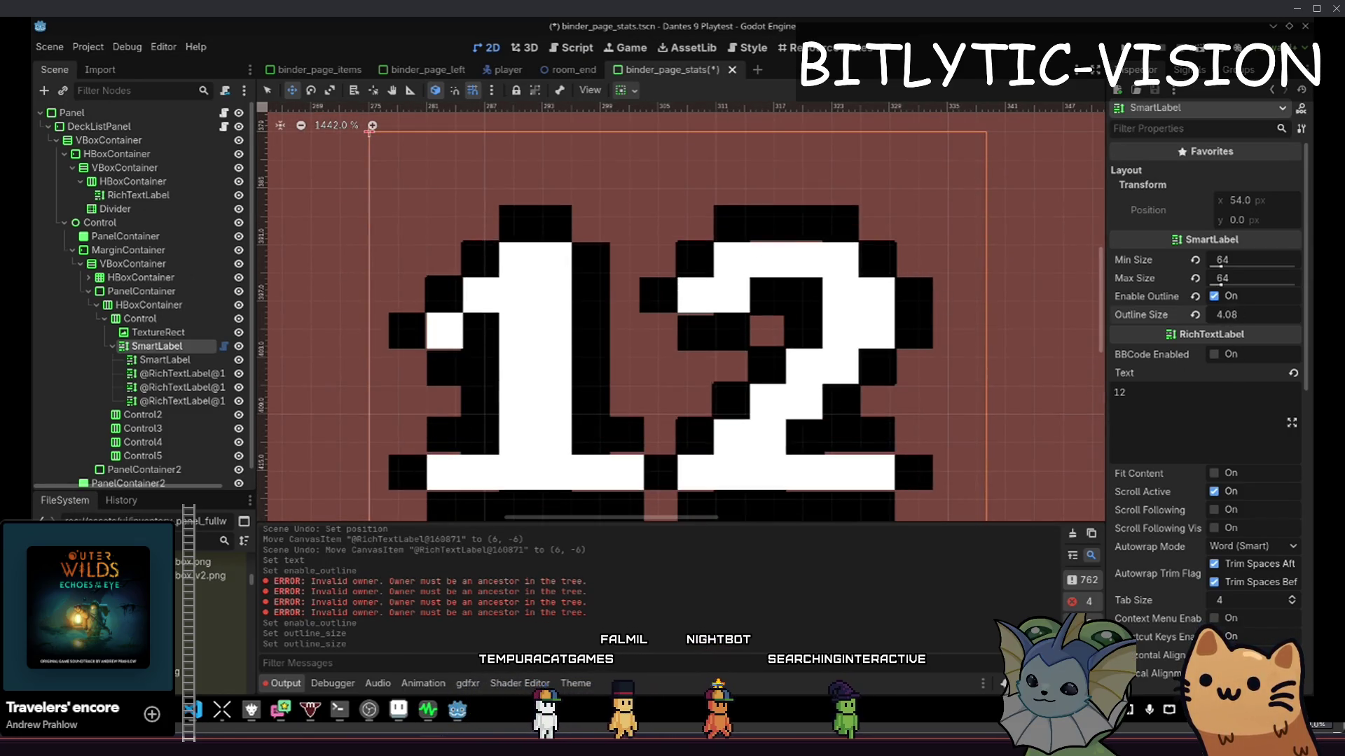
pyautogui.click(1232, 315)
pyautogui.write('32')
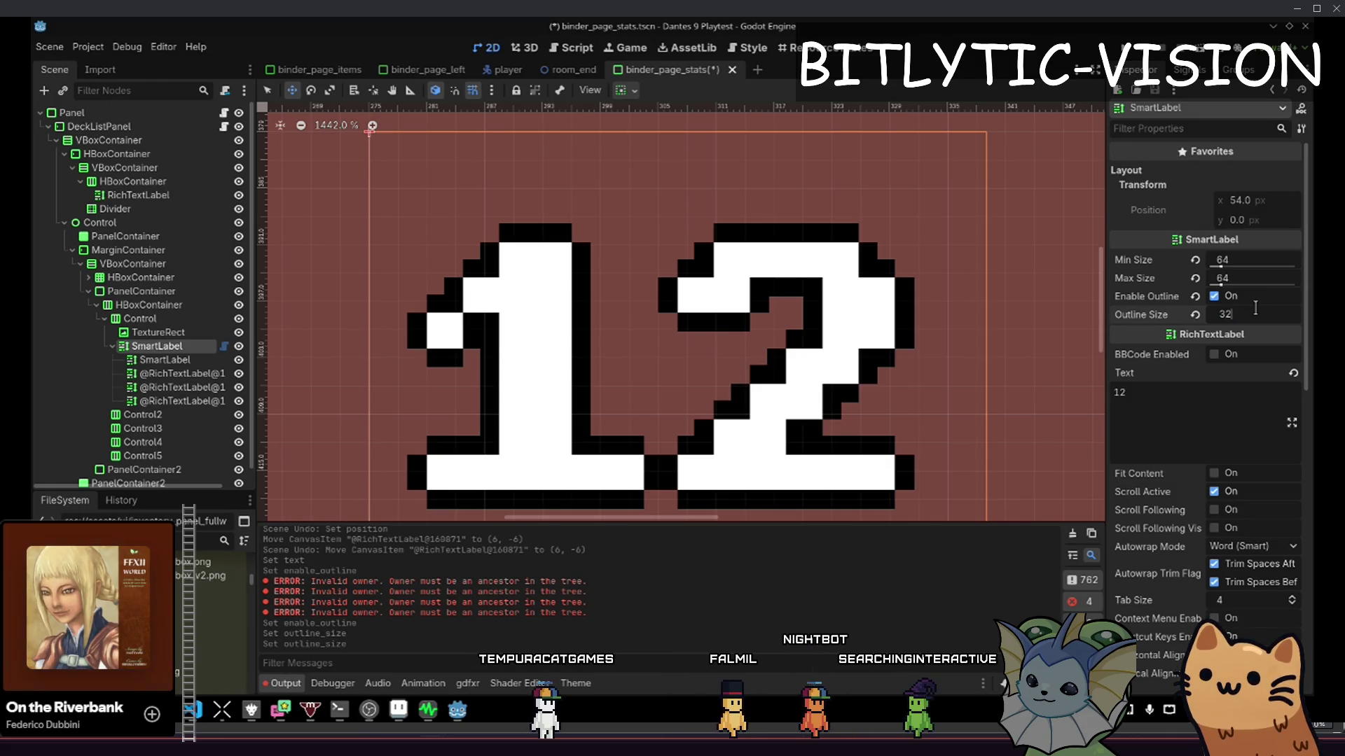
pyautogui.write('3')
pyautogui.press('Return')
pyautogui.doubleClick(1268, 302)
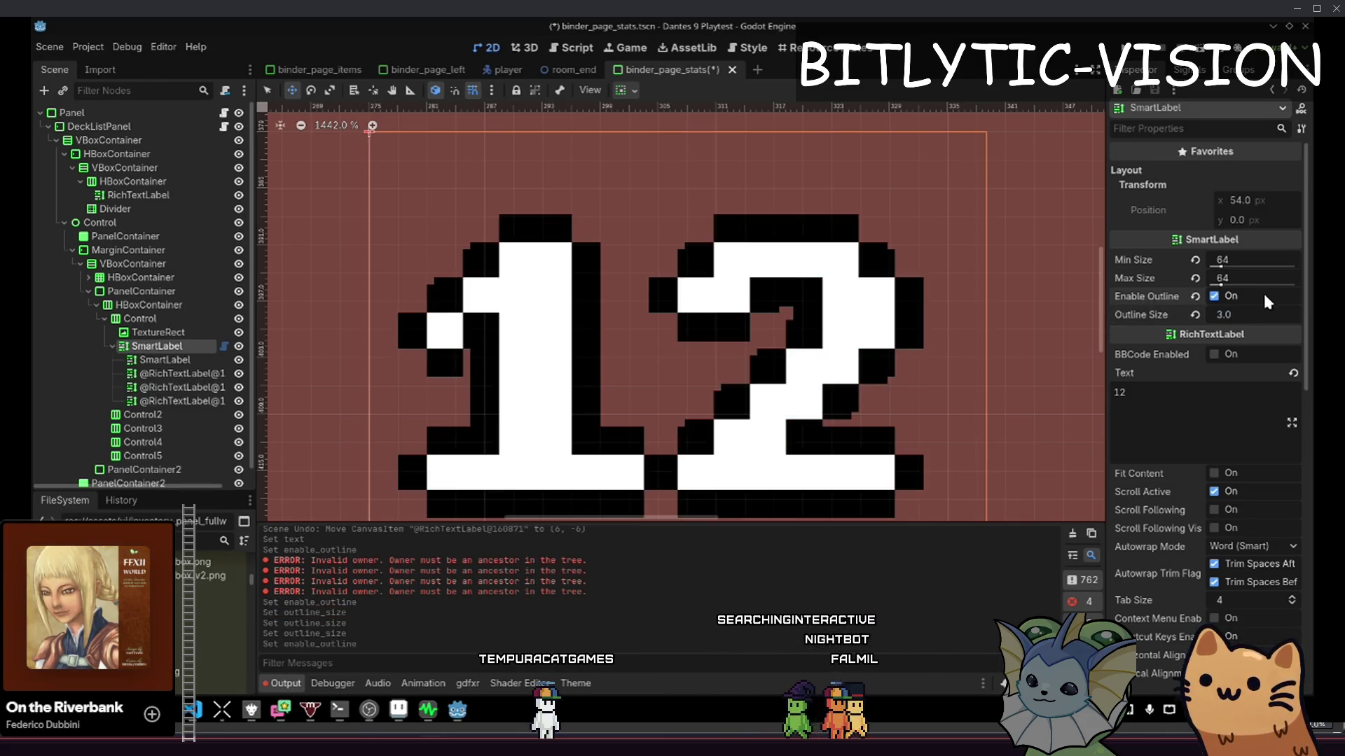
pyautogui.click(1267, 303)
pyautogui.click(1268, 303)
# - Change the label's number to 13 after trying other digits
pyautogui.click(1199, 384)
pyautogui.press('BackSpace')
pyautogui.write('2')
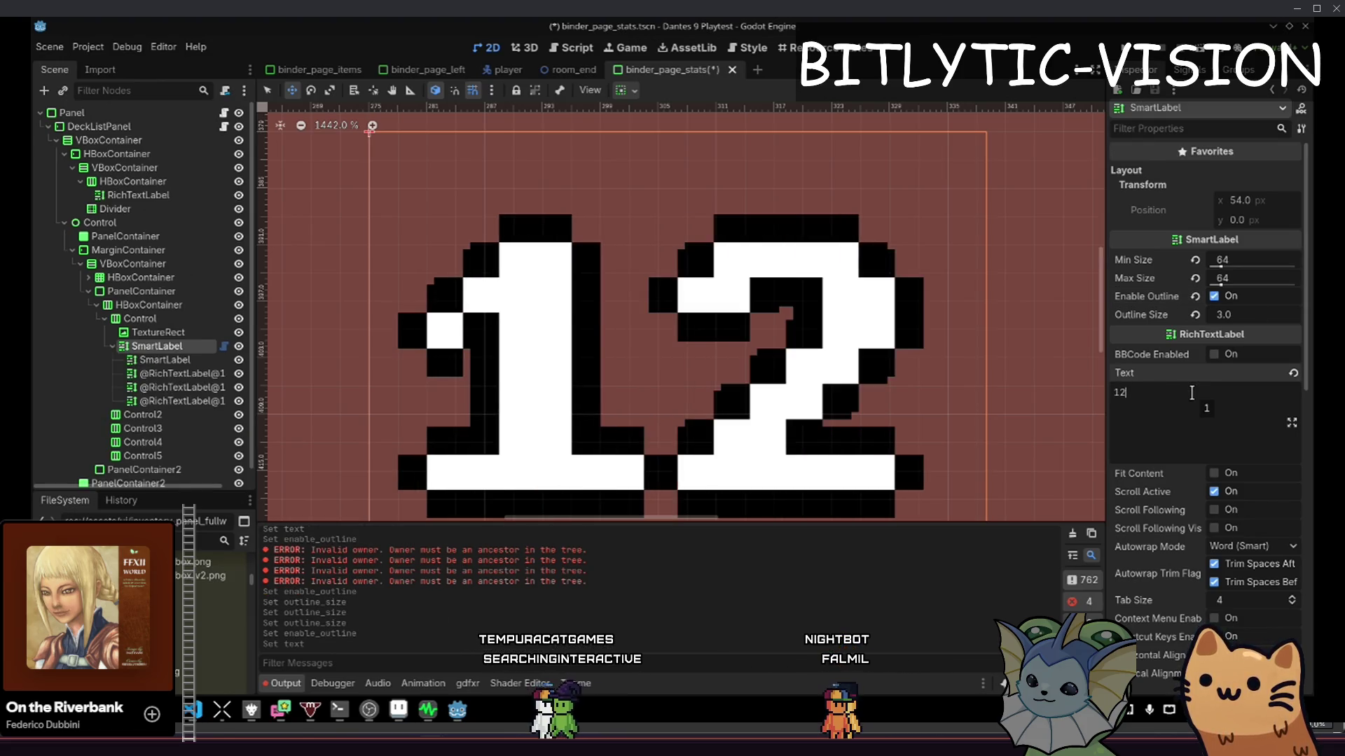
pyautogui.press('BackSpace')
pyautogui.write('3')
pyautogui.press('BackSpace')
pyautogui.write('4')
pyautogui.press('BackSpace')
pyautogui.write('3')
pyautogui.press('BackSpace')
pyautogui.write('2')
pyautogui.press('BackSpace')
pyautogui.write('3')
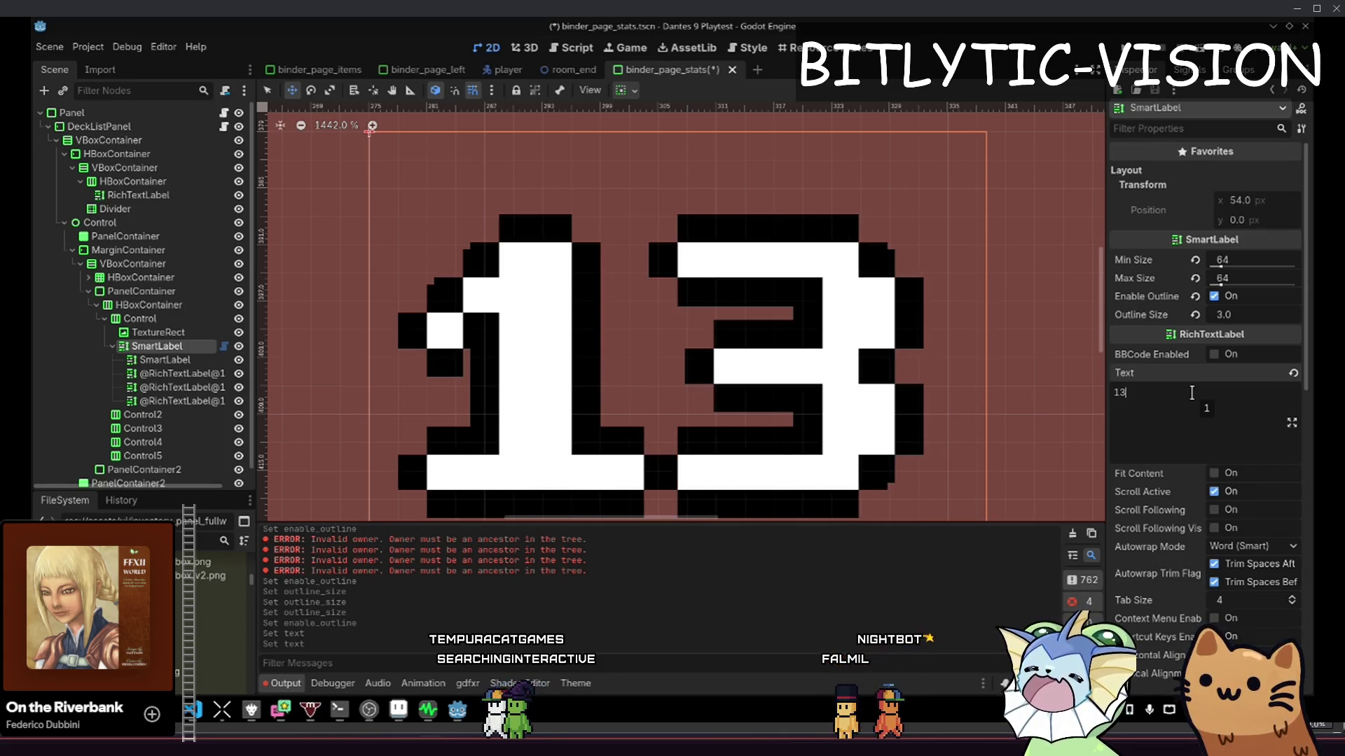
pyautogui.scroll(6, 895, 252)
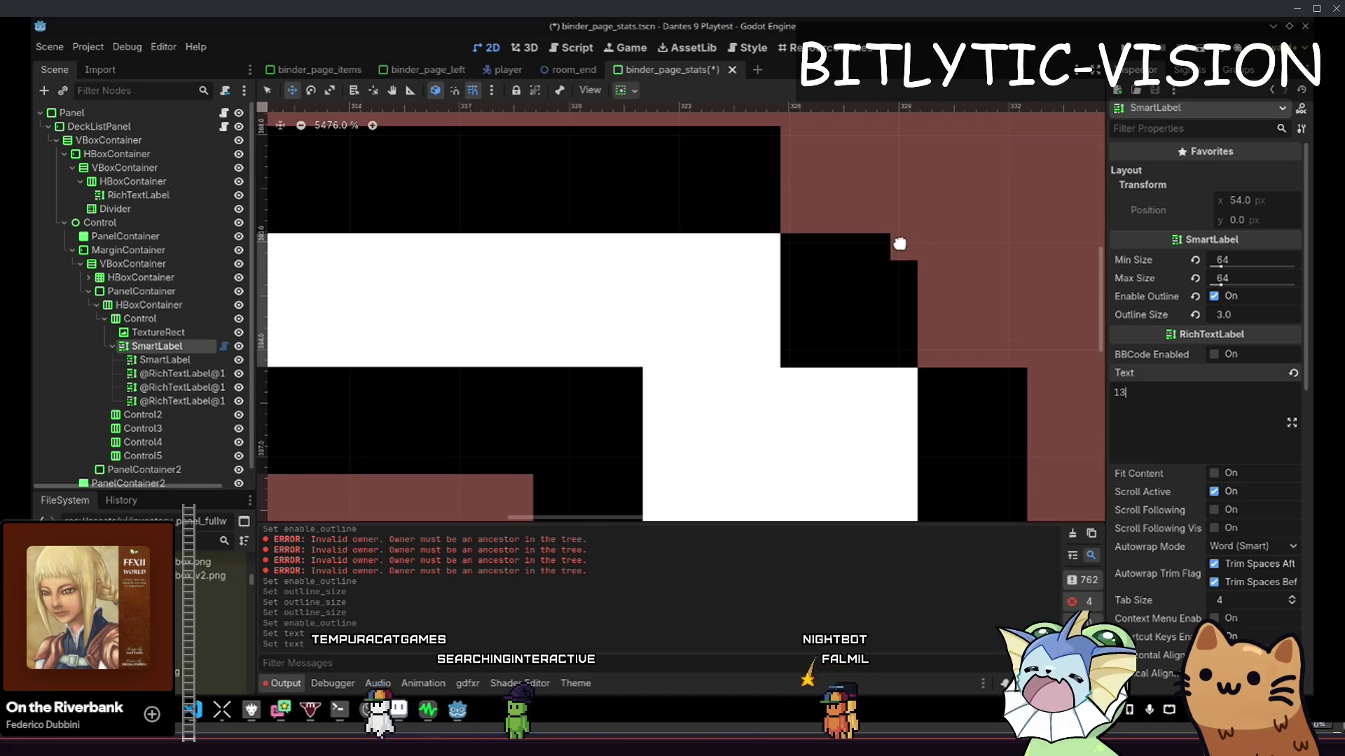
pyautogui.scroll(-5, 894, 251)
pyautogui.scroll(1, 910, 251)
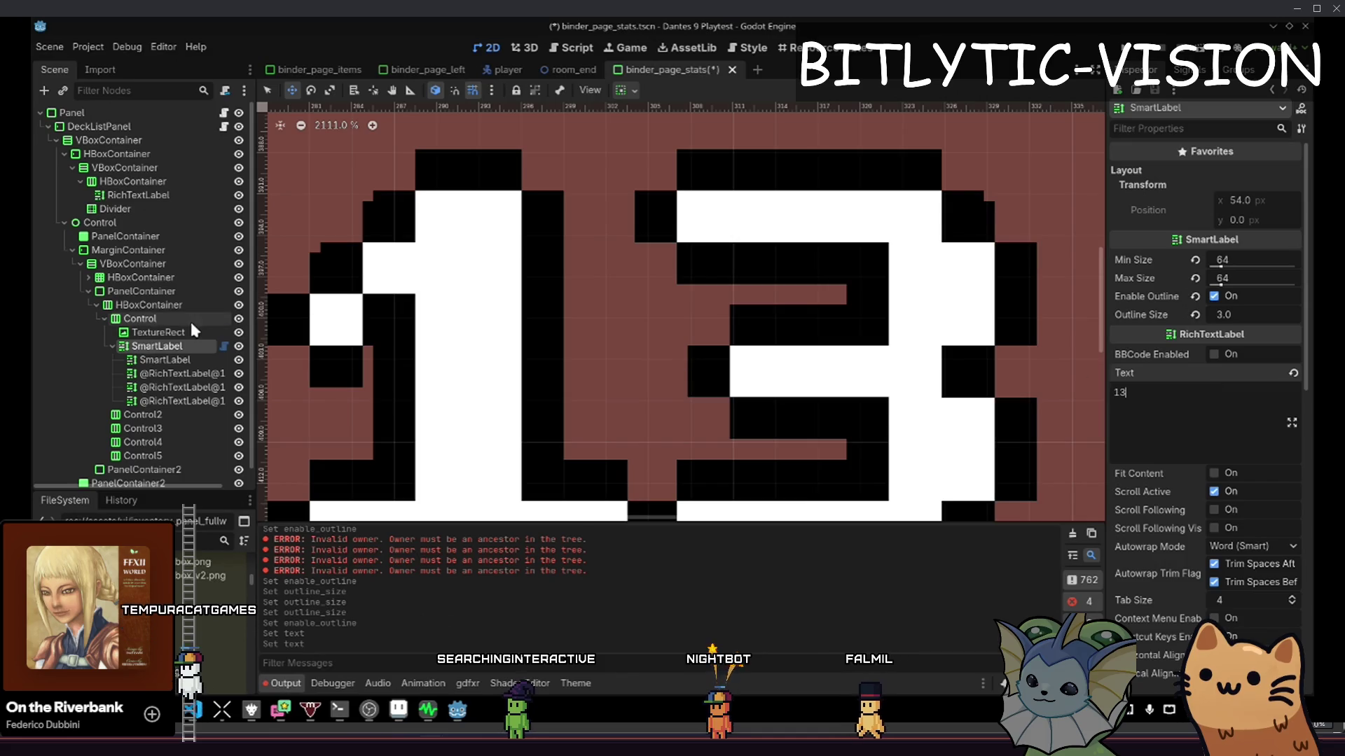
# - Open the parent SmartLabel's script, mark the duplicate call on line 84, and capture the script area
pyautogui.click(187, 361)
pyautogui.click(182, 348)
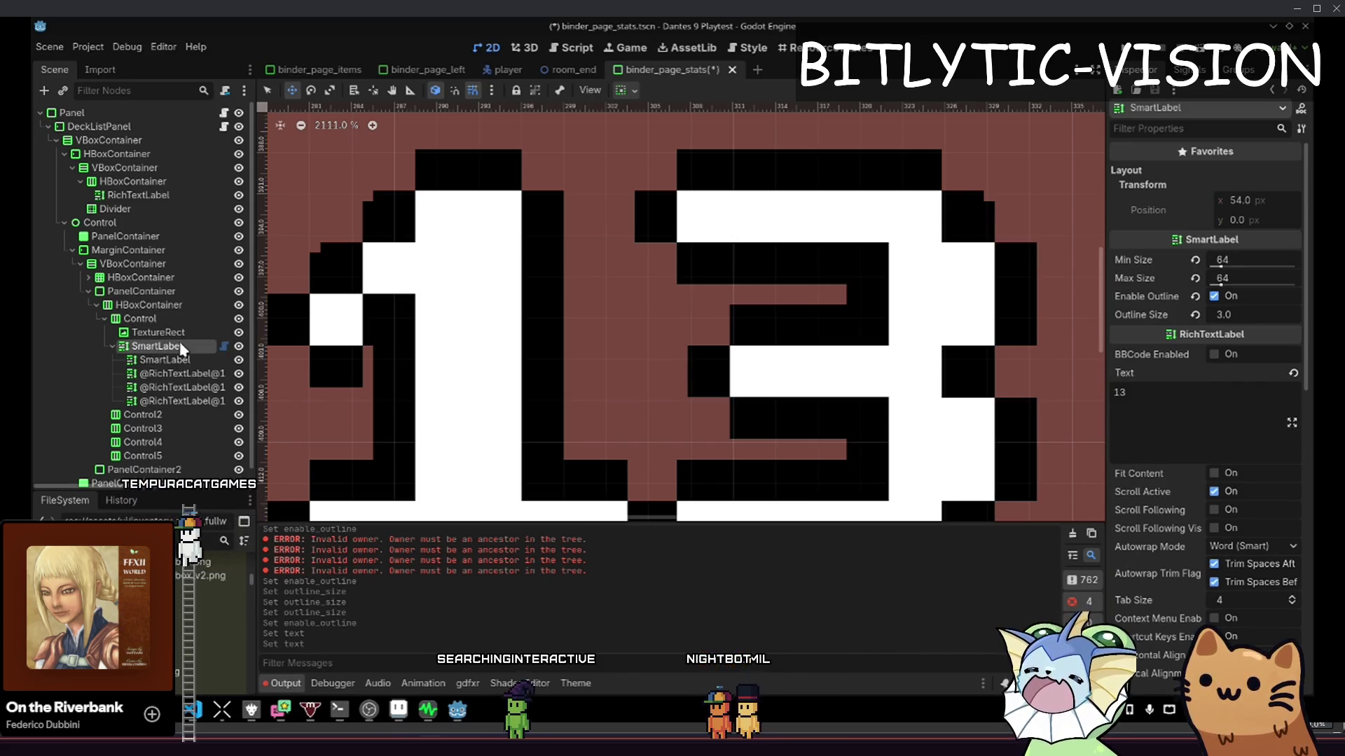
pyautogui.click(224, 346)
pyautogui.moveTo(681, 234); pyautogui.dragTo(965, 232)
pyautogui.click(965, 232)
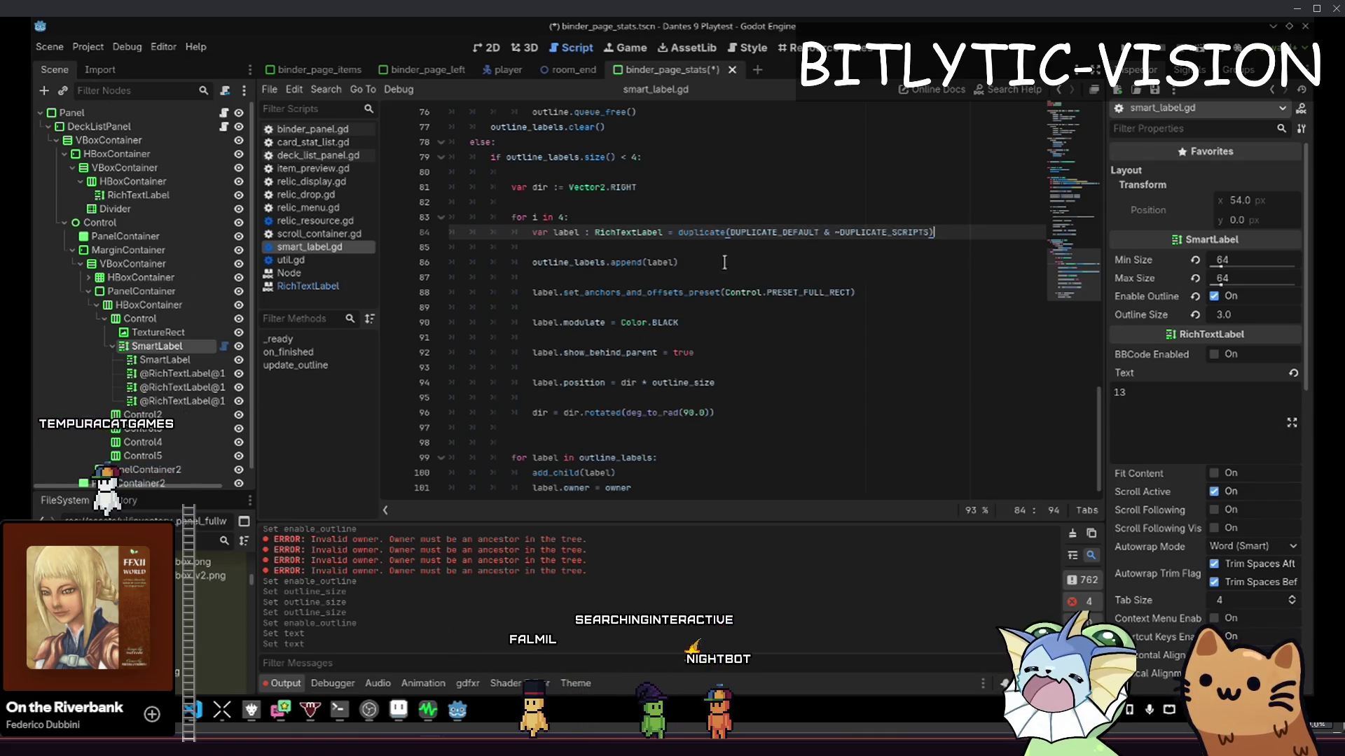
pyautogui.press('Print')
pyautogui.moveTo(648, 114)
pyautogui.mouseDown()
pyautogui.moveTo(1015, 420)
pyautogui.moveTo(1063, 510)
pyautogui.mouseUp()
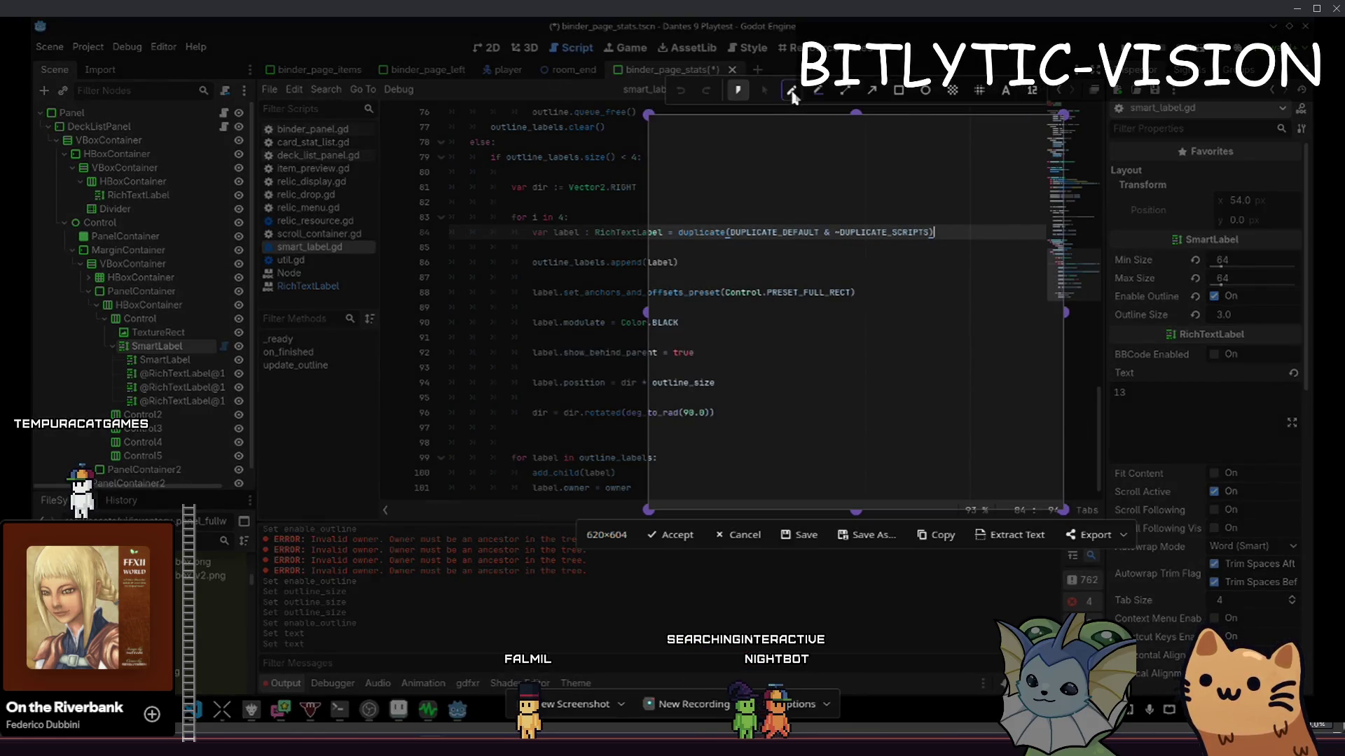
pyautogui.click(791, 93)
pyautogui.click(789, 71)
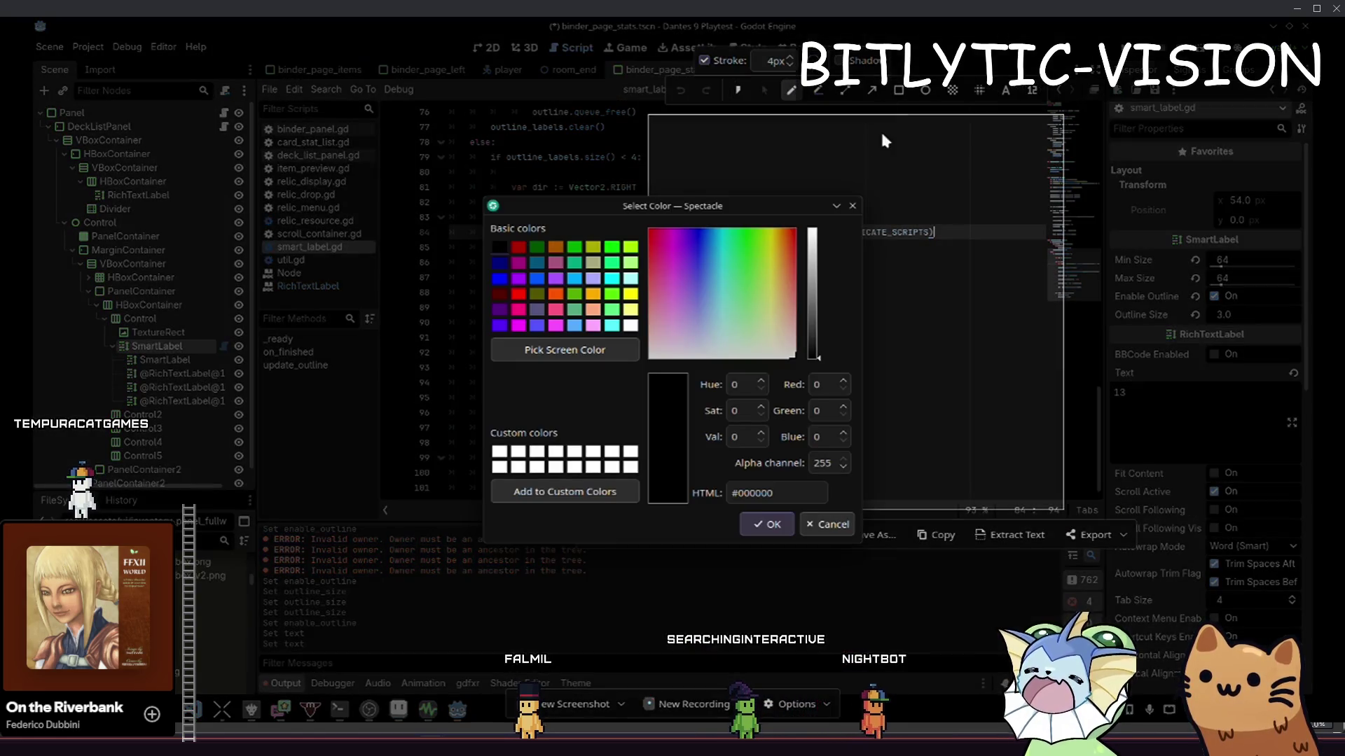
pyautogui.click(760, 521)
pyautogui.moveTo(700, 152); pyautogui.dragTo(791, 140)
pyautogui.click(789, 70)
pyautogui.click(746, 231)
pyautogui.click(811, 265)
pyautogui.click(766, 524)
pyautogui.moveTo(706, 149)
pyautogui.mouseDown()
pyautogui.moveTo(764, 127)
pyautogui.moveTo(834, 137)
pyautogui.mouseUp()
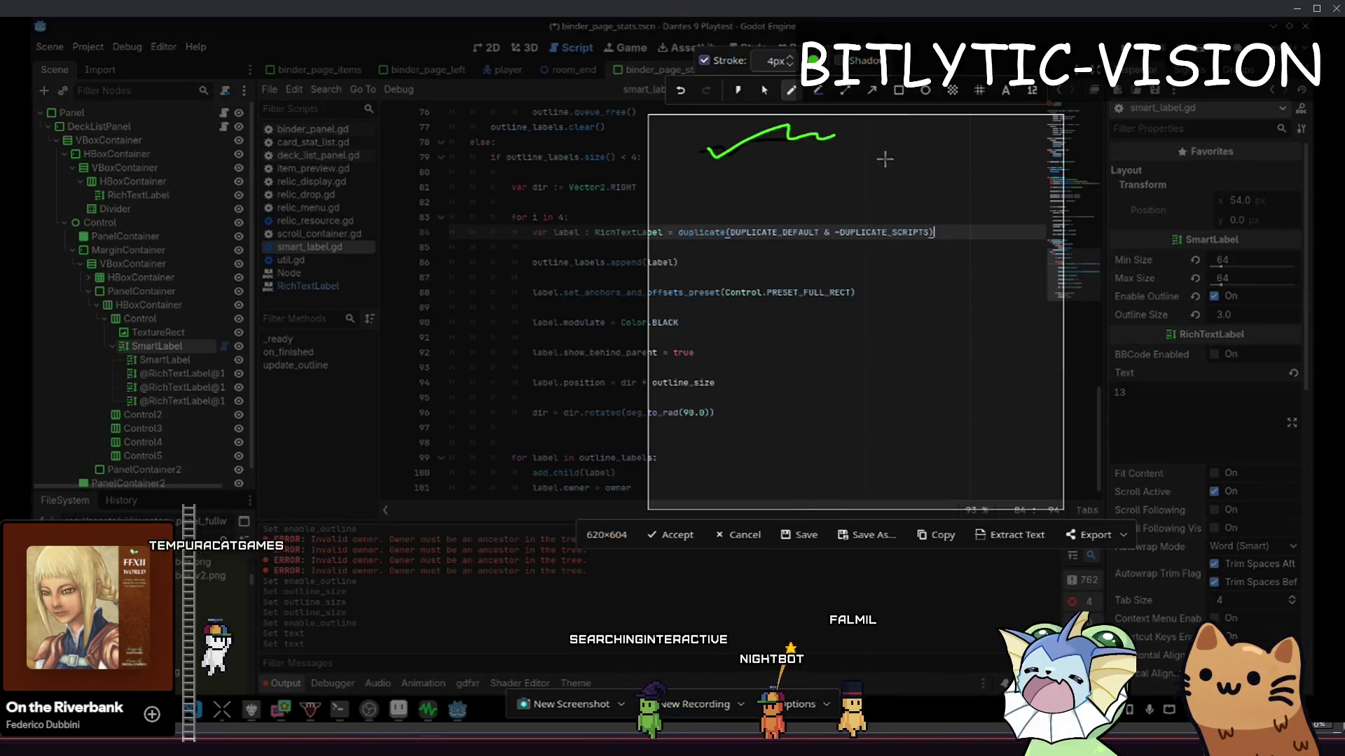
pyautogui.moveTo(779, 138)
pyautogui.mouseDown()
pyautogui.moveTo(769, 193)
pyautogui.moveTo(904, 187)
pyautogui.mouseUp()
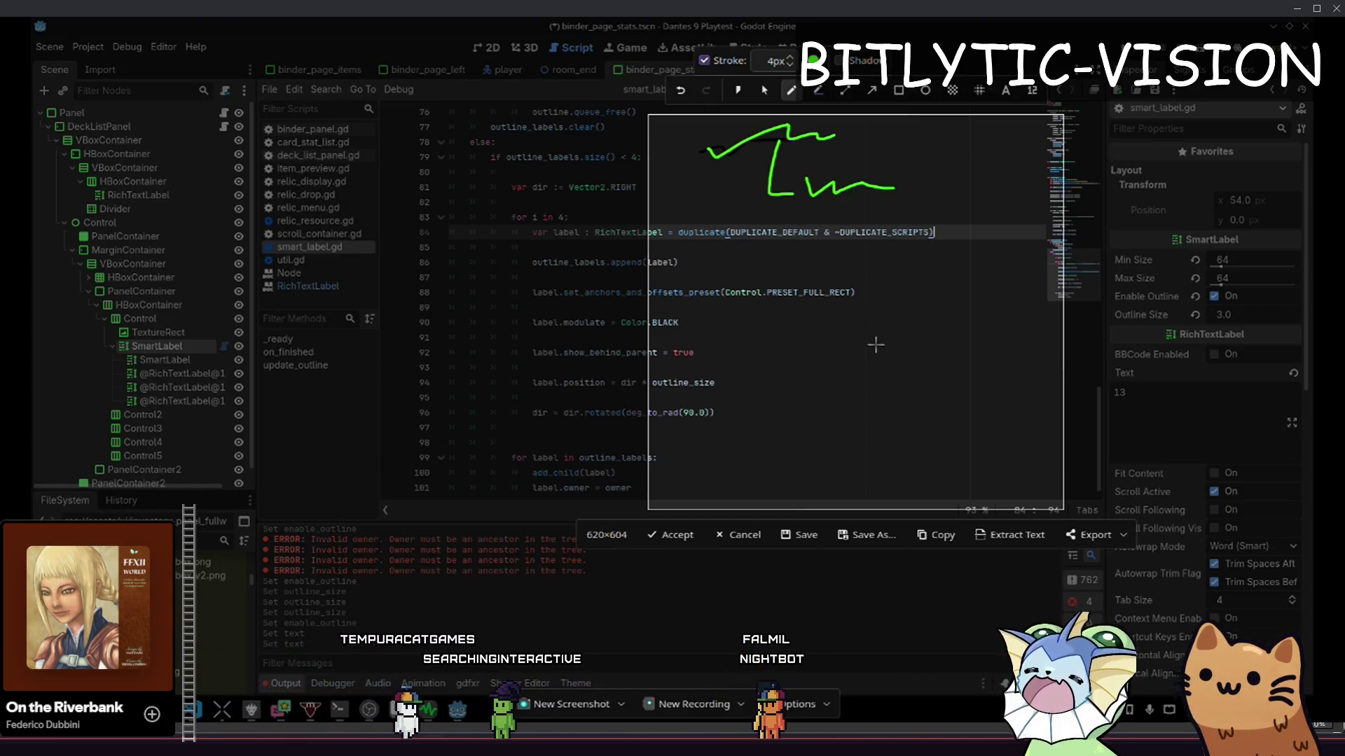
pyautogui.moveTo(671, 133); pyautogui.dragTo(684, 131)
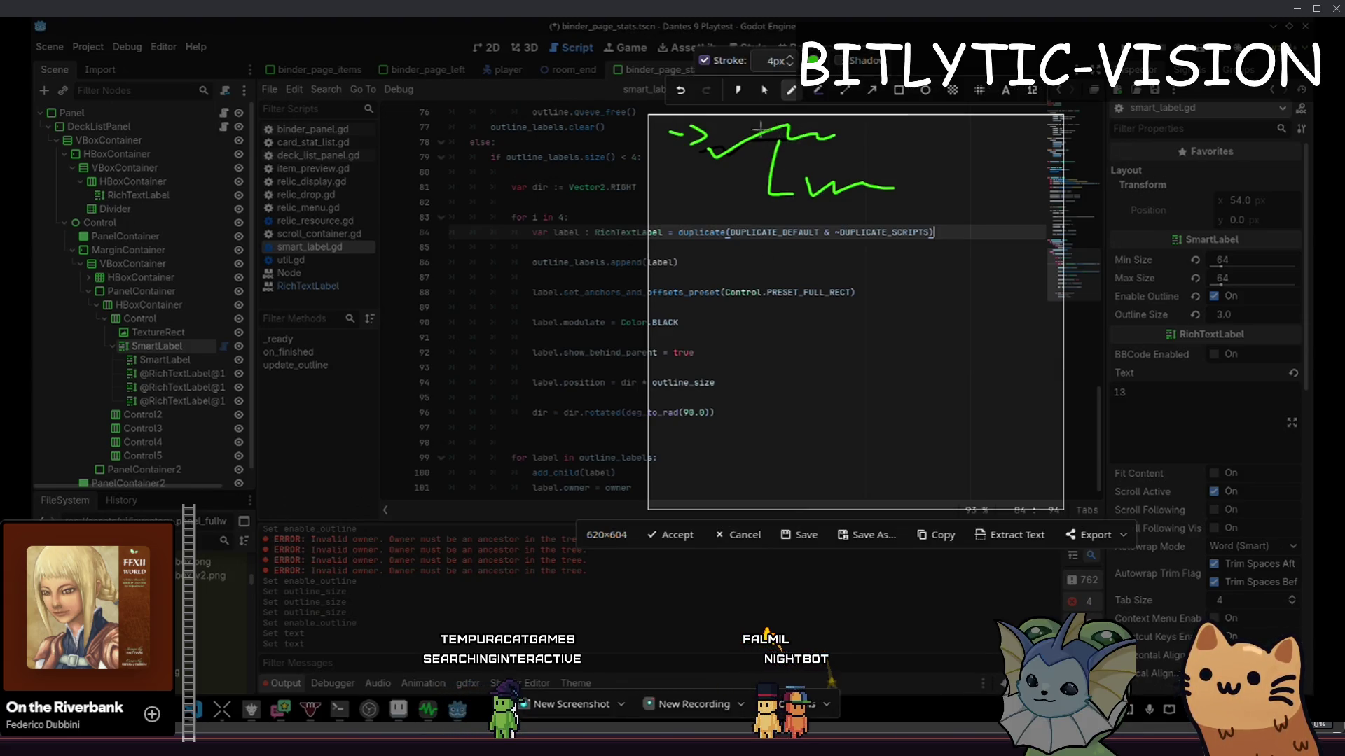
pyautogui.moveTo(771, 203); pyautogui.dragTo(769, 210)
pyautogui.moveTo(839, 250)
pyautogui.mouseDown()
pyautogui.moveTo(872, 246)
pyautogui.moveTo(847, 274)
pyautogui.moveTo(913, 285)
pyautogui.mouseUp()
pyautogui.moveTo(898, 203)
pyautogui.mouseDown()
pyautogui.moveTo(905, 231)
pyautogui.moveTo(919, 226)
pyautogui.mouseUp()
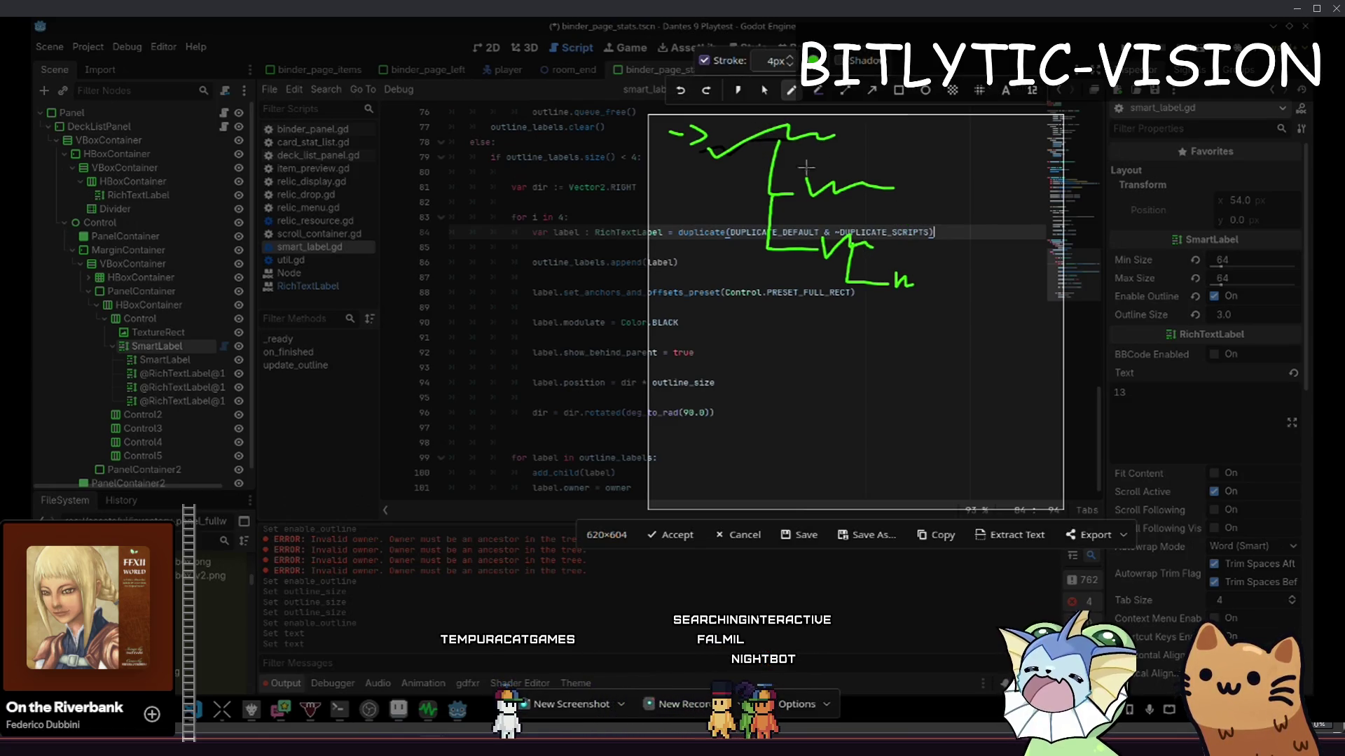
pyautogui.moveTo(760, 250)
pyautogui.mouseDown()
pyautogui.moveTo(760, 319)
pyautogui.moveTo(914, 339)
pyautogui.moveTo(911, 383)
pyautogui.moveTo(967, 389)
pyautogui.mouseUp()
pyautogui.moveTo(846, 376)
pyautogui.mouseDown()
pyautogui.moveTo(851, 419)
pyautogui.moveTo(963, 420)
pyautogui.moveTo(929, 460)
pyautogui.moveTo(1033, 462)
pyautogui.mouseUp()
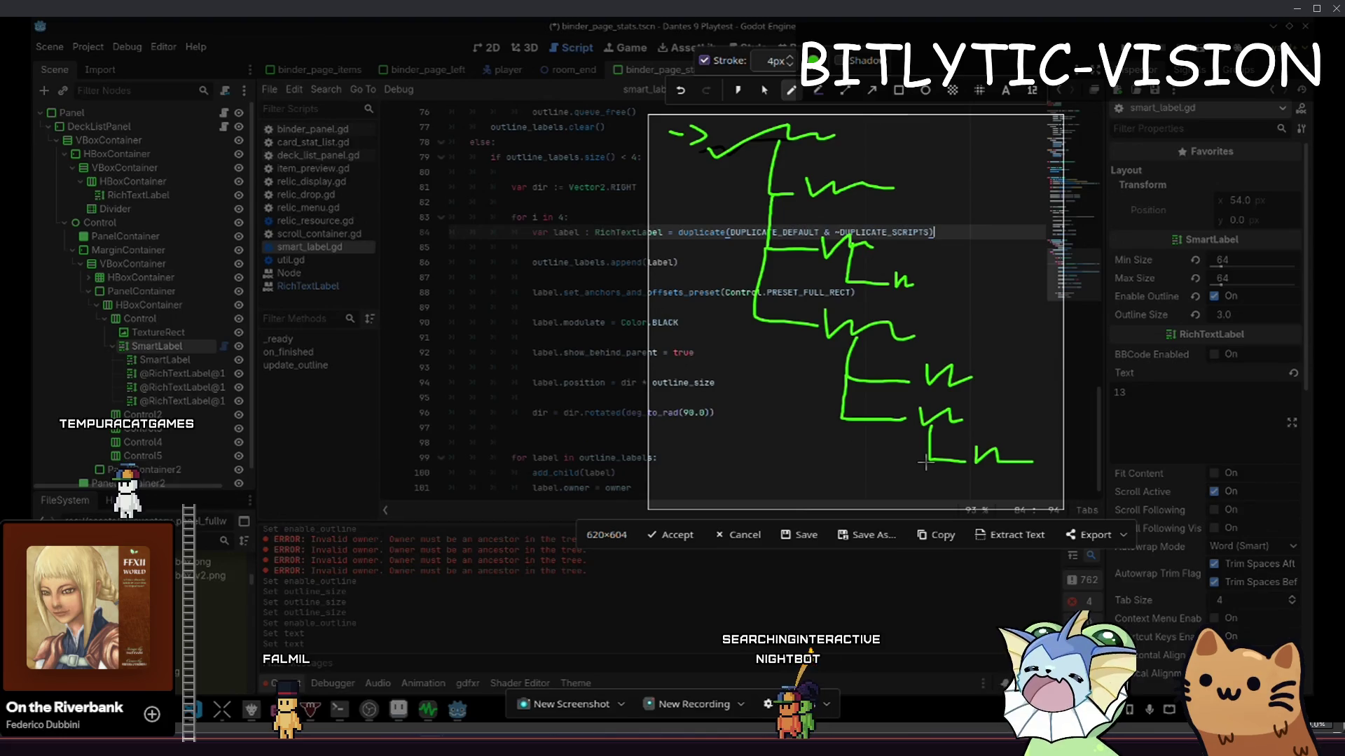
pyautogui.press('Escape')
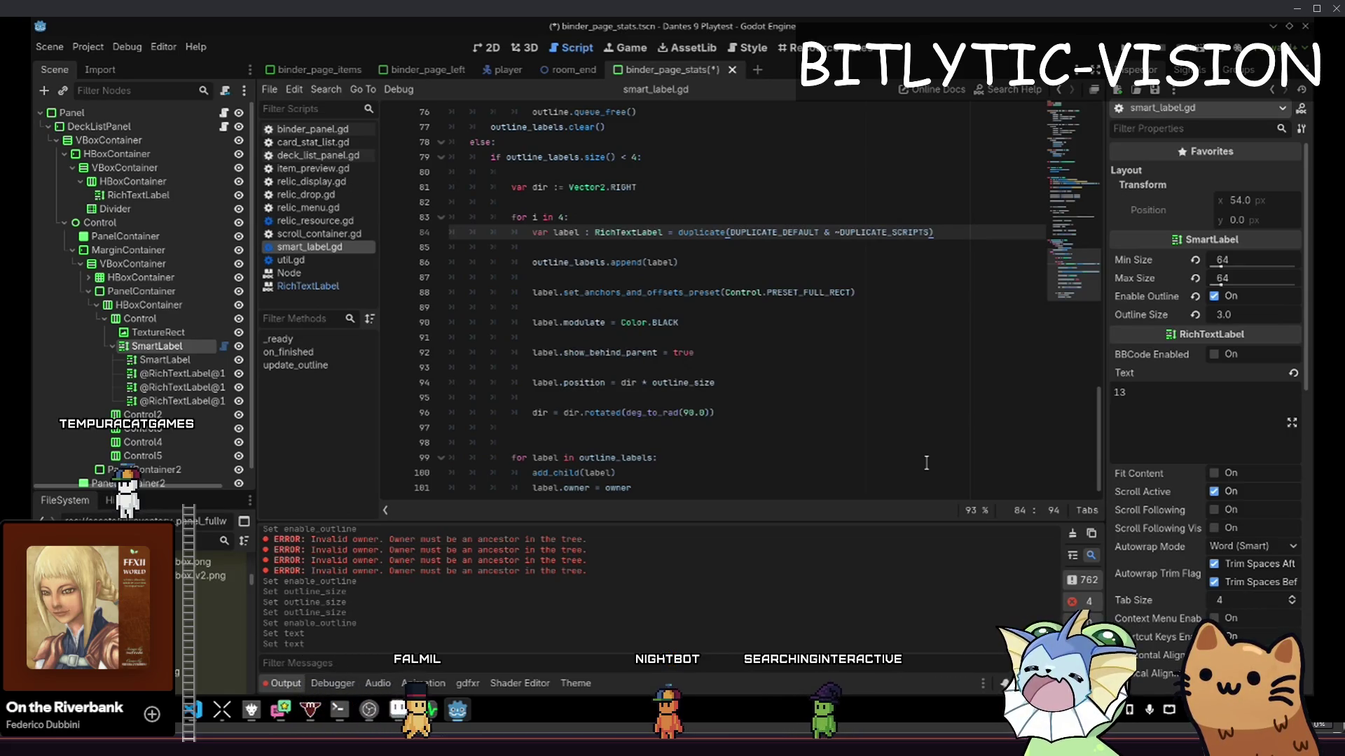
pyautogui.moveTo(924, 397); pyautogui.dragTo(582, 157)
# - Return from the script to the 2D canvas showing the 13 label
pyautogui.click(740, 486)
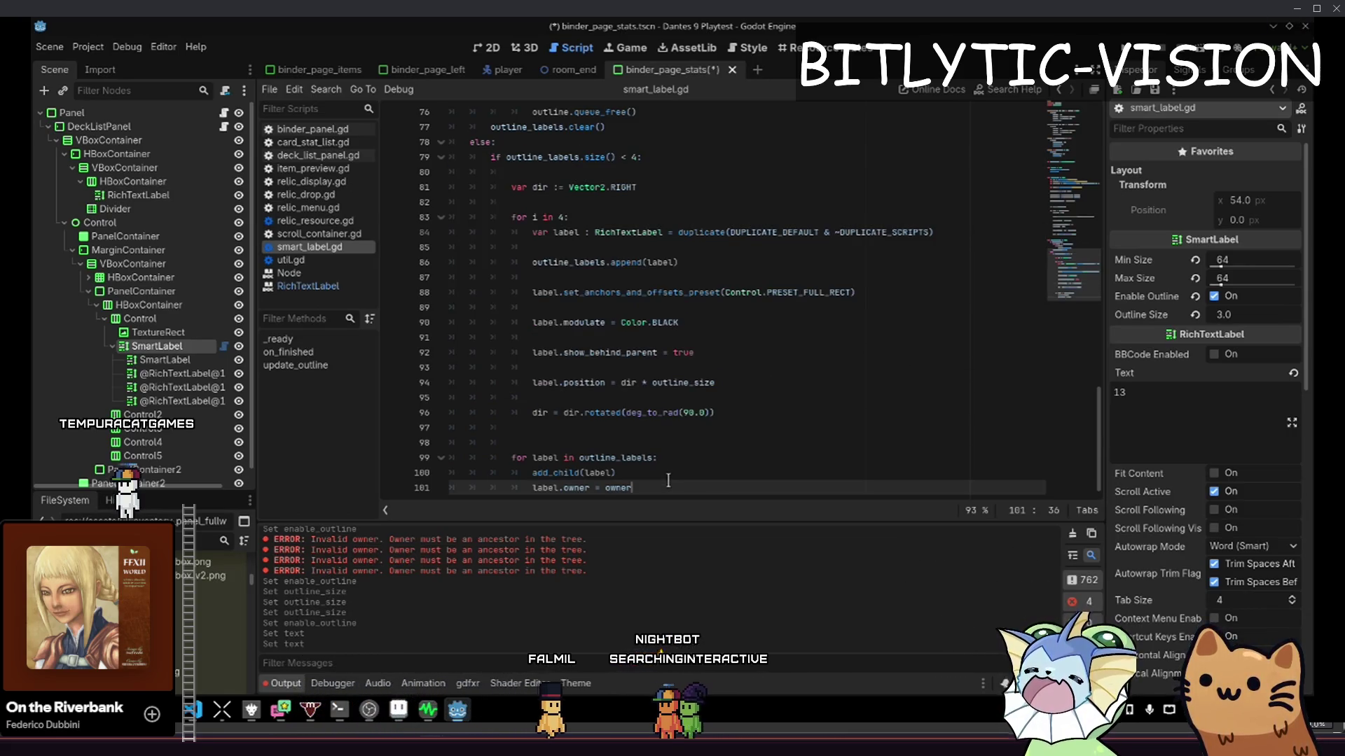
pyautogui.hotkey('ctrl', 'F1')
pyautogui.scroll(-3, 802, 339)
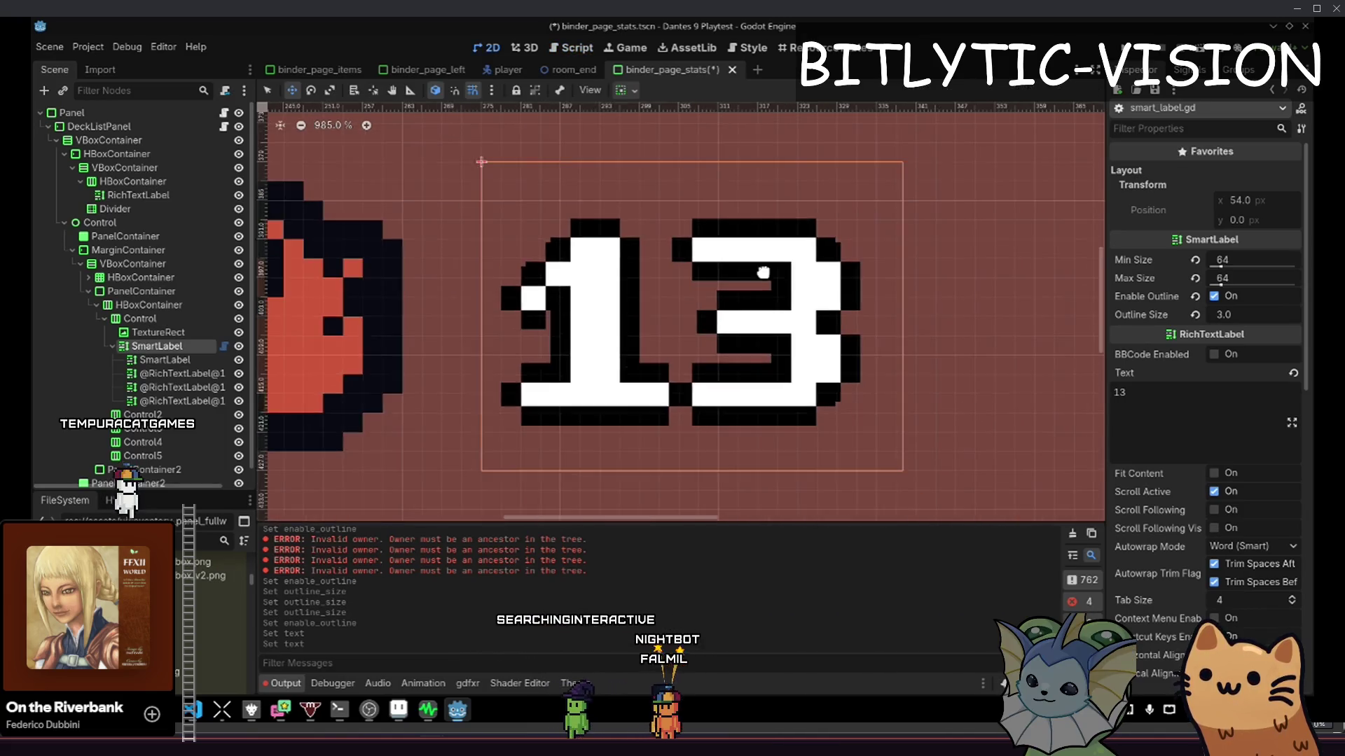
pyautogui.scroll(6, 861, 222)
pyautogui.scroll(-6, 811, 193)
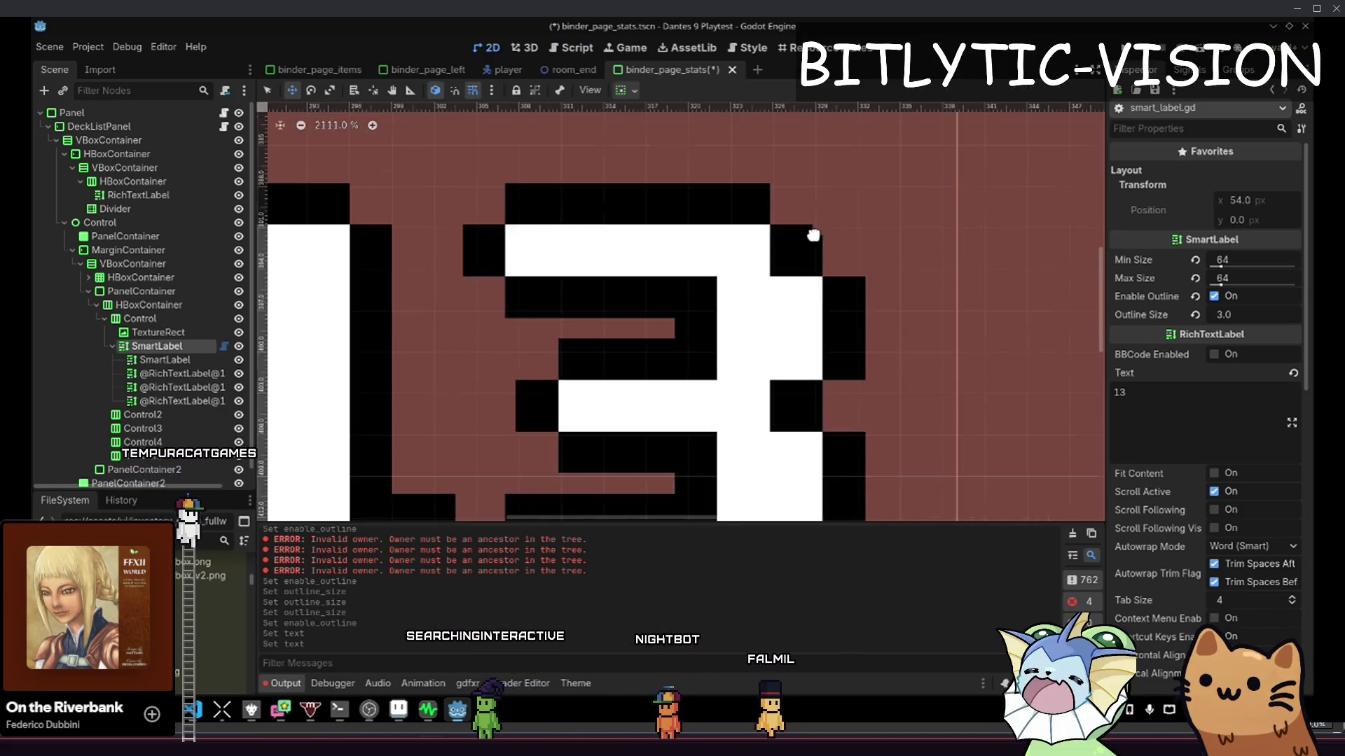
# - Revert Outline Size to its 1.0 default and zoom to inspect the thinner outline
pyautogui.click(1195, 315)
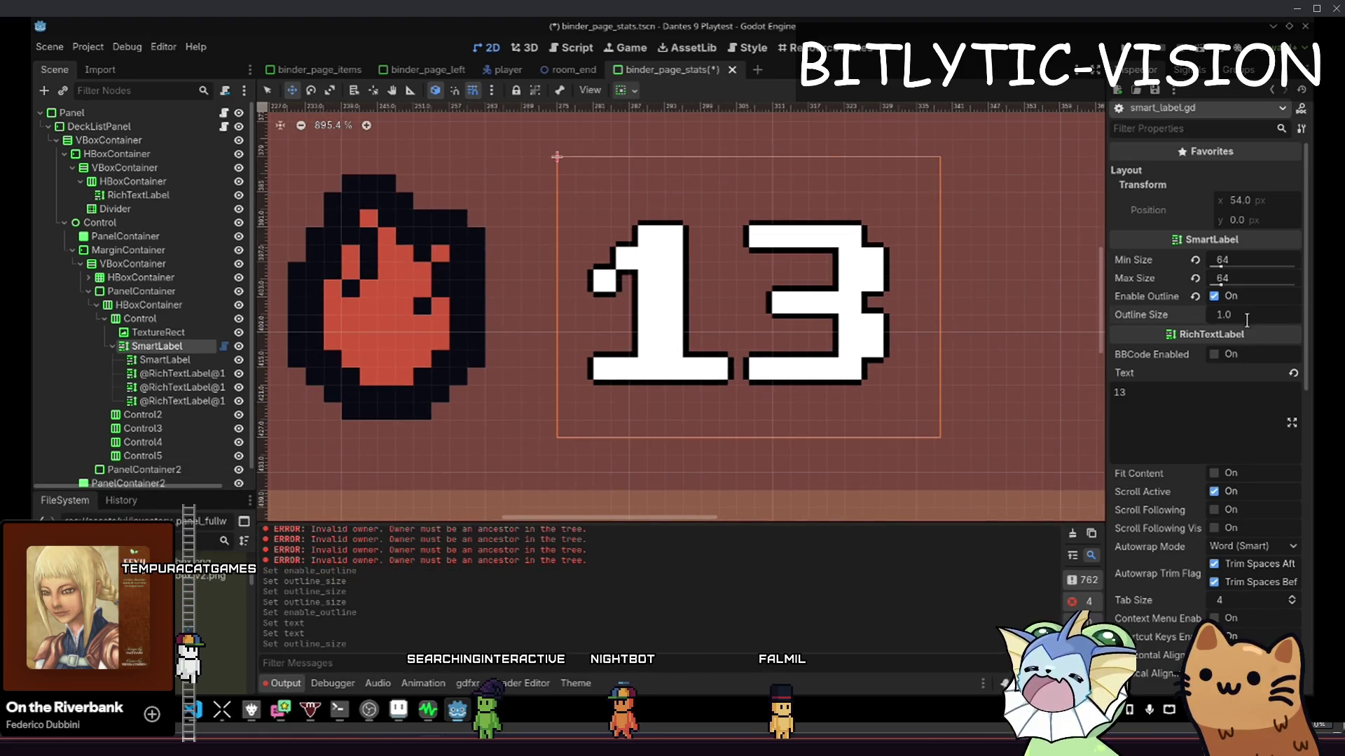
pyautogui.scroll(4, 837, 182)
pyautogui.scroll(-2, 836, 182)
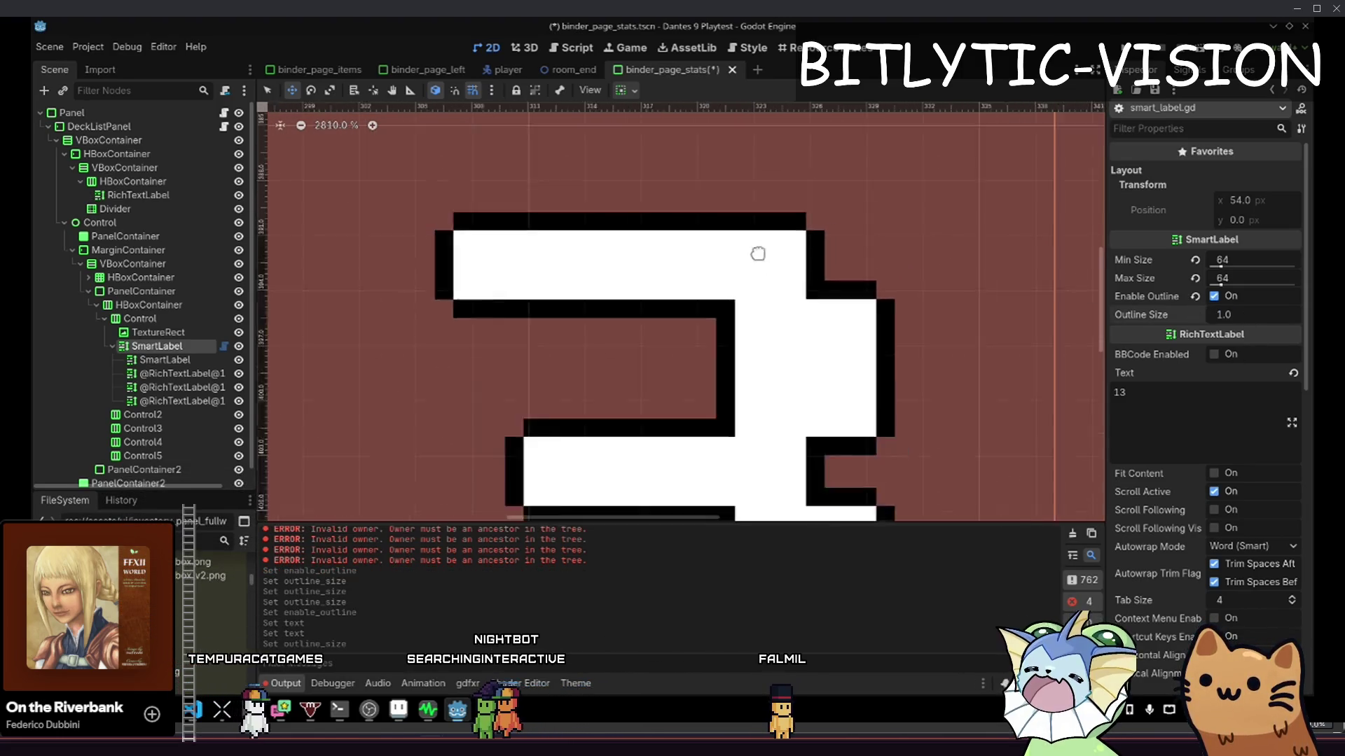
pyautogui.scroll(-1, 768, 241)
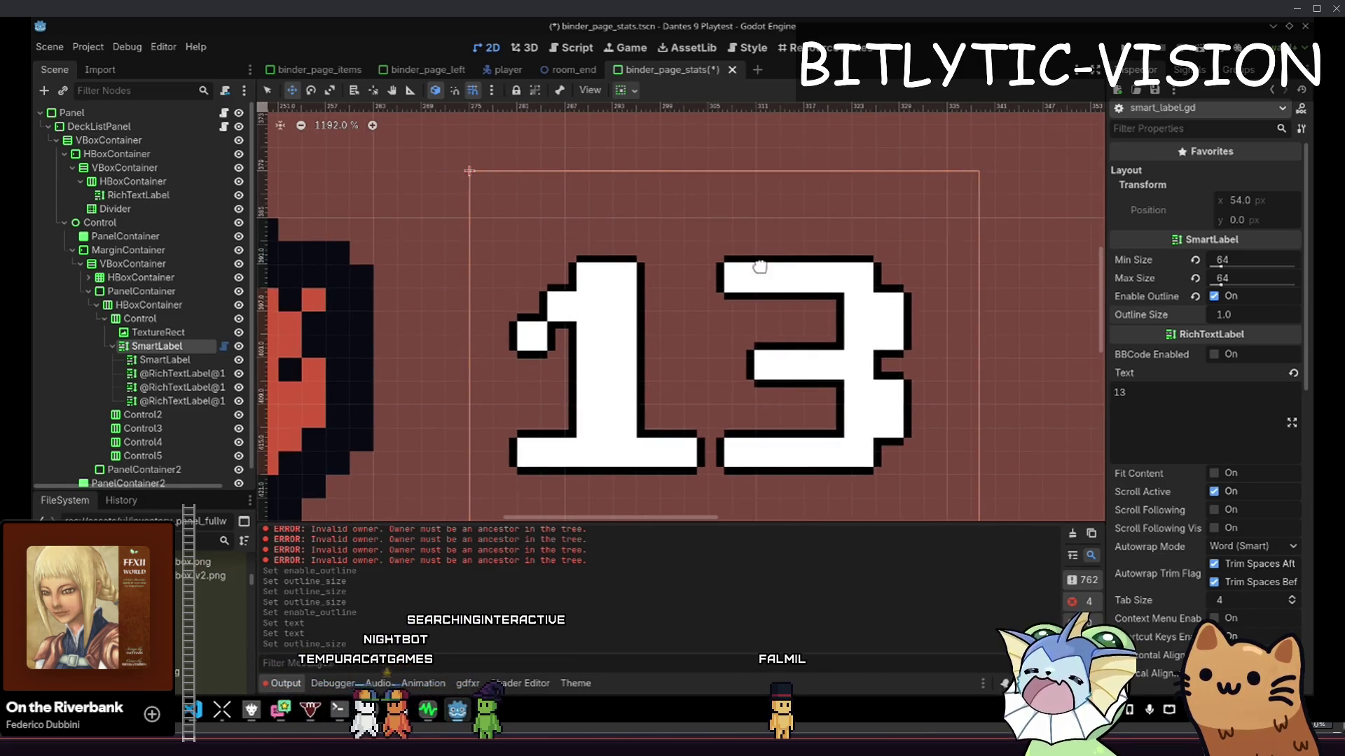
pyautogui.scroll(5, 768, 265)
pyautogui.scroll(-5, 723, 258)
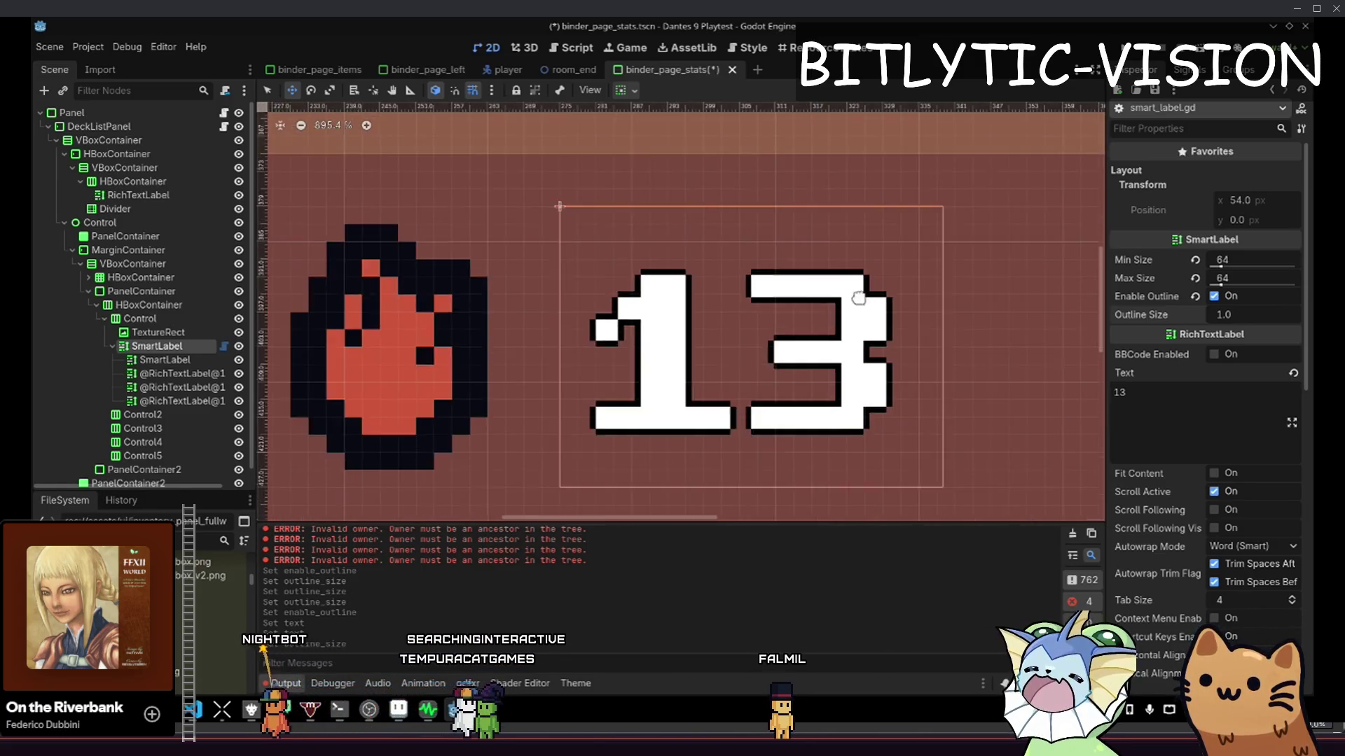
pyautogui.scroll(2, 694, 213)
pyautogui.scroll(4, 701, 224)
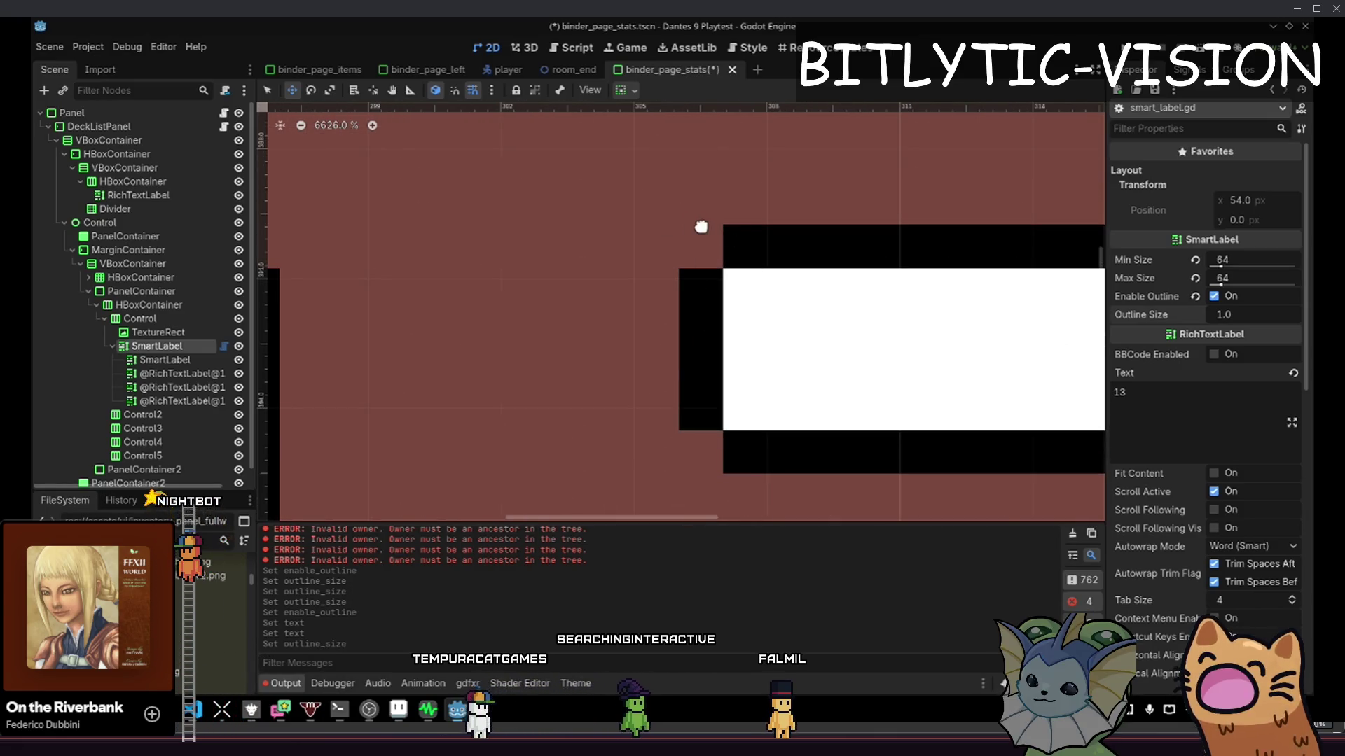
pyautogui.scroll(-7, 759, 220)
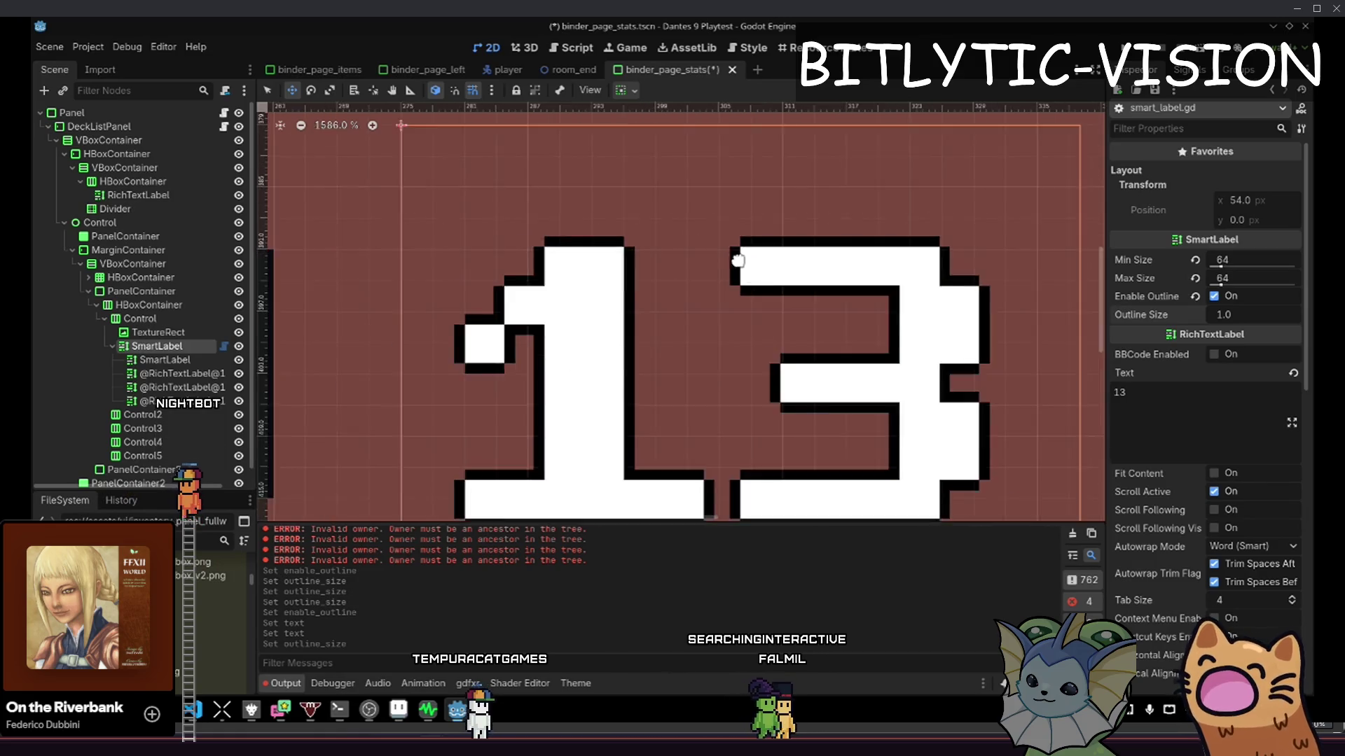
# - Apply an outline size of 4 and compare it on the zoomed canvas
pyautogui.scroll(2, 802, 277)
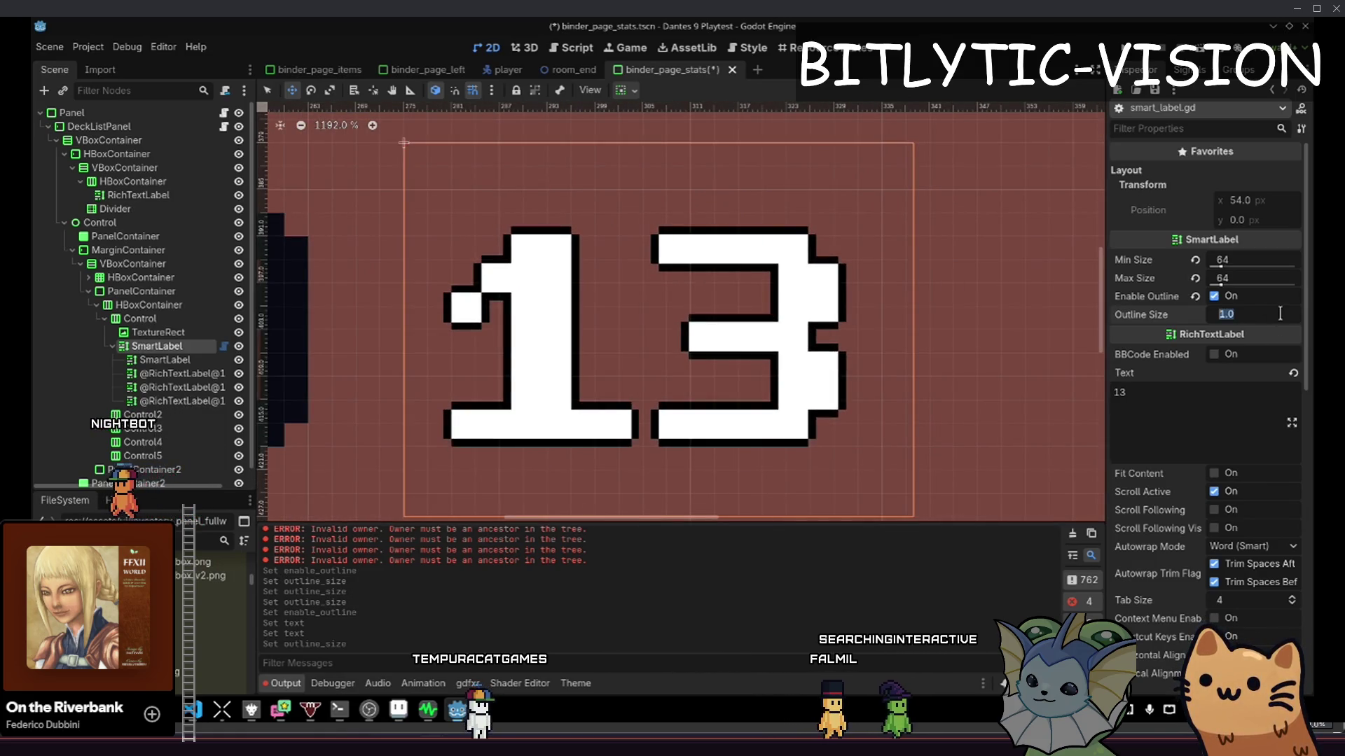
pyautogui.press('Return')
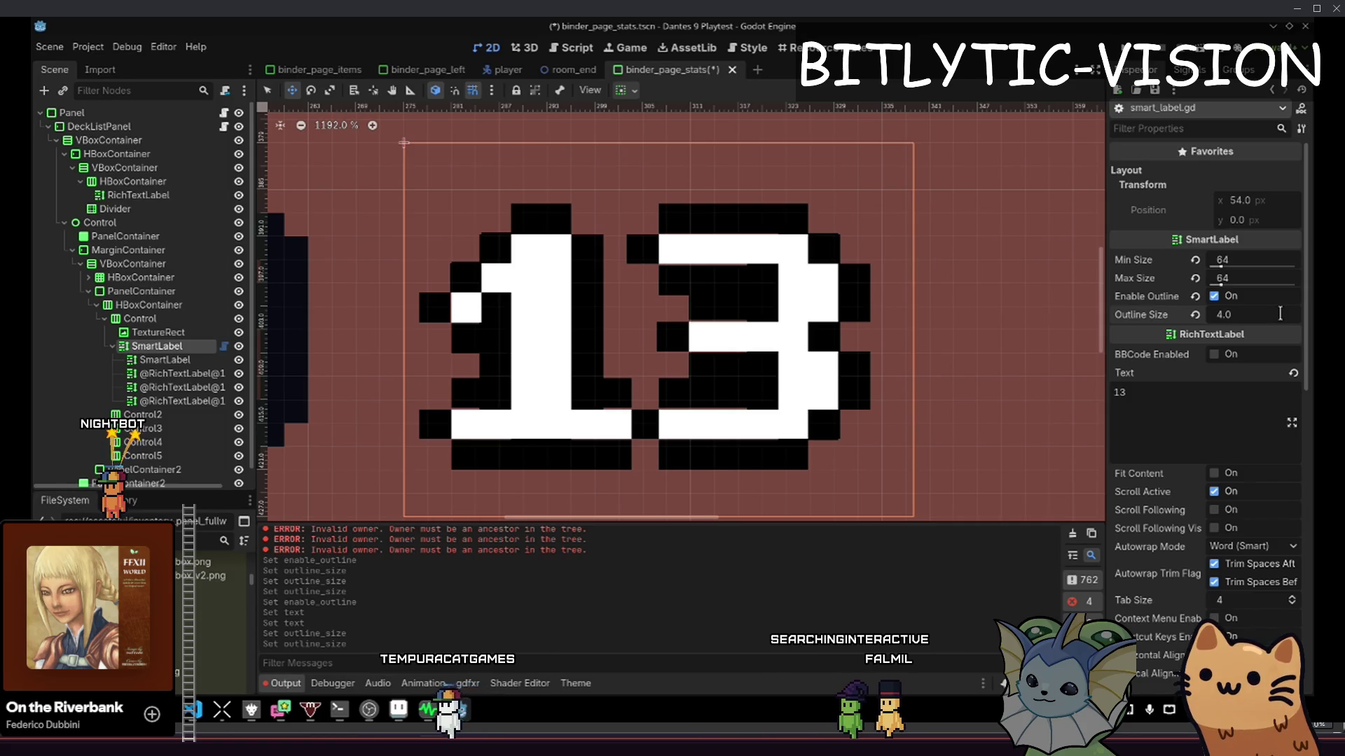
pyautogui.scroll(6, 606, 273)
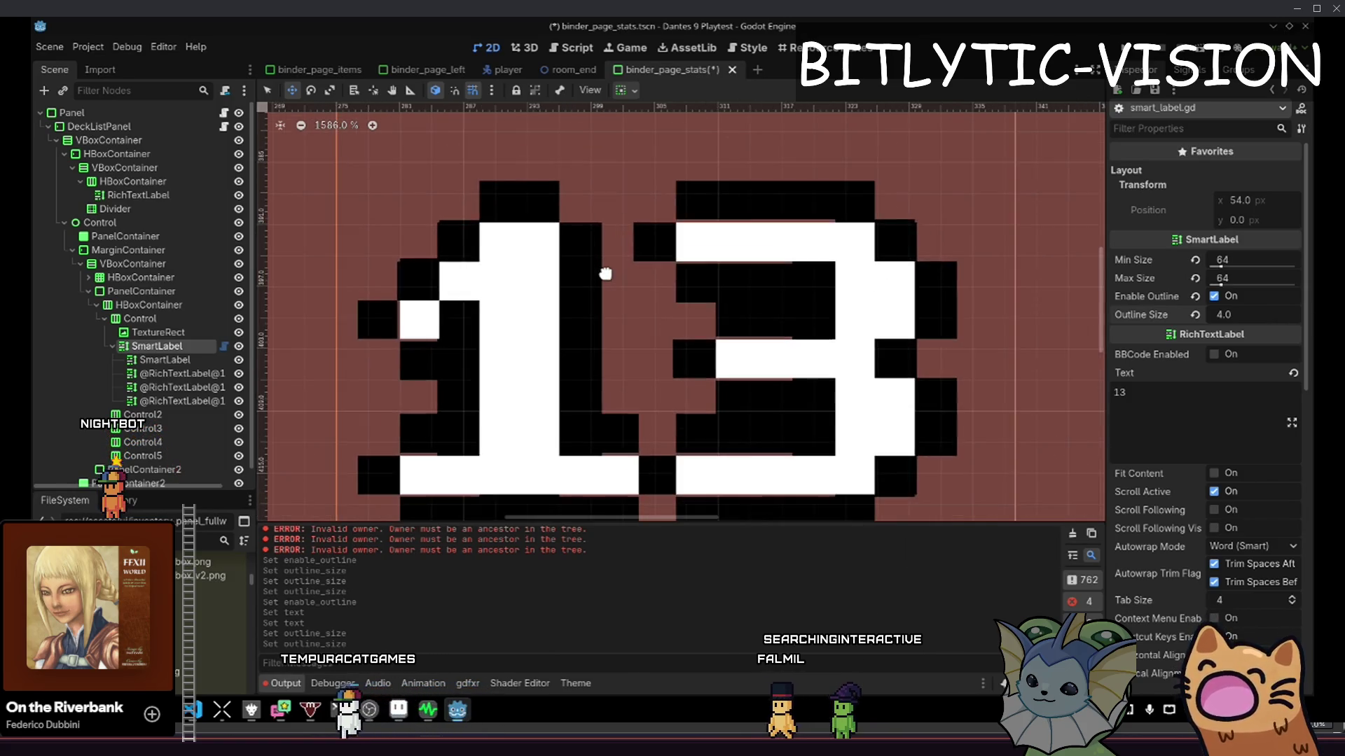
pyautogui.scroll(-4, 771, 286)
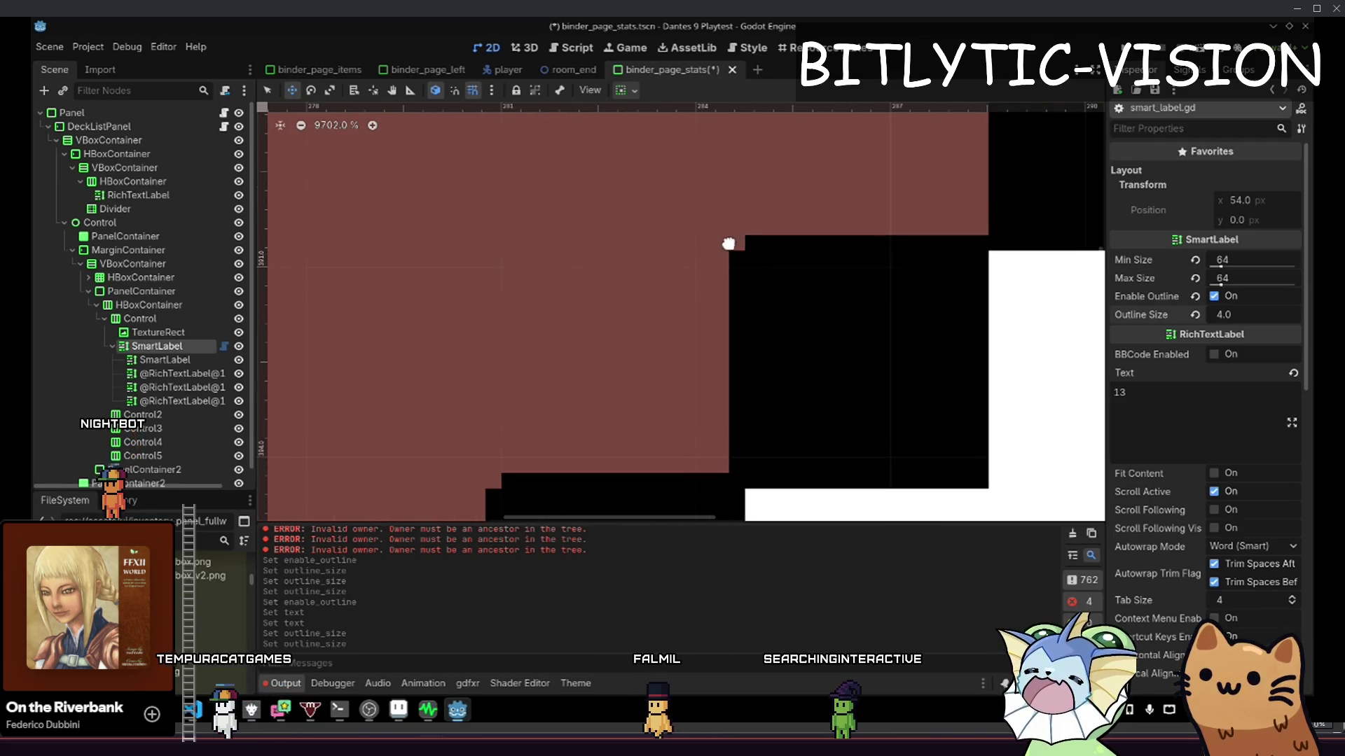
pyautogui.scroll(5, 767, 273)
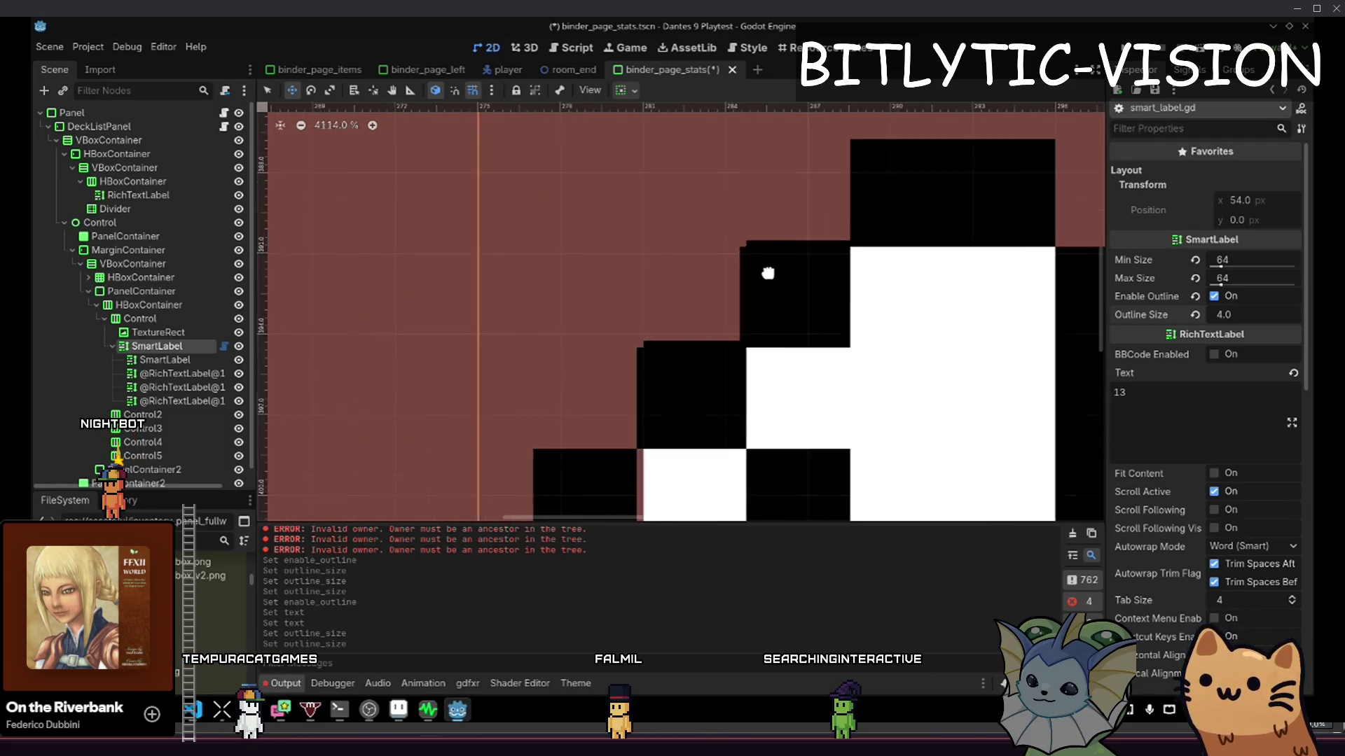
pyautogui.scroll(-1, 754, 350)
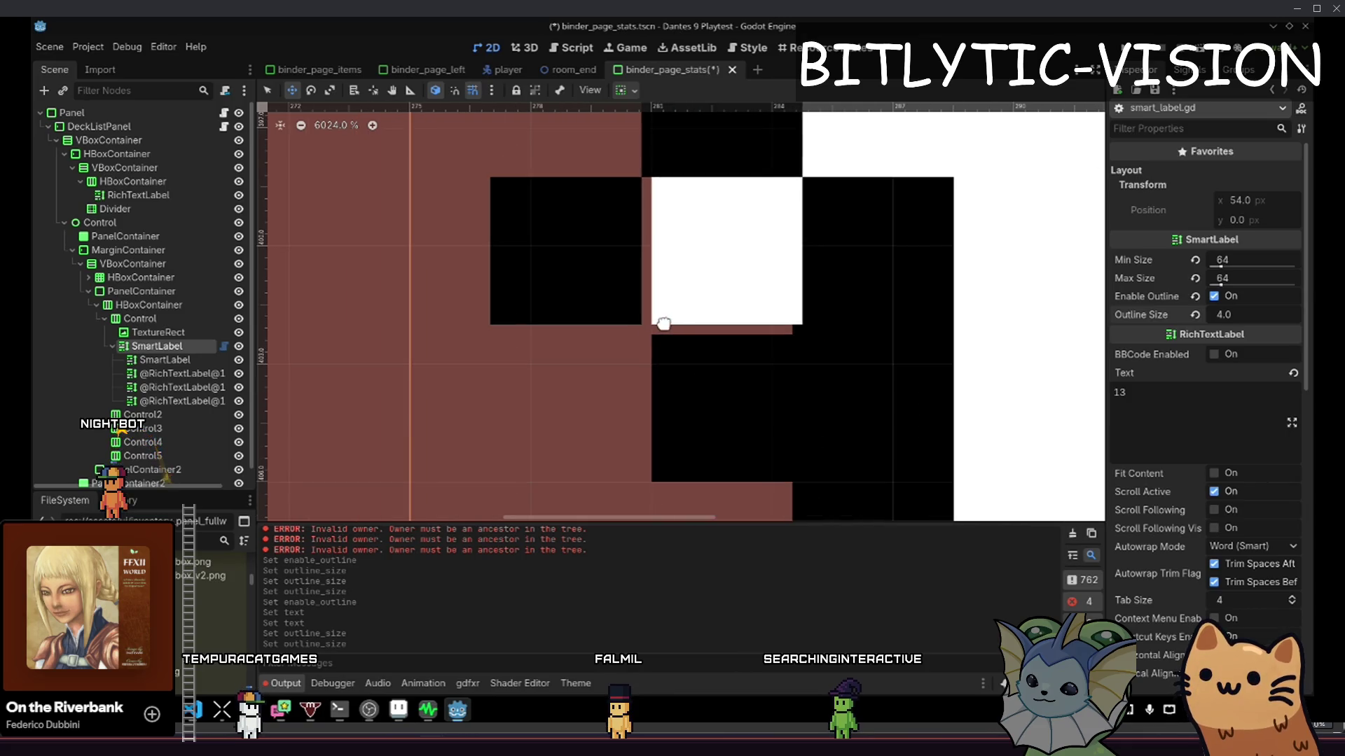
pyautogui.scroll(-1, 699, 324)
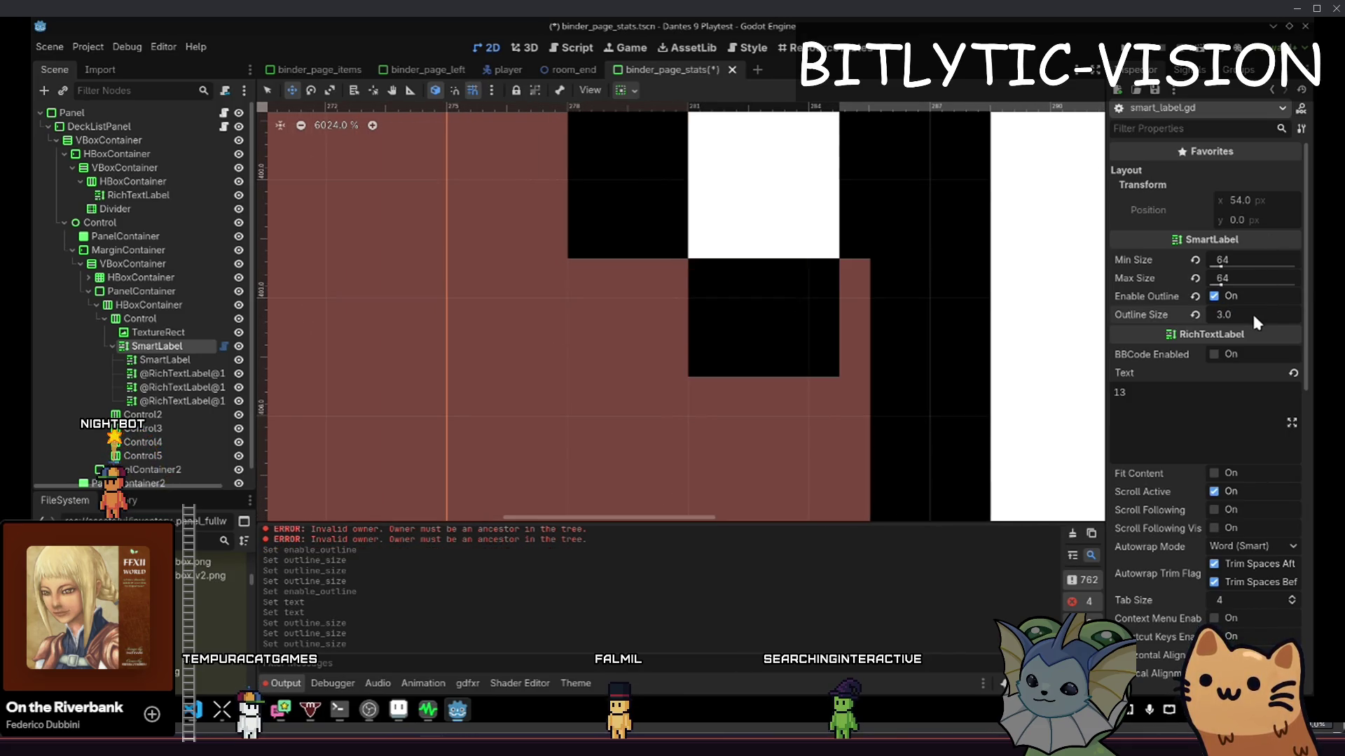
# - Change Outline Size to 3.0 and check the thick outline around the 13
pyautogui.click(1251, 312)
pyautogui.write('3')
pyautogui.press('Return')
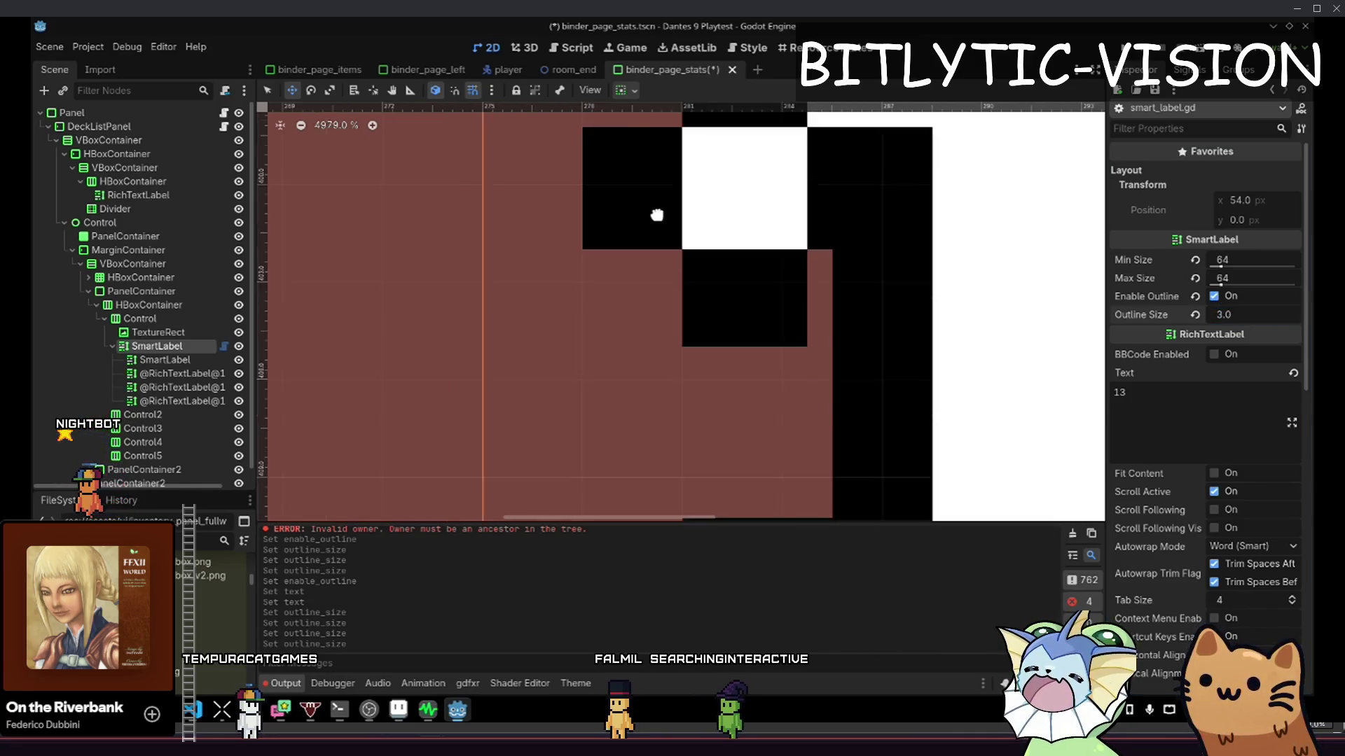
pyautogui.scroll(-2, 657, 213)
pyautogui.scroll(1, 874, 212)
pyautogui.scroll(-5, 635, 207)
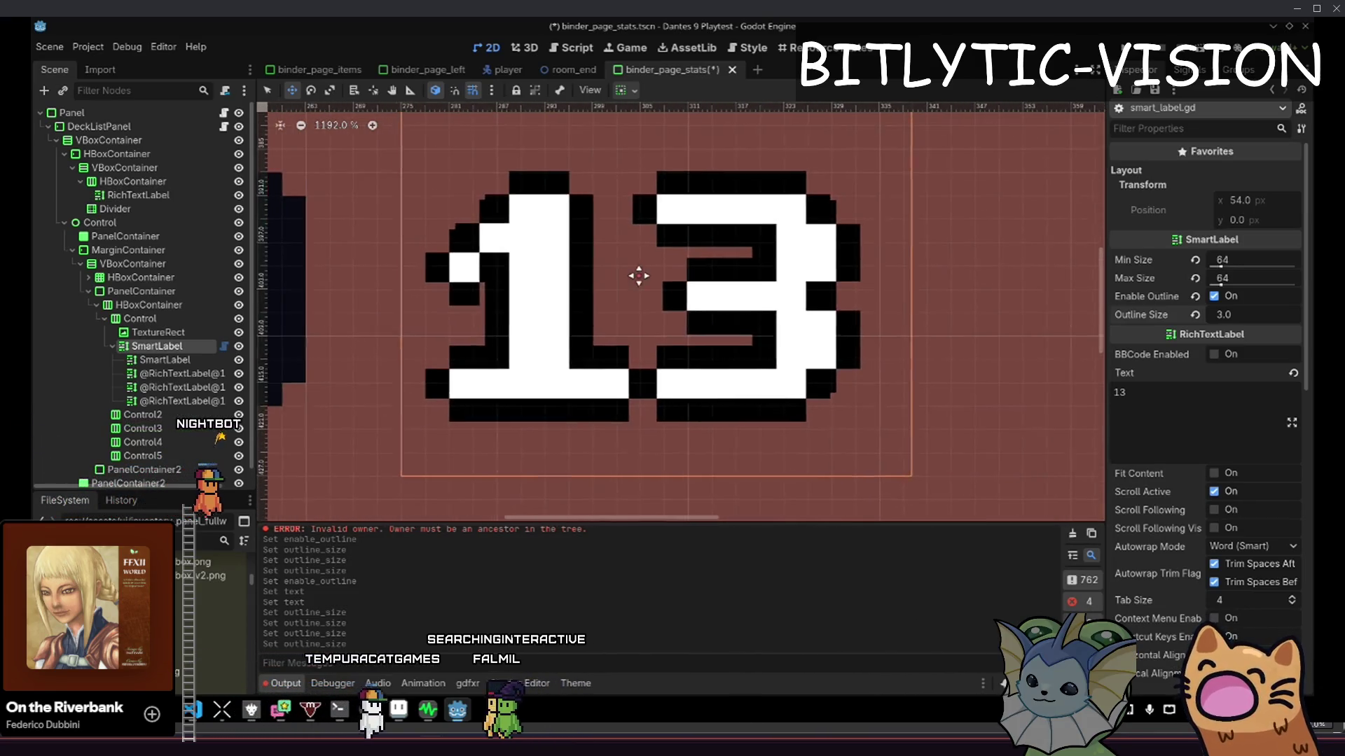
# - Save the script, then turn the outline off and on in the 2D view
pyautogui.hotkey('ctrl', 'F3')
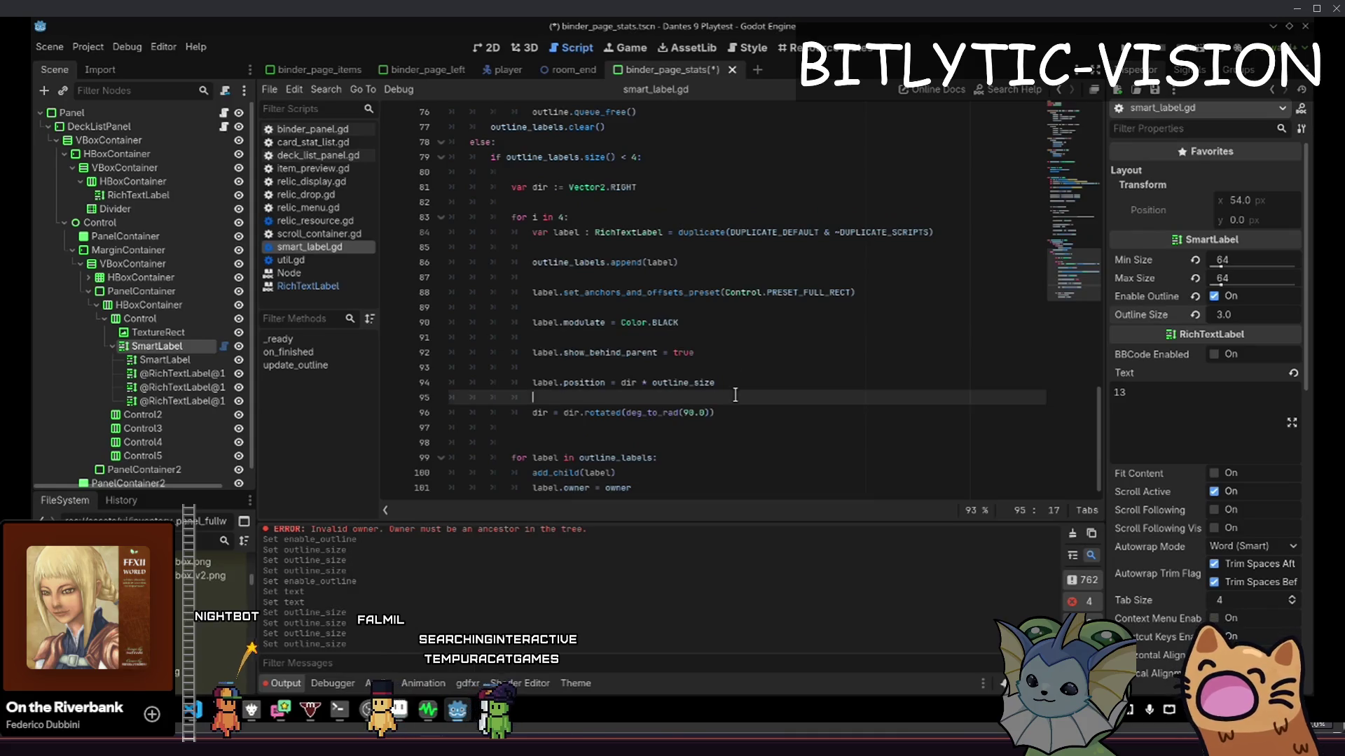
pyautogui.click(796, 424)
pyautogui.press('Up')
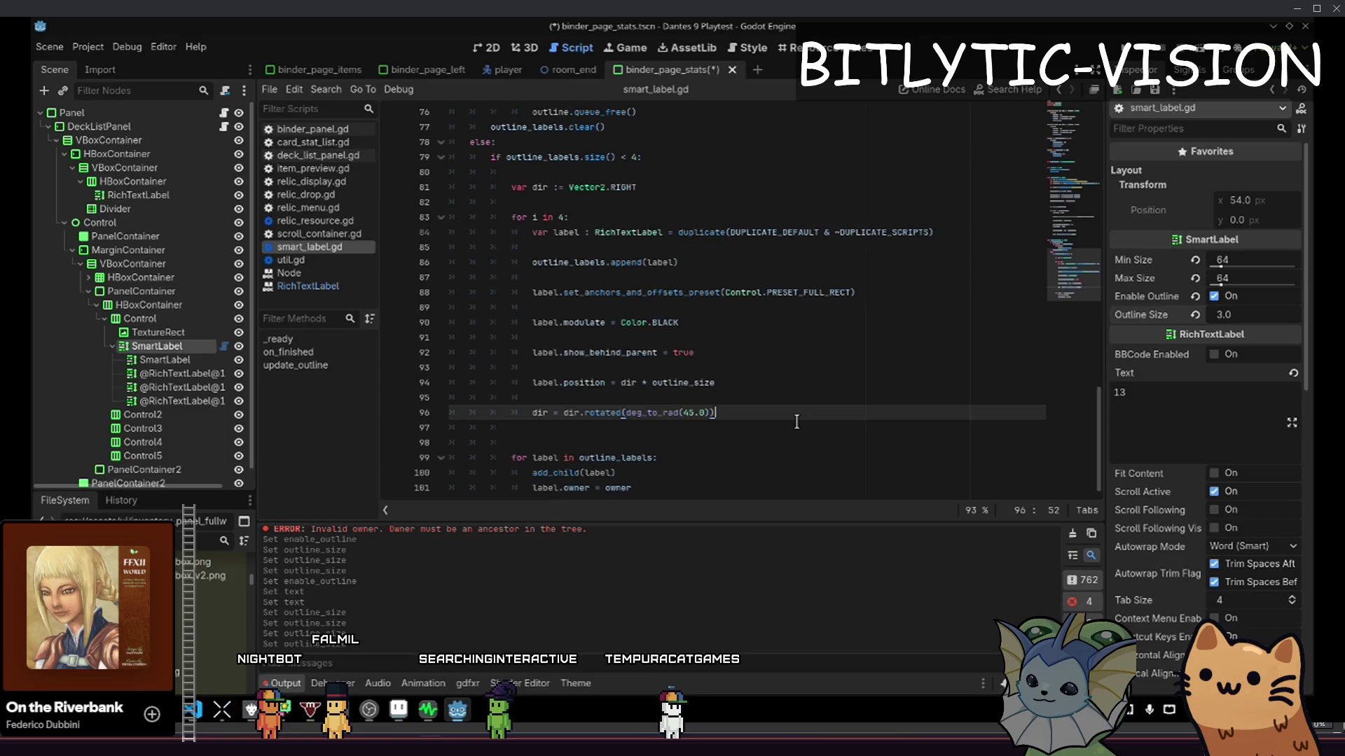
pyautogui.hotkey('ctrl', 's')
pyautogui.hotkey('ctrl', 'F1')
pyautogui.click(1224, 297)
pyautogui.click(1225, 297)
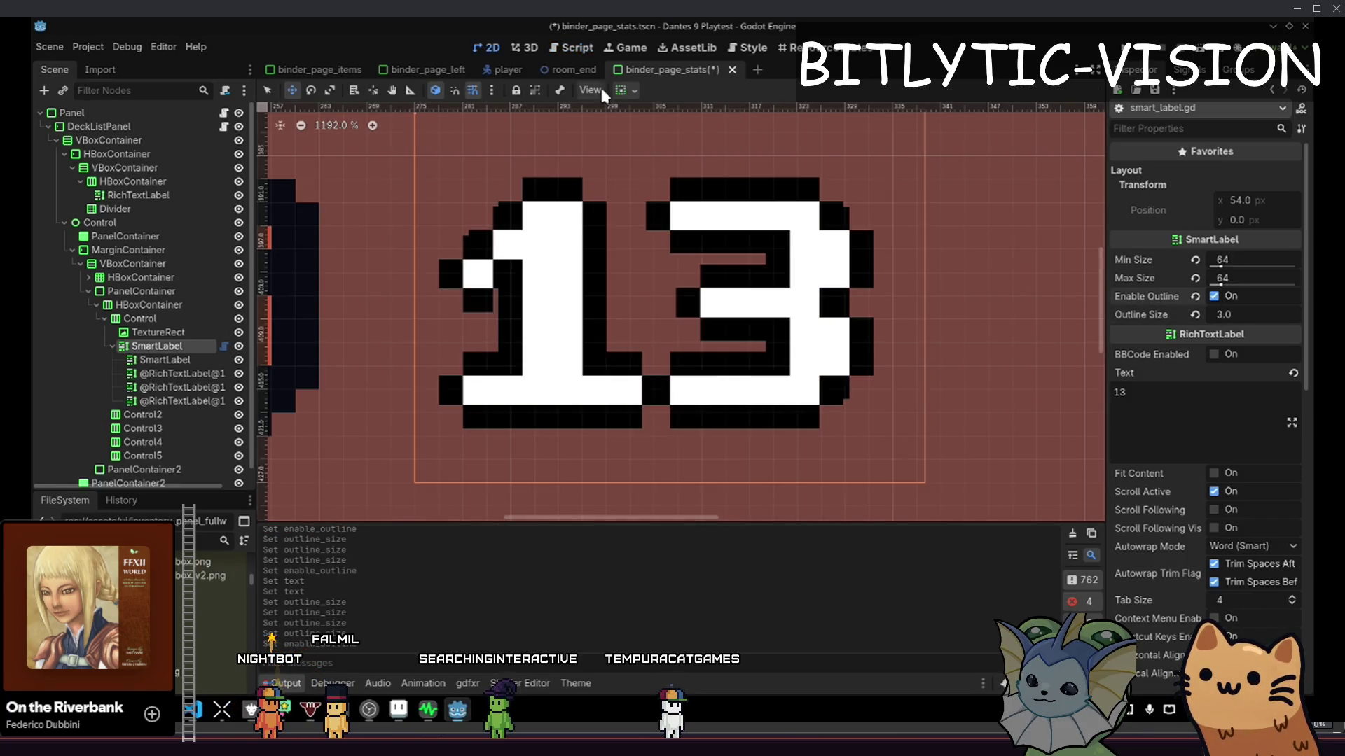
# - Change the offset rotation line to dir = dir.rotated(deg_to_rad(45.0)) and save
pyautogui.hotkey('ctrl', 'F3')
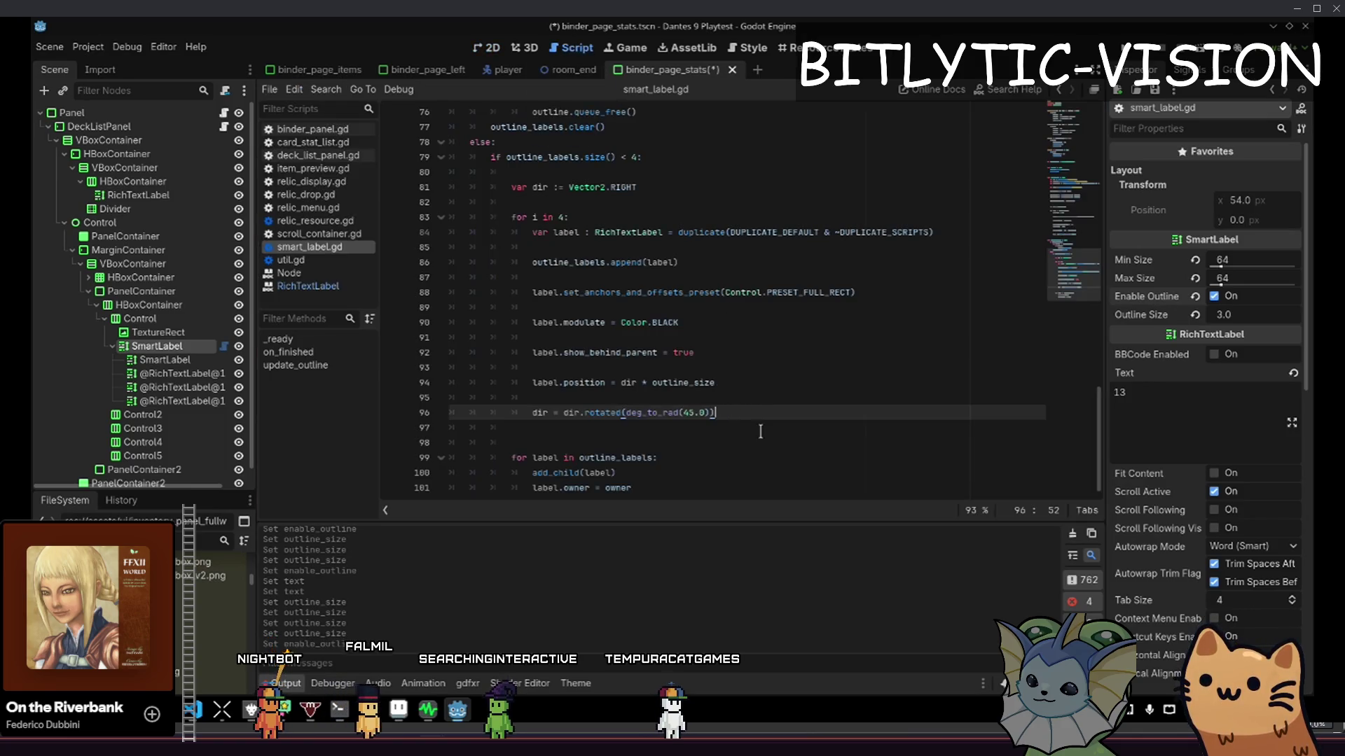
pyautogui.scroll(10, 759, 412)
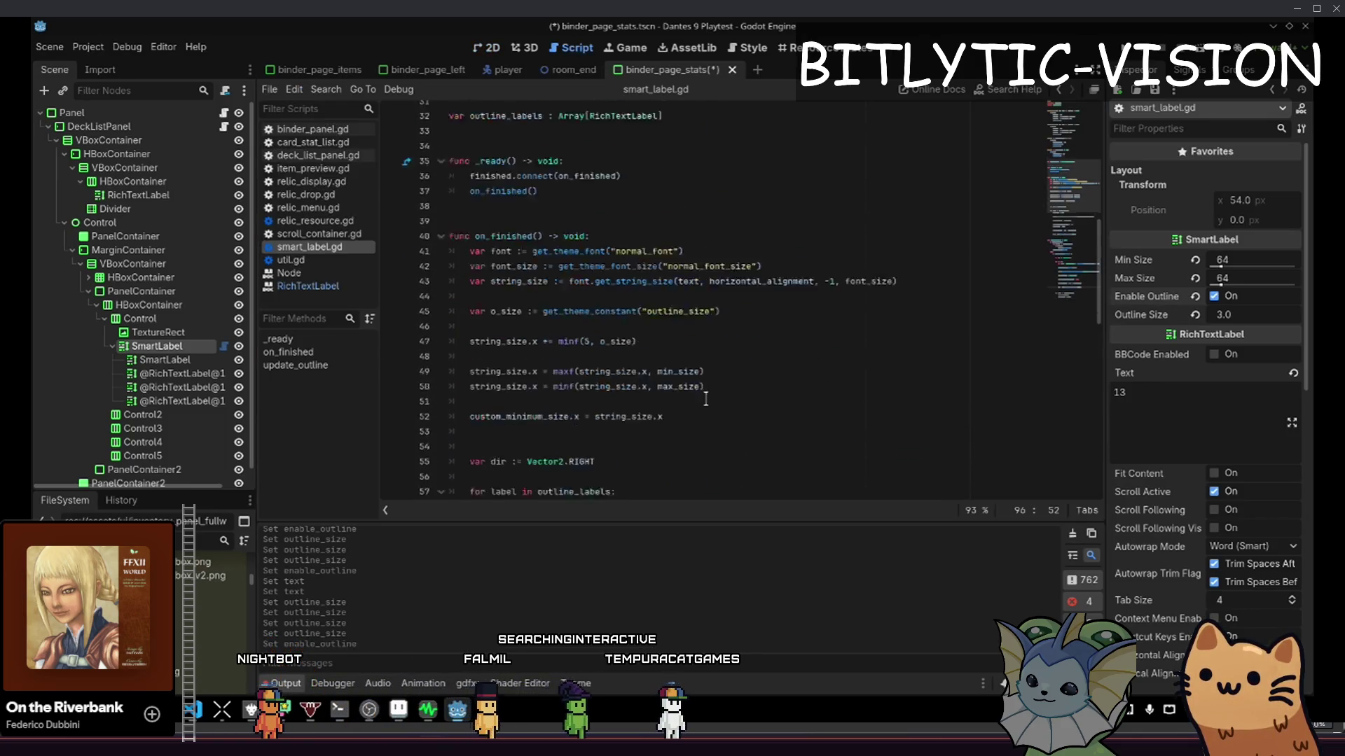
pyautogui.scroll(-3, 671, 433)
pyautogui.moveTo(674, 458); pyautogui.dragTo(485, 454)
pyautogui.write('dir = dir.rotated(deg_to_rad(45.0))')
pyautogui.hotkey('ctrl', 's')
pyautogui.hotkey('ctrl', 'F1')
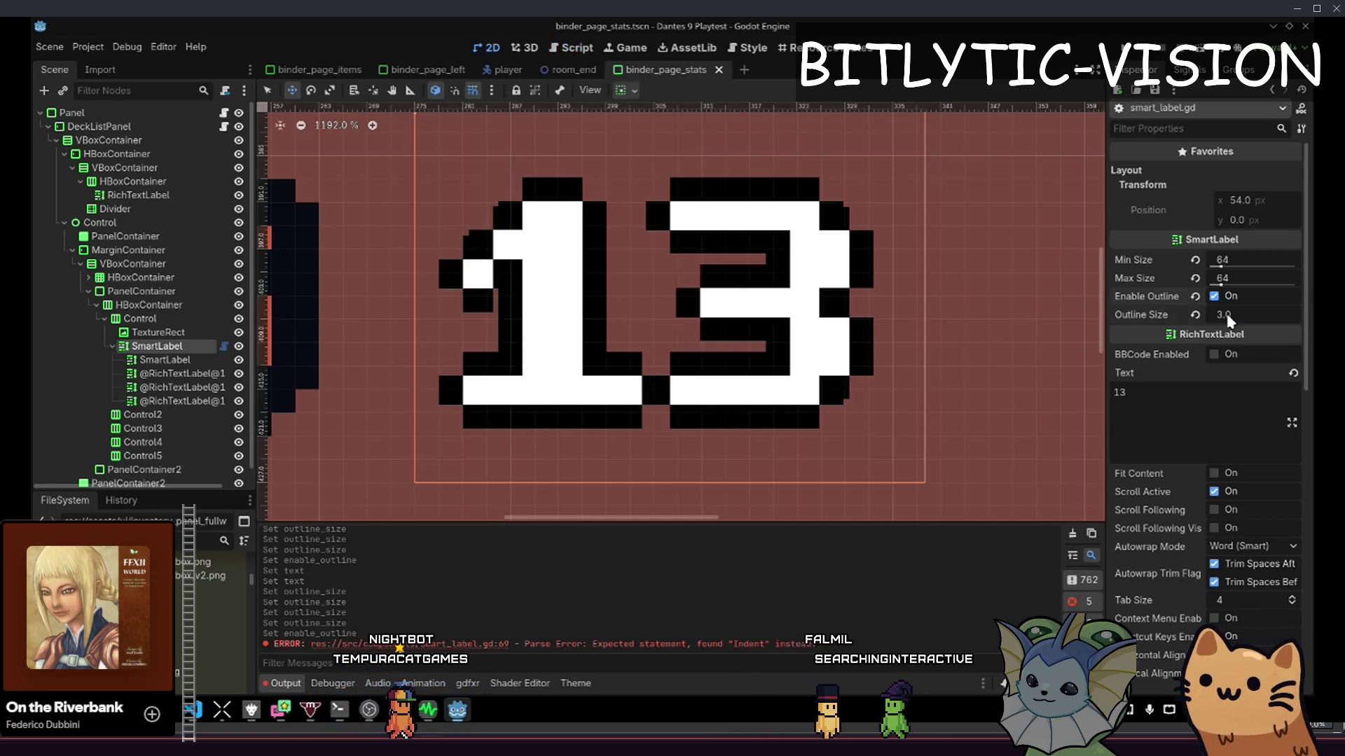
# - Set the 13 label's Outline Size to 2.0
pyautogui.write('2')
pyautogui.press('Return')
pyautogui.scroll(5, 678, 344)
# - In the SmartLabel script, try Vector2i for the line-55 direction vector, then revert to Vector2
pyautogui.hotkey('ctrl', 'F3')
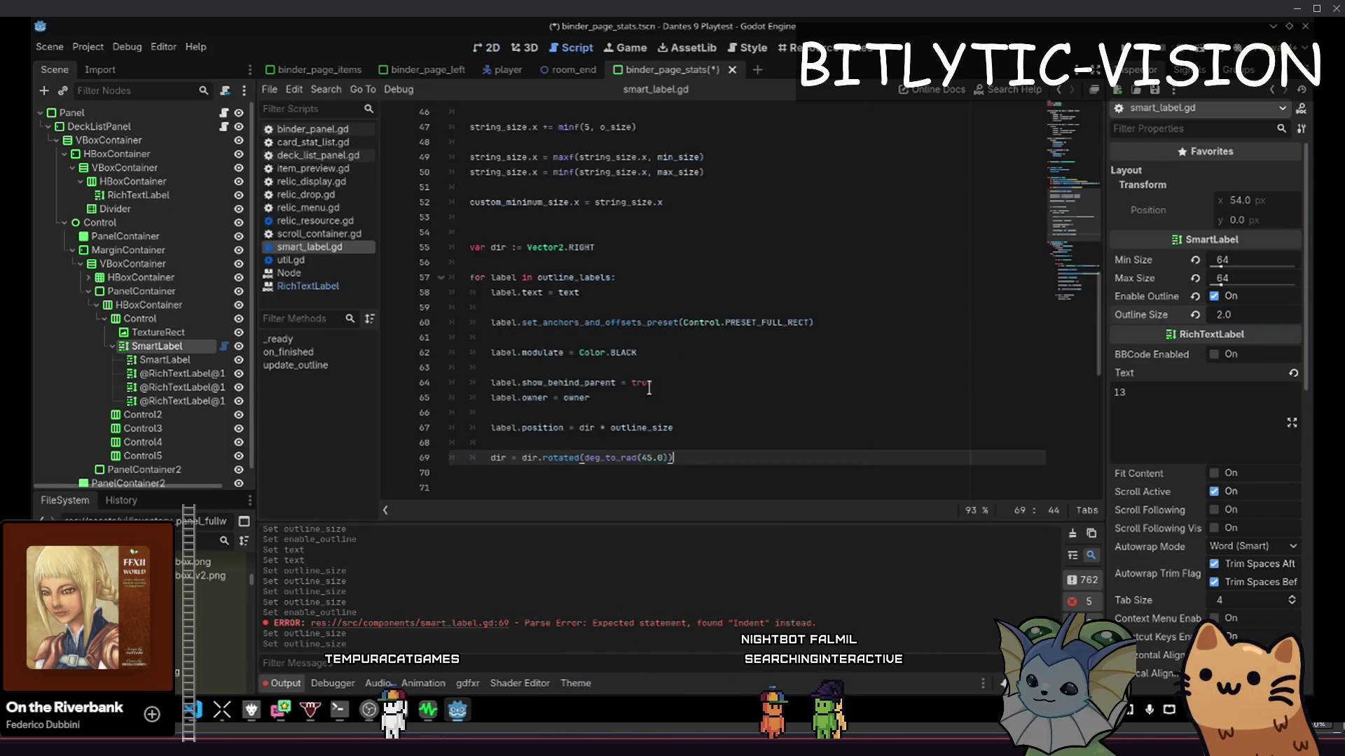
pyautogui.scroll(-3, 694, 455)
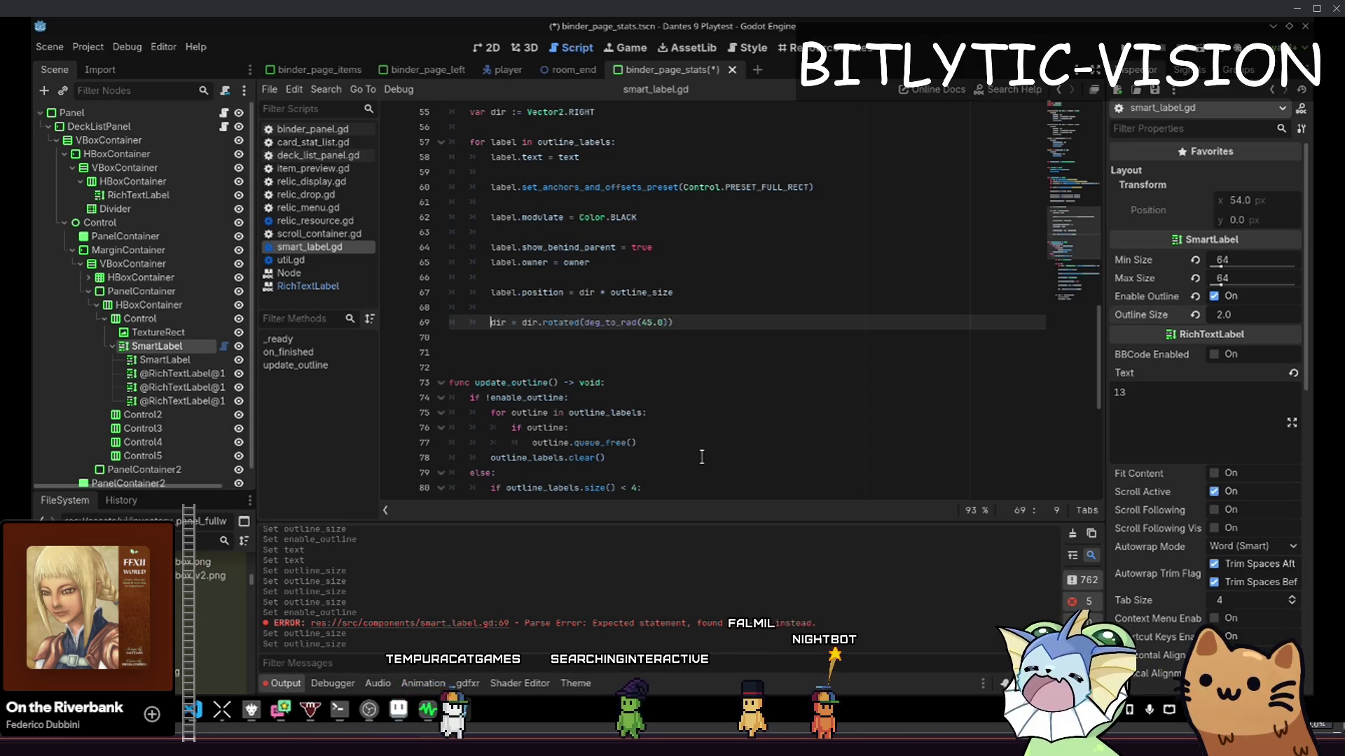
pyautogui.press('Up')
pyautogui.press('Up')
pyautogui.press('Up')
pyautogui.press('Up')
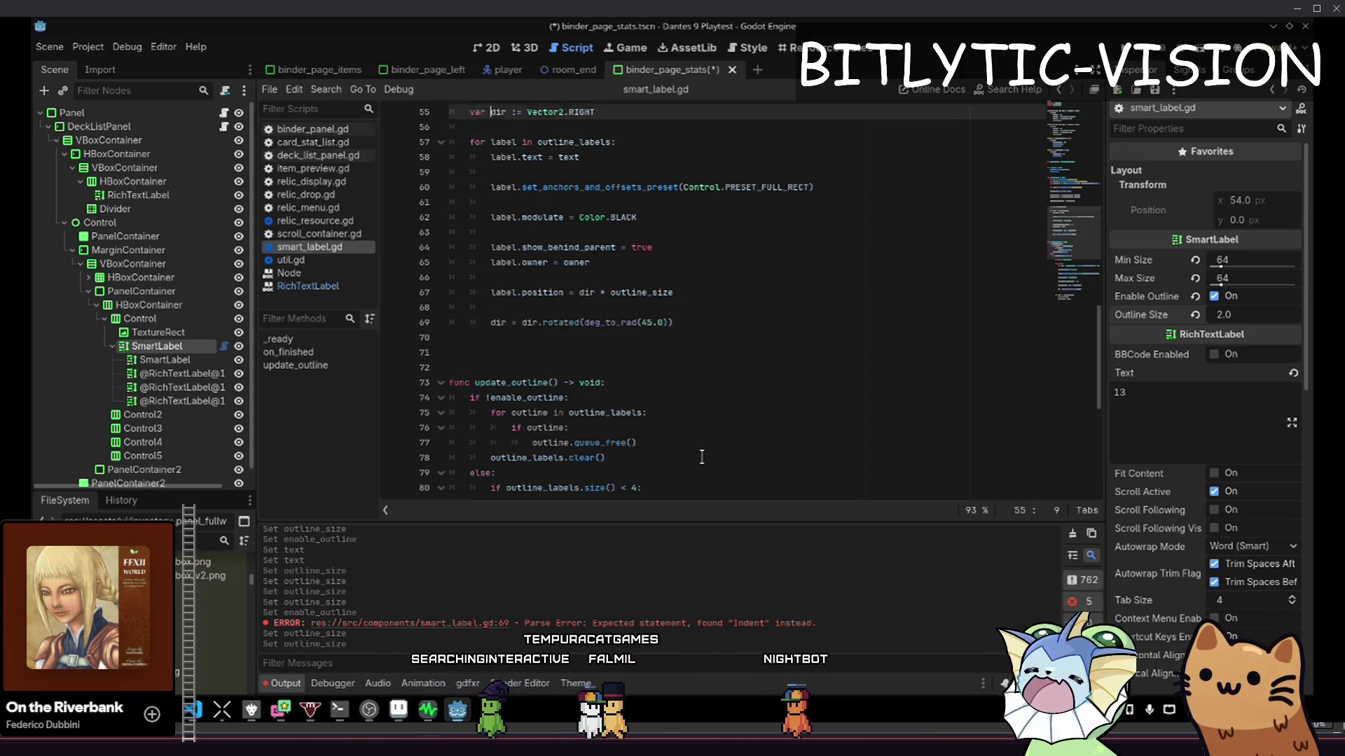
pyautogui.press('Down')
pyautogui.press('Down')
pyautogui.press('Down')
pyautogui.press('Up')
pyautogui.hotkey('ctrl', 'Right')
pyautogui.hotkey('ctrl', 'Right')
pyautogui.hotkey('ctrl', 'Right')
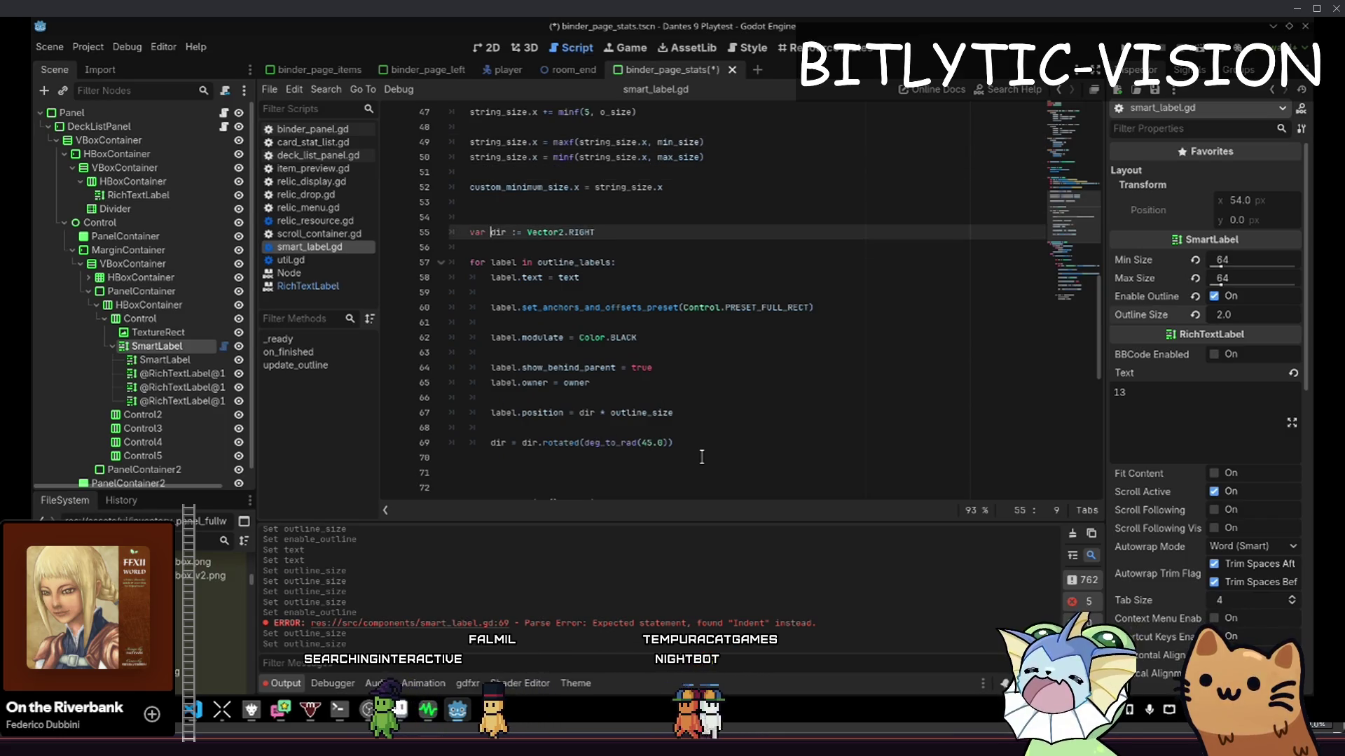
pyautogui.press('BackSpace')
pyautogui.press('BackSpace')
pyautogui.write('i')
pyautogui.hotkey('ctrl', 's')
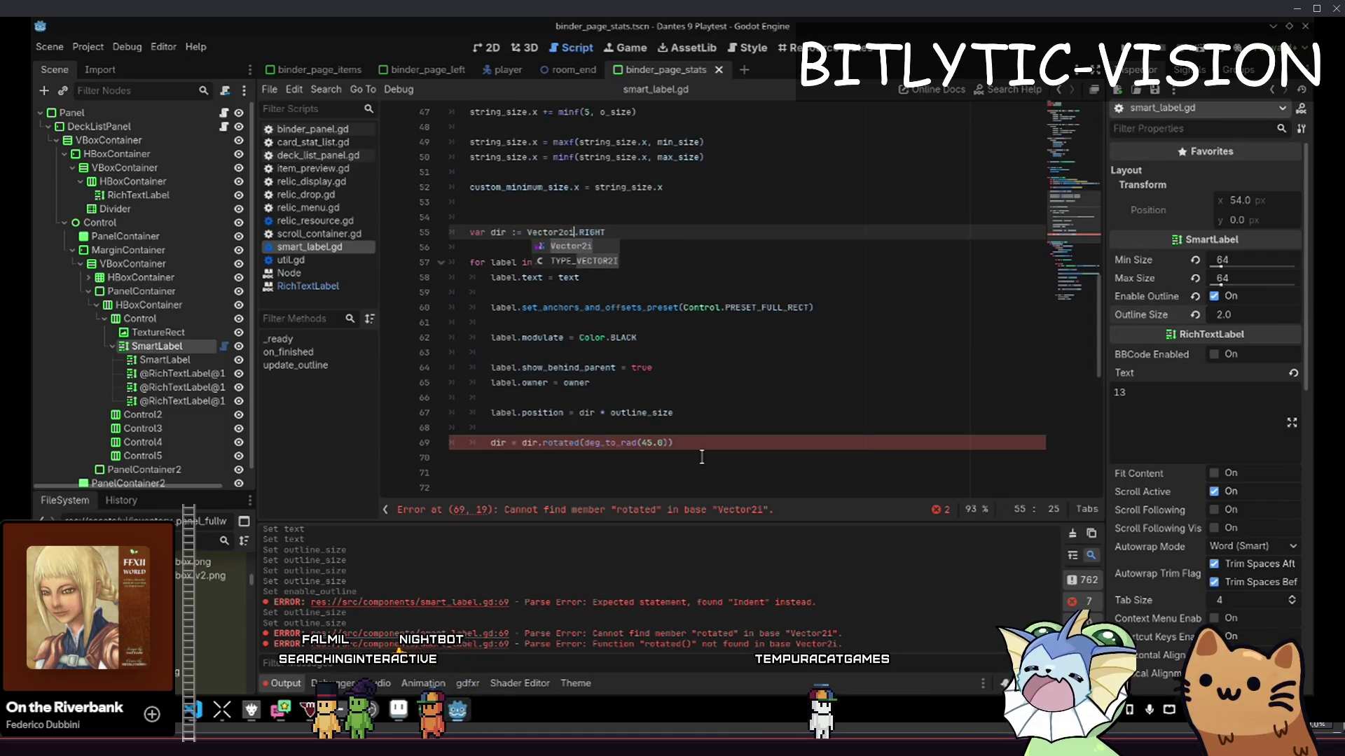
pyautogui.press('BackSpace')
pyautogui.press('Down')
pyautogui.press('Down')
pyautogui.press('Down')
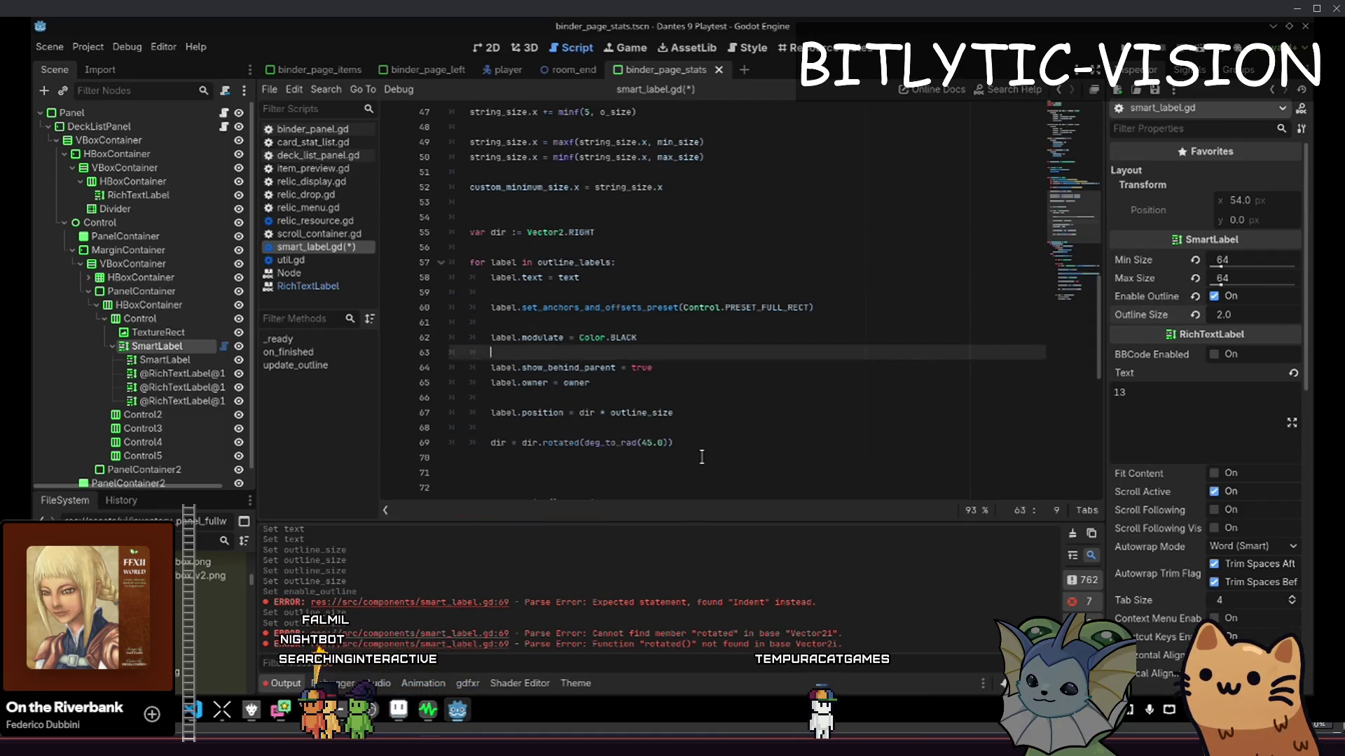
pyautogui.press('Up')
pyautogui.press('Up')
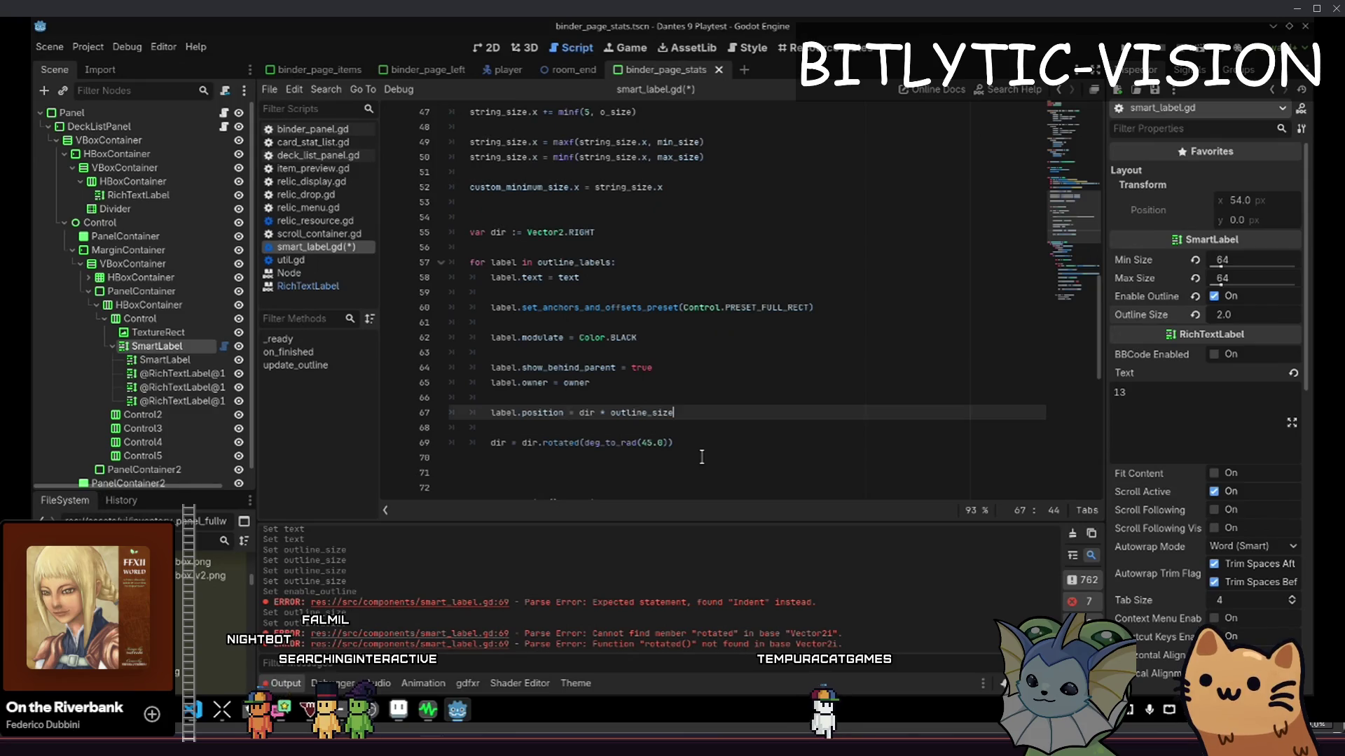
pyautogui.press('Left')
pyautogui.press('Left')
pyautogui.press('Left')
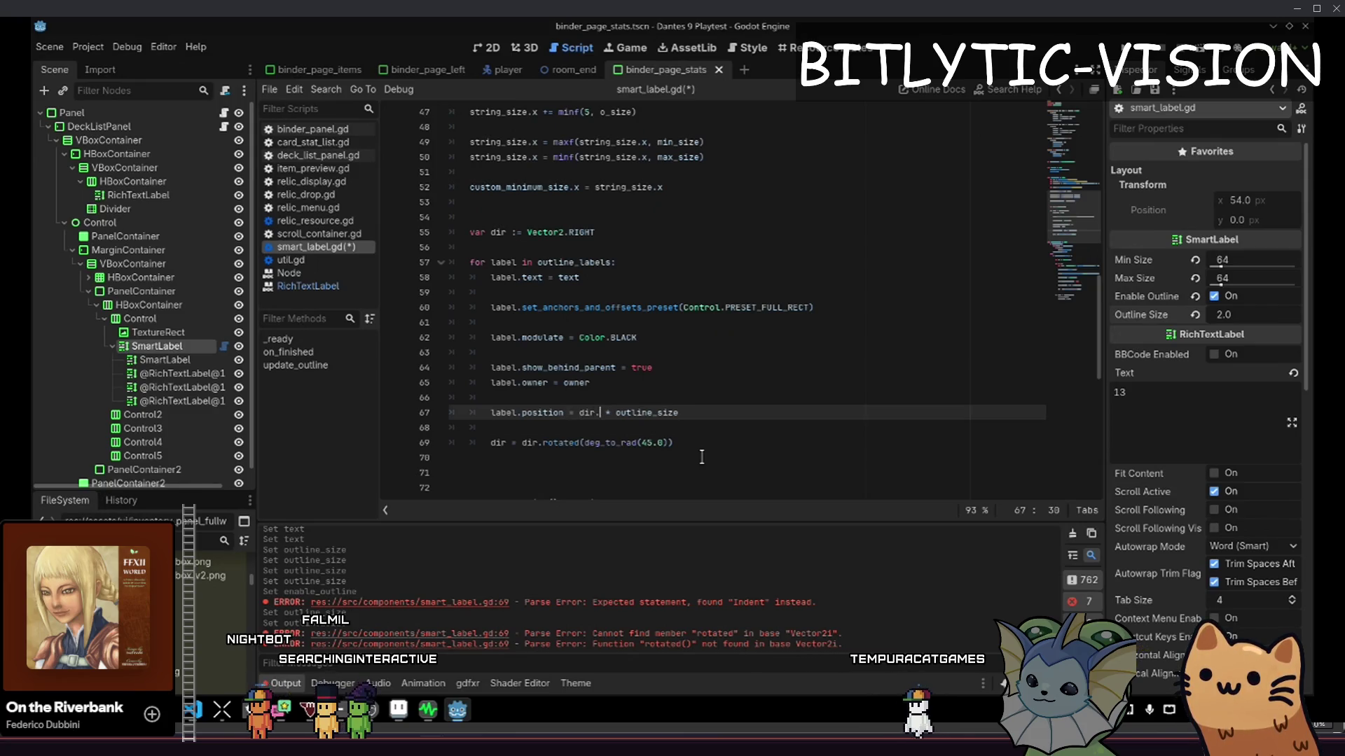
# - Back in the 2D view, nudge the Outline Size up to 2.01
pyautogui.hotkey('ctrl', 'F1')
pyautogui.scroll(-4, 746, 375)
pyautogui.moveTo(1227, 321); pyautogui.dragTo(1229, 320)
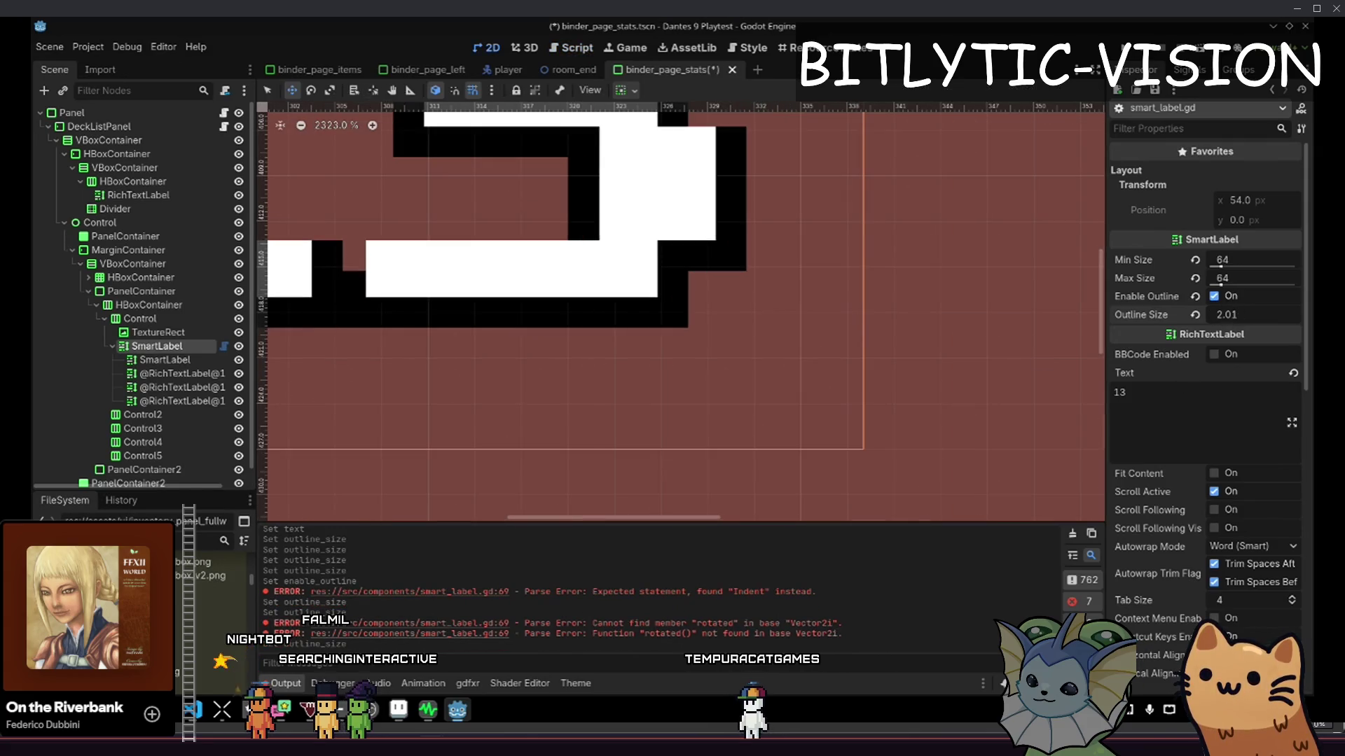
# - Change the outline copy count check on line 80 from 4 to 8 in smart_label.gd and save
pyautogui.scroll(-5, 683, 257)
pyautogui.scroll(2, 683, 257)
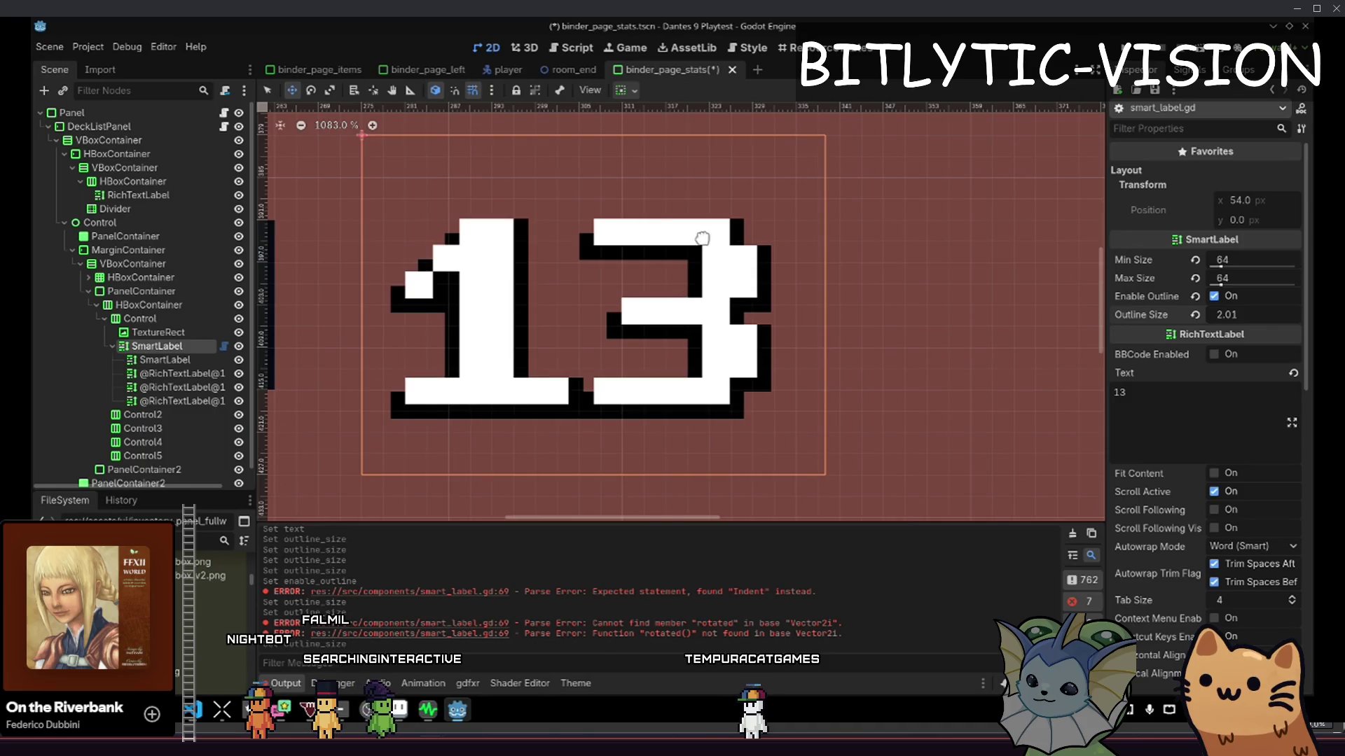
pyautogui.hotkey('ctrl', 'F3')
pyautogui.scroll(-5, 688, 416)
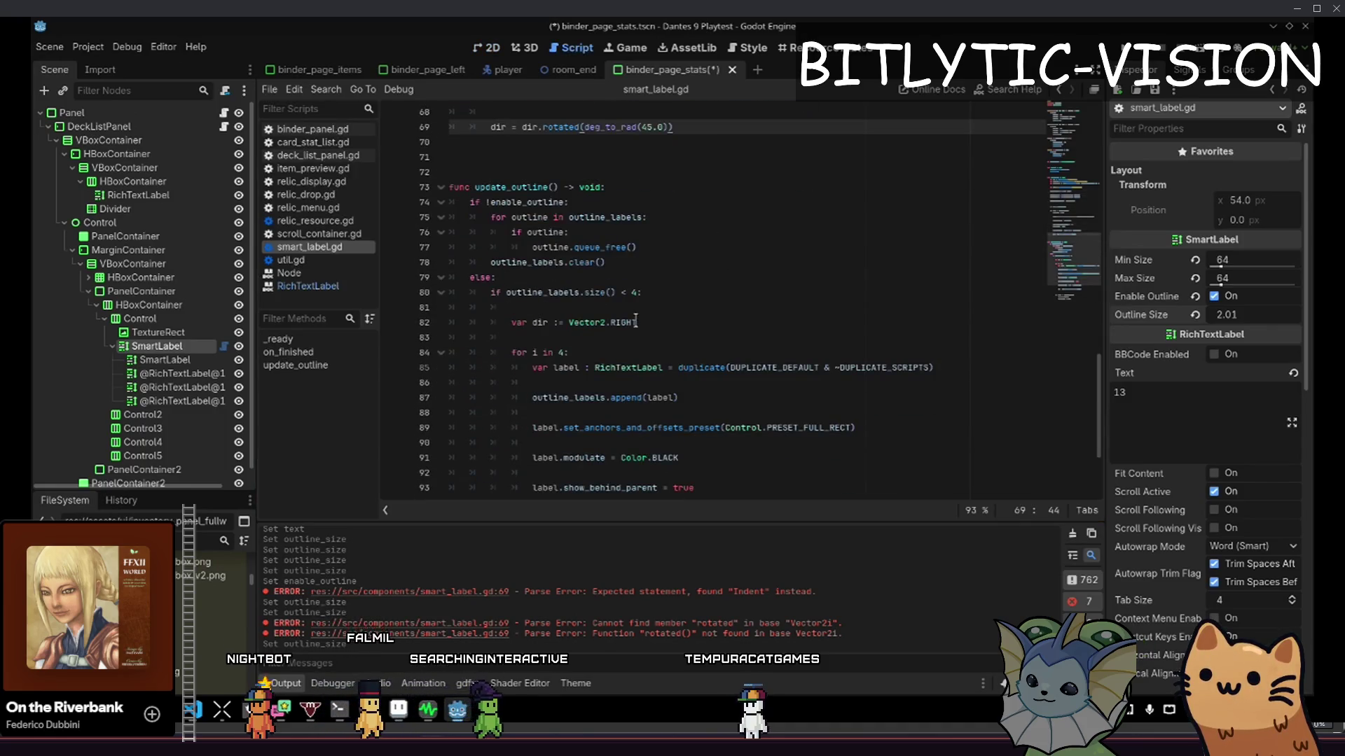
pyautogui.click(571, 350)
pyautogui.press('Up')
pyautogui.press('Up')
pyautogui.press('Up')
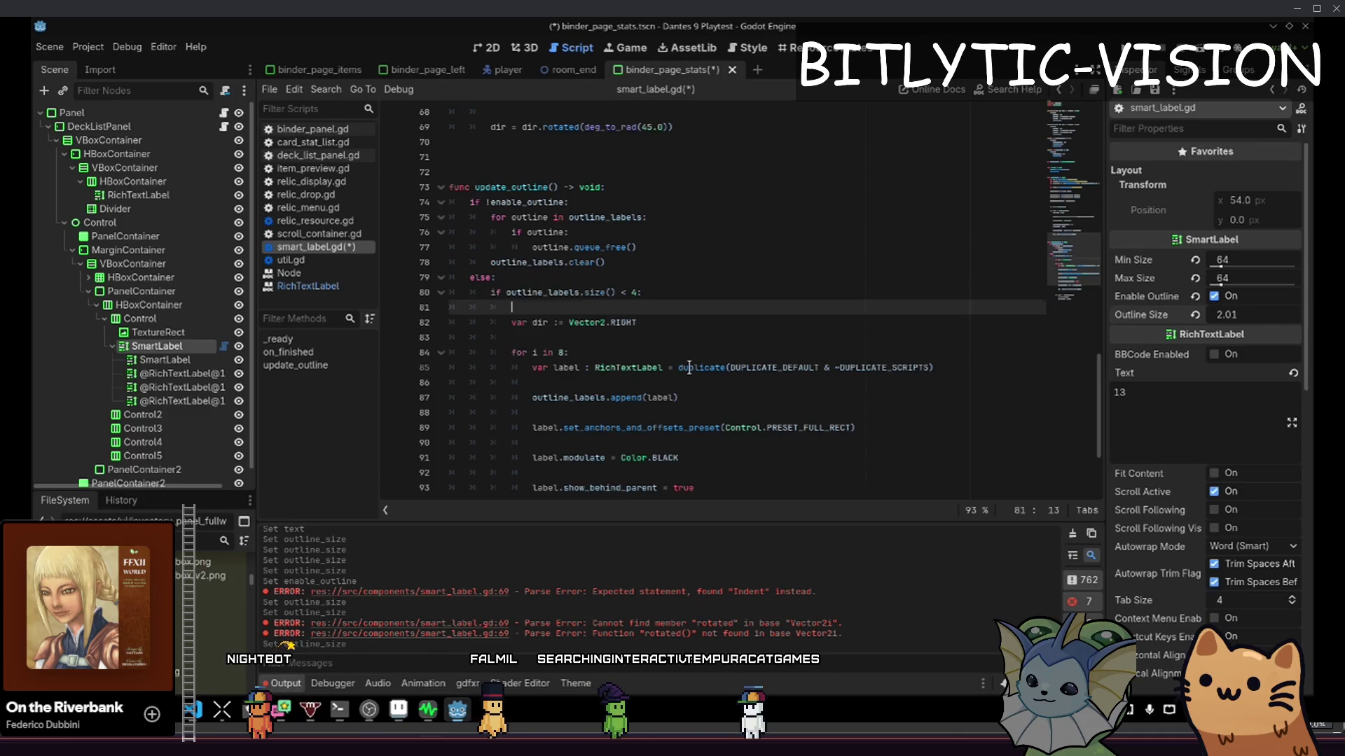
pyautogui.press('End')
pyautogui.press('BackSpace')
pyautogui.write('8')
pyautogui.hotkey('ctrl', 's')
# - In the 2D view, drag the 13 label's Outline Size up to 3.46
pyautogui.hotkey('ctrl', 'F1')
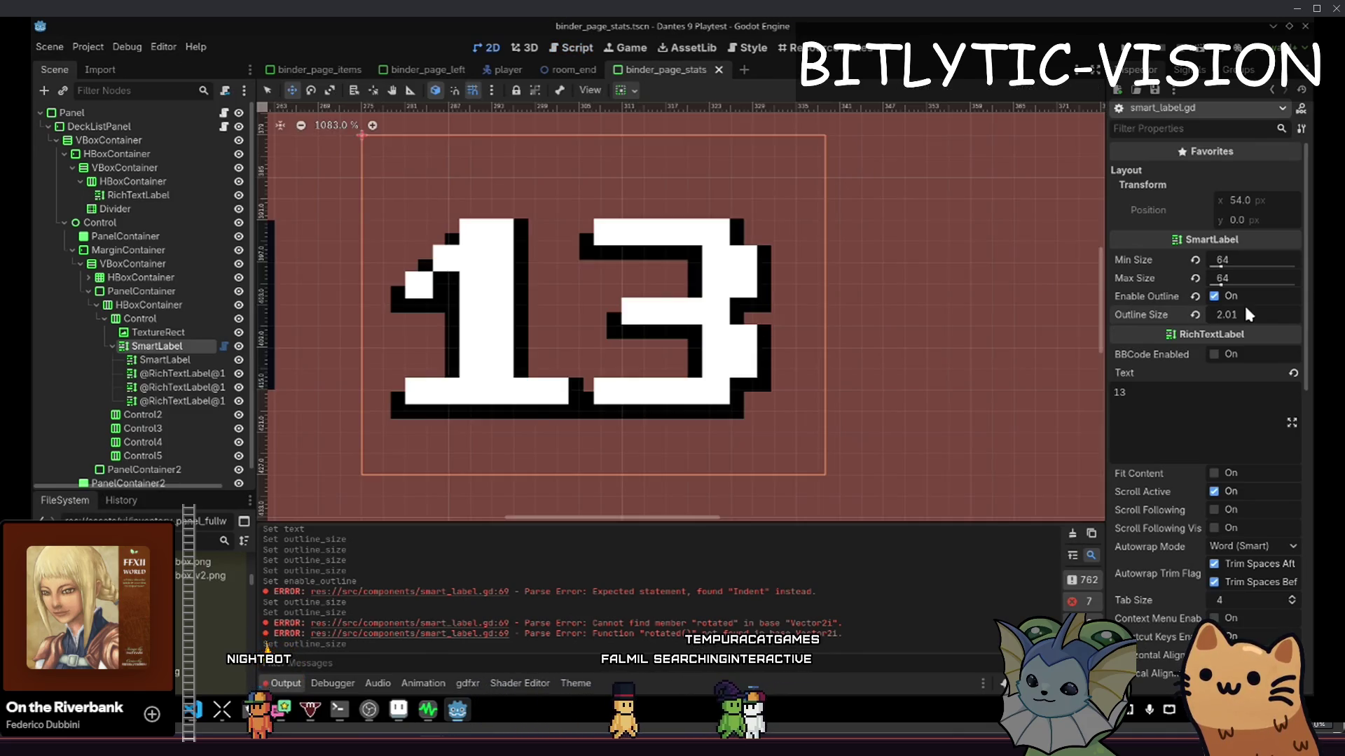
pyautogui.click(1240, 296)
pyautogui.moveTo(1245, 318)
pyautogui.mouseDown()
pyautogui.moveTo(1282, 318)
pyautogui.moveTo(1234, 319)
pyautogui.mouseUp()
pyautogui.scroll(10, 1006, 304)
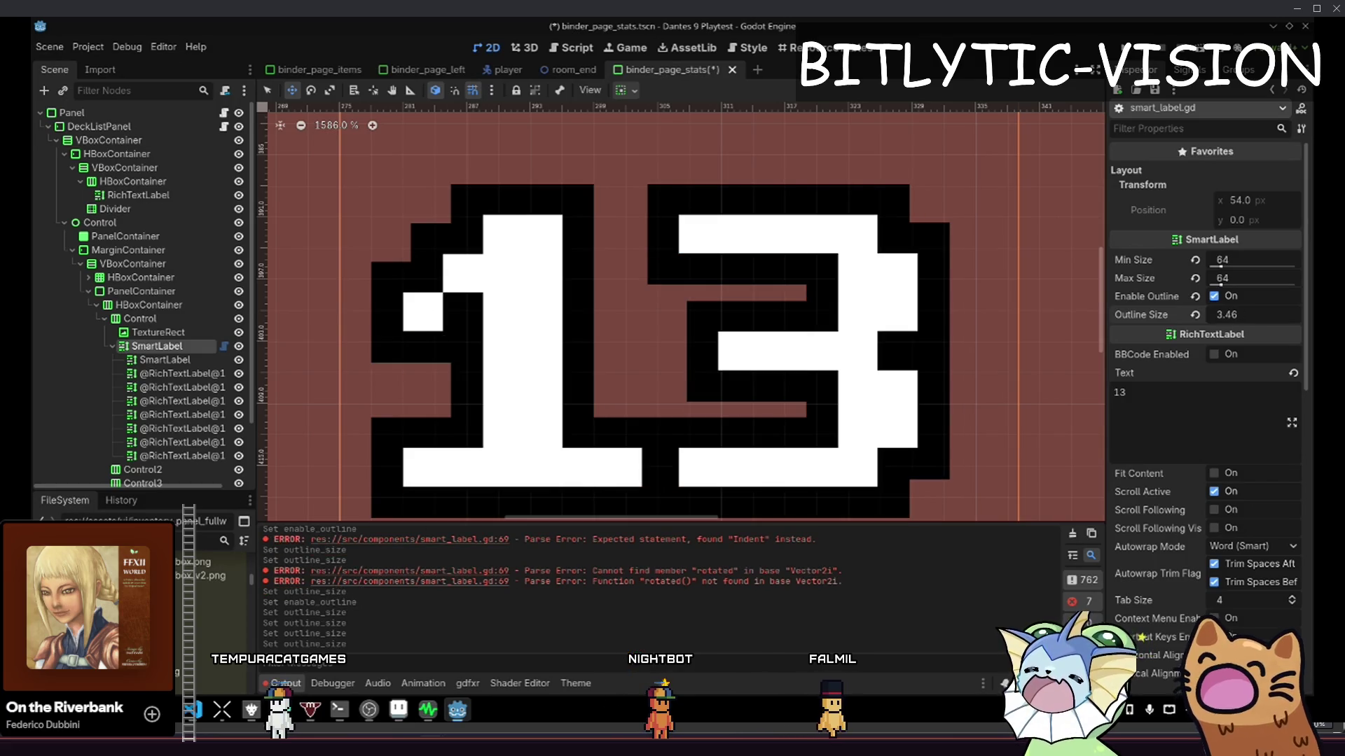
pyautogui.scroll(-5, 775, 267)
pyautogui.scroll(-3, 786, 273)
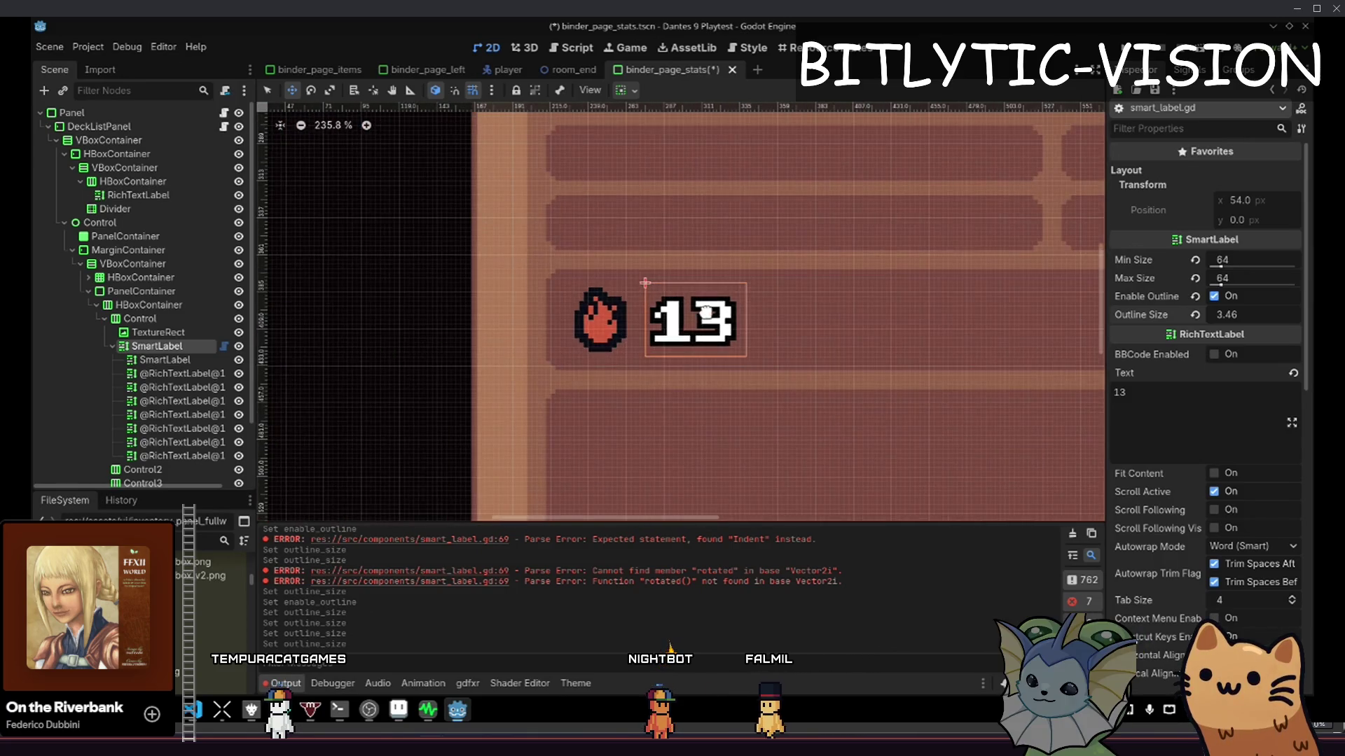
pyautogui.scroll(5, 681, 335)
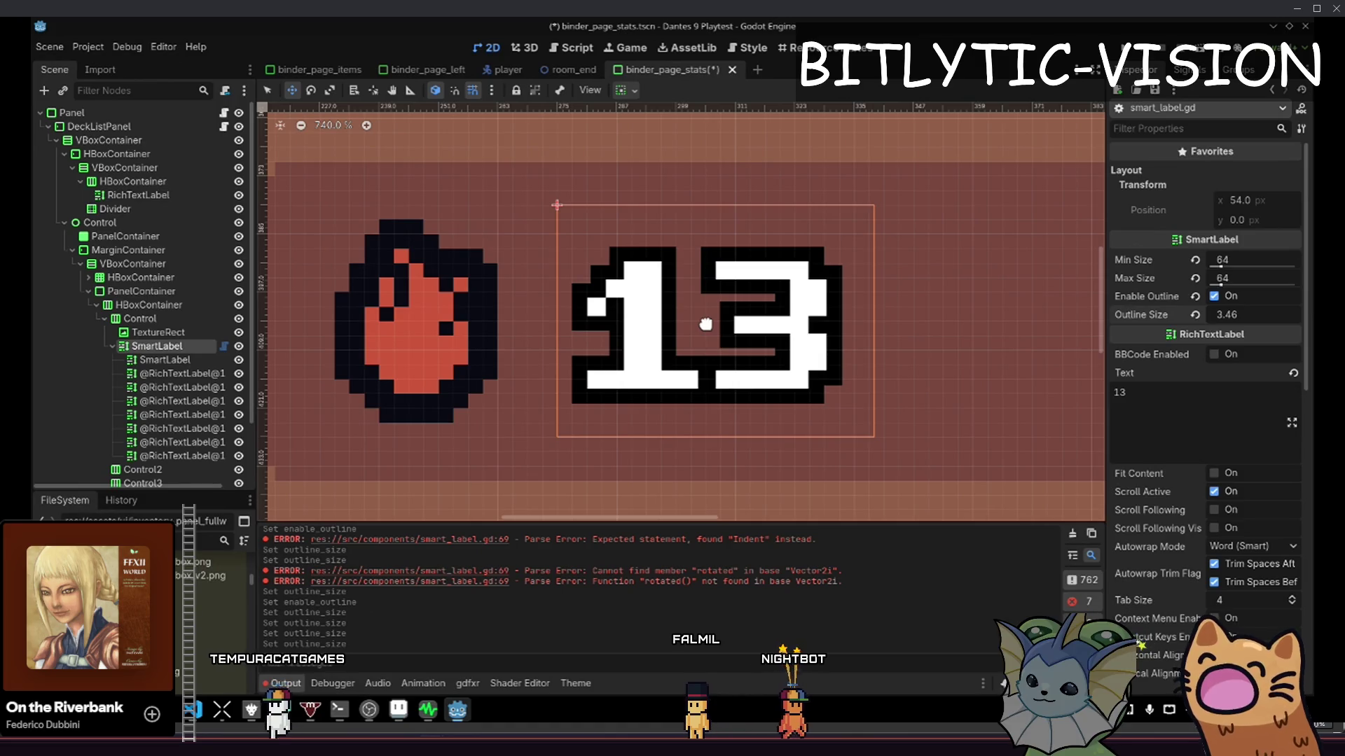
pyautogui.scroll(-2, 794, 288)
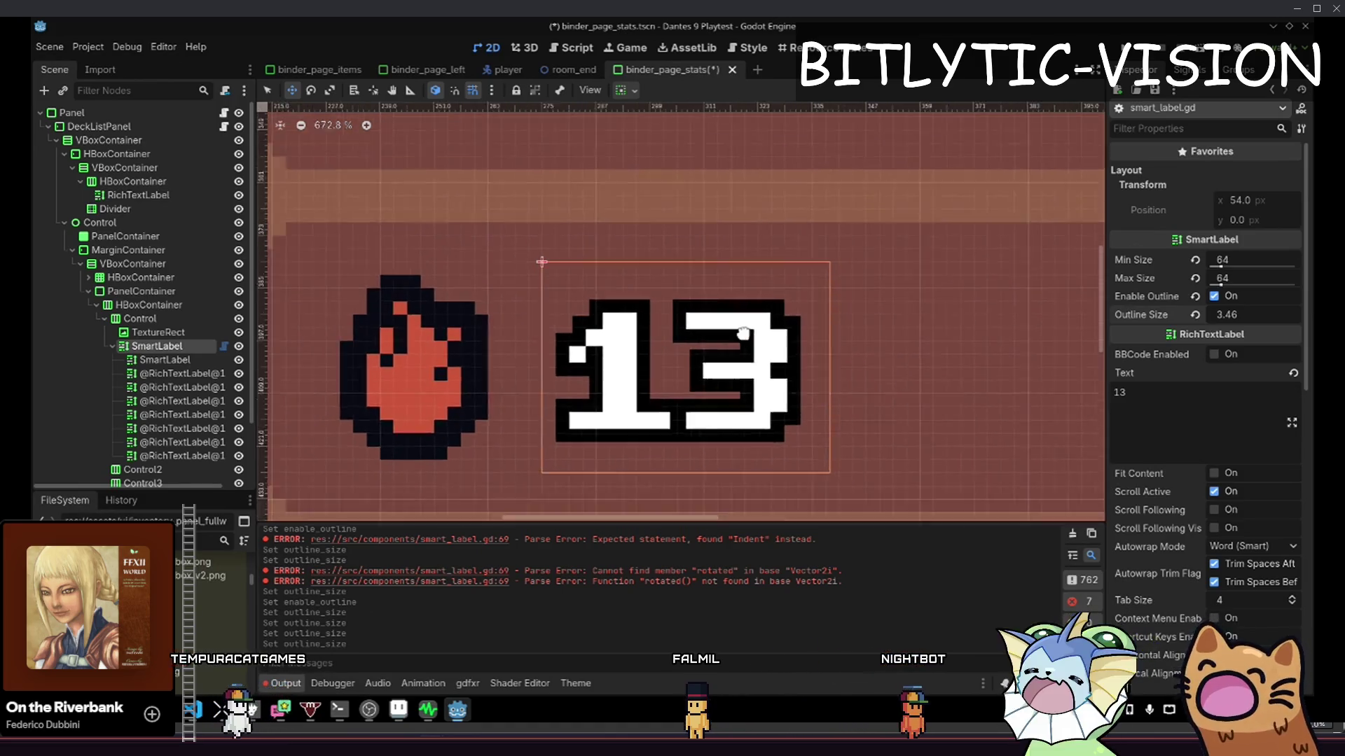
pyautogui.scroll(-5, 1177, 383)
pyautogui.scroll(3, 1191, 378)
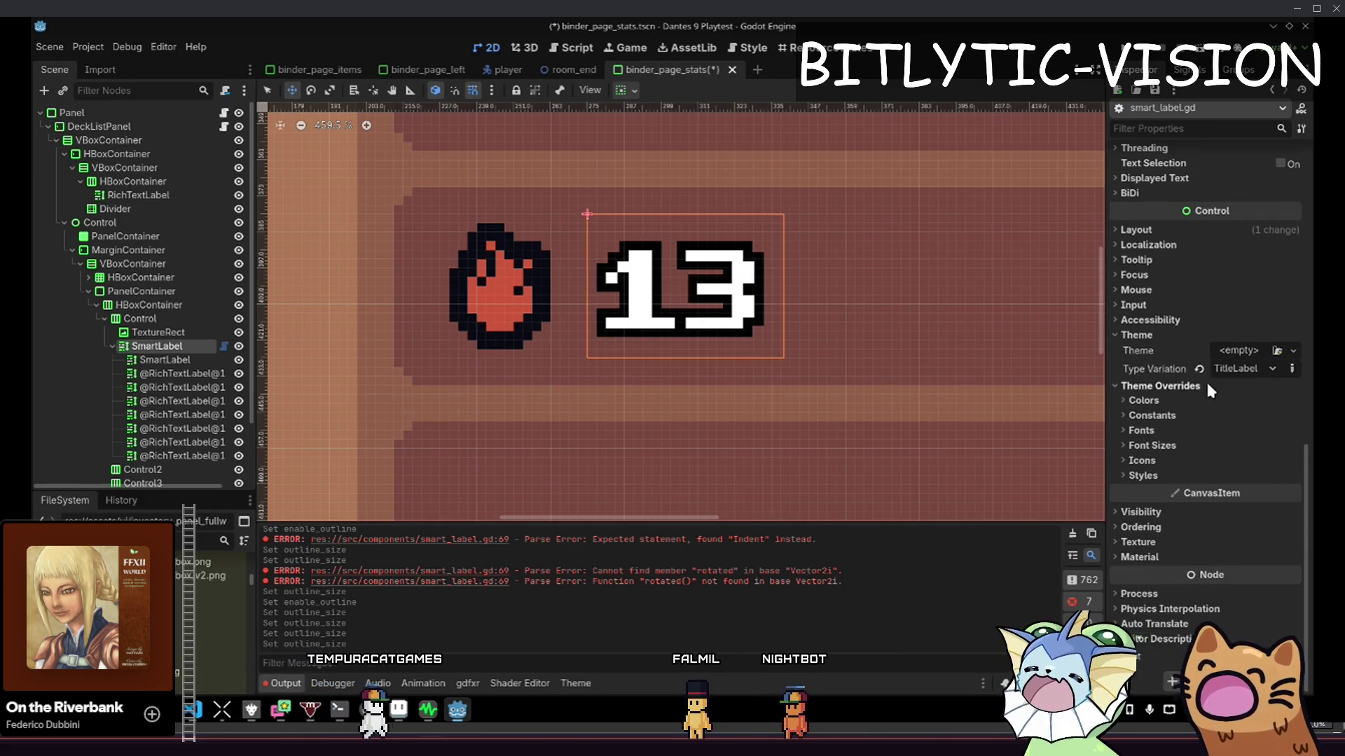
pyautogui.scroll(-3, 849, 334)
pyautogui.moveTo(648, 304)
pyautogui.mouseDown()
pyautogui.moveTo(808, 420)
pyautogui.moveTo(528, 187)
pyautogui.mouseUp()
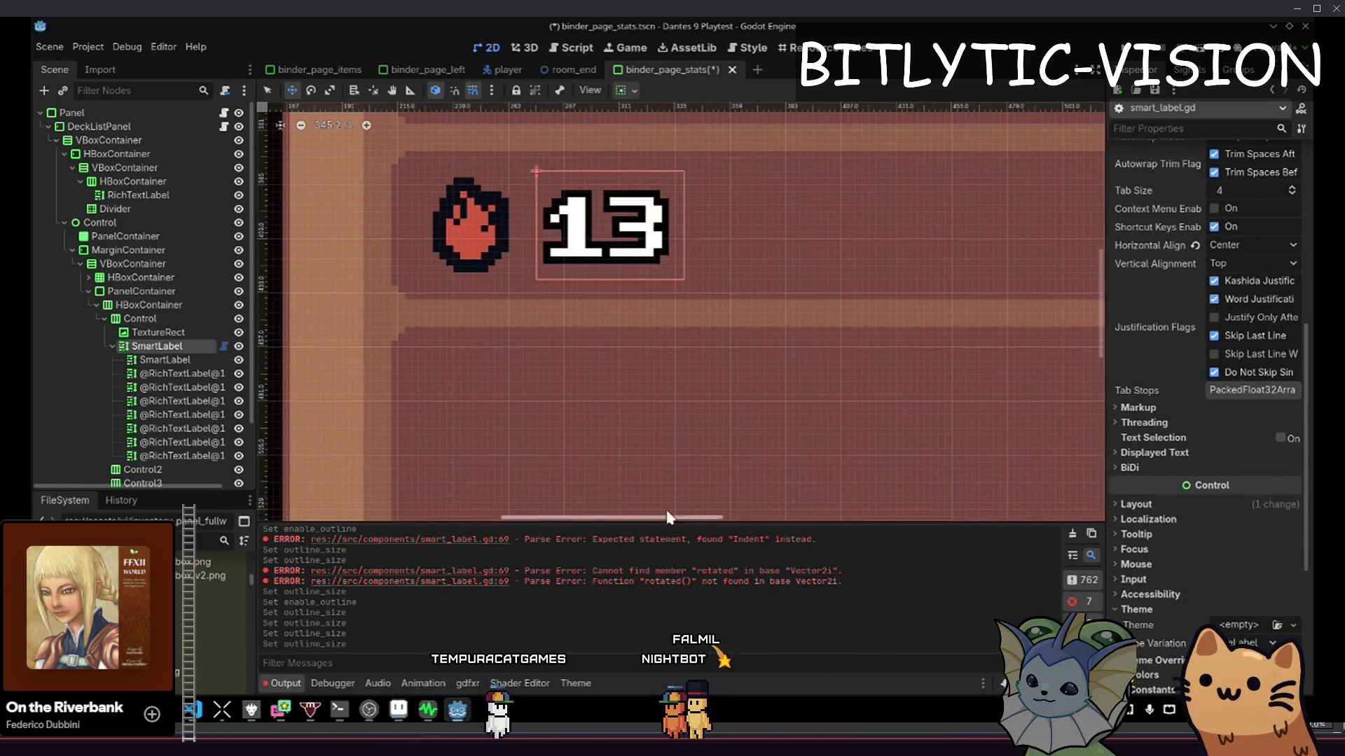
pyautogui.scroll(8, 529, 187)
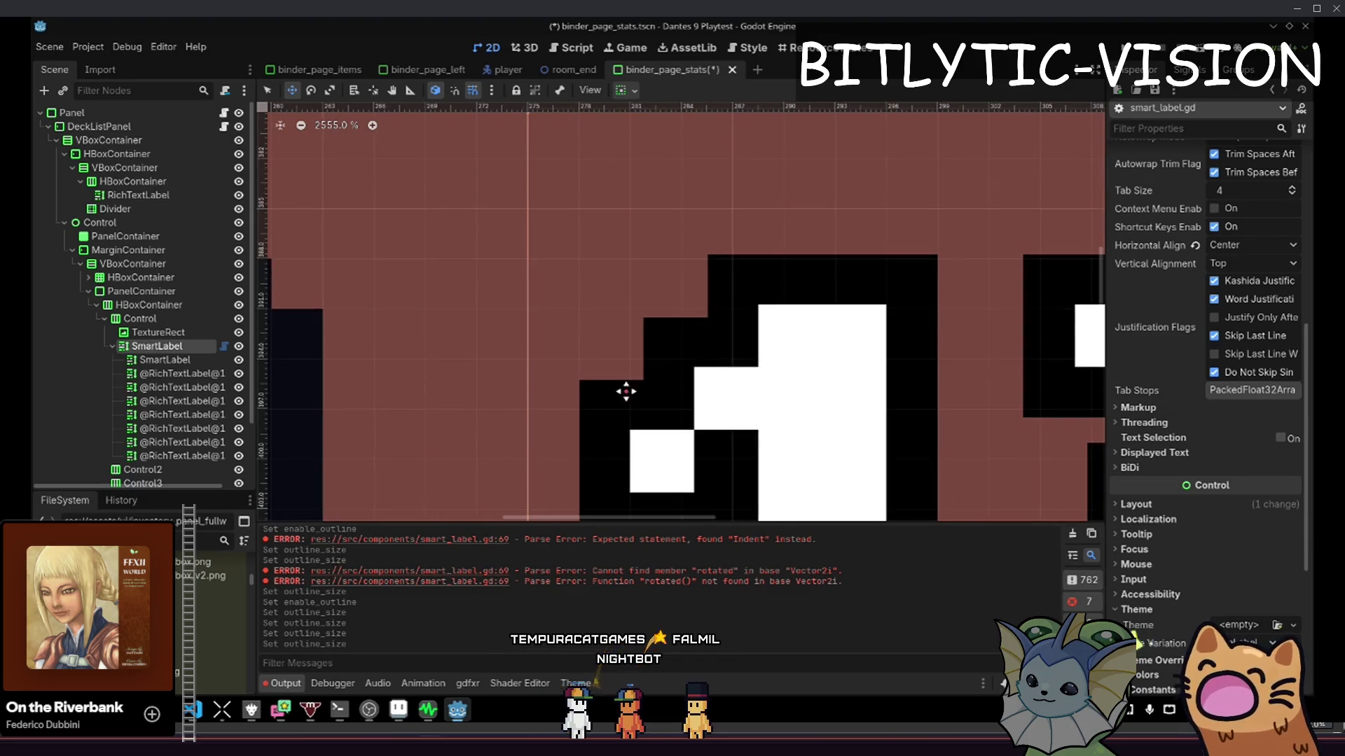
pyautogui.moveTo(630, 390); pyautogui.dragTo(420, 378)
pyautogui.moveTo(819, 371); pyautogui.dragTo(564, 361)
pyautogui.moveTo(726, 406); pyautogui.dragTo(763, 384)
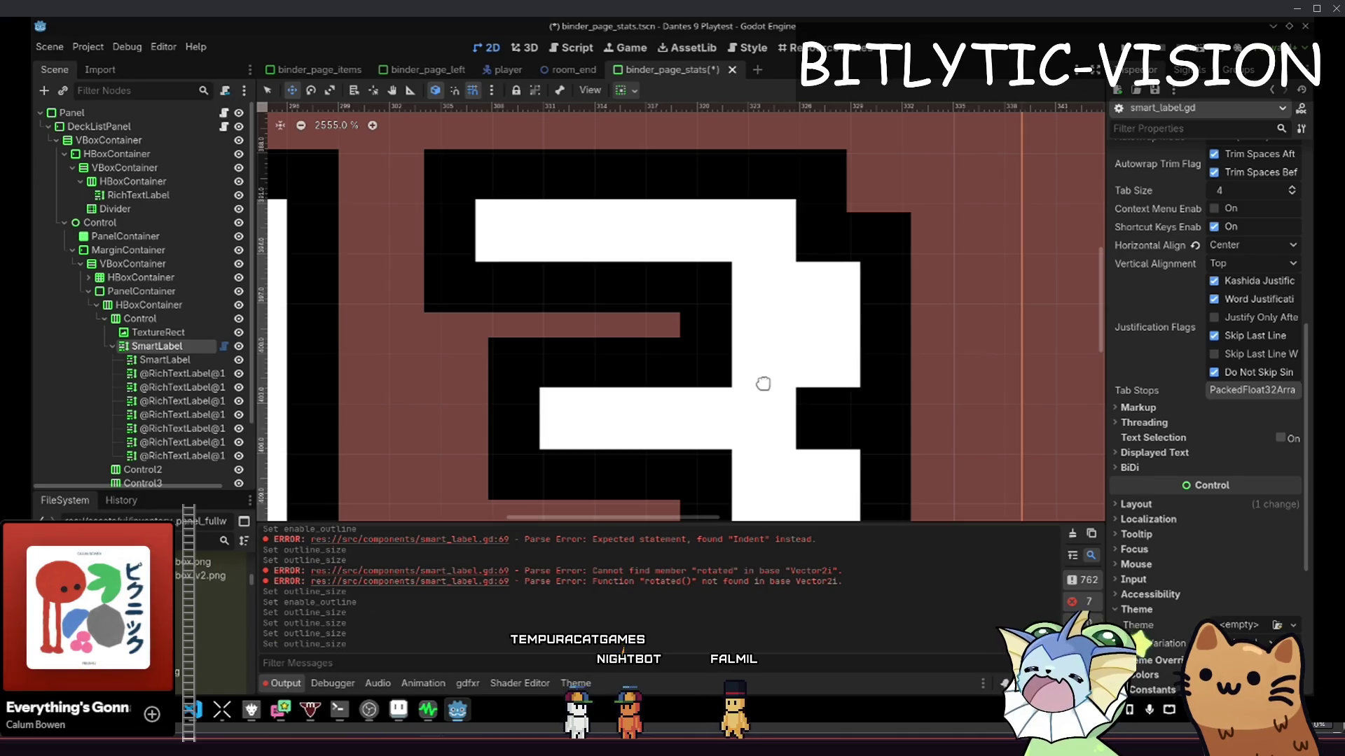
pyautogui.click(157, 346)
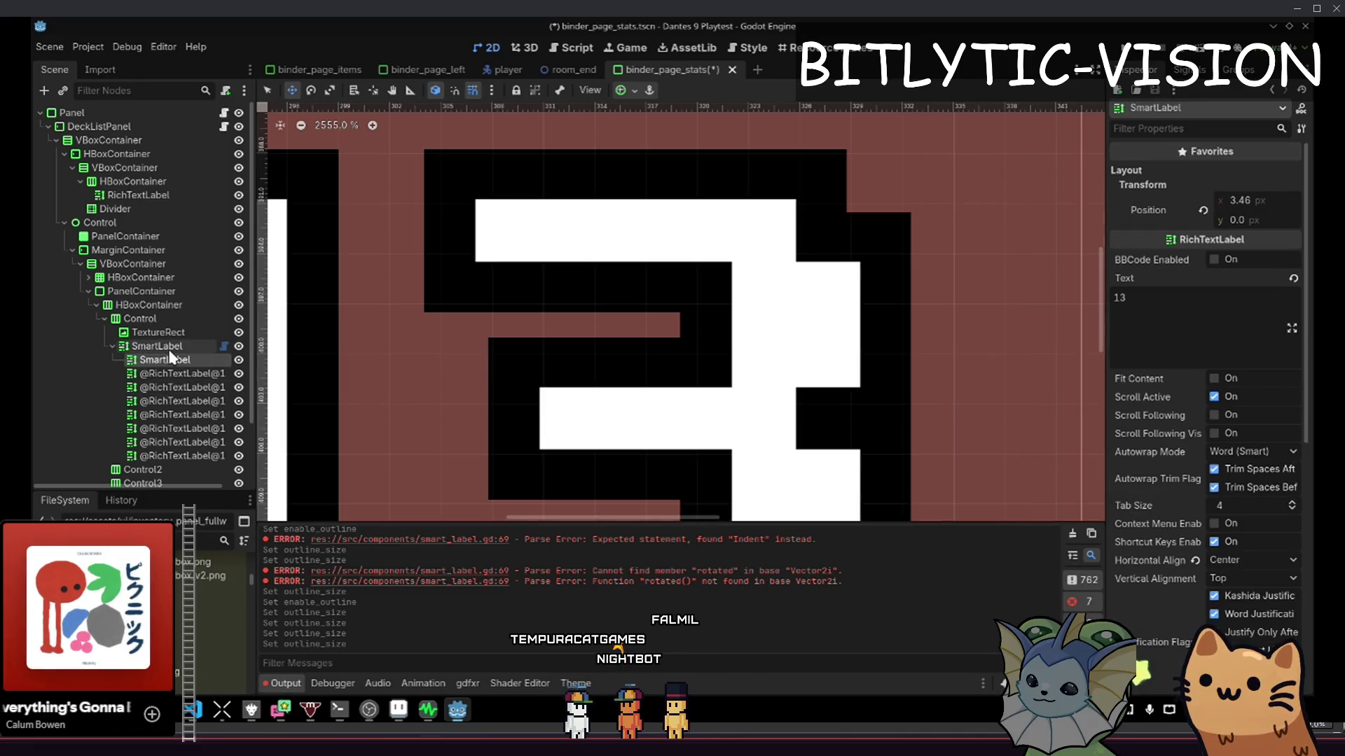
pyautogui.scroll(-7, 698, 214)
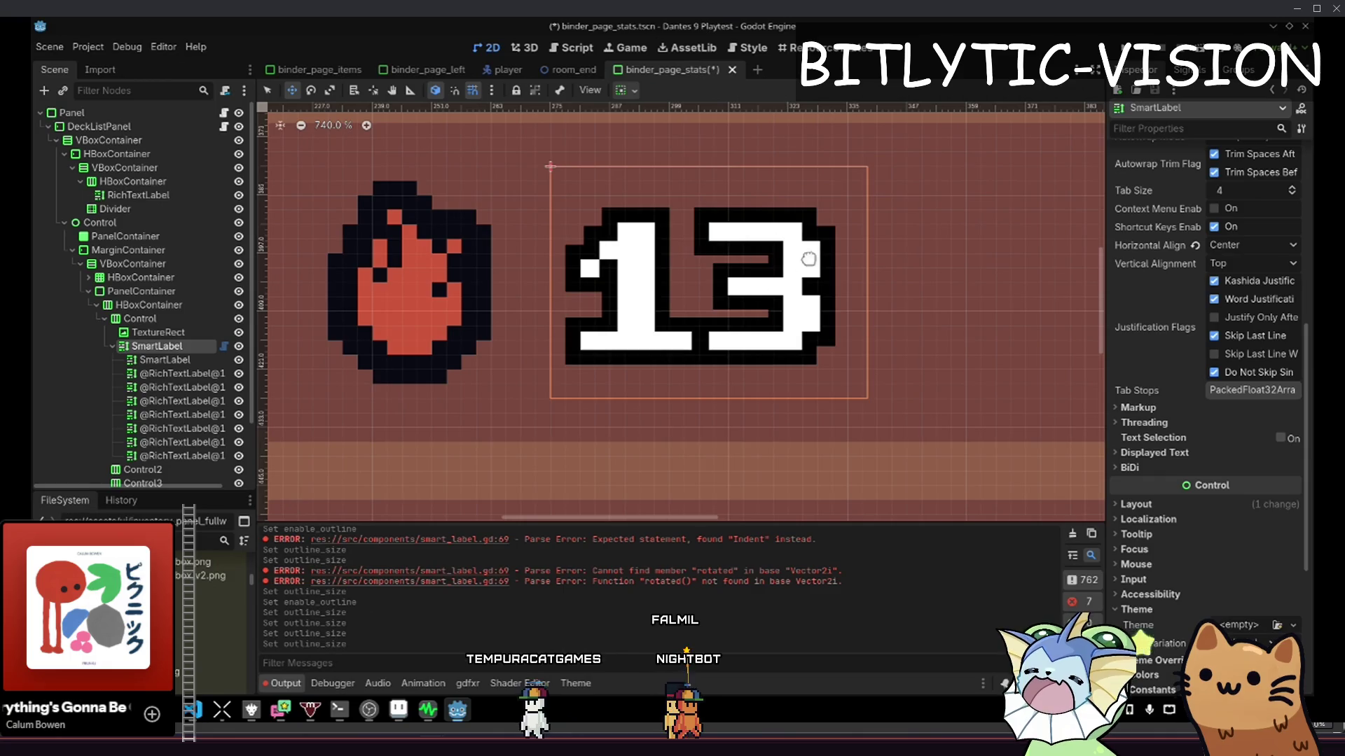
pyautogui.scroll(5, 1178, 320)
pyautogui.click(1212, 388)
# - Try the digits 3, 8 and 9 in the label's Text, leaving it at 8
pyautogui.press('BackSpace')
pyautogui.write('3')
pyautogui.press('BackSpace')
pyautogui.write('8')
pyautogui.press('BackSpace')
pyautogui.write('9')
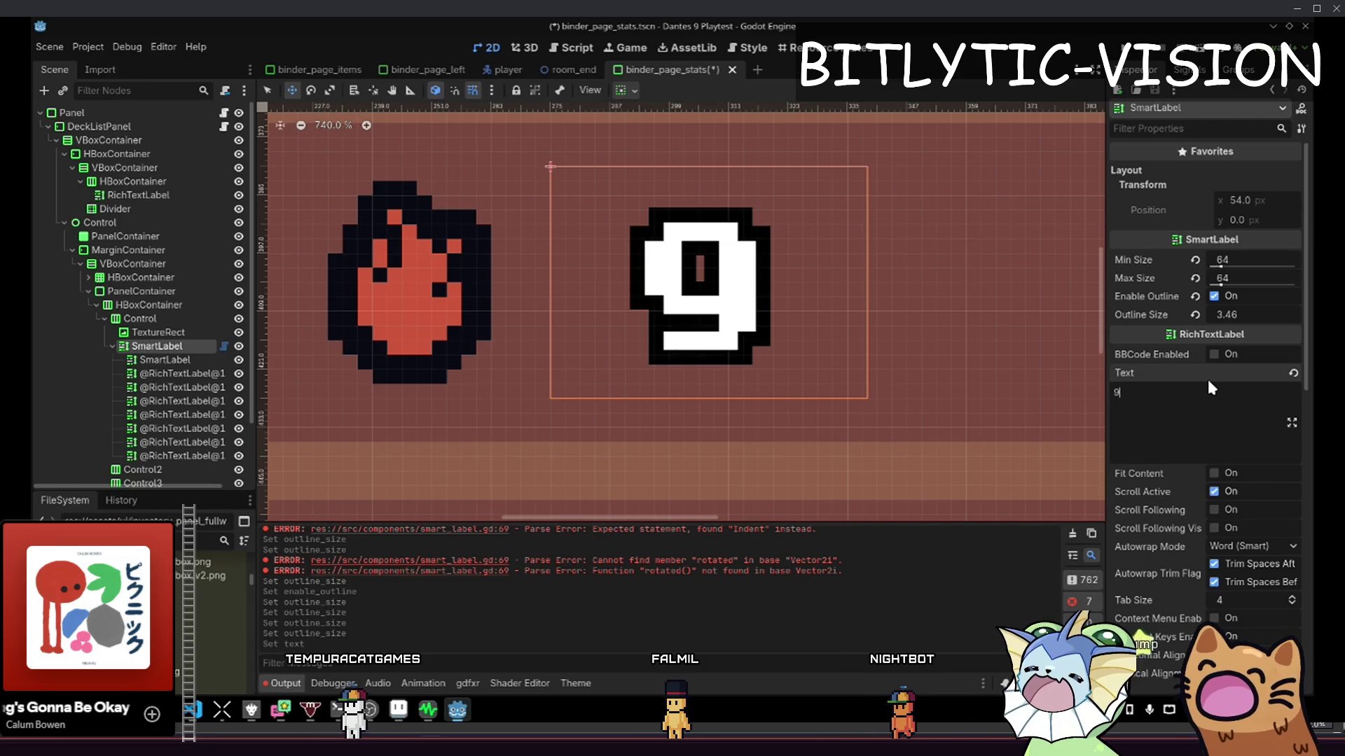
pyautogui.press('BackSpace')
pyautogui.write('8')
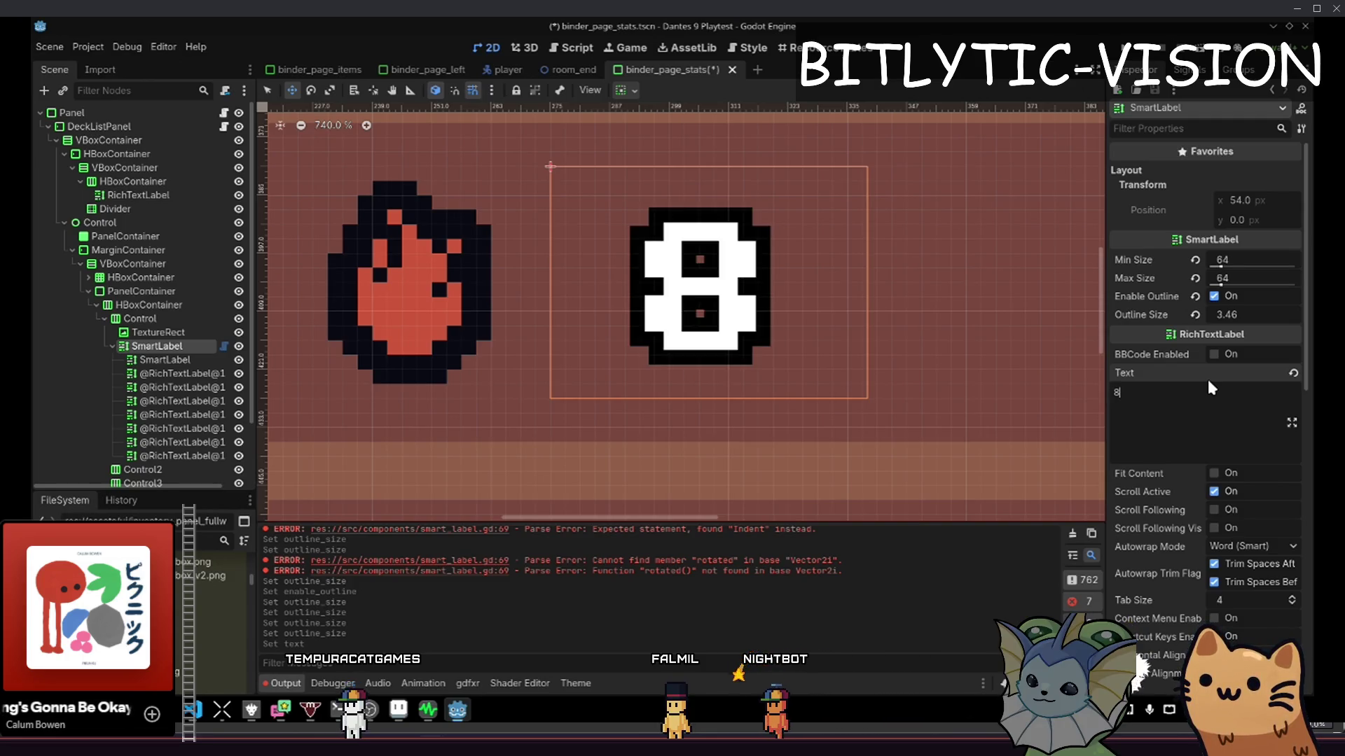
# - Thicken the outline slightly and start editing the Outline Size value
pyautogui.scroll(7, 666, 228)
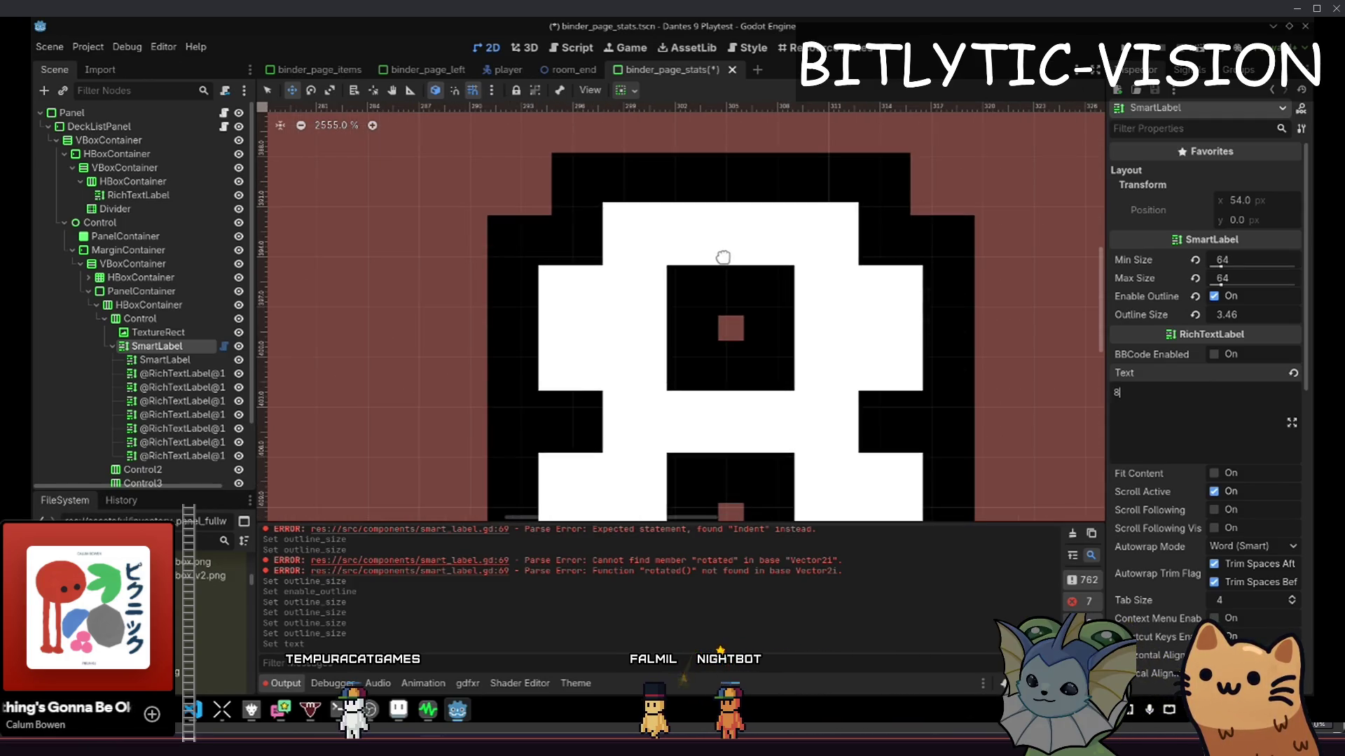
pyautogui.moveTo(1227, 314); pyautogui.dragTo(1243, 315)
pyautogui.click(1254, 314)
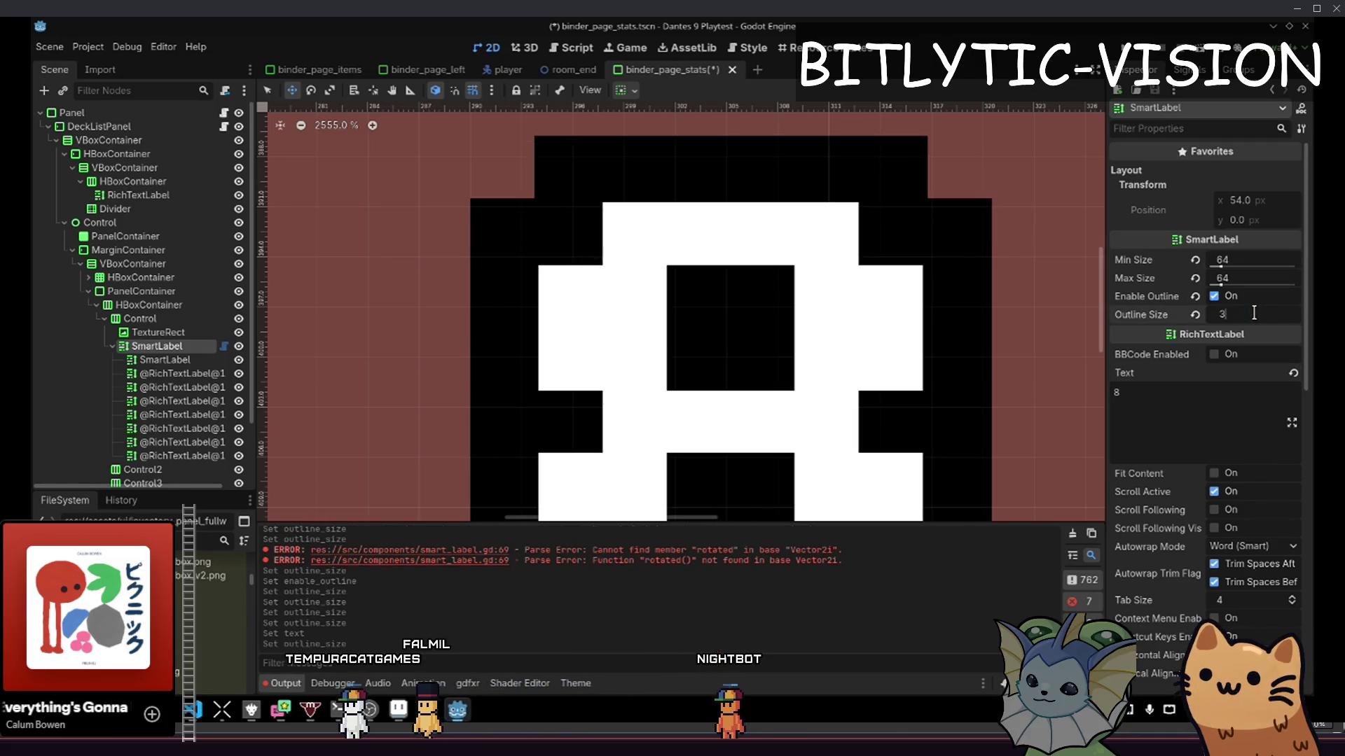
# - Set the Outline Size to 3.0, then to 4.0
pyautogui.write('3')
pyautogui.press('Return')
pyautogui.press('Return')
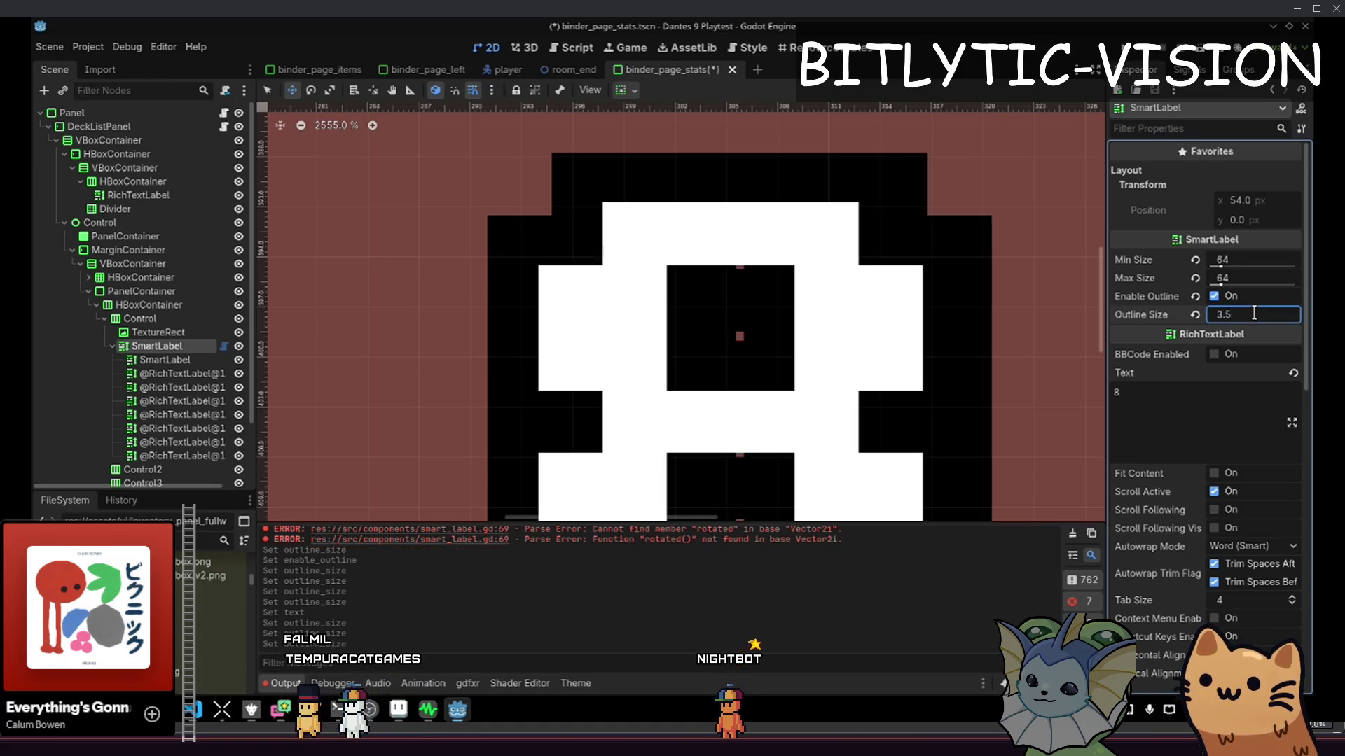
pyautogui.click(1033, 295)
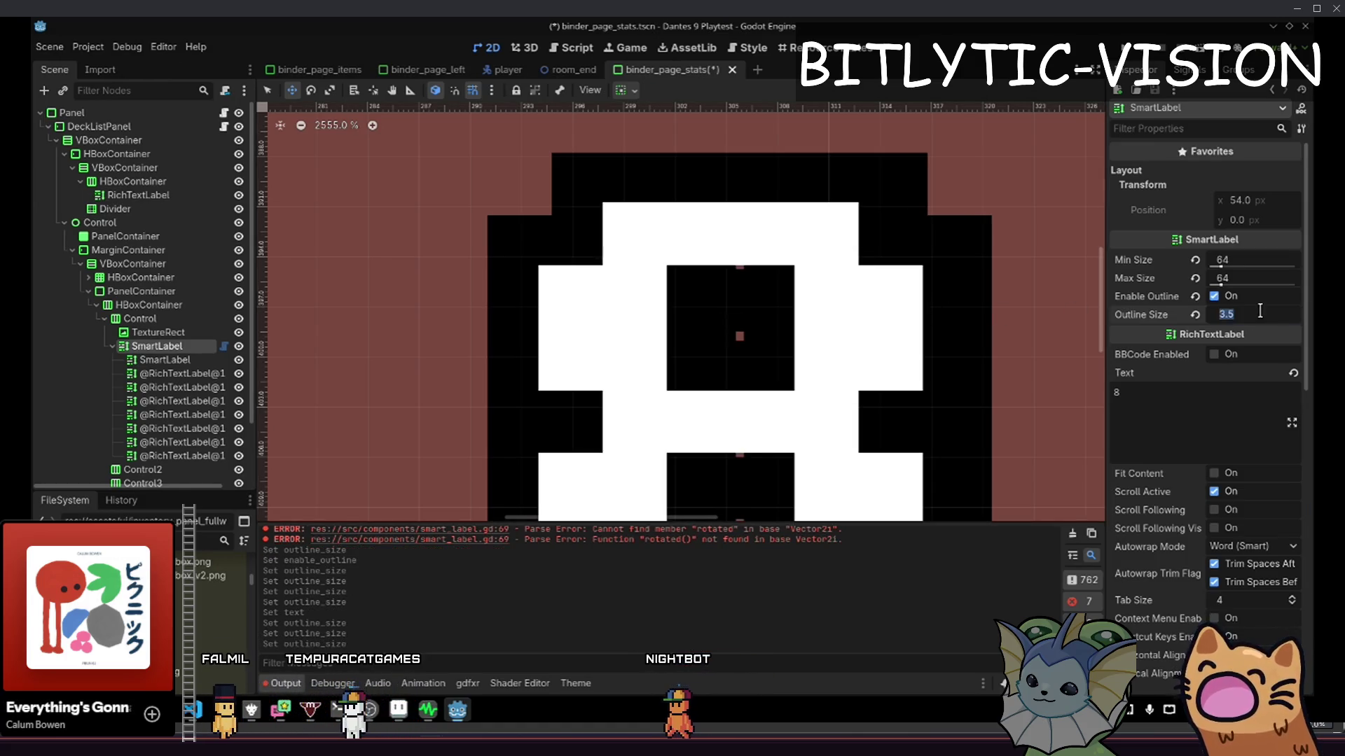
pyautogui.write('4')
pyautogui.press('Return')
pyautogui.scroll(-3, 876, 320)
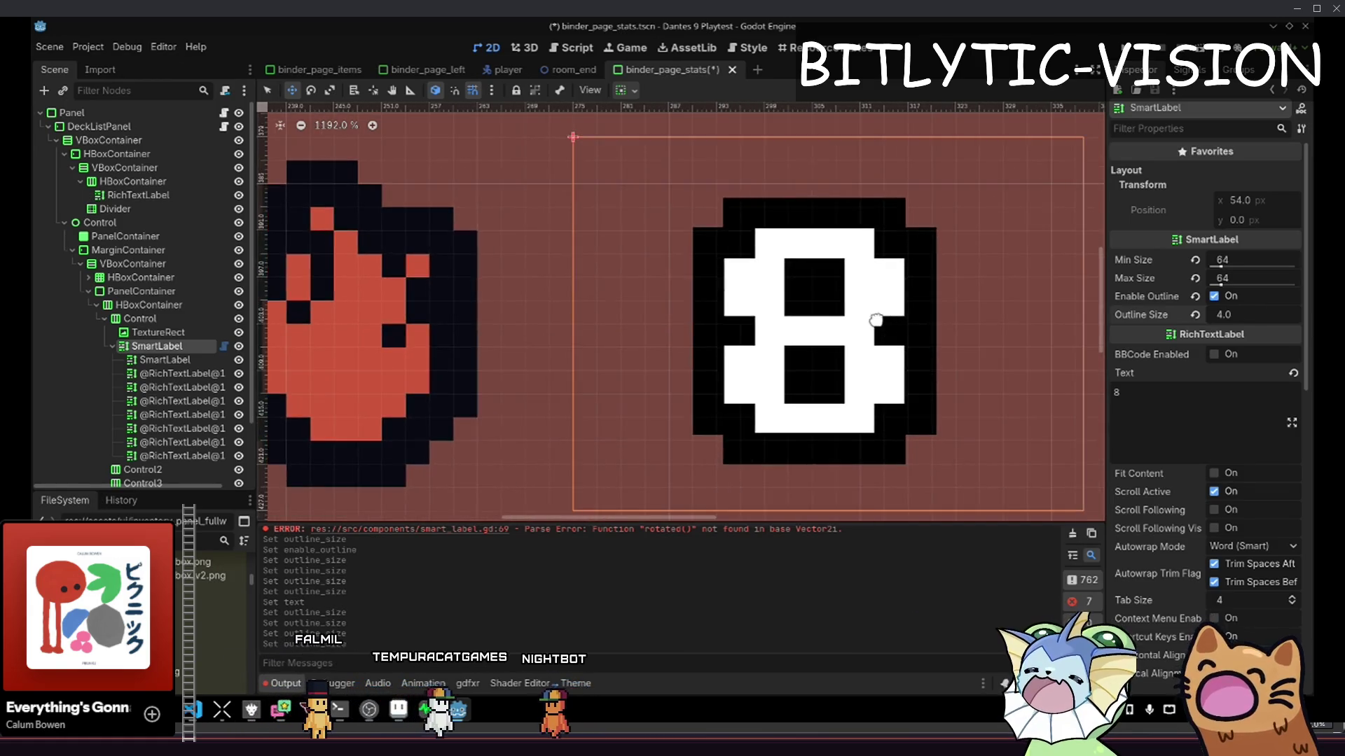
# - Change the SmartLabel's Text from 8 to 3
pyautogui.doubleClick(1116, 392)
pyautogui.write('3')
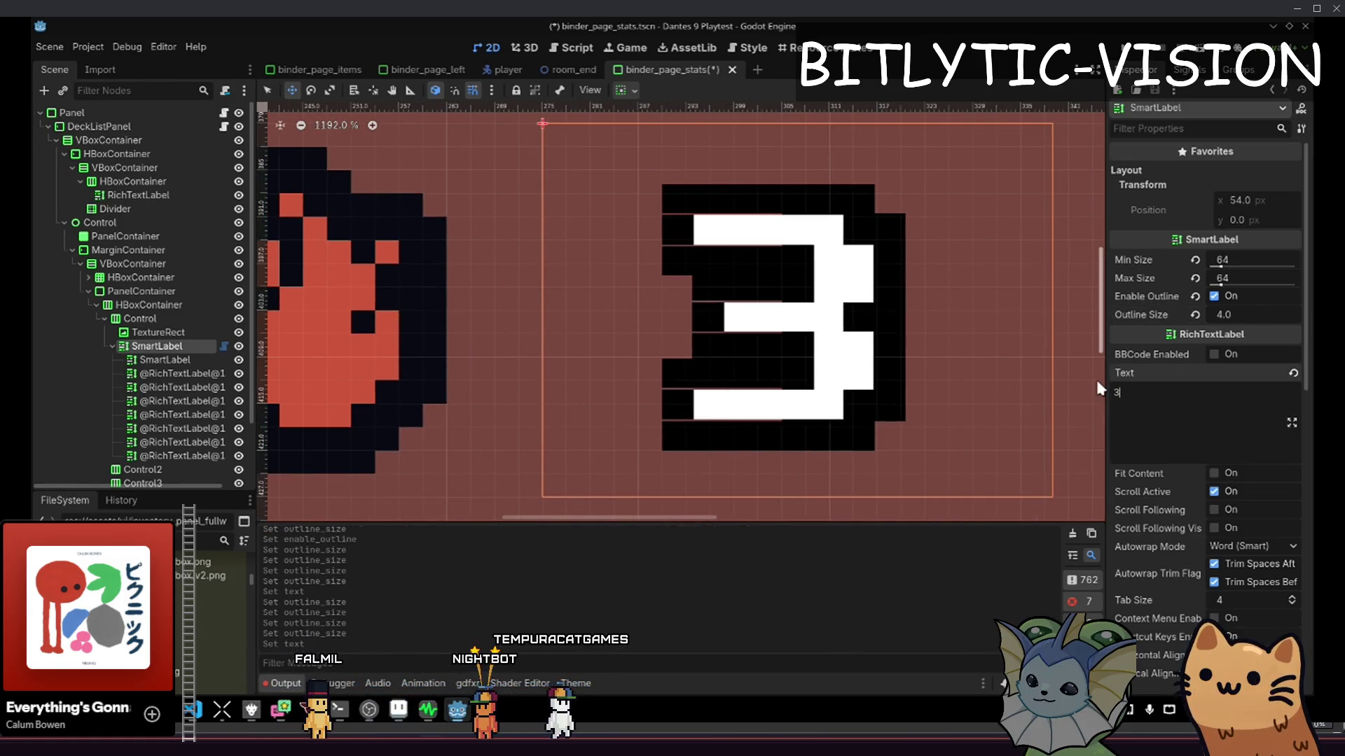
pyautogui.scroll(8, 659, 252)
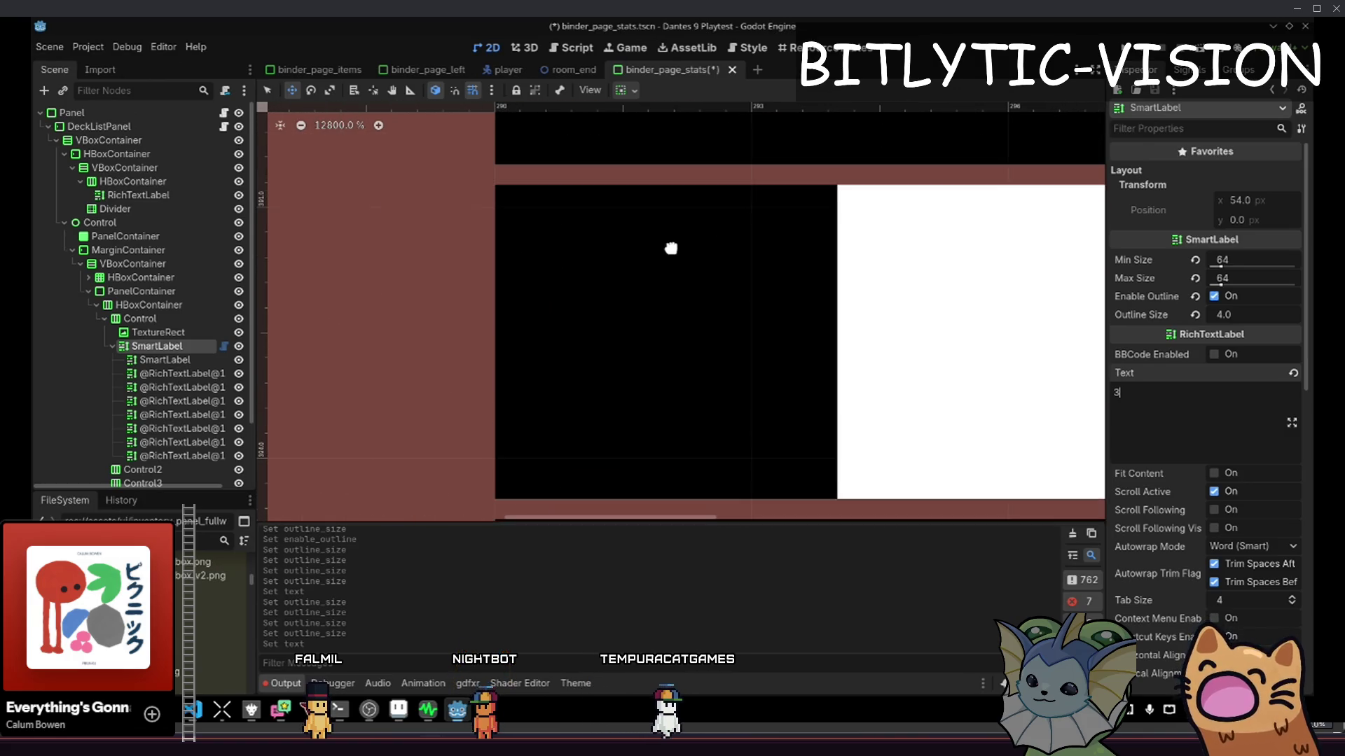
pyautogui.scroll(-8, 671, 248)
pyautogui.scroll(3, 742, 268)
pyautogui.scroll(4, 703, 258)
pyautogui.scroll(-6, 717, 262)
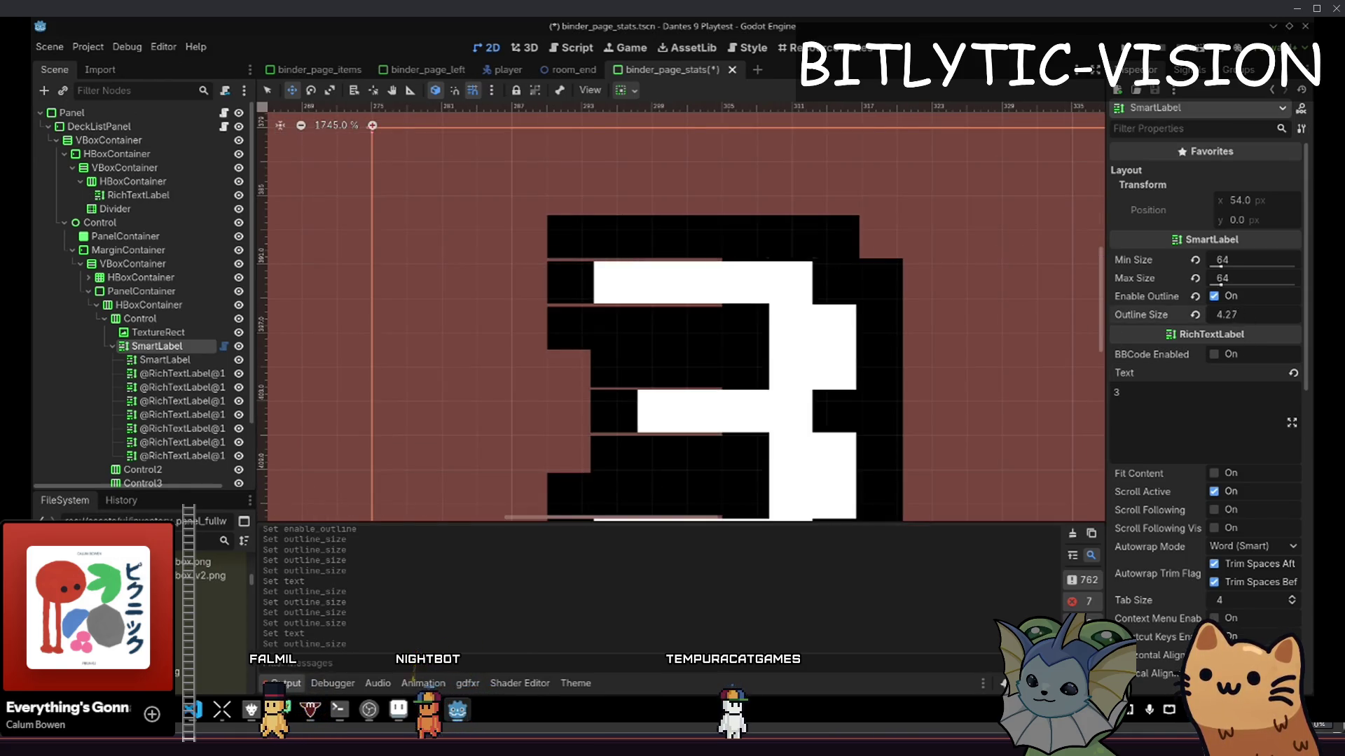
# - Drag the outline thicker, then type an exact Outline Size of 3.5
pyautogui.moveTo(1240, 314)
pyautogui.mouseDown()
pyautogui.moveTo(1254, 315)
pyautogui.moveTo(1209, 315)
pyautogui.mouseUp()
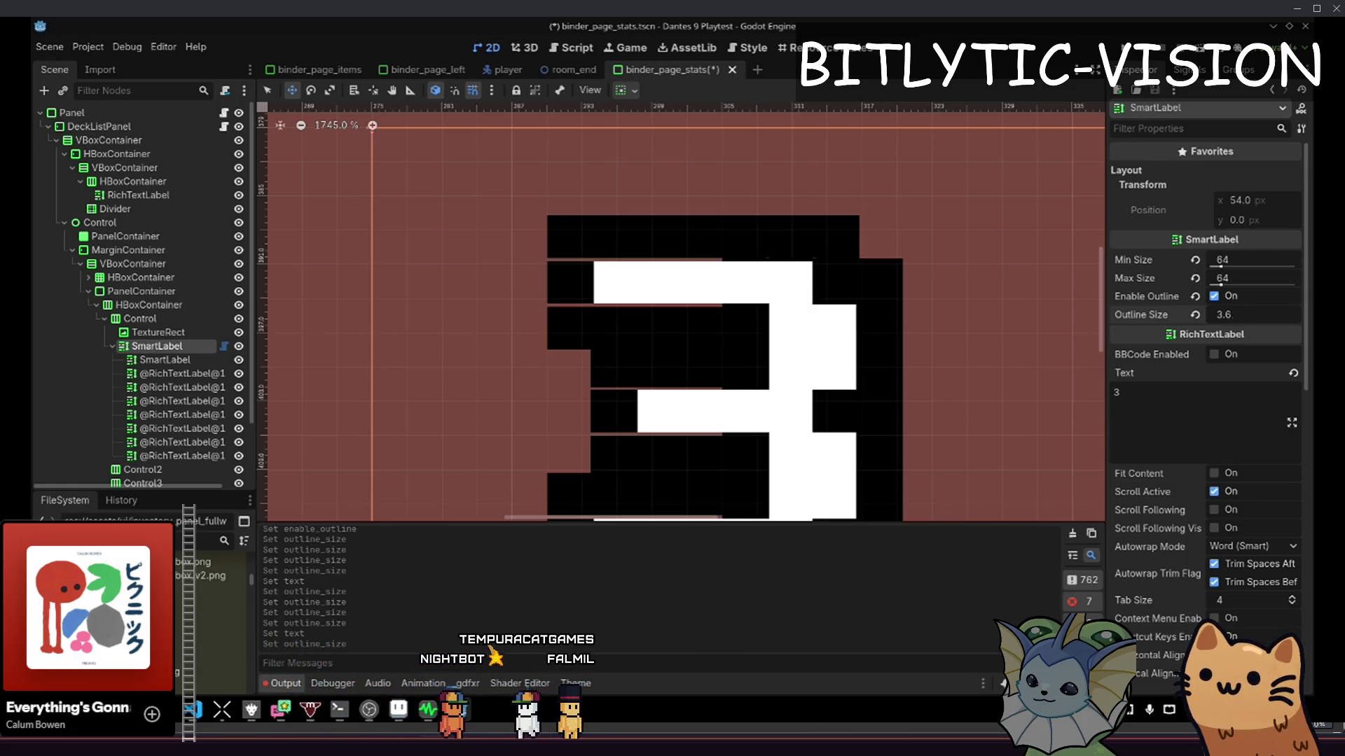
pyautogui.moveTo(1206, 315); pyautogui.dragTo(1204, 314)
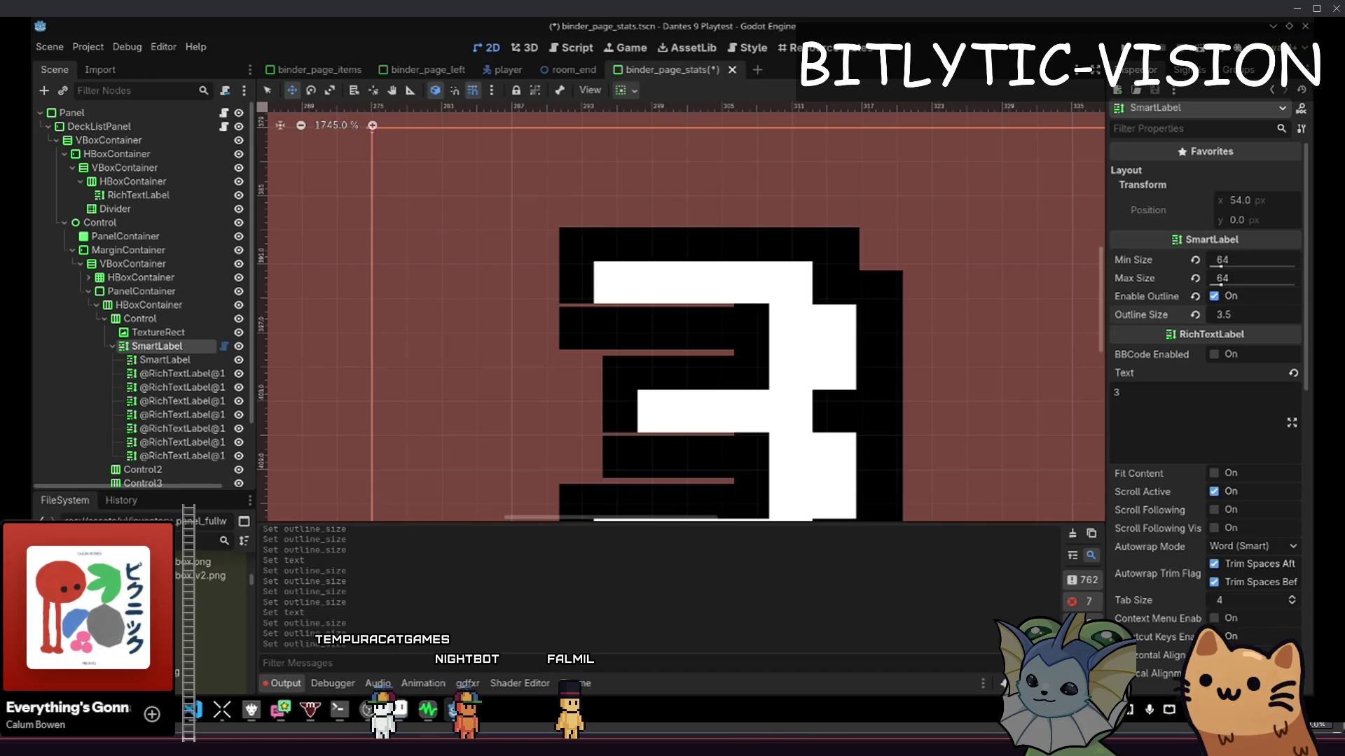
pyautogui.scroll(-5, 910, 313)
pyautogui.scroll(3, 910, 313)
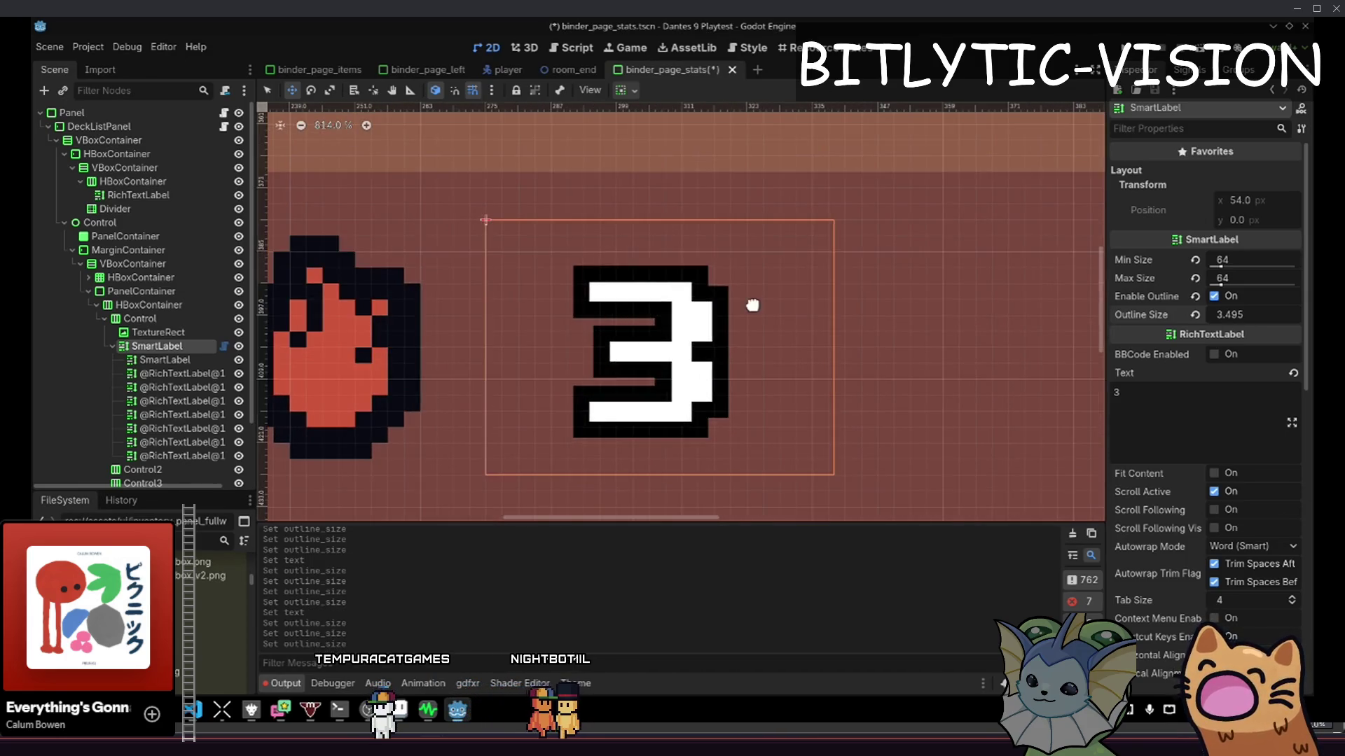
pyautogui.click(1246, 313)
pyautogui.write('3.5')
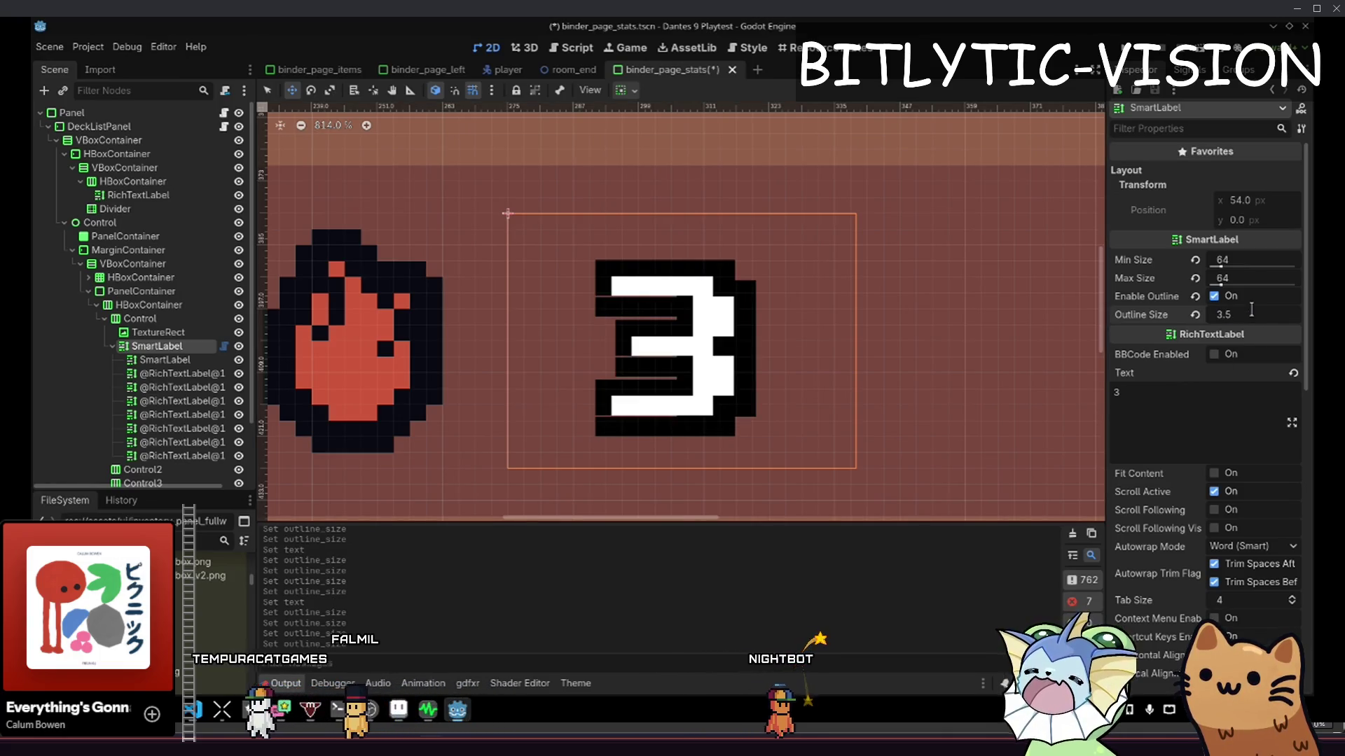
pyautogui.press('Return')
# - Set the label's Vertical Alignment to Center
pyautogui.scroll(-3, 1181, 472)
pyautogui.scroll(-2, 1181, 472)
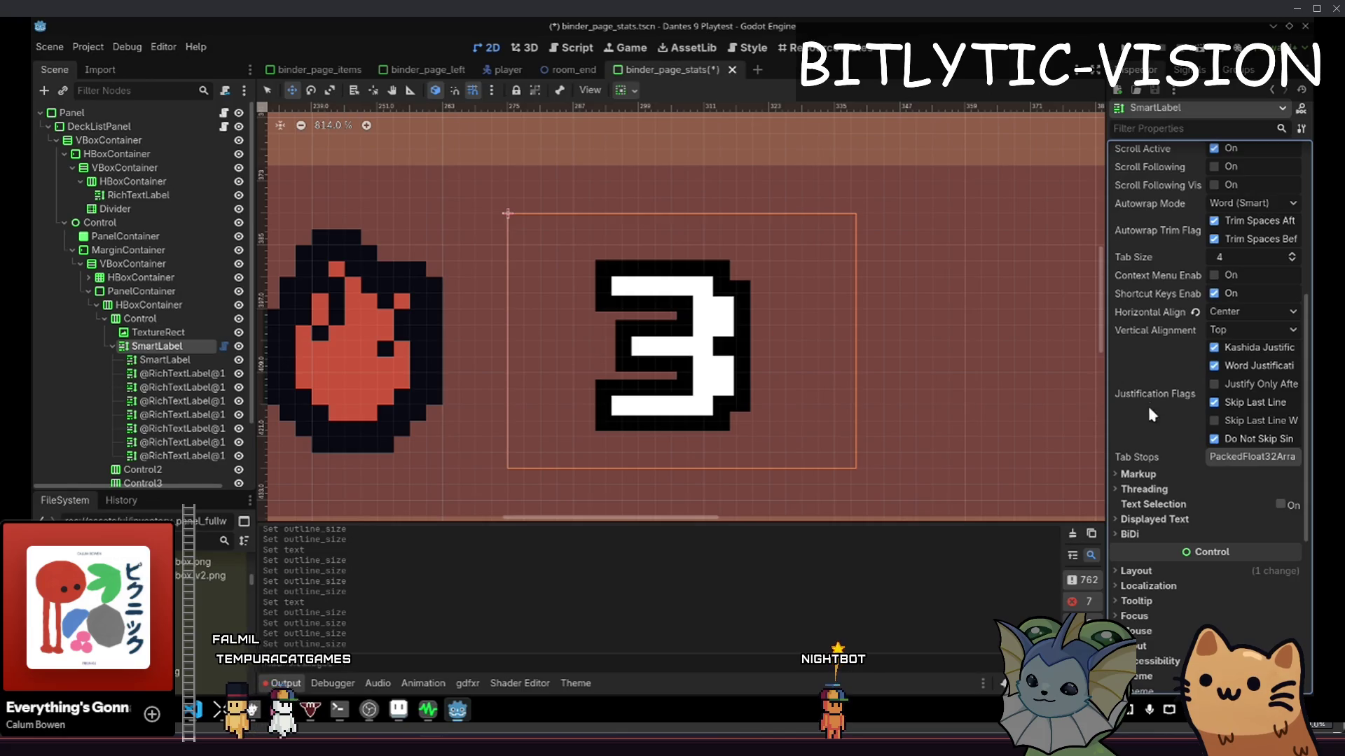
pyautogui.click(1223, 331)
pyautogui.click(1222, 362)
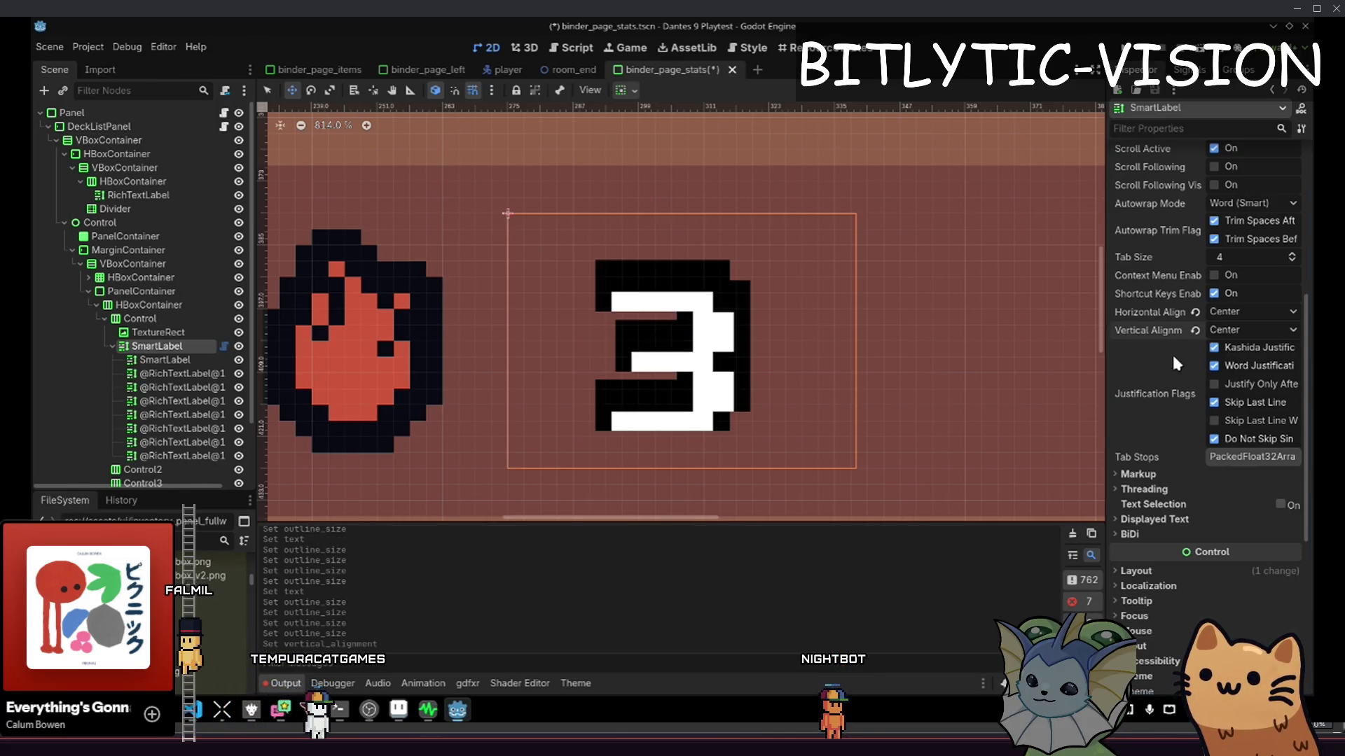
pyautogui.scroll(1, 1061, 298)
pyautogui.scroll(5, 1254, 278)
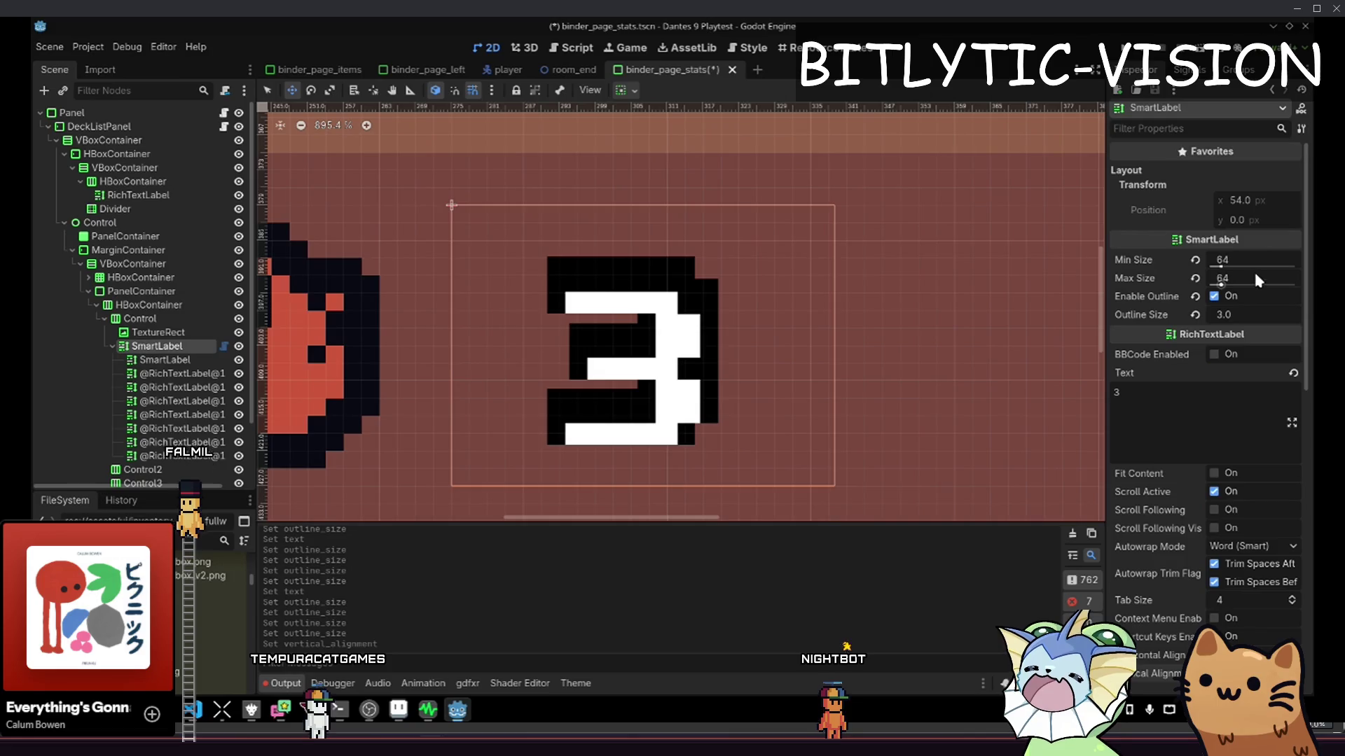
# - Recentre the view on the flame and the 3, and set Outline Size to 4.0
pyautogui.click(1237, 297)
pyautogui.moveTo(736, 324); pyautogui.dragTo(788, 254)
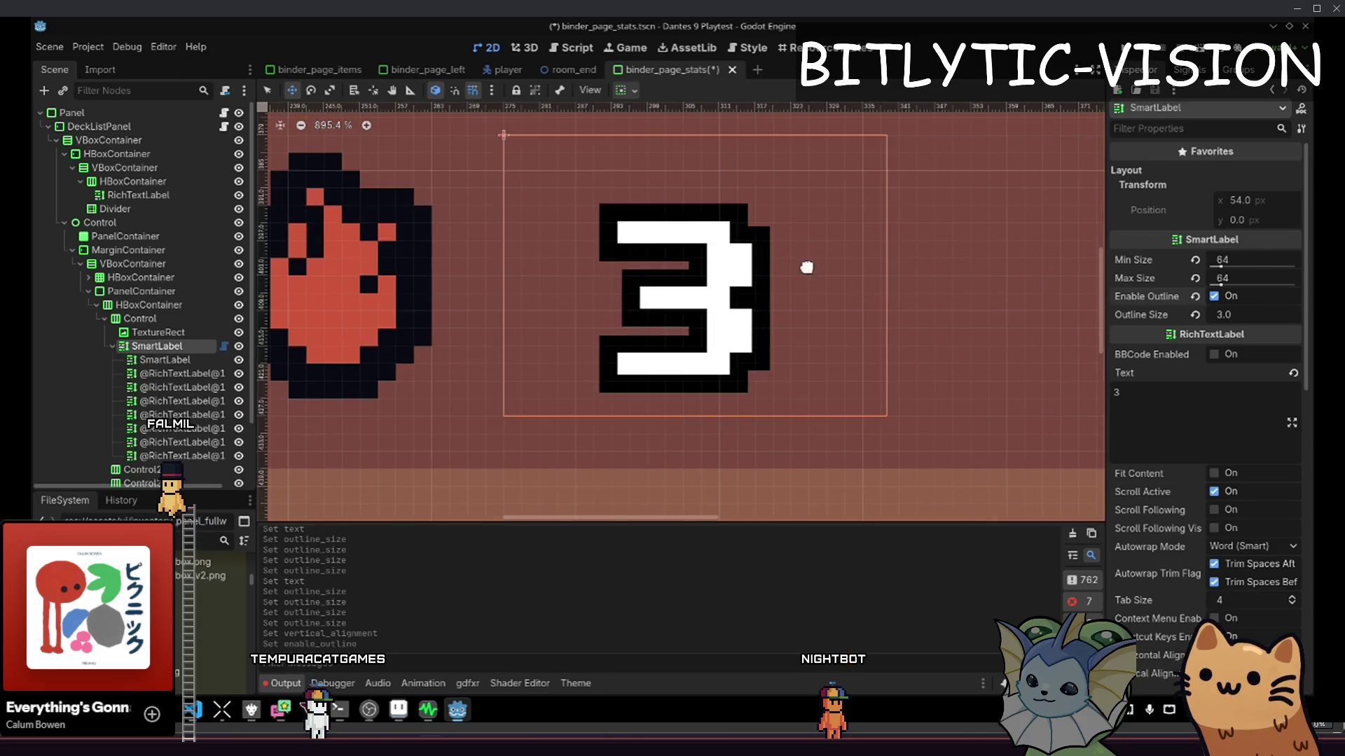
pyautogui.moveTo(1231, 315); pyautogui.dragTo(1235, 315)
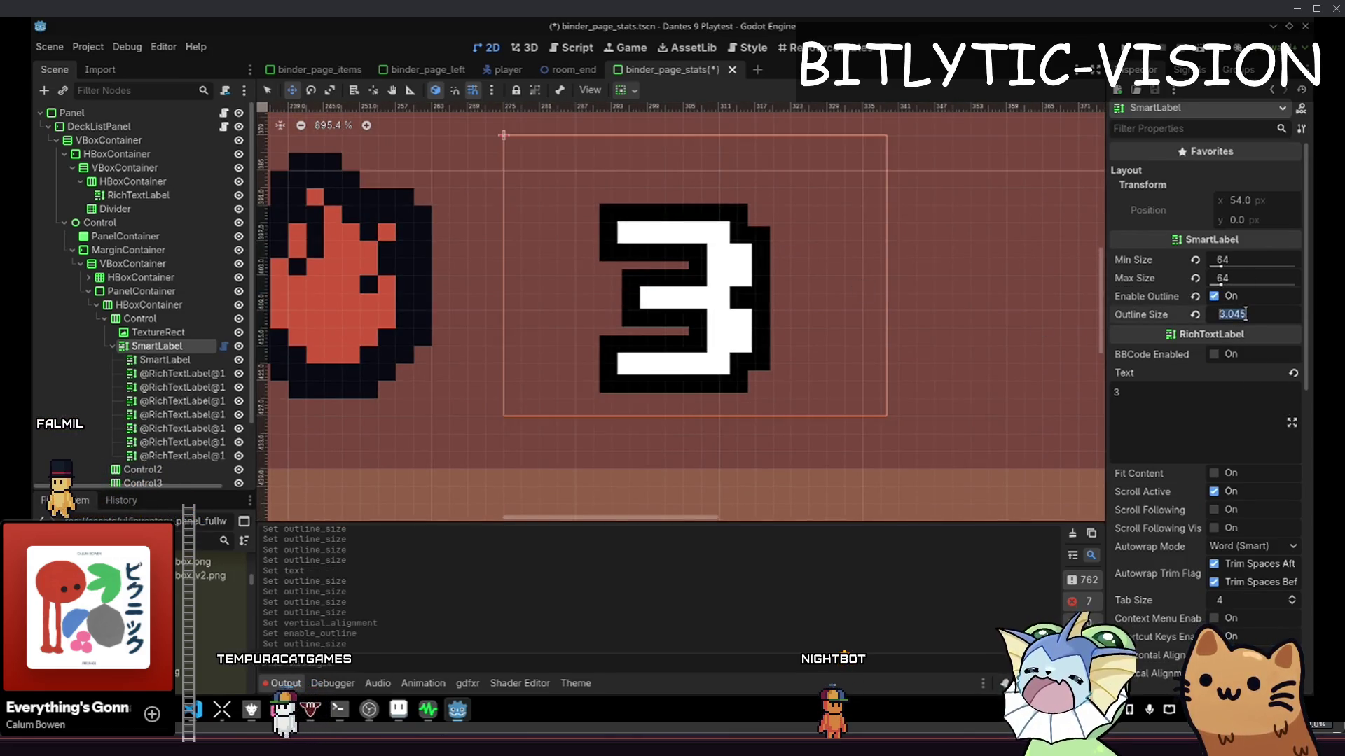
pyautogui.write('4')
pyautogui.press('Return')
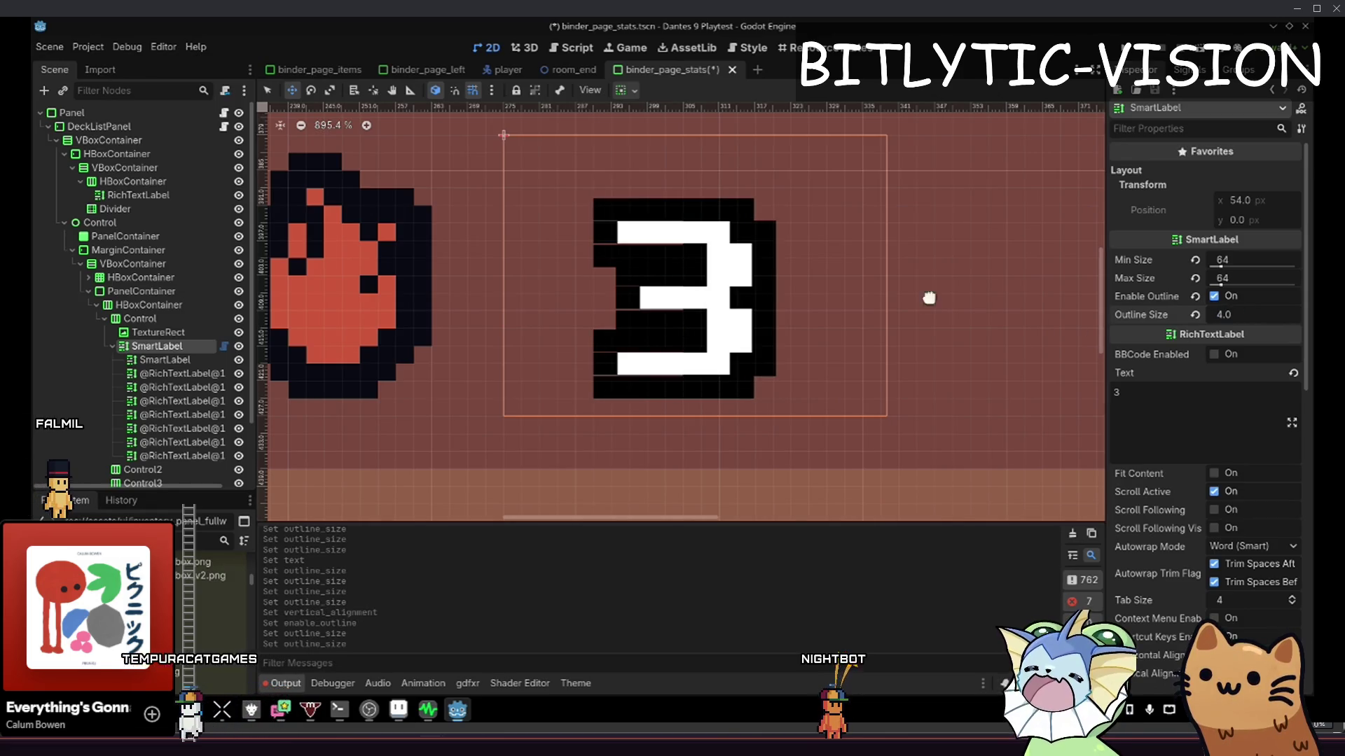
# - Toggle GUI > Common > Snap Controls to Pixels in Project Settings, filtering by 'snap'
pyautogui.click(106, 48)
pyautogui.click(102, 61)
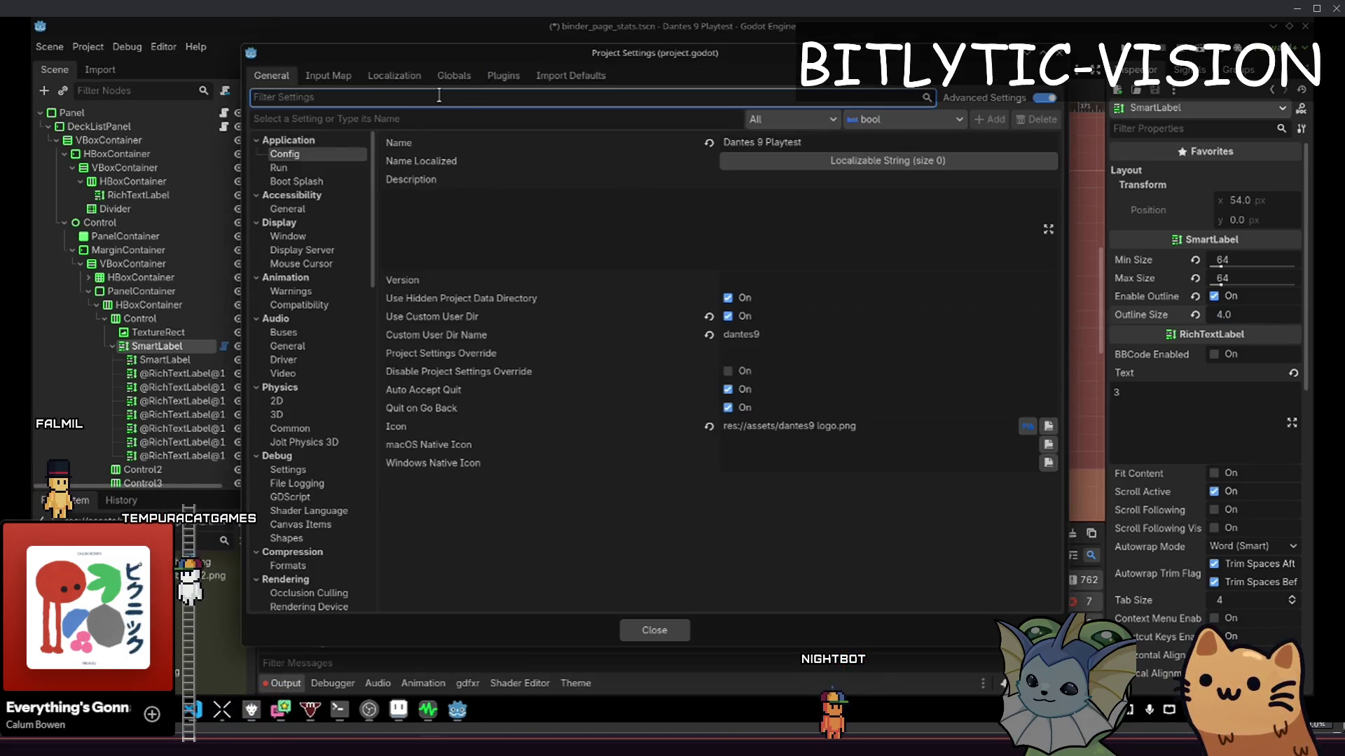
pyautogui.write('snap')
pyautogui.click(313, 153)
pyautogui.click(654, 630)
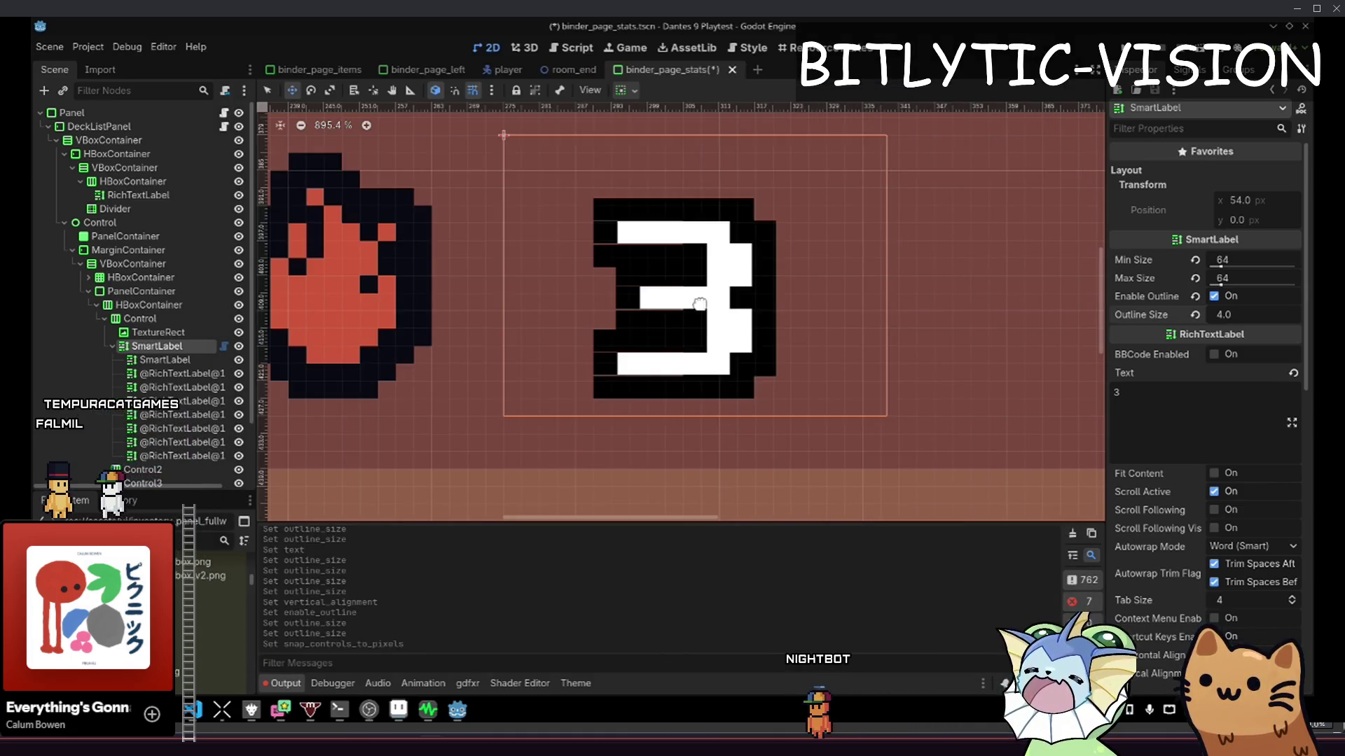
# - Fine-tune the Outline Size by dragging it down and retyping the value
pyautogui.moveTo(1232, 314); pyautogui.dragTo(1225, 314)
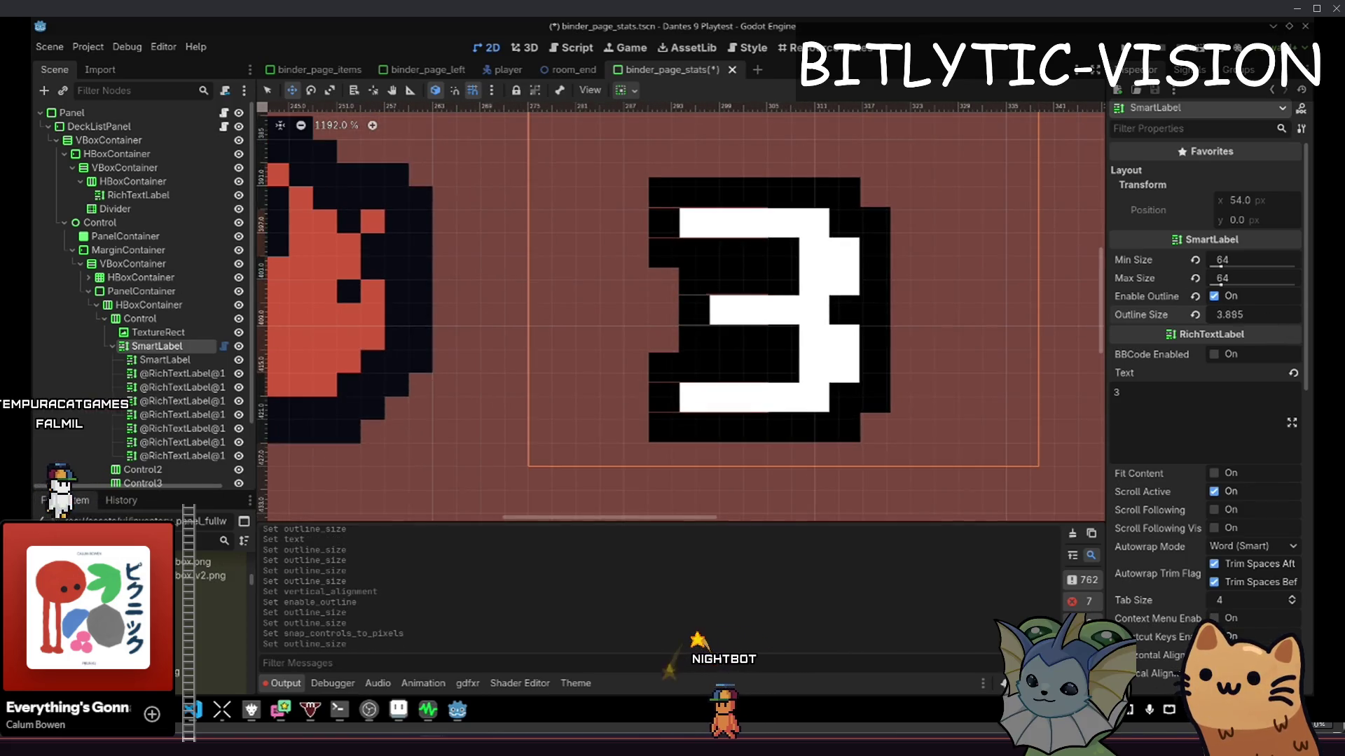
pyautogui.scroll(9, 796, 215)
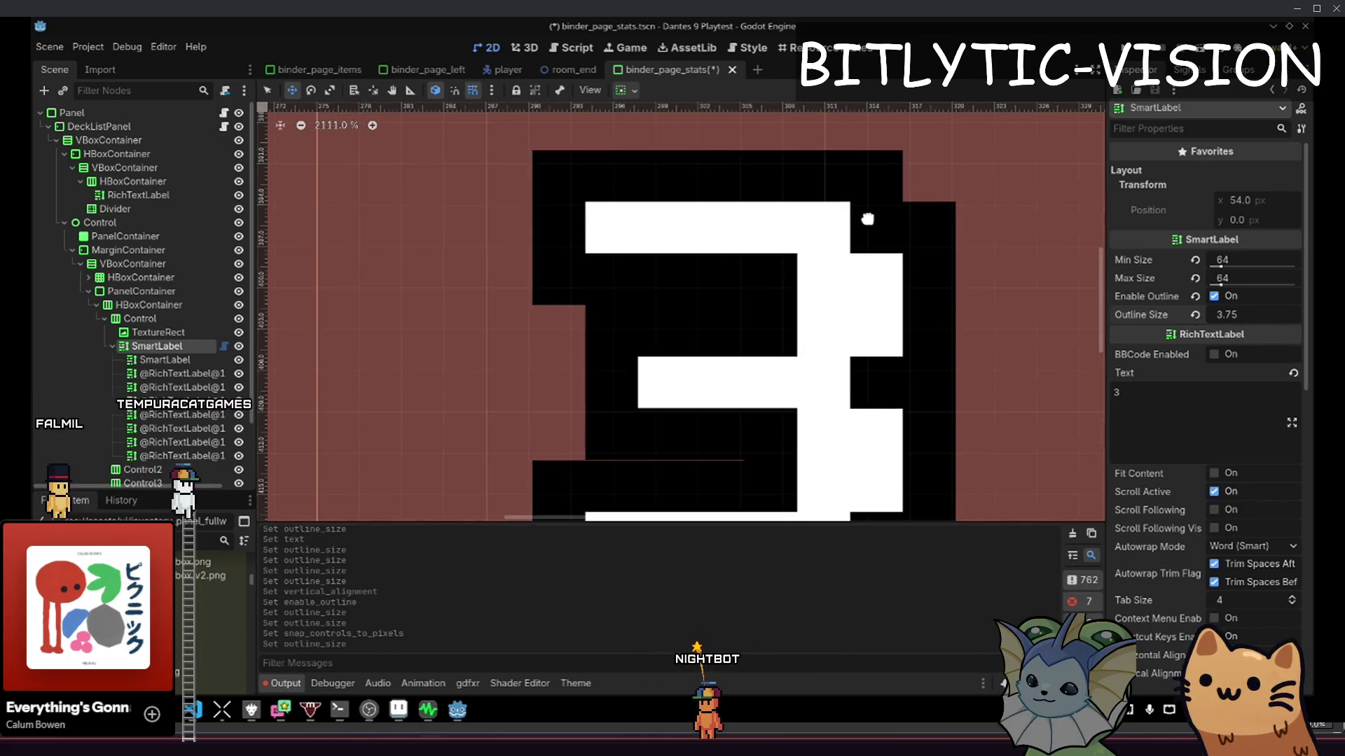
pyautogui.scroll(-1, 879, 269)
pyautogui.click(1230, 315)
pyautogui.write('8')
pyautogui.press('Return')
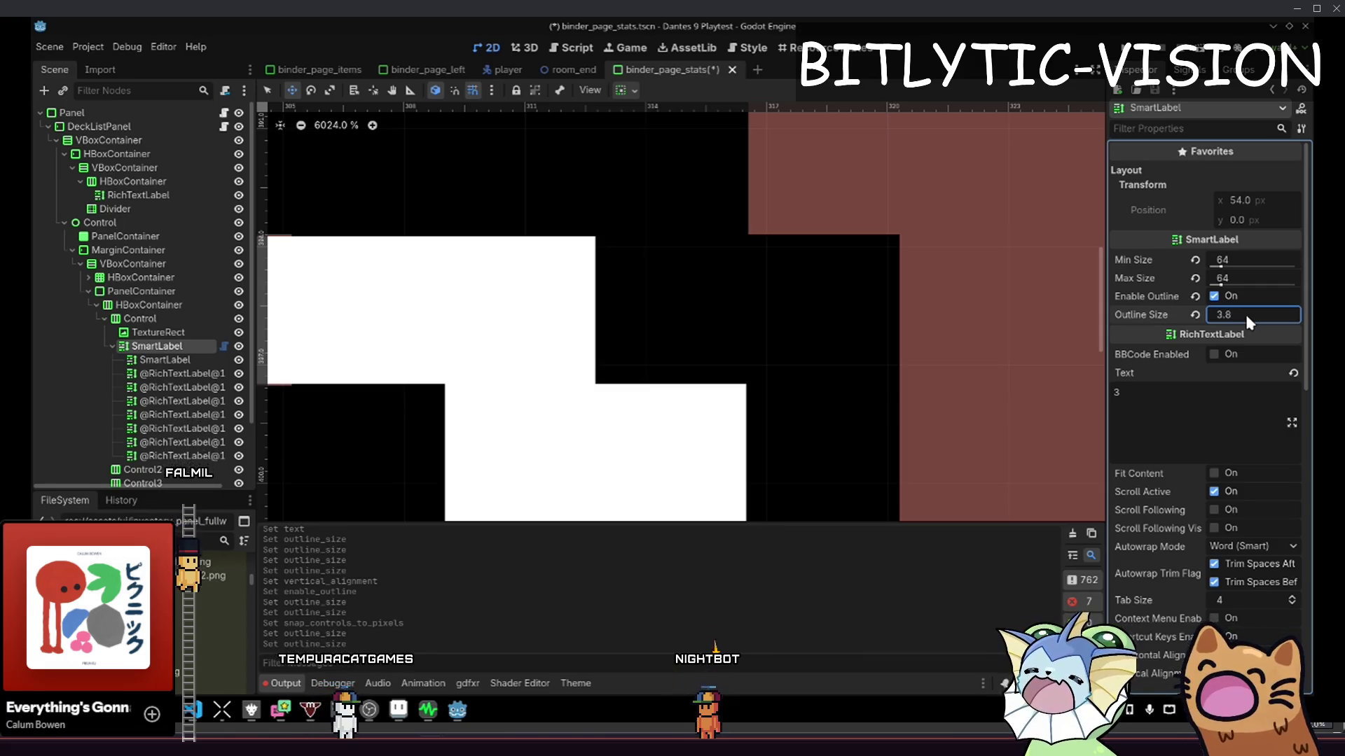
# - Select the child SmartLabel node in the Scene tree
pyautogui.scroll(2, 1245, 313)
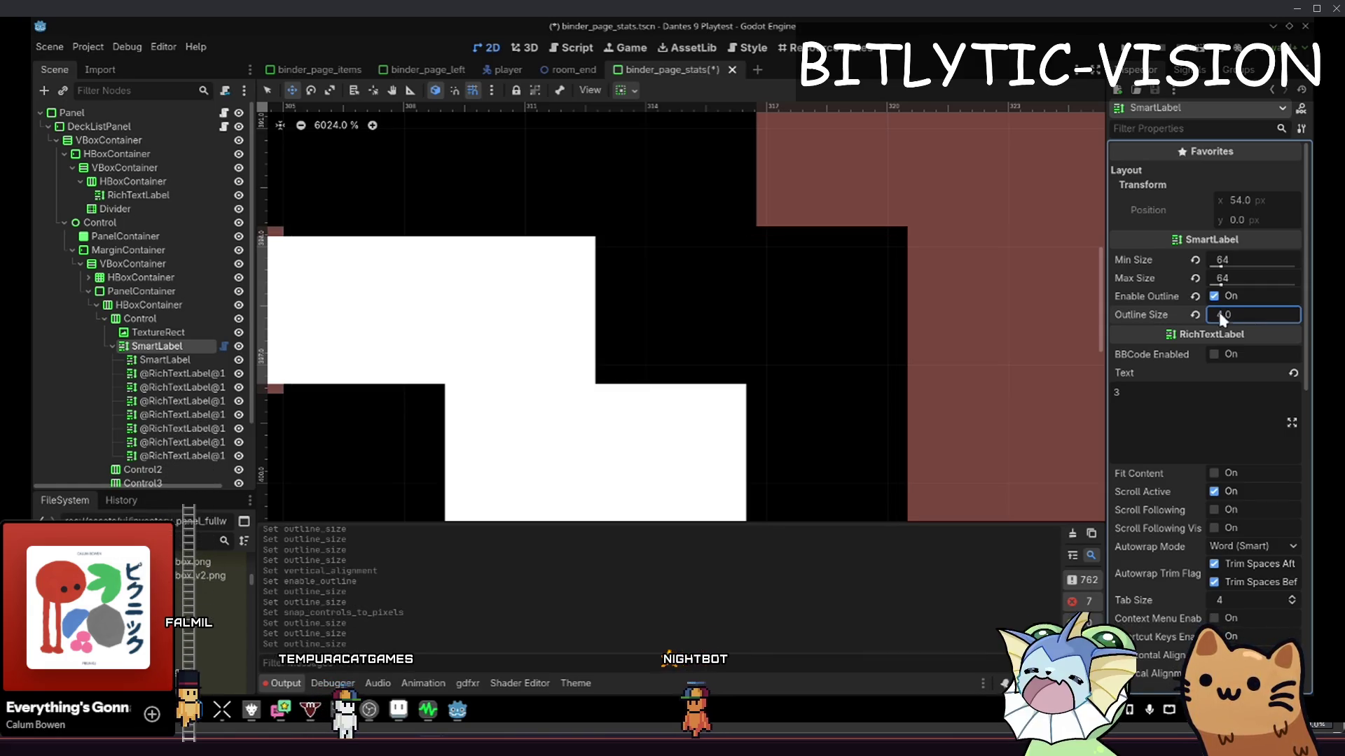
pyautogui.hscroll(-10, 1003, 231)
pyautogui.scroll(-3, 792, 282)
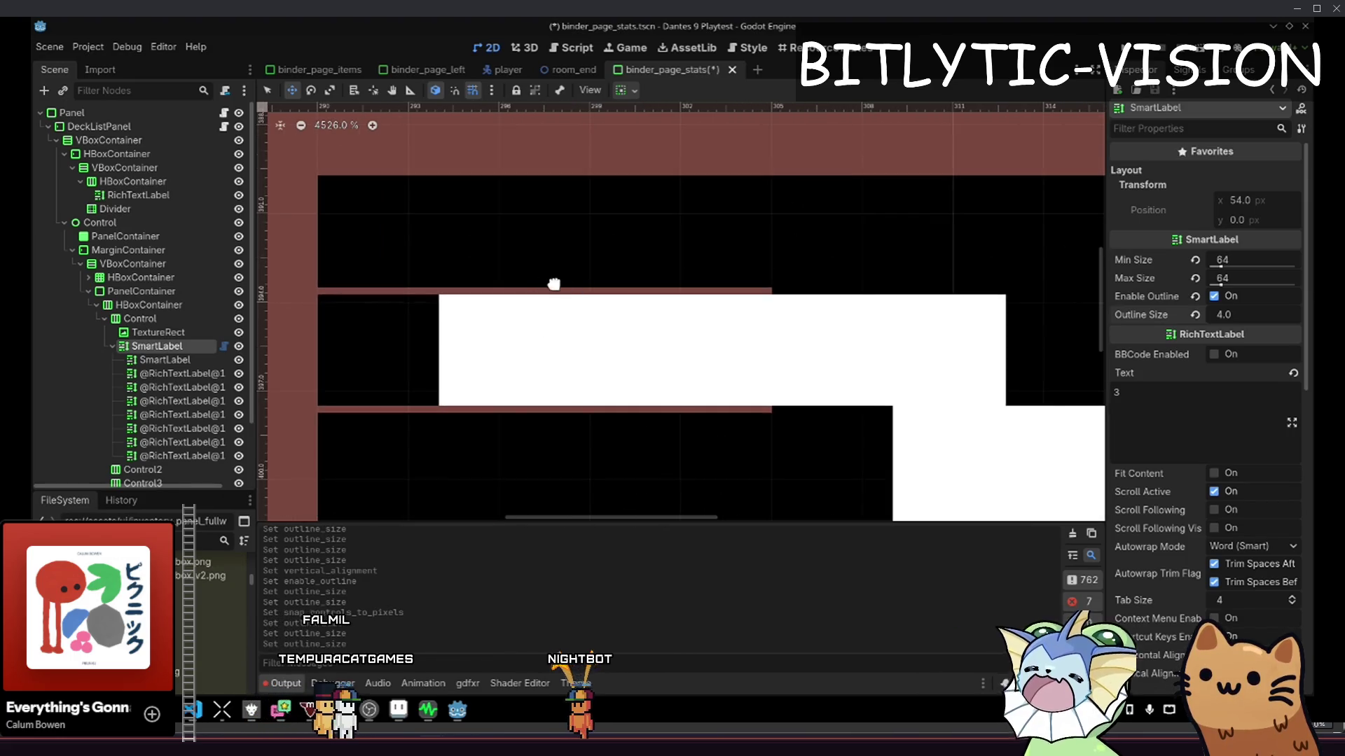
pyautogui.scroll(-1, 881, 309)
pyautogui.click(486, 384)
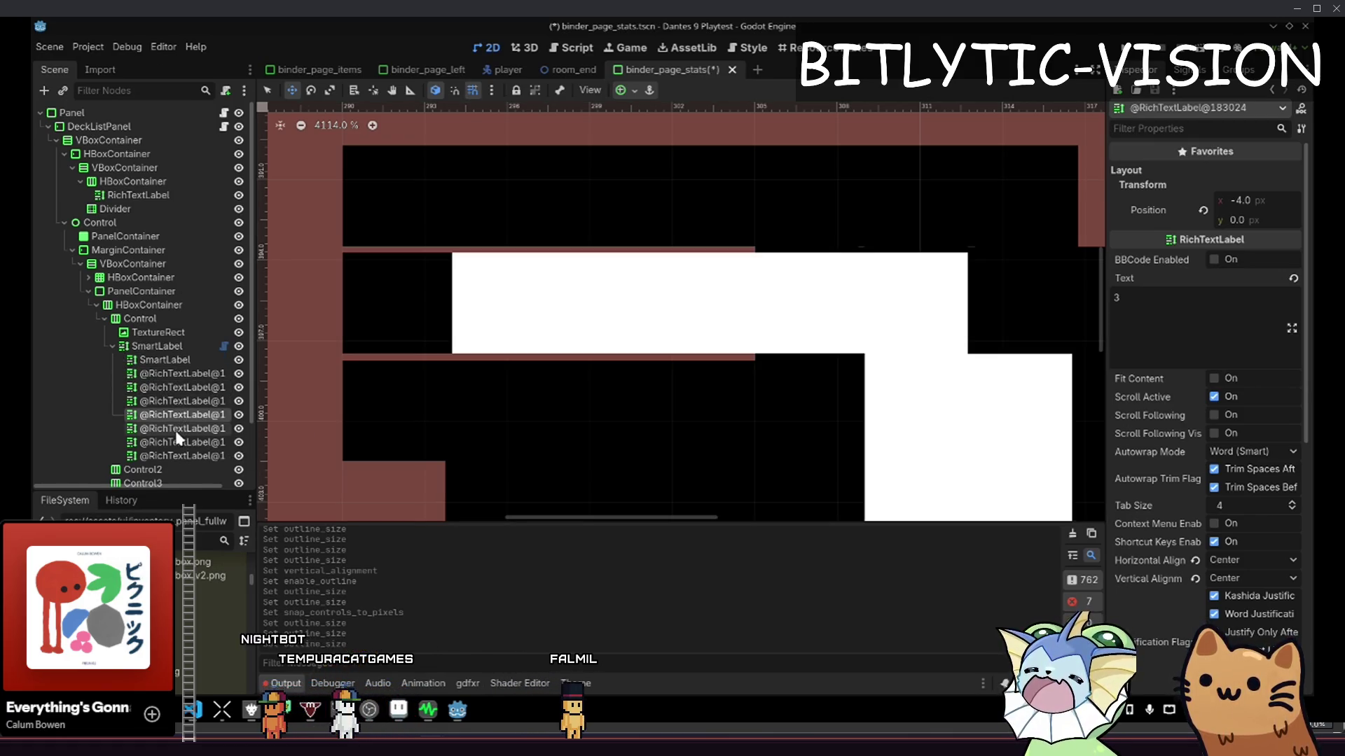
# - Adjust the last outline copy label's position offset, then select the inner SmartLabel copy
pyautogui.click(181, 456)
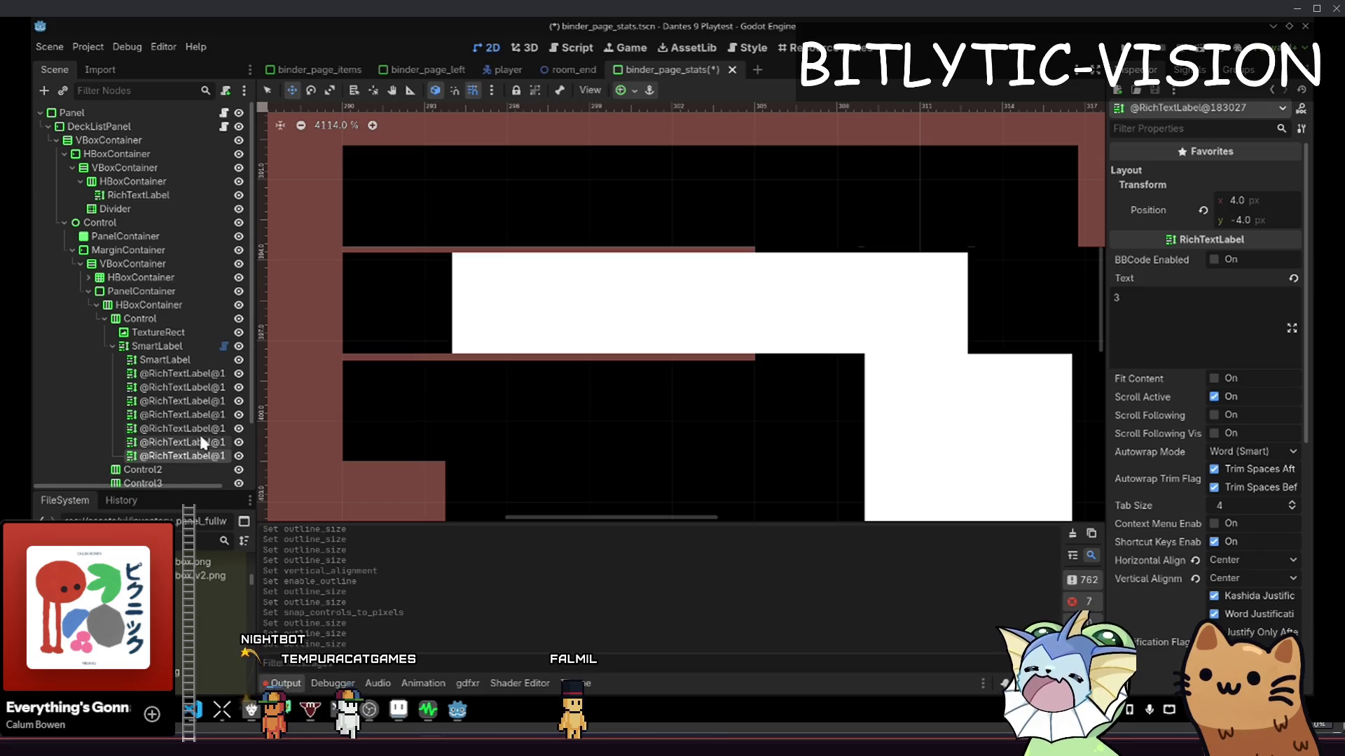
pyautogui.scroll(-7, 724, 303)
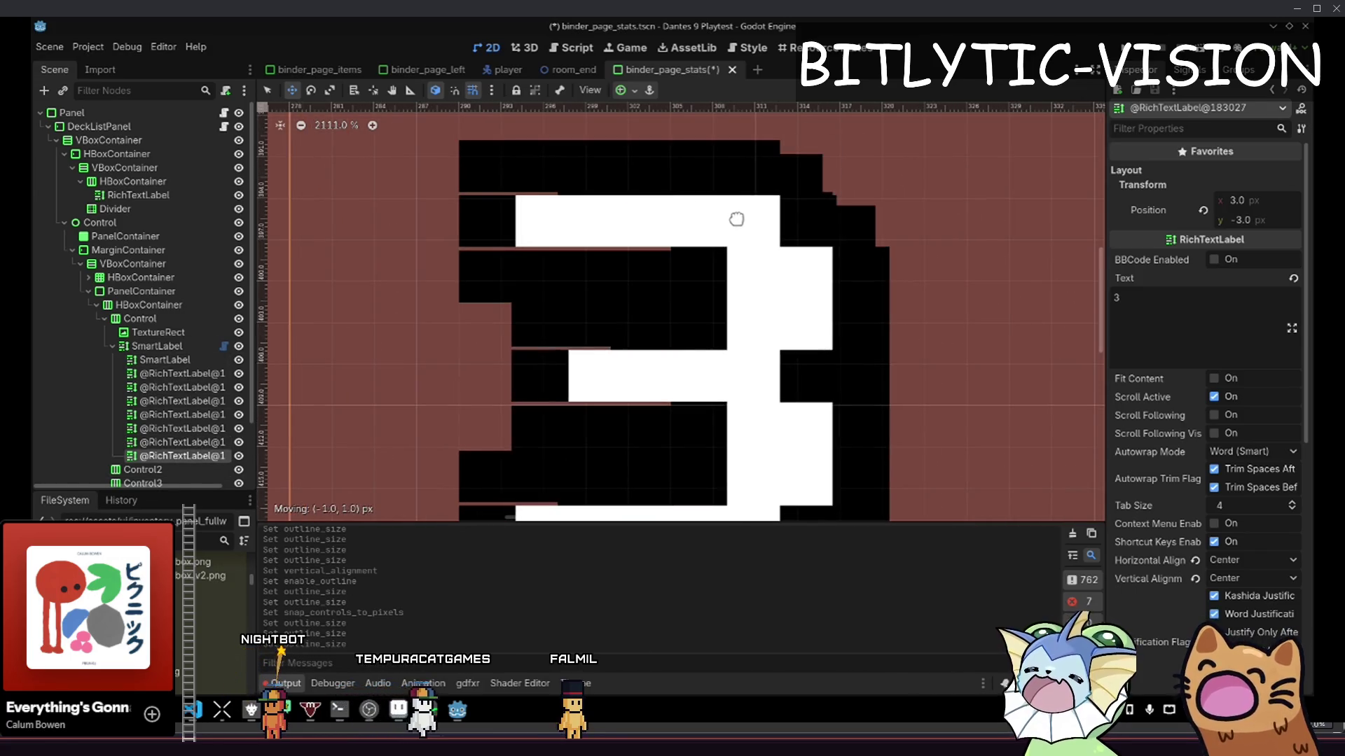
pyautogui.moveTo(736, 216); pyautogui.dragTo(741, 189)
pyautogui.hotkey('ctrl', 'z')
pyautogui.press('Down')
pyautogui.press('Up')
pyautogui.press('Down')
pyautogui.press('Up')
pyautogui.moveTo(1255, 215); pyautogui.dragTo(1252, 215)
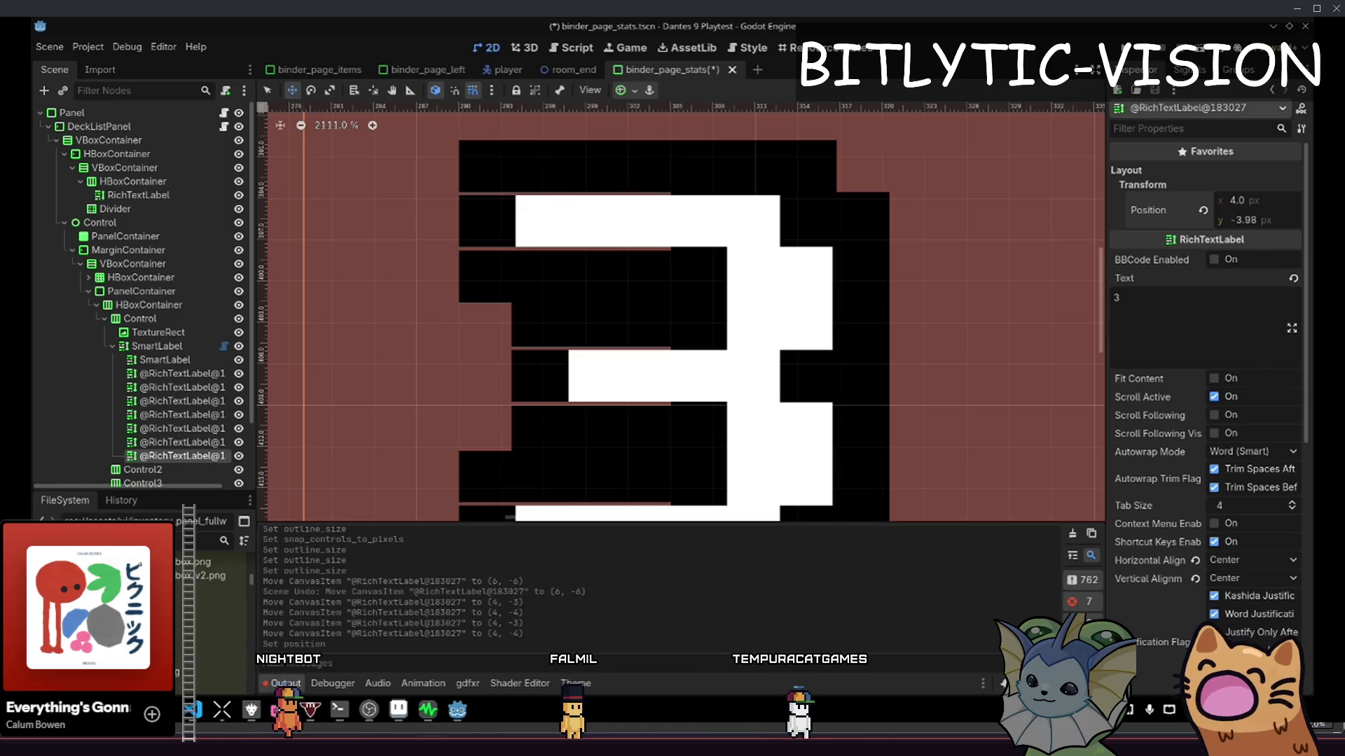
pyautogui.moveTo(1252, 214); pyautogui.dragTo(1253, 214)
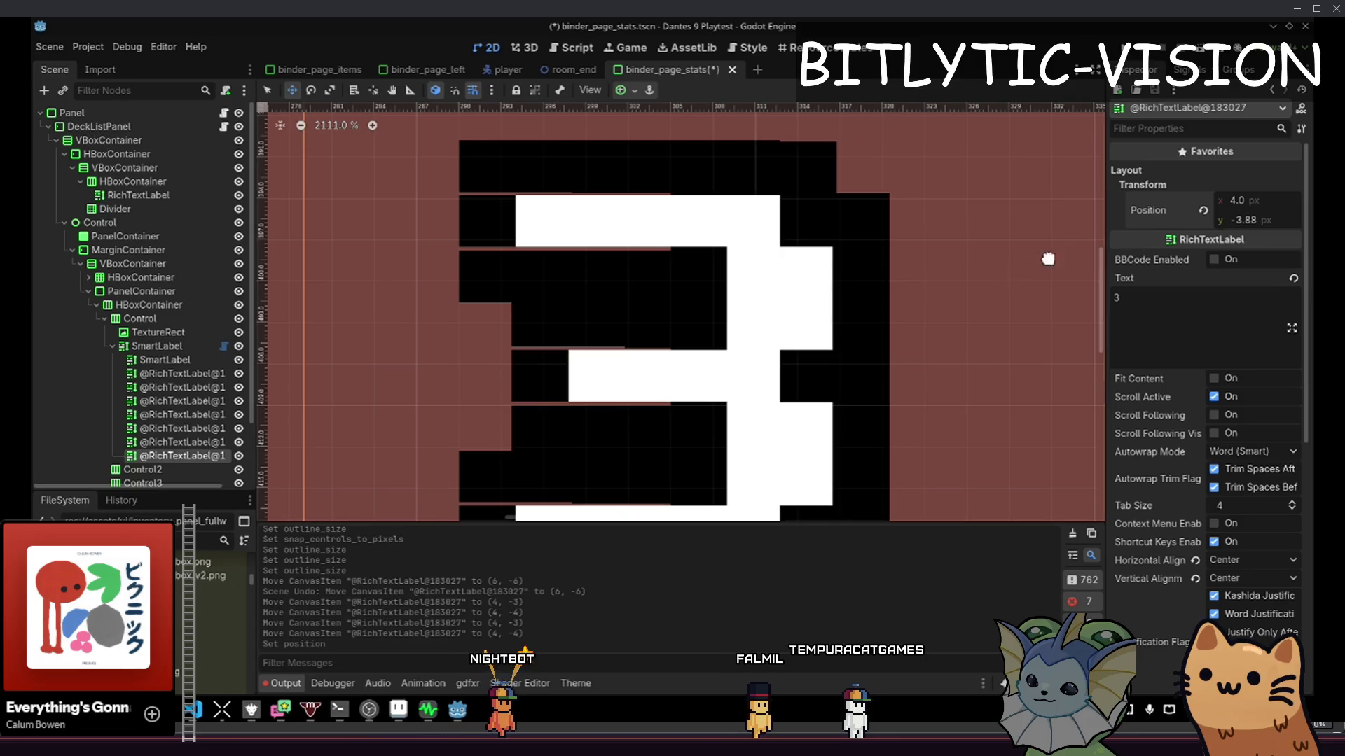
pyautogui.click(1204, 212)
pyautogui.scroll(-2, 697, 307)
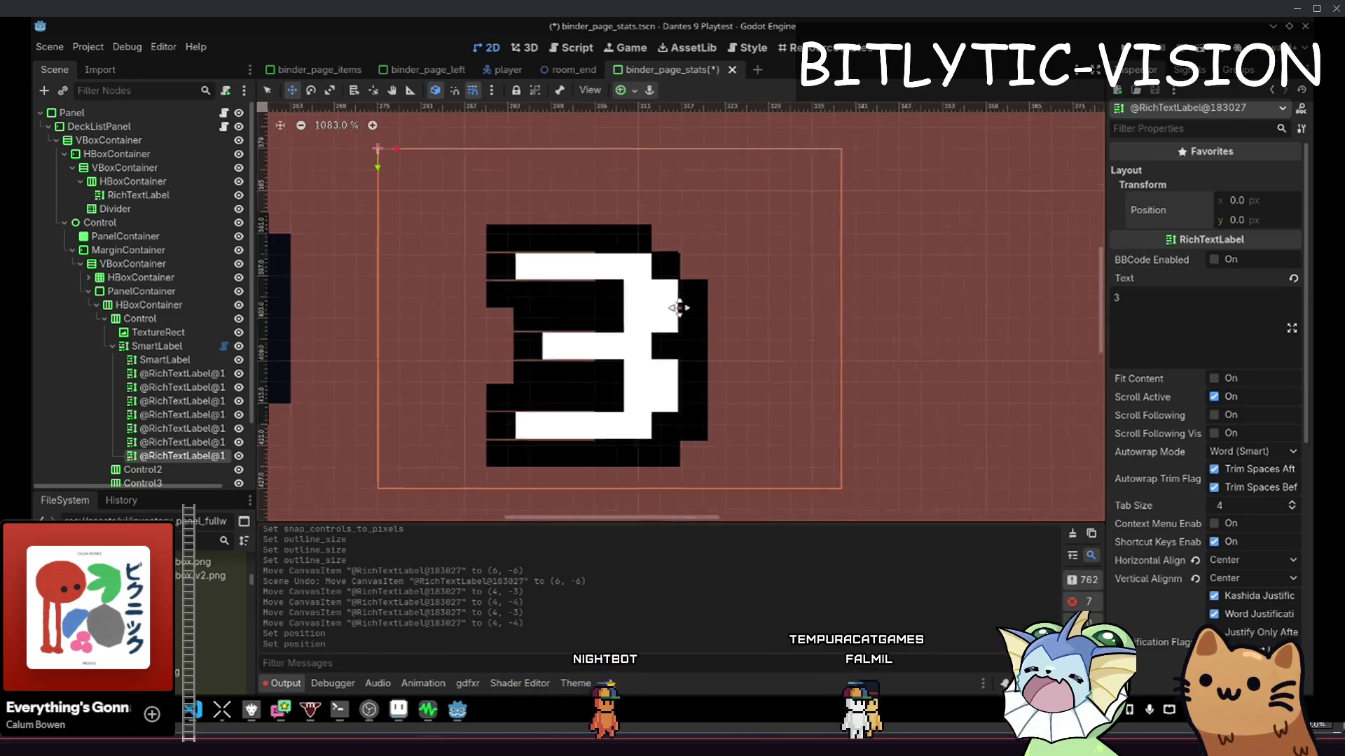
pyautogui.click(171, 360)
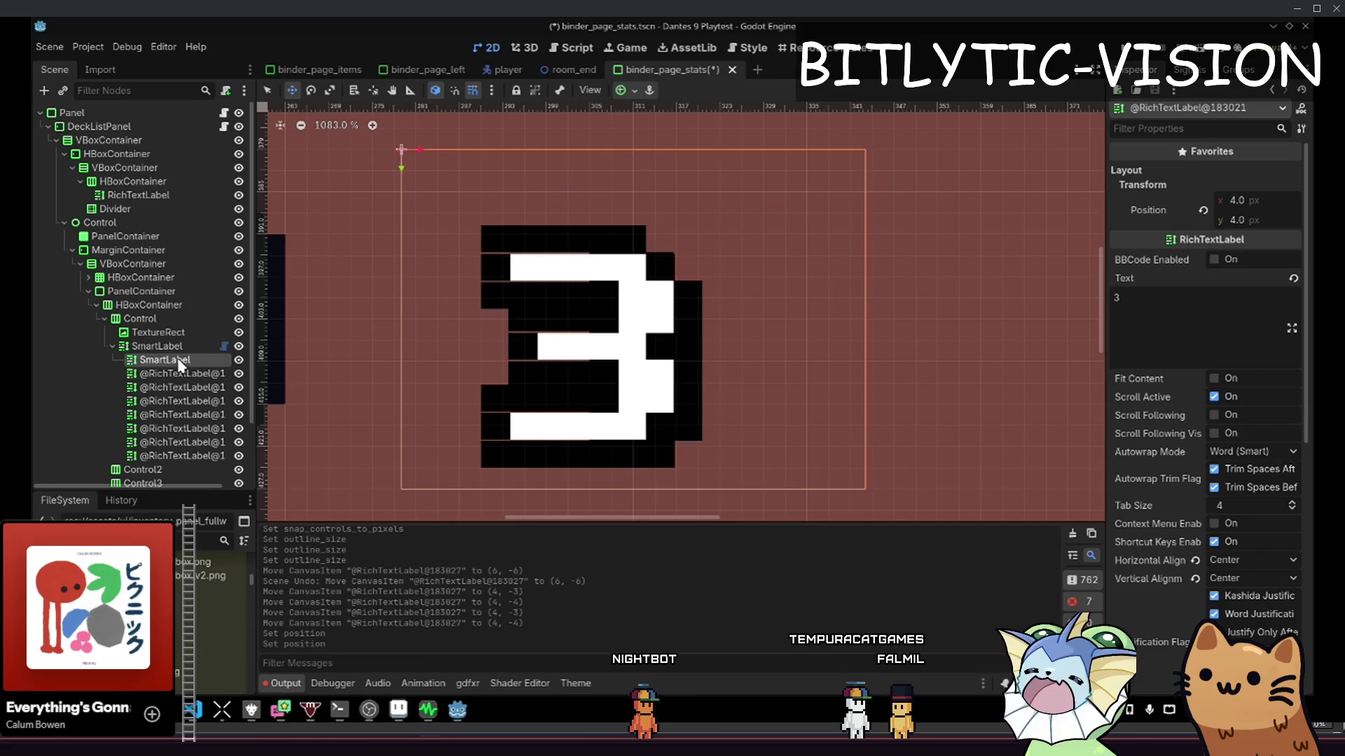
# - Re-enable the SmartLabel outline and try Outline Size 0.75, then 3.75
pyautogui.click(157, 346)
pyautogui.click(1218, 296)
pyautogui.click(1219, 296)
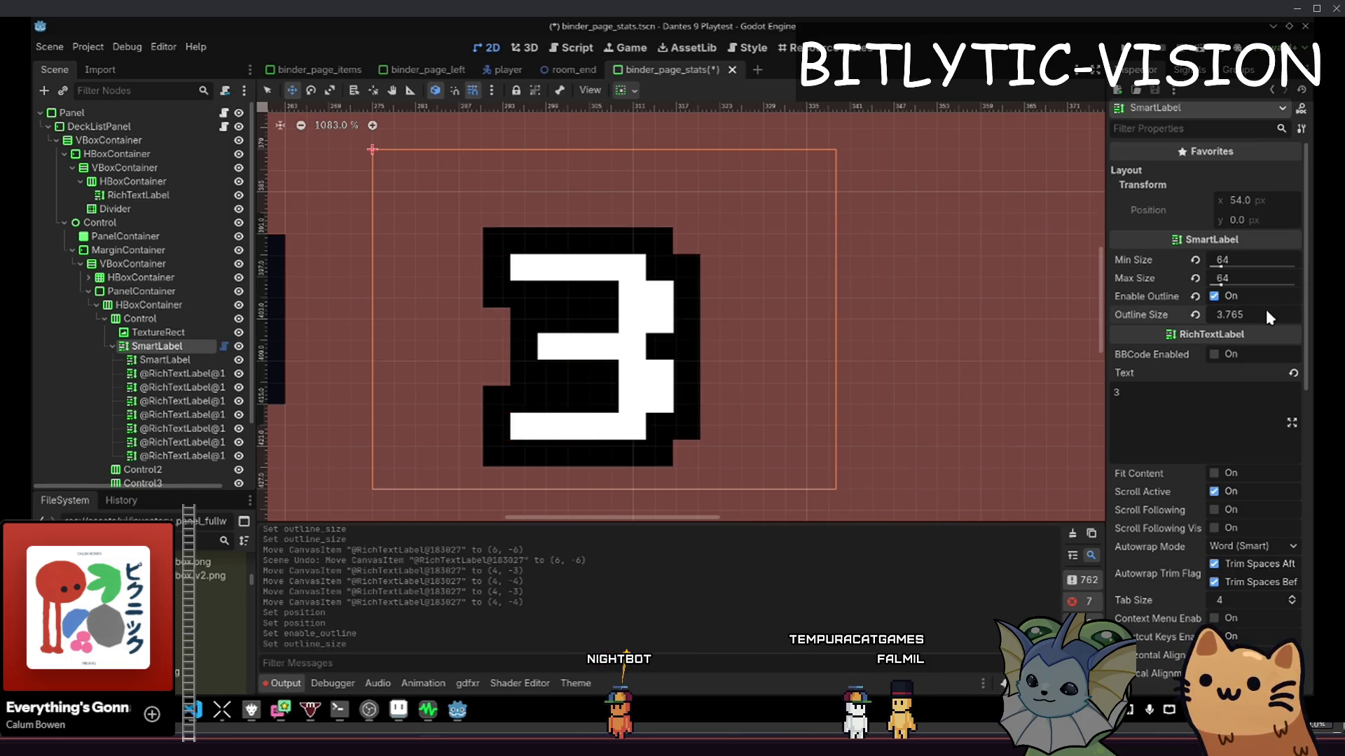
pyautogui.write('0.75')
pyautogui.press('Return')
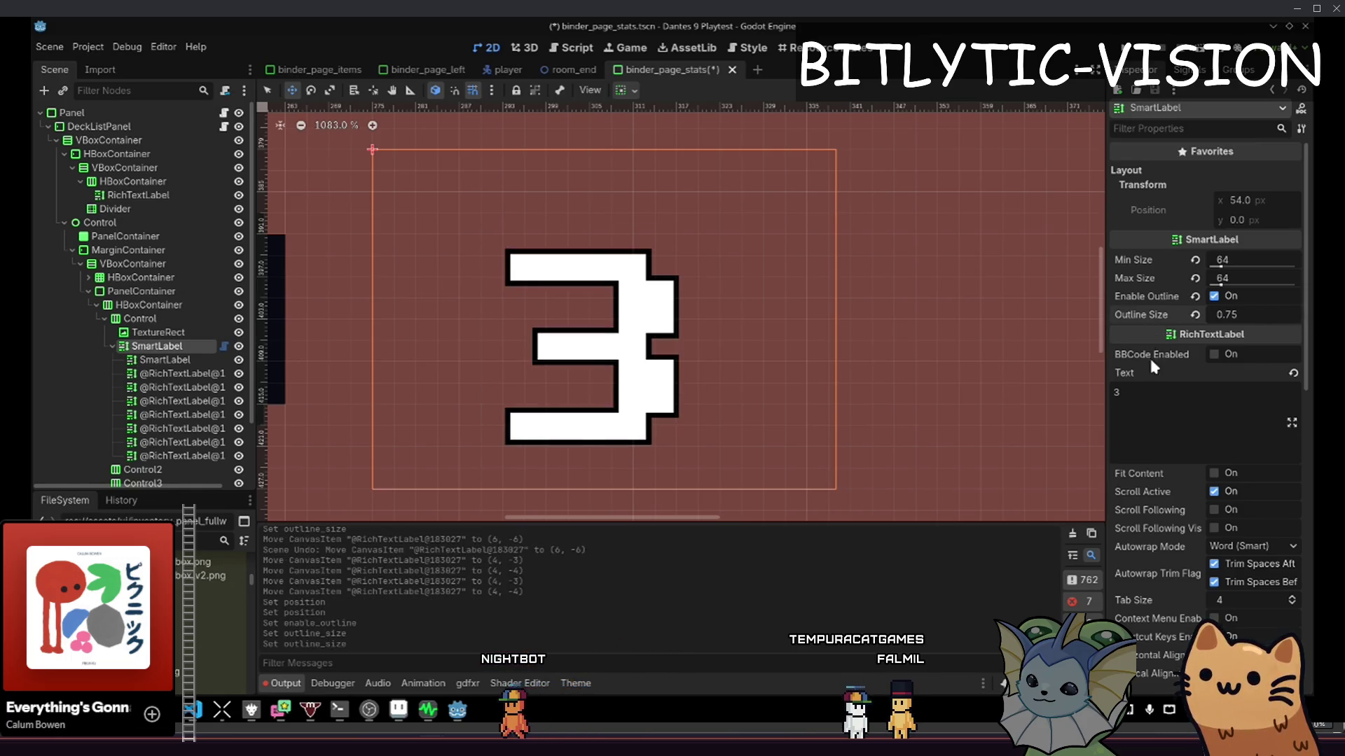
pyautogui.press('Home')
pyautogui.press('Delete')
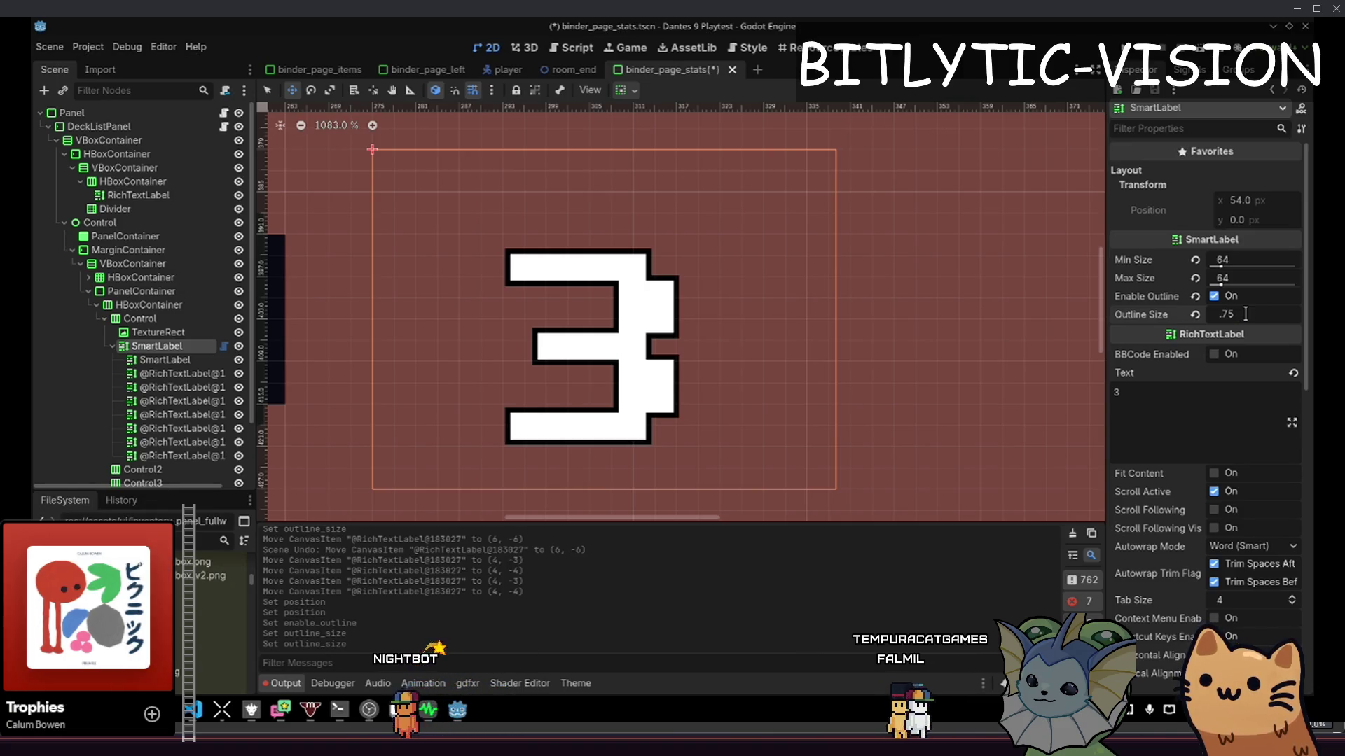
pyautogui.press('Return')
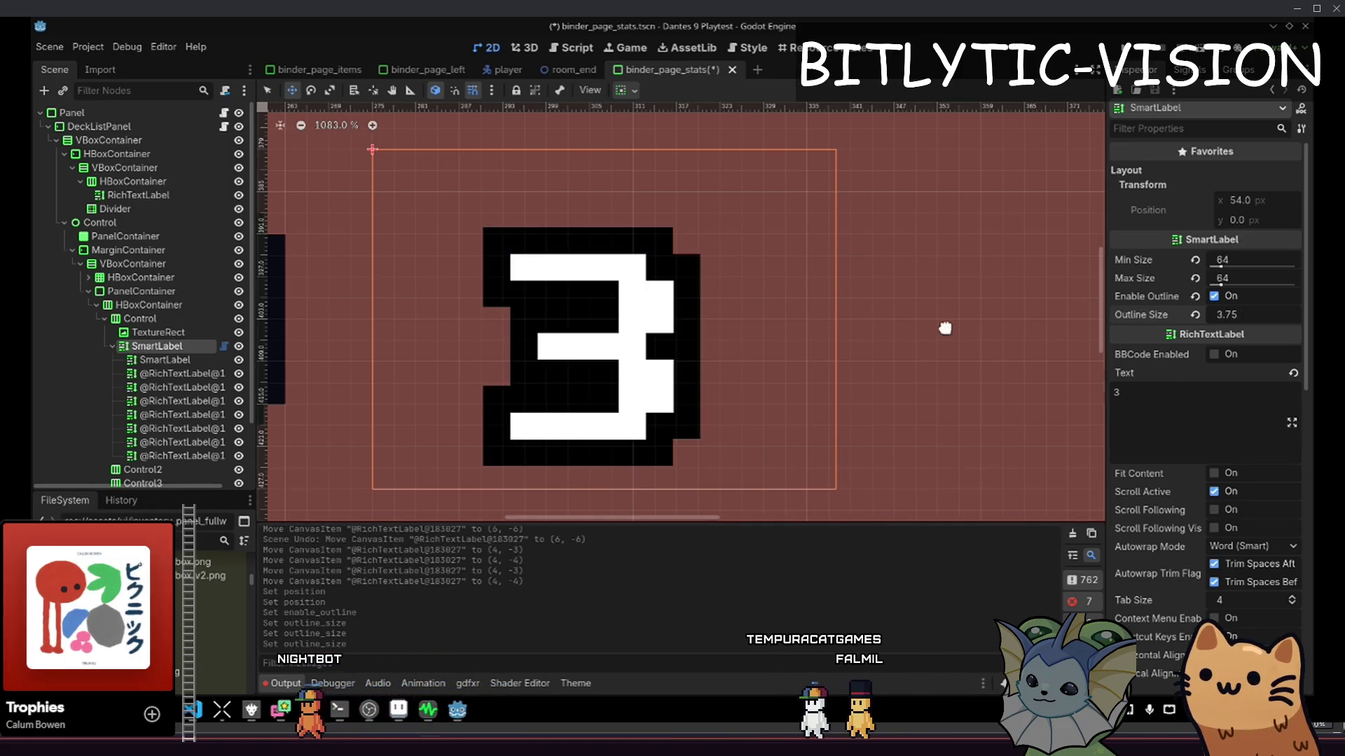
# - Try the TextLabel and SmallLabel type variations, then settle on HeadingLabel
pyautogui.scroll(-5, 1225, 421)
pyautogui.scroll(-3, 1187, 503)
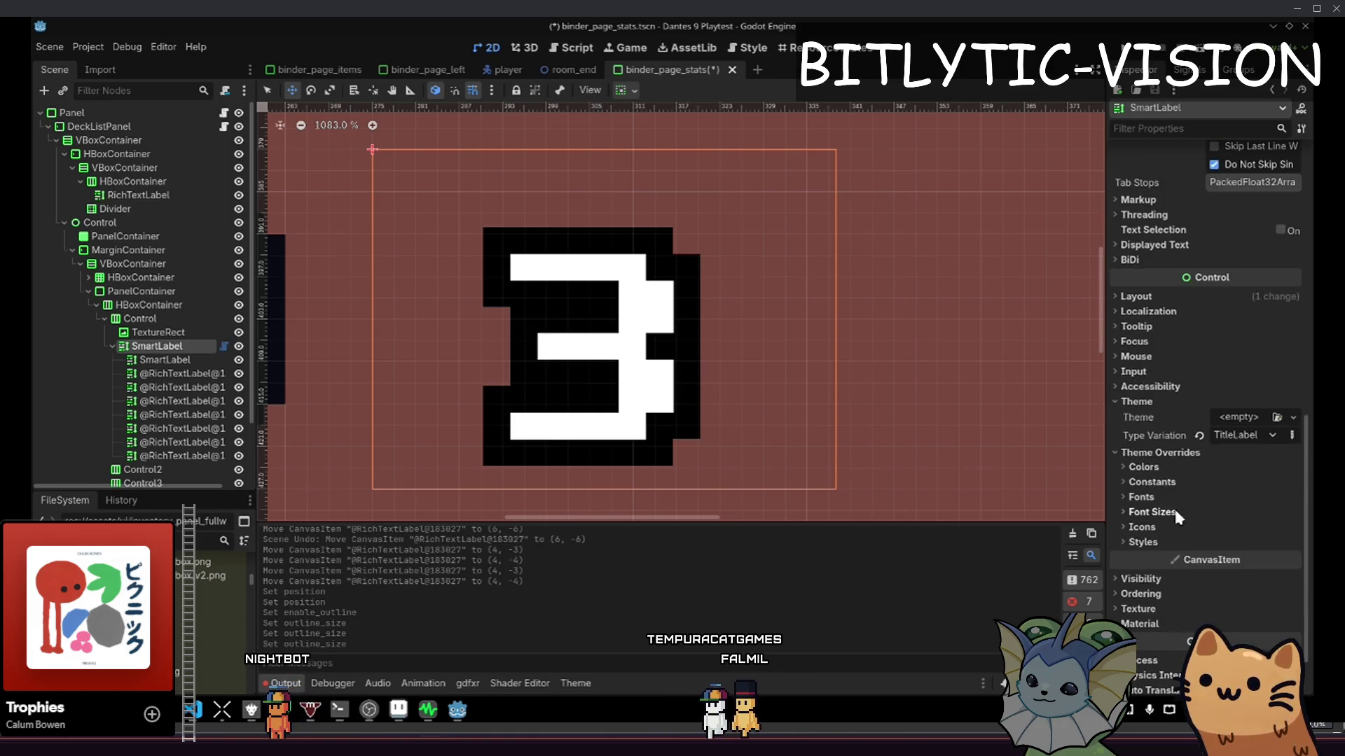
pyautogui.click(1250, 435)
pyautogui.click(1250, 515)
pyautogui.click(1244, 438)
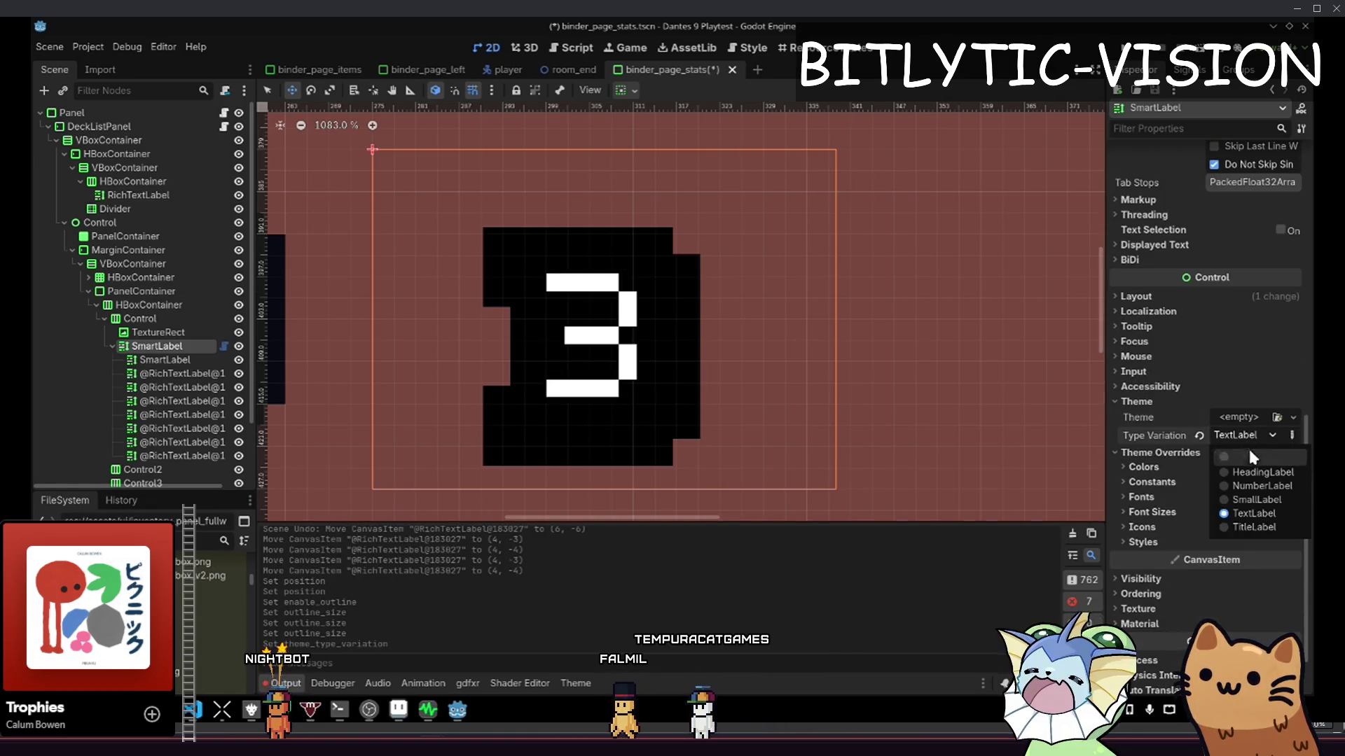
pyautogui.click(1257, 499)
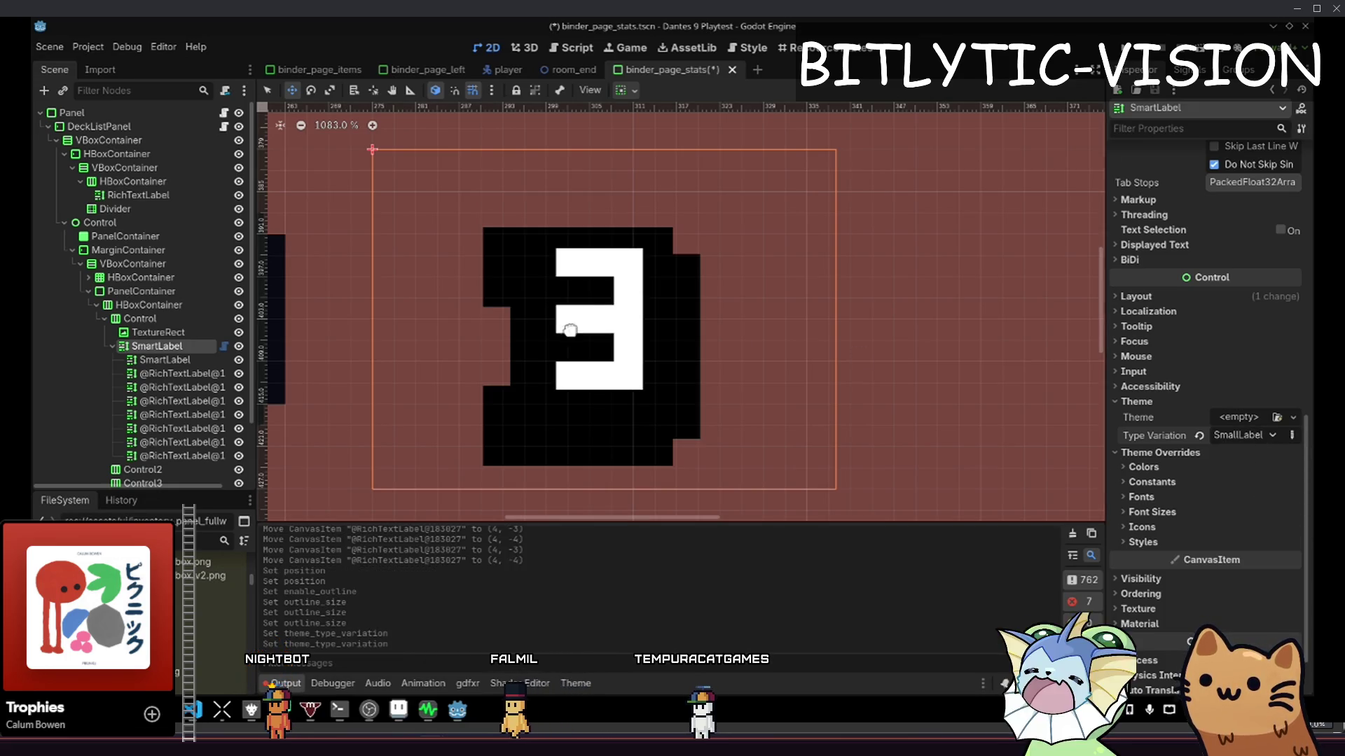
pyautogui.scroll(3, 546, 247)
pyautogui.scroll(1, 546, 246)
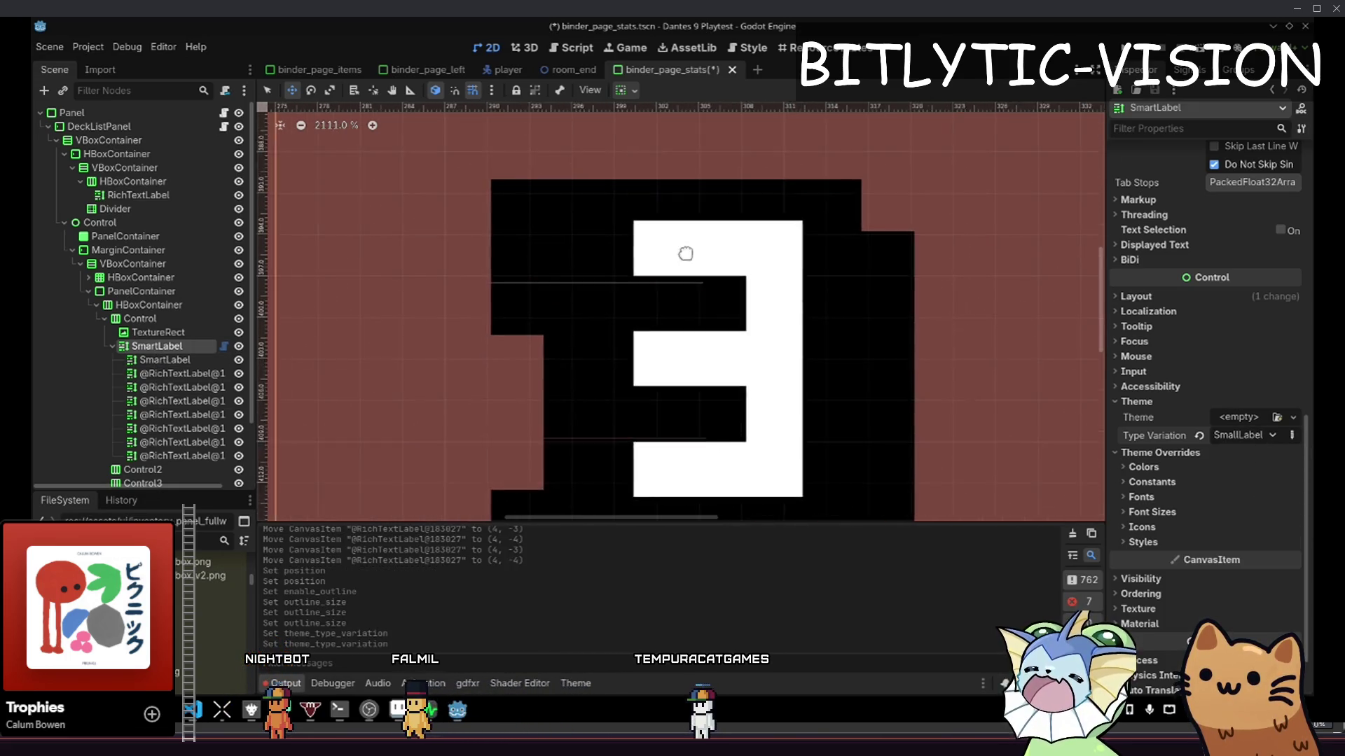
pyautogui.click(1235, 435)
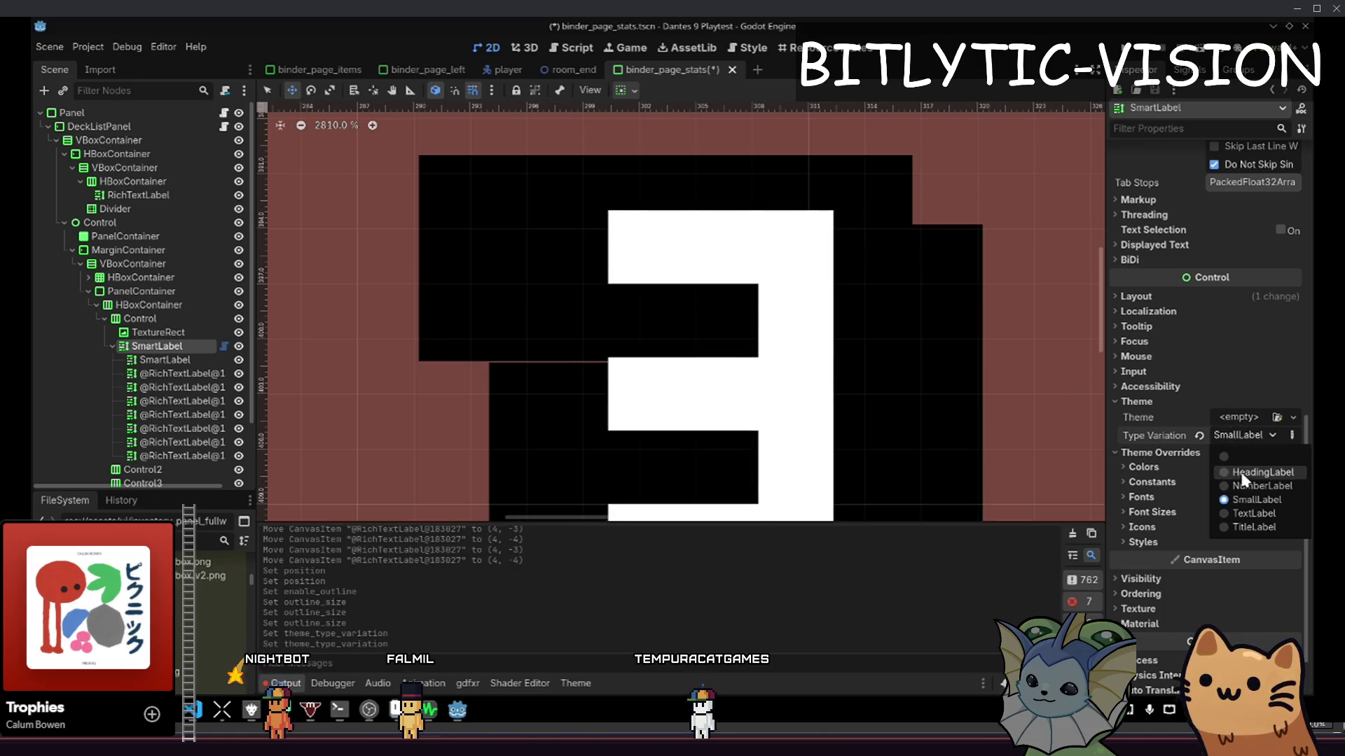
pyautogui.click(1244, 473)
# - Compare Outline Size 3.0 with 4, then return it to 3.0
pyautogui.scroll(5, 532, 408)
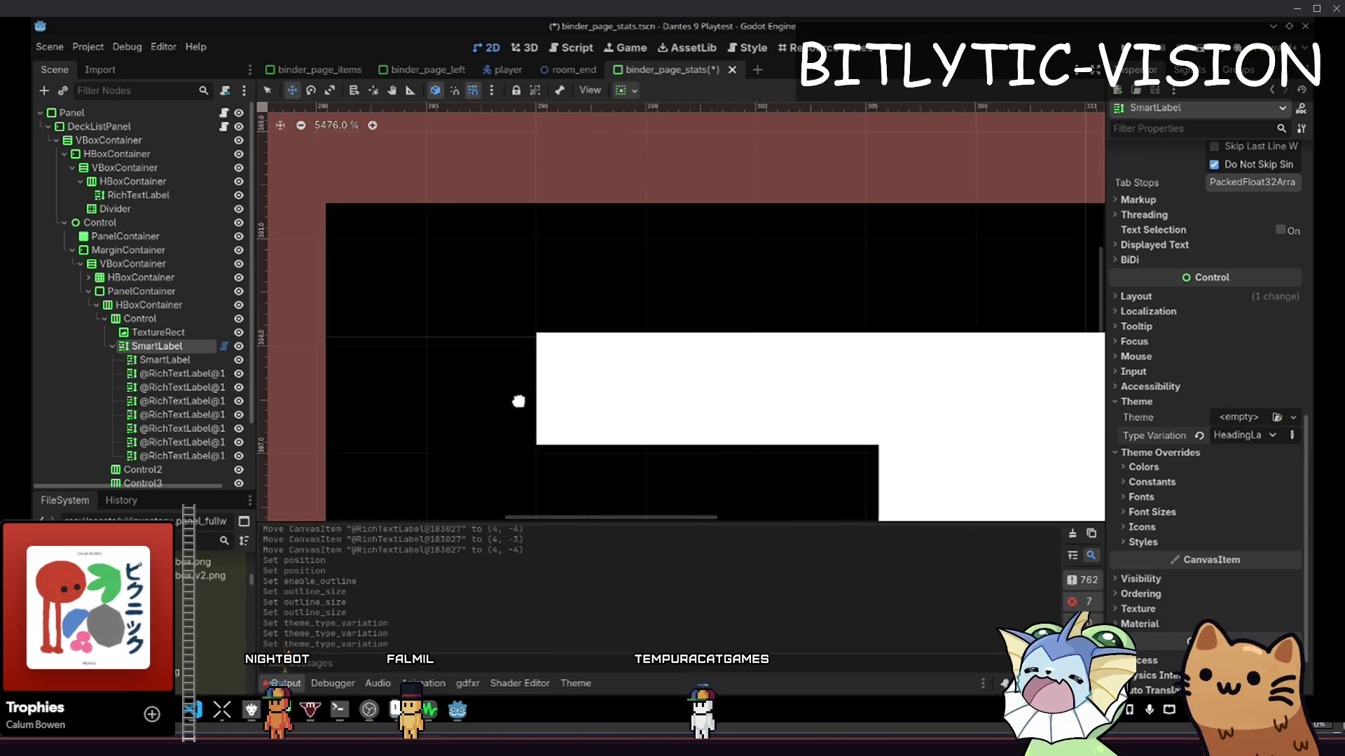
pyautogui.scroll(-8, 533, 409)
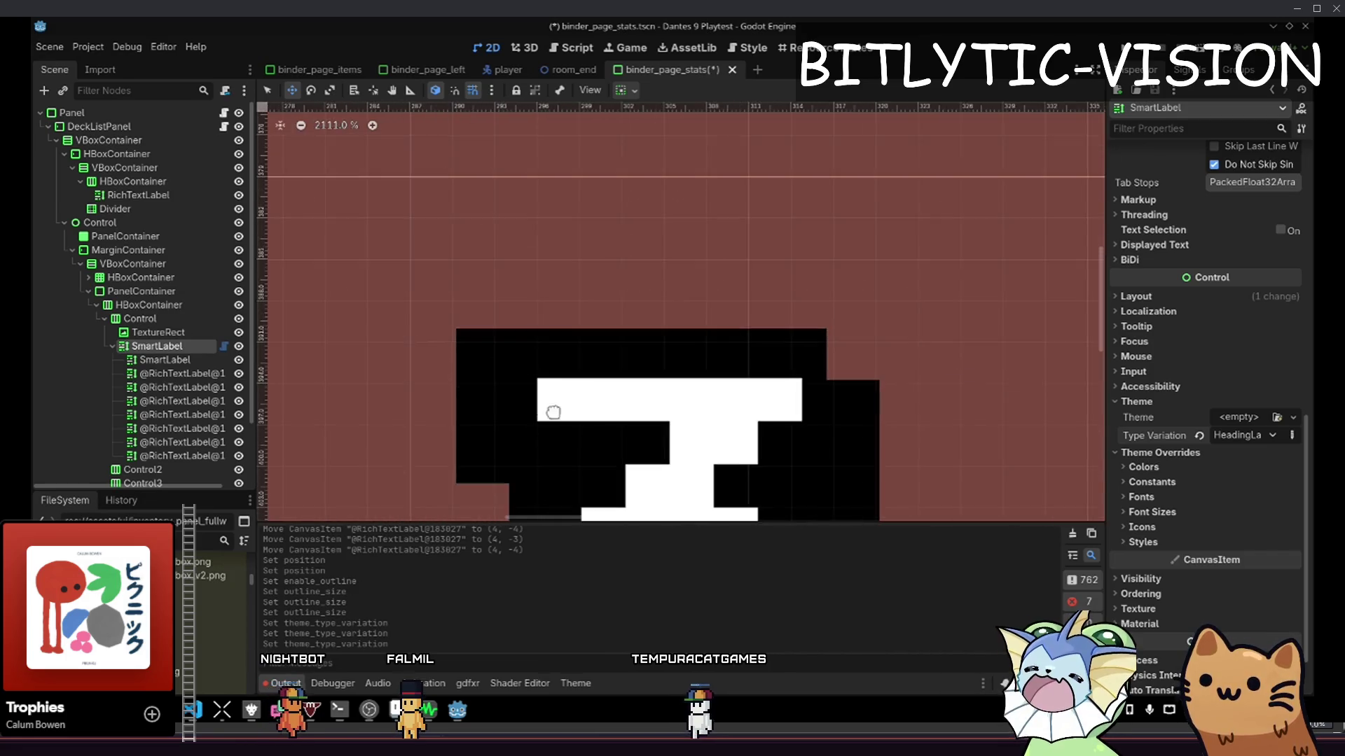
pyautogui.scroll(10, 1227, 254)
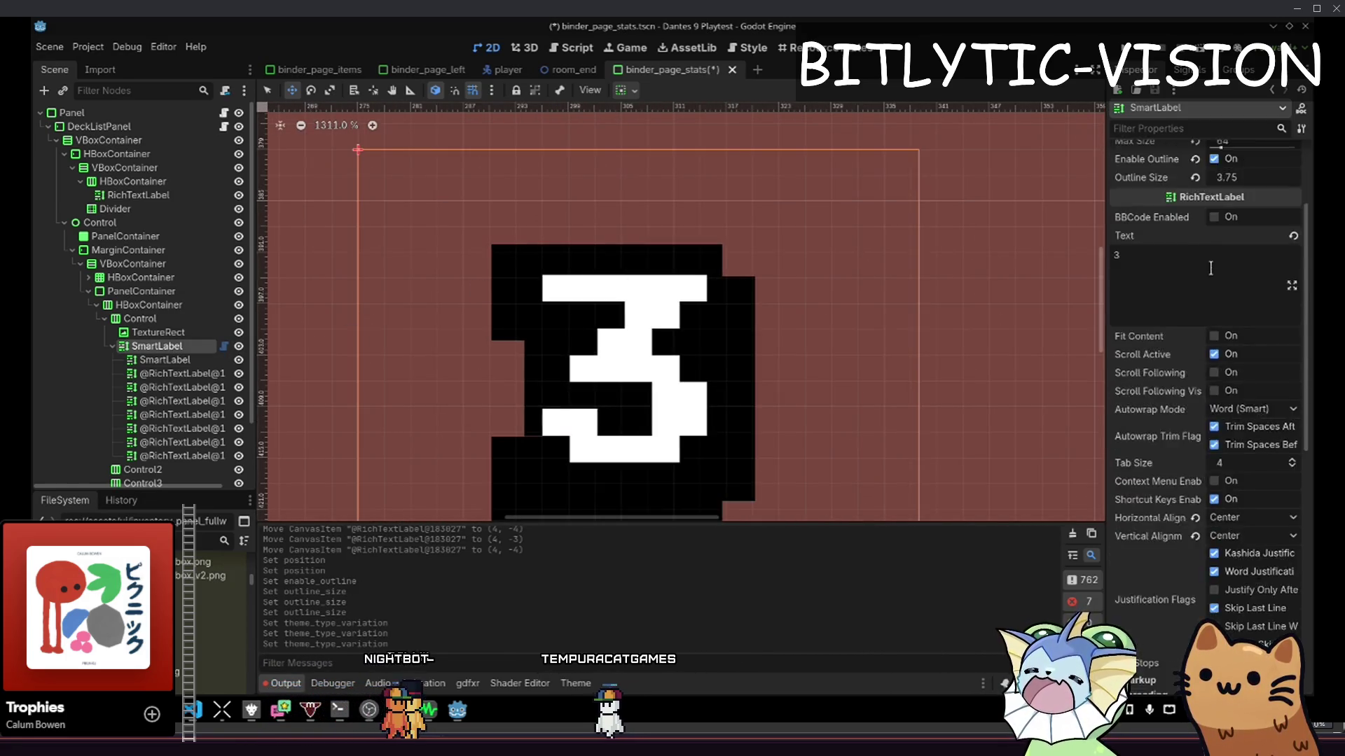
pyautogui.moveTo(1219, 315); pyautogui.dragTo(1211, 314)
pyautogui.scroll(2, 1027, 339)
pyautogui.click(1277, 316)
pyautogui.press('Return')
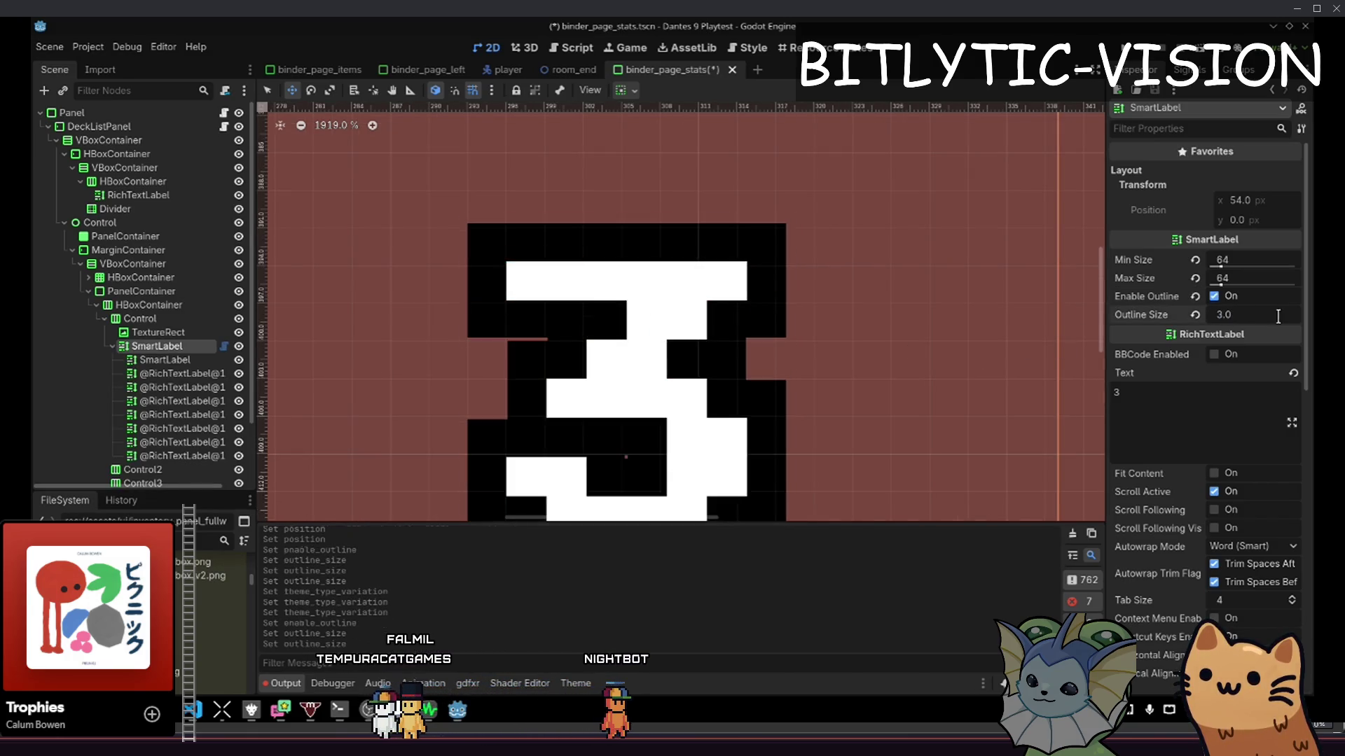
pyautogui.click(1278, 317)
pyautogui.write('4')
pyautogui.press('Return')
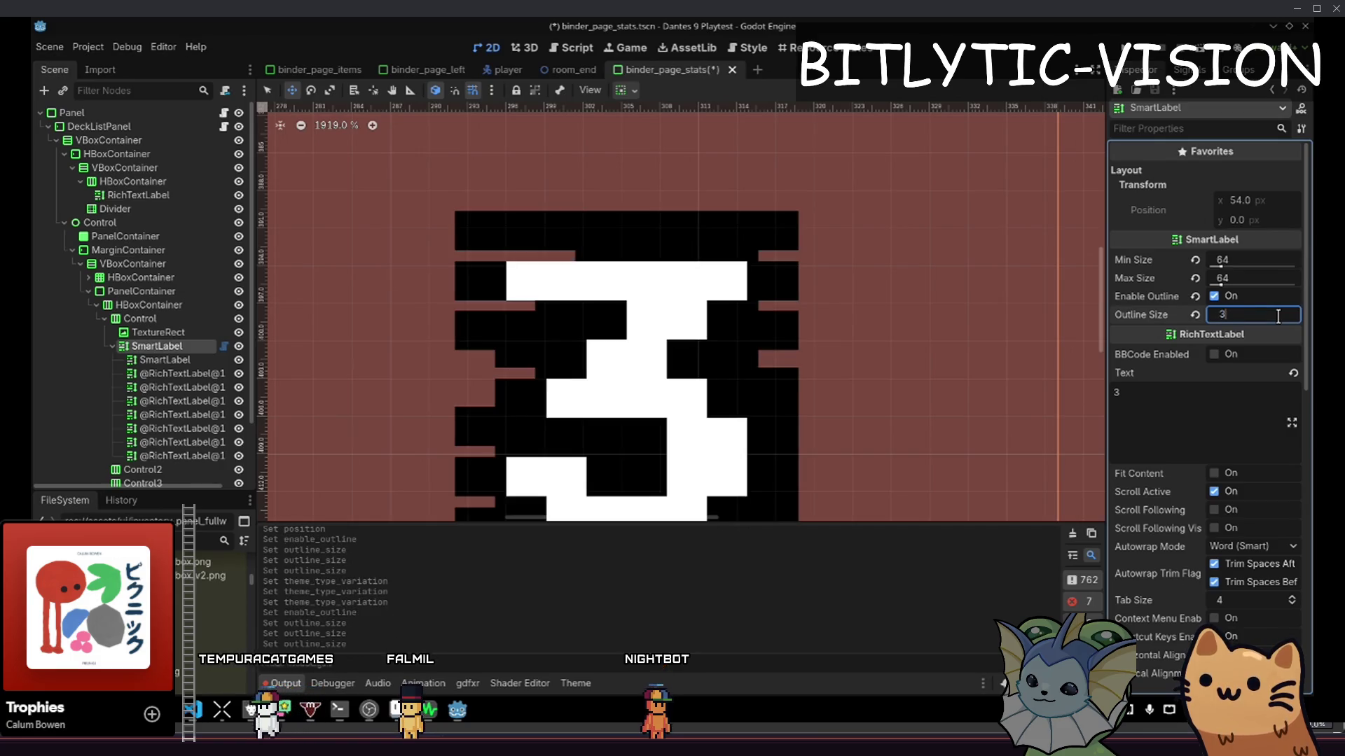
pyautogui.press('Return')
# - Nudge the Outline Size slightly above 3, to 3.13
pyautogui.scroll(-5, 612, 261)
pyautogui.scroll(-2, 612, 261)
pyautogui.scroll(10, 608, 266)
pyautogui.scroll(5, 603, 267)
pyautogui.scroll(-6, 617, 274)
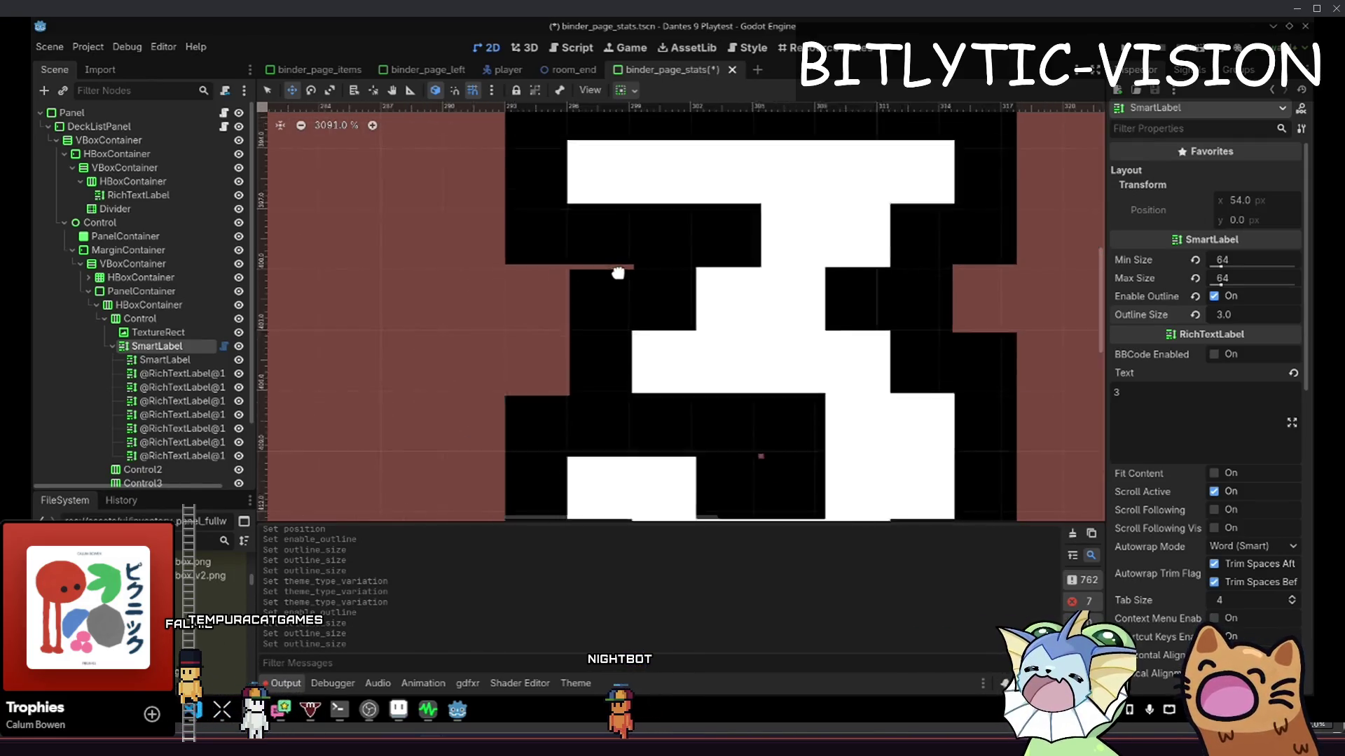
pyautogui.scroll(-3, 618, 273)
pyautogui.moveTo(1223, 314); pyautogui.dragTo(1233, 314)
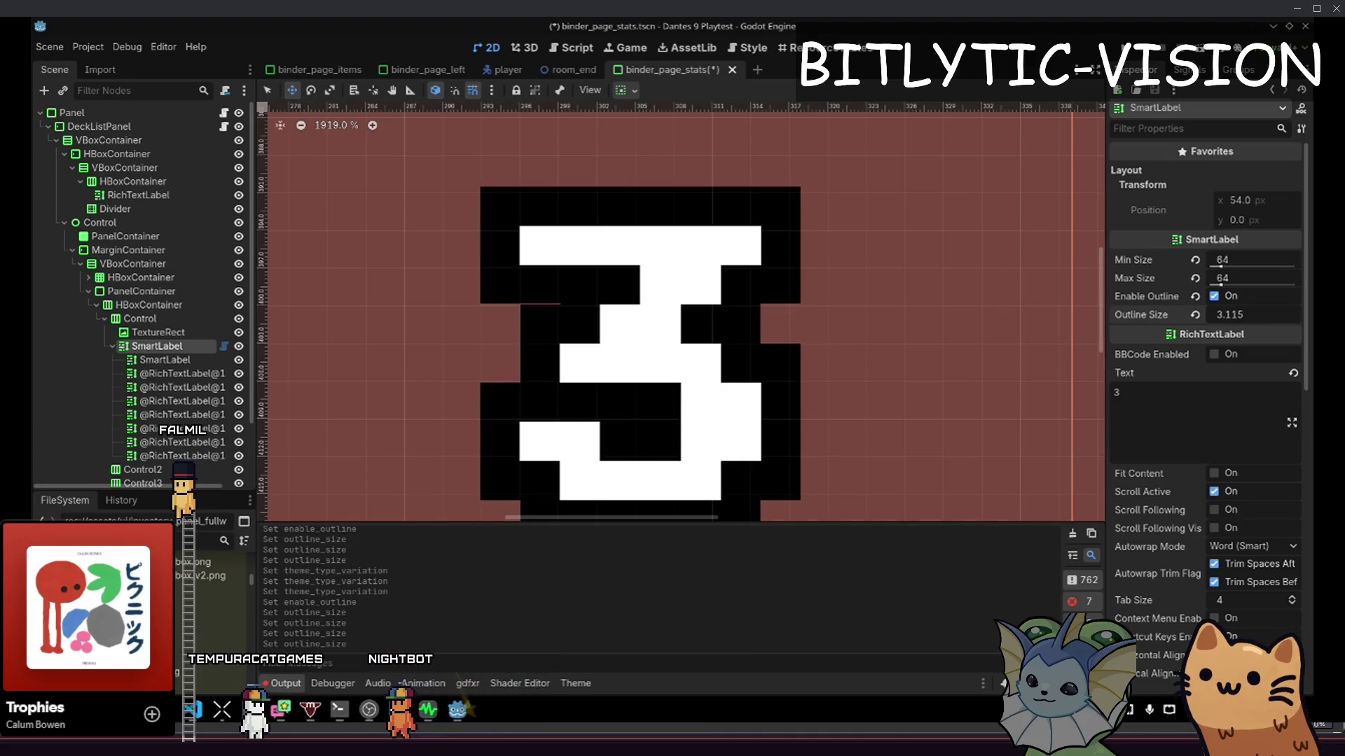
pyautogui.scroll(-4, 774, 281)
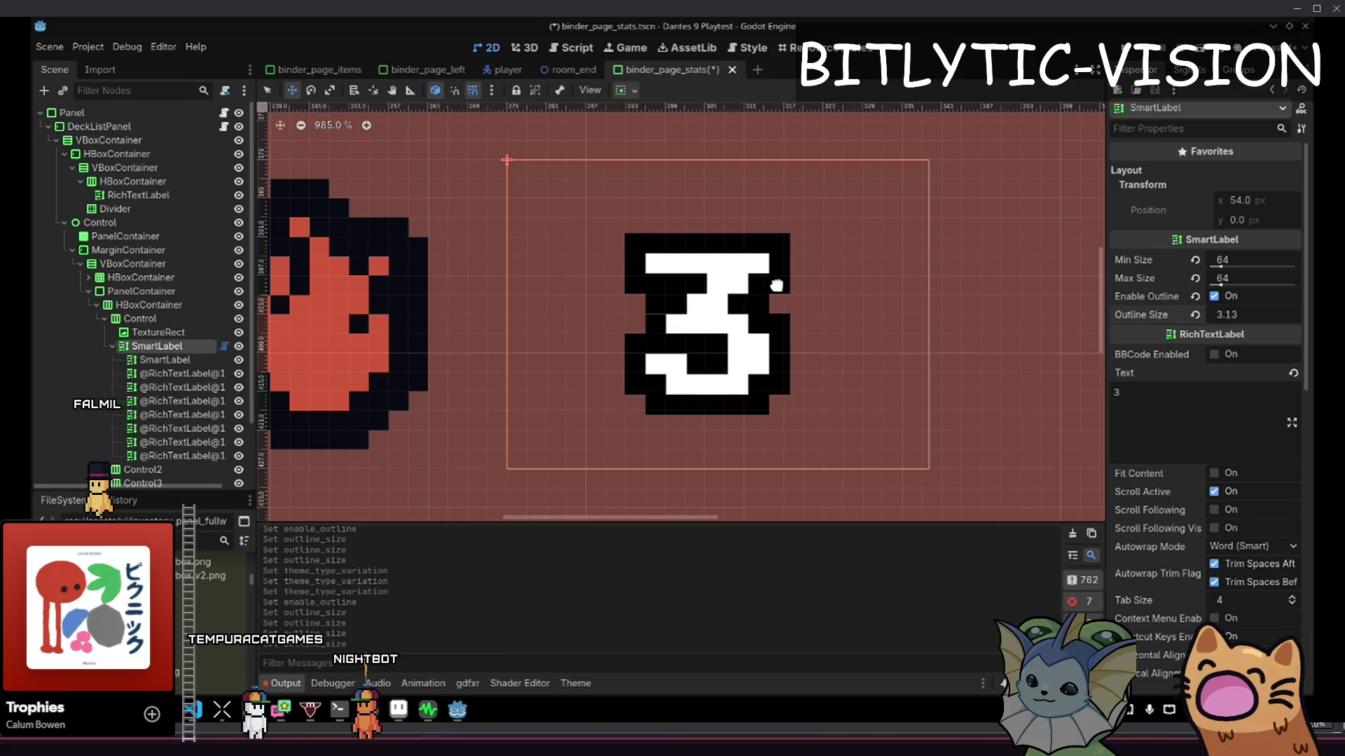
pyautogui.scroll(-2, 776, 285)
pyautogui.scroll(3, 743, 294)
pyautogui.scroll(-2, 700, 308)
pyautogui.scroll(2, 660, 326)
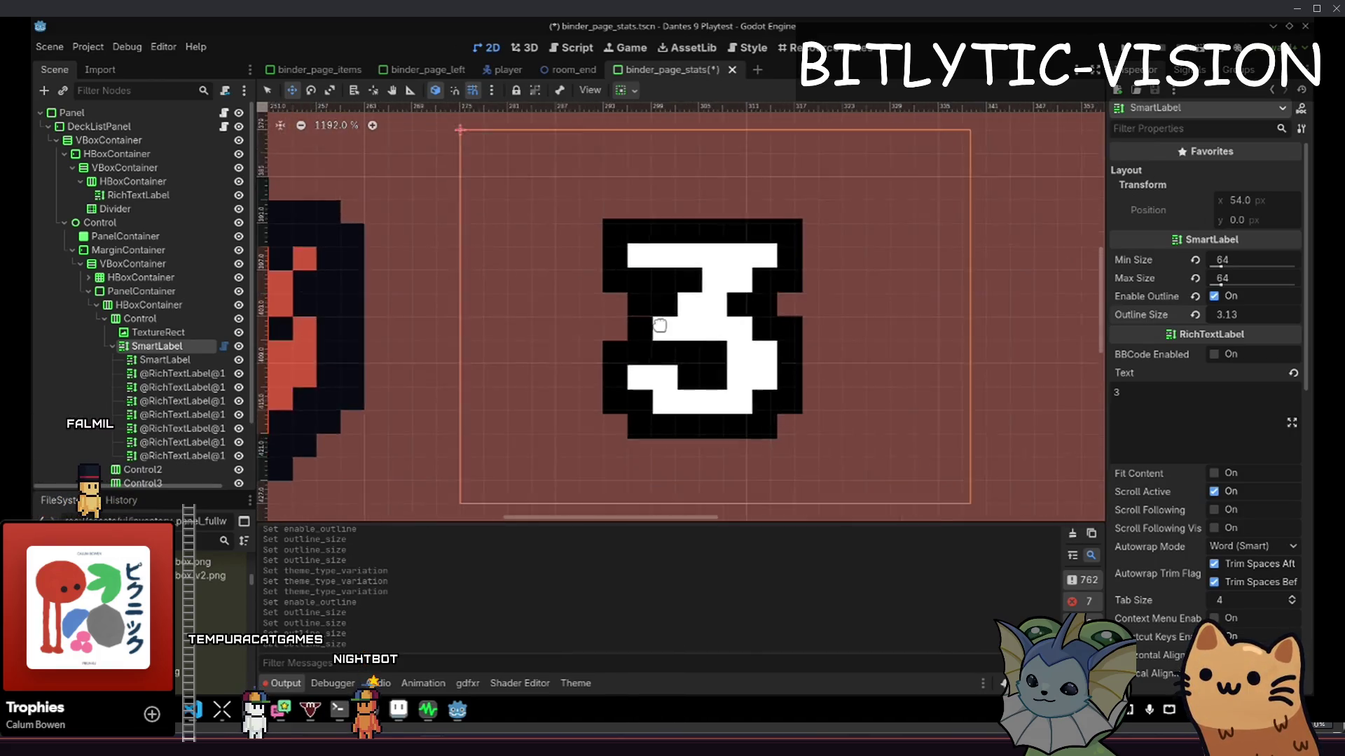
pyautogui.scroll(4, 648, 317)
pyautogui.scroll(-2, 637, 318)
pyautogui.click(1246, 312)
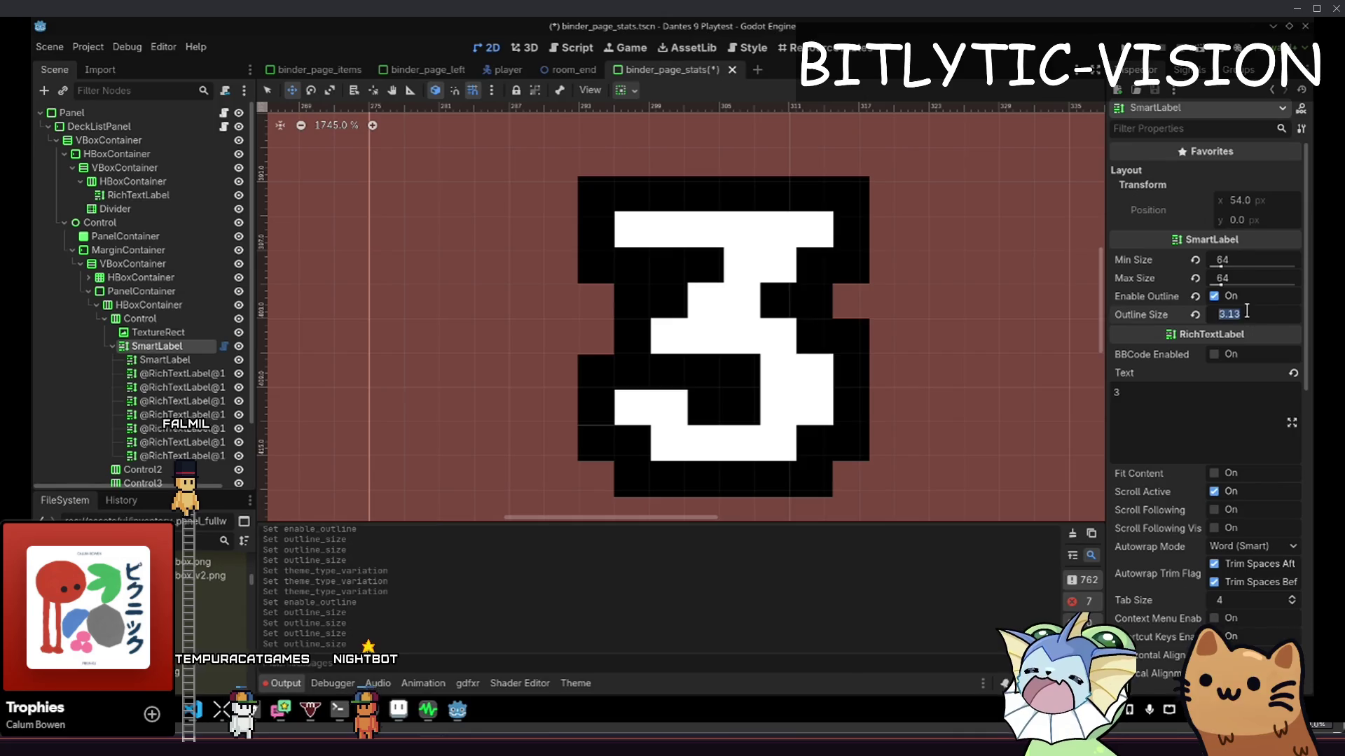
pyautogui.scroll(-10, 1203, 402)
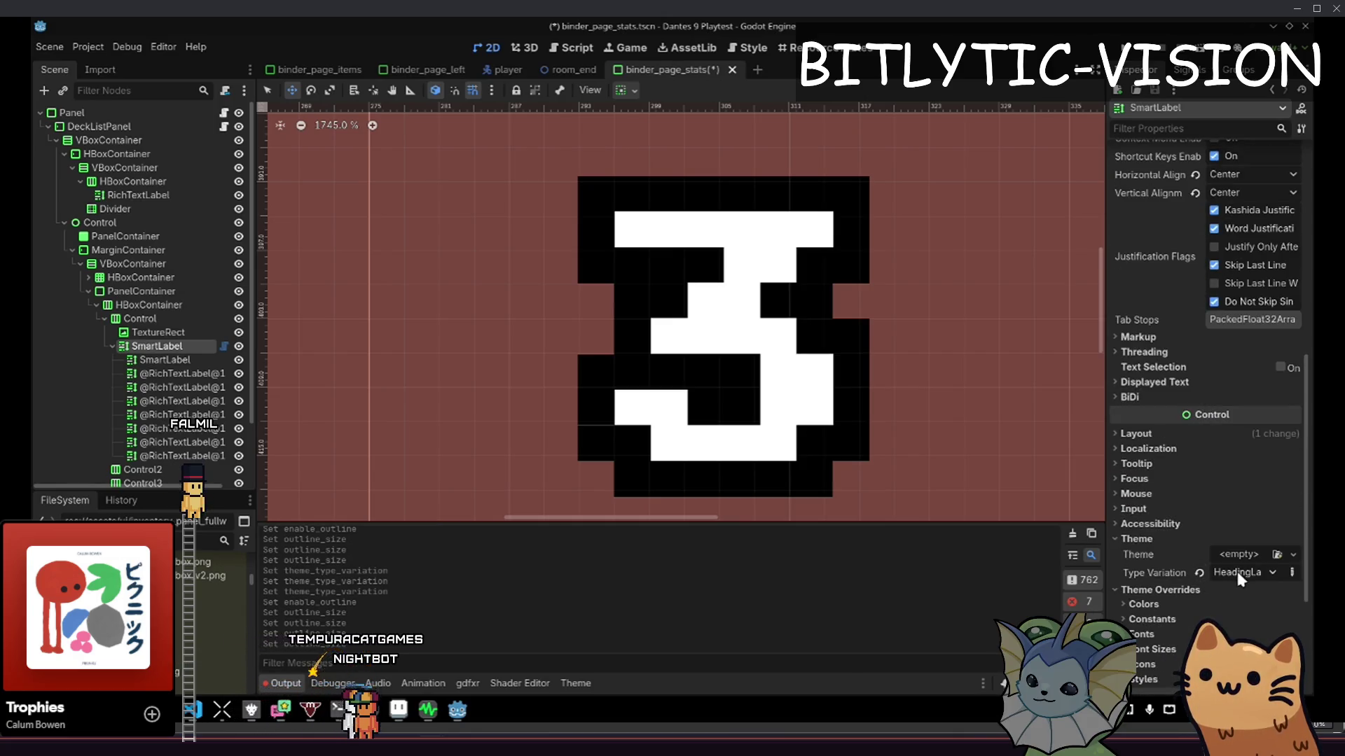
# - Switch the SmartLabel's Type Variation to TitleLabel
pyautogui.click(1238, 574)
pyautogui.click(1254, 651)
pyautogui.scroll(-2, 1154, 307)
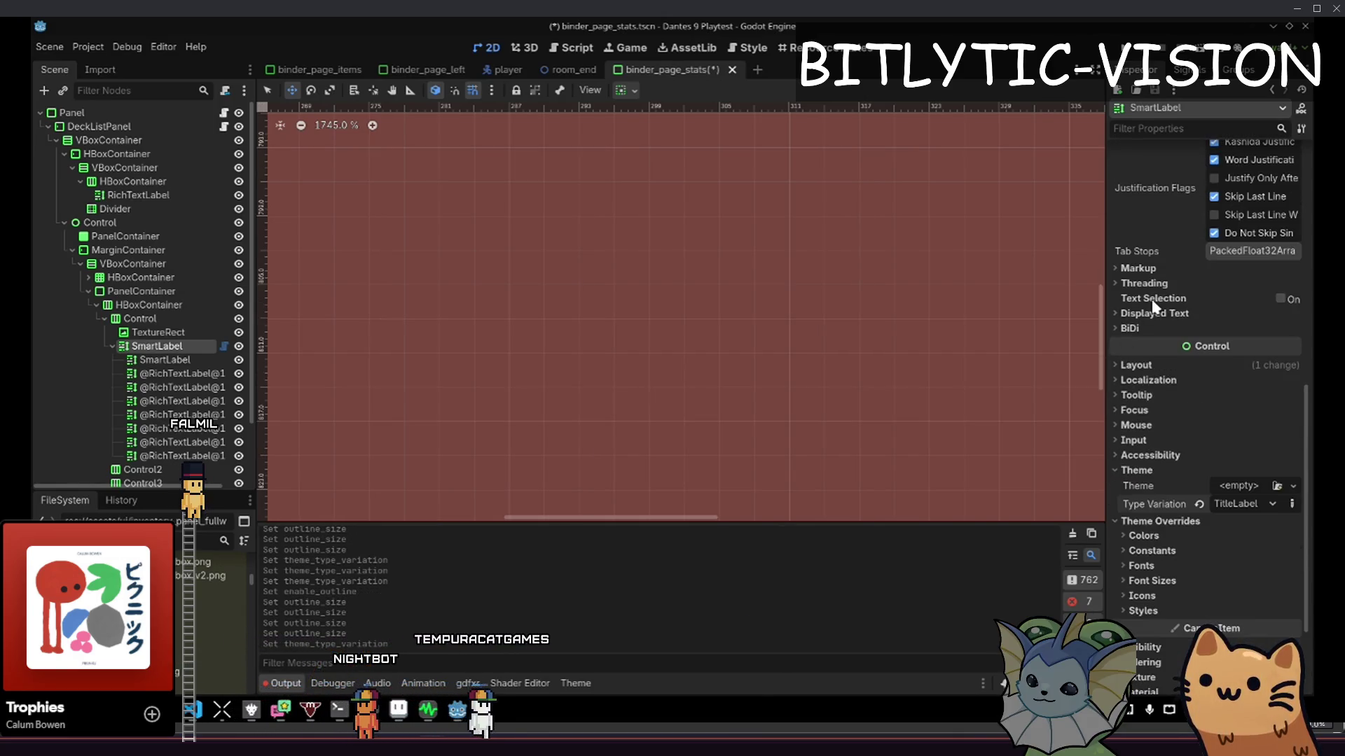
pyautogui.scroll(-8, 801, 273)
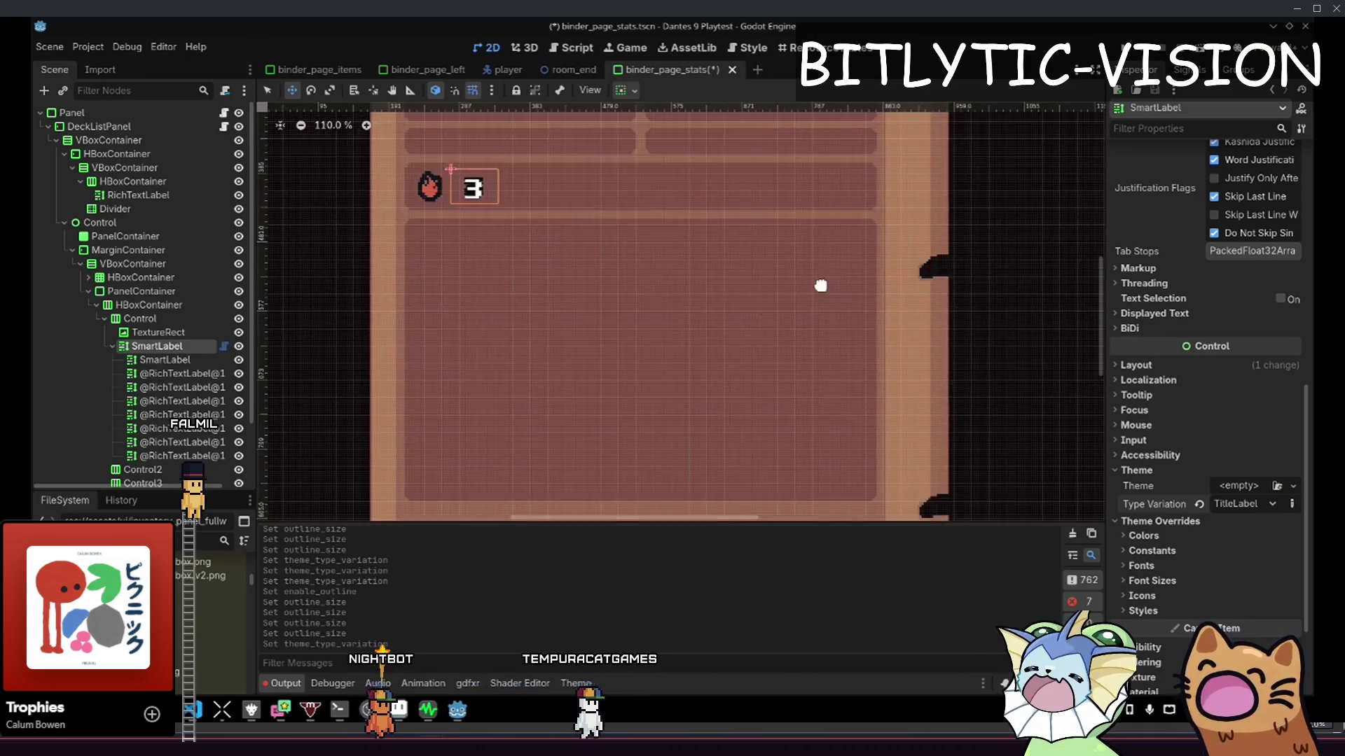
pyautogui.scroll(8, 645, 355)
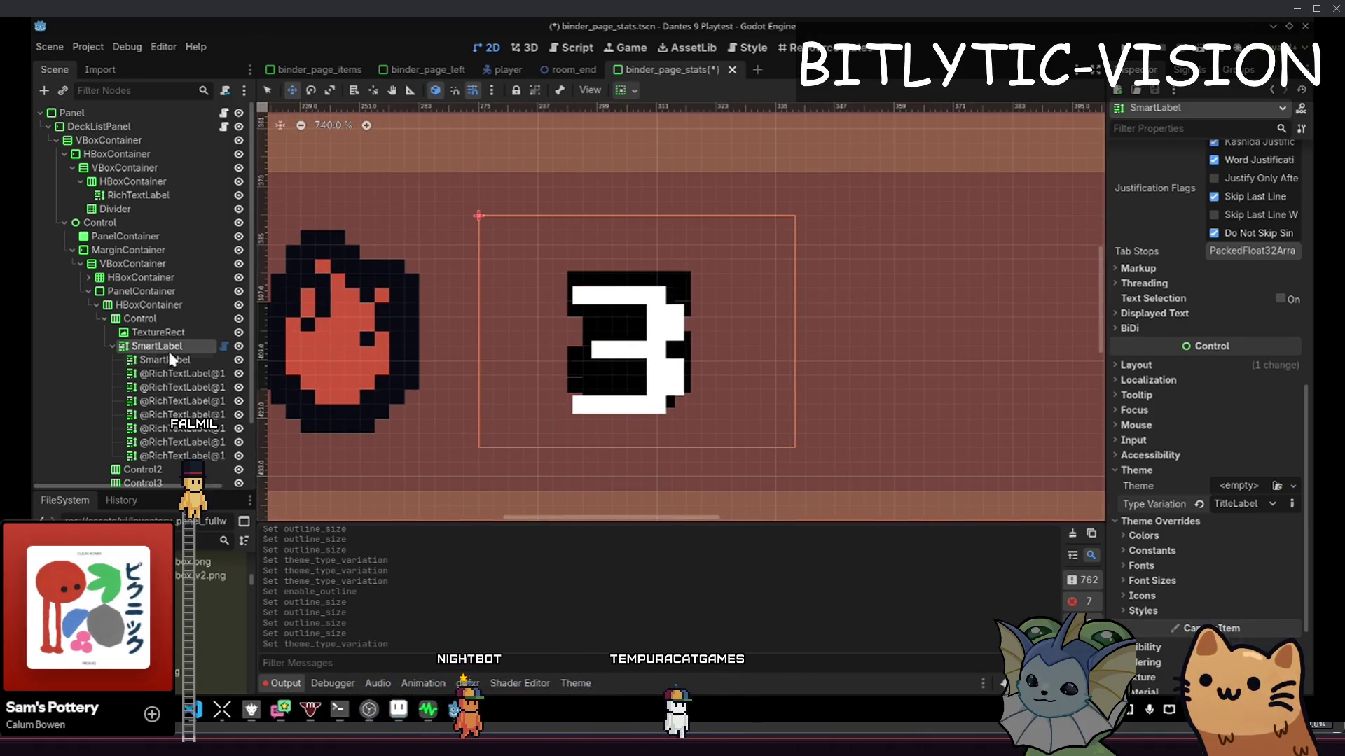
pyautogui.scroll(10, 1230, 269)
# - Enable a Normal Font Size theme override and raise it from 60 to 64 px
pyautogui.click(1233, 303)
pyautogui.scroll(-10, 1190, 413)
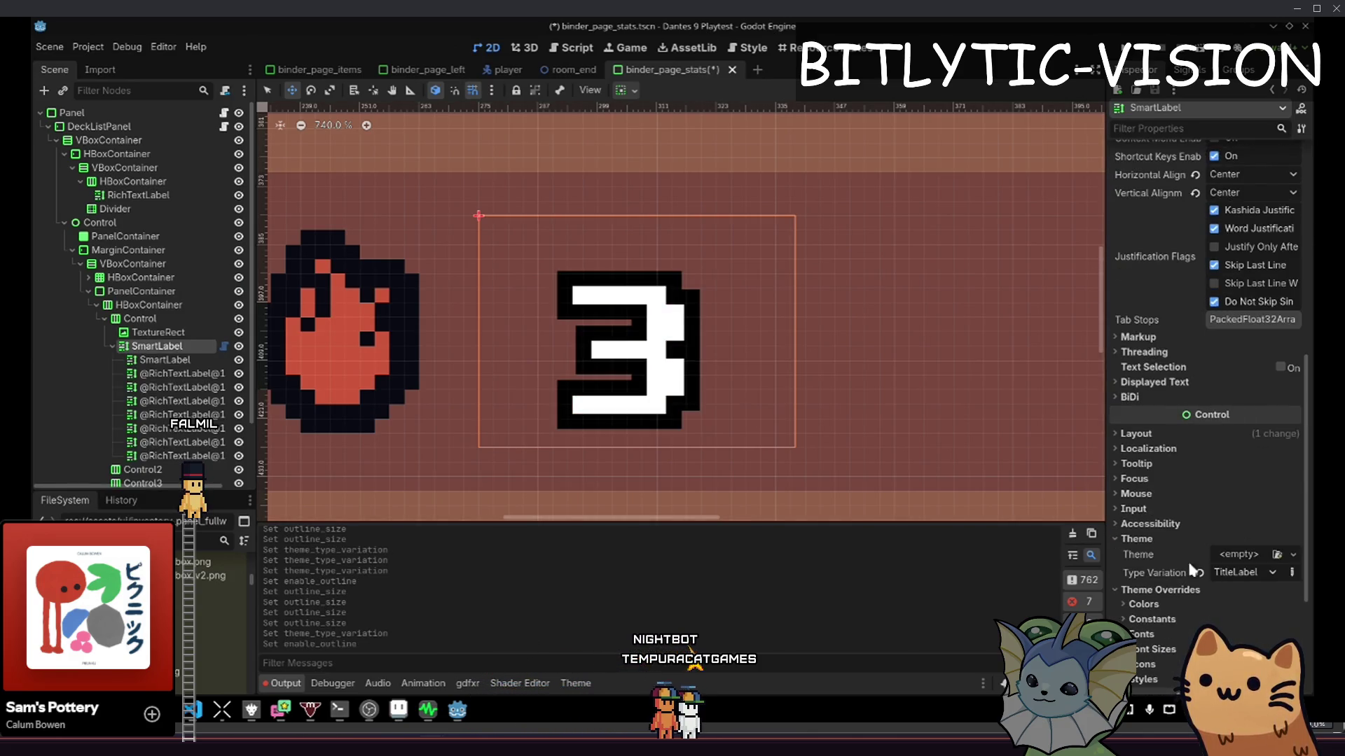
pyautogui.click(1166, 534)
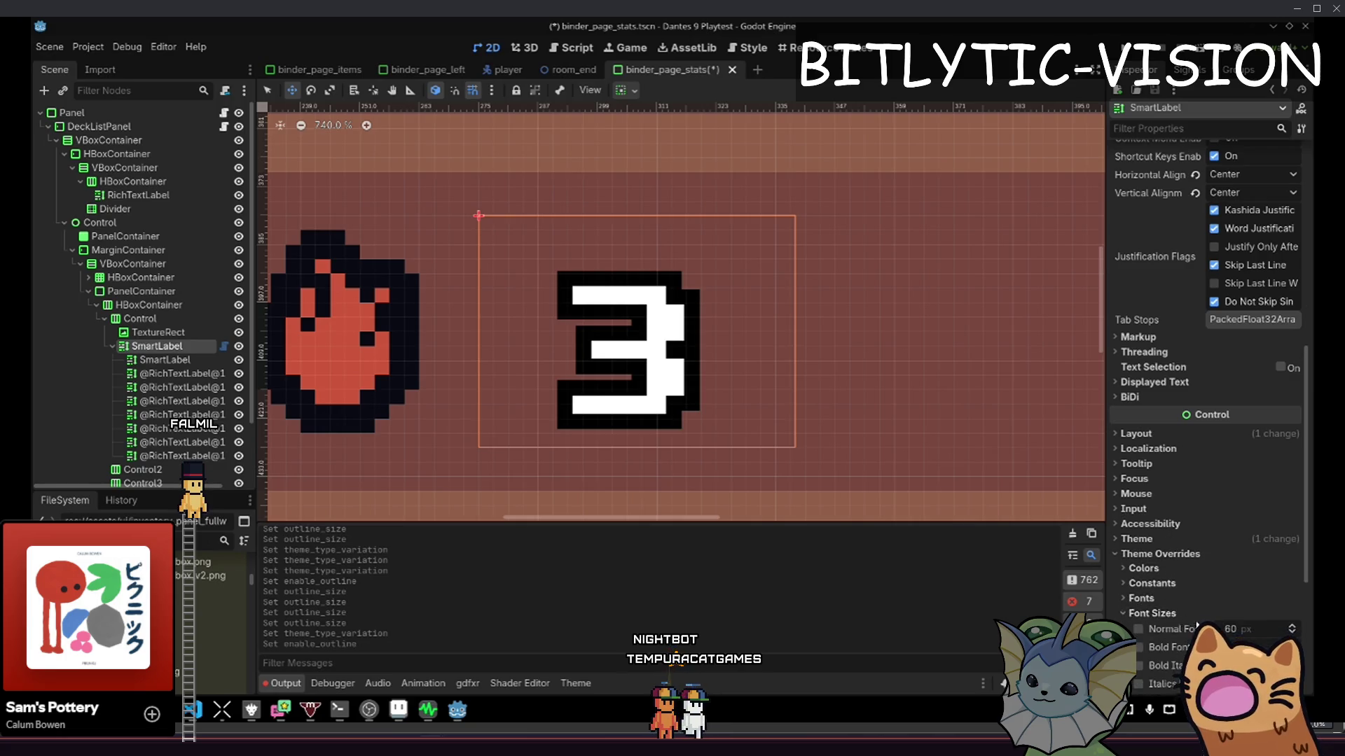
pyautogui.scroll(-3, 1195, 625)
pyautogui.click(1153, 492)
pyautogui.moveTo(1266, 492); pyautogui.dragTo(1282, 492)
# - Check the copy labels and flame icon, then turn off the SmartLabel's outline
pyautogui.click(165, 359)
pyautogui.keyDown('shift'); pyautogui.click(182, 455); pyautogui.keyUp('shift')
pyautogui.click(158, 332)
pyautogui.click(157, 346)
pyautogui.scroll(10, 1149, 206)
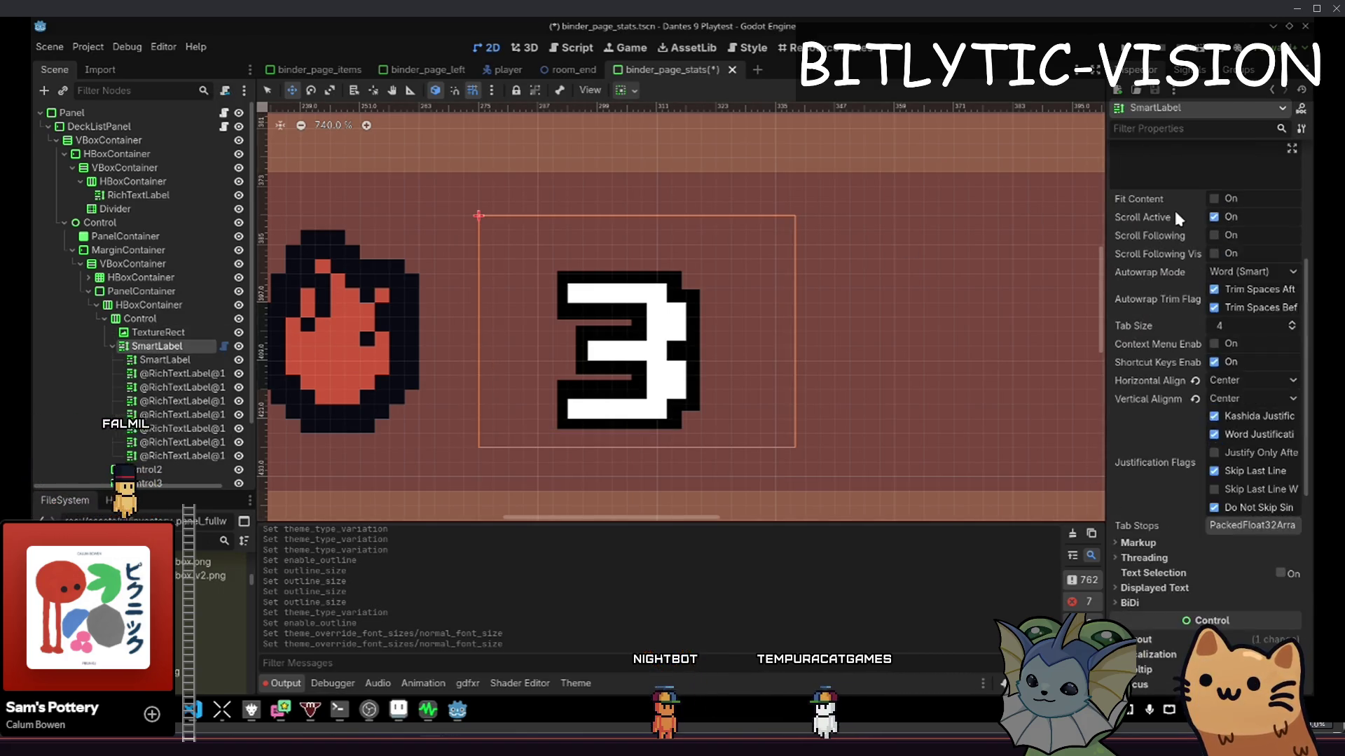
pyautogui.click(1227, 297)
pyautogui.scroll(6, 633, 318)
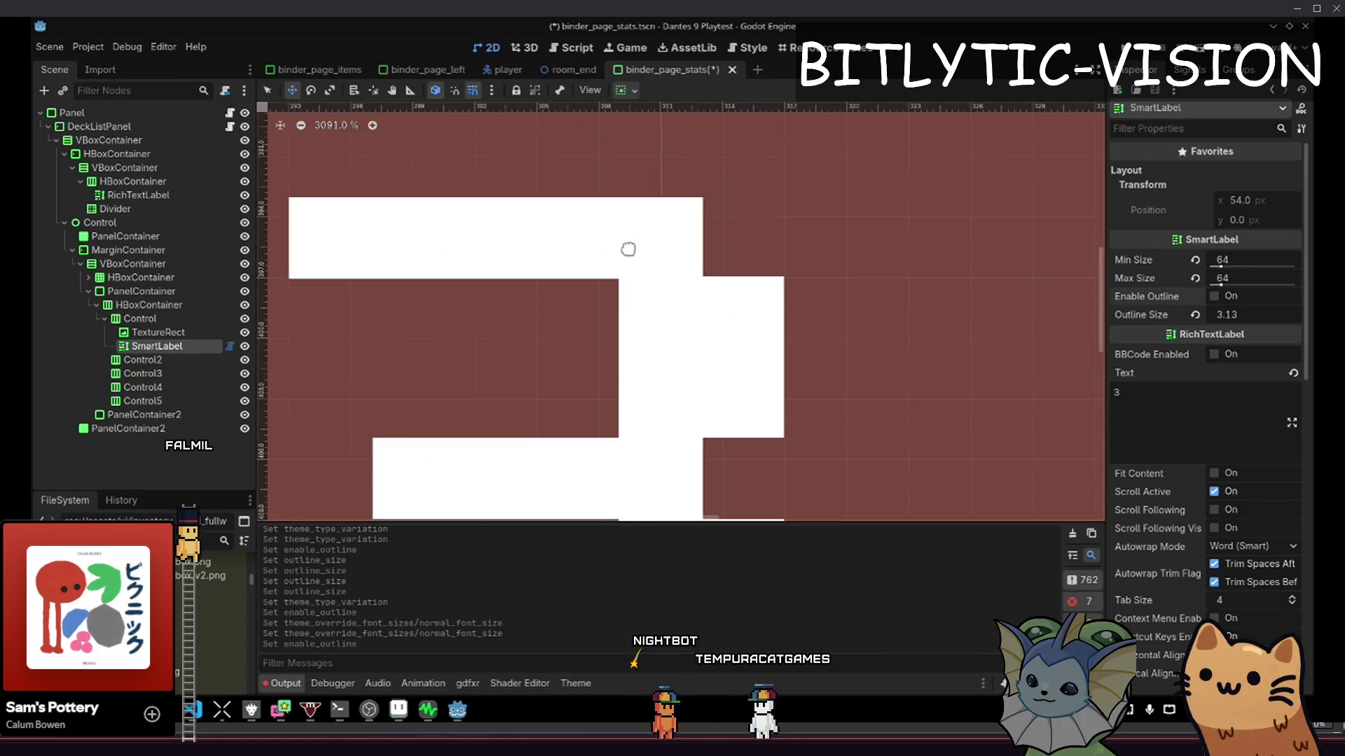
# - Try Fill horizontal alignment on the SmartLabel, then restore Center
pyautogui.moveTo(669, 290); pyautogui.dragTo(708, 260)
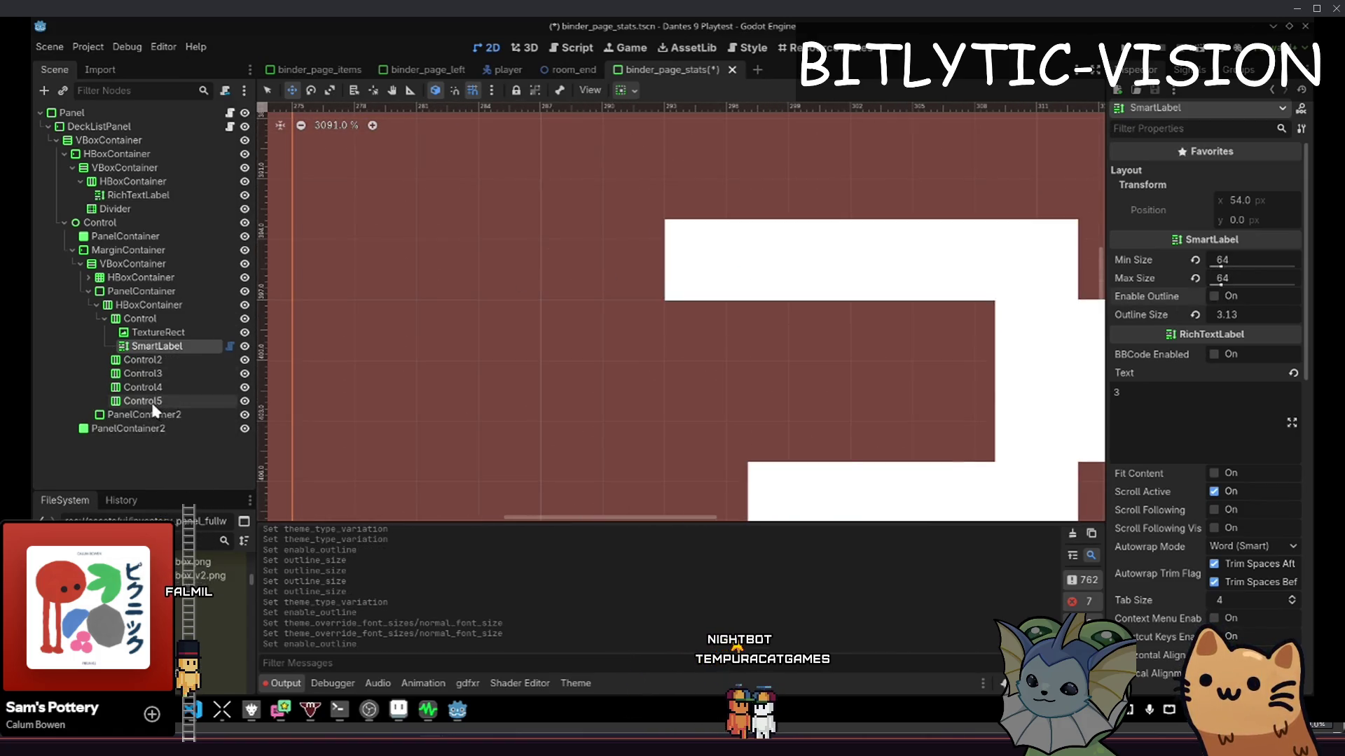
pyautogui.scroll(-3, 1206, 526)
pyautogui.scroll(-8, 1212, 525)
pyautogui.moveTo(1240, 371)
pyautogui.mouseDown()
pyautogui.moveTo(1191, 371)
pyautogui.moveTo(1238, 367)
pyautogui.mouseUp()
pyautogui.scroll(15, 1238, 367)
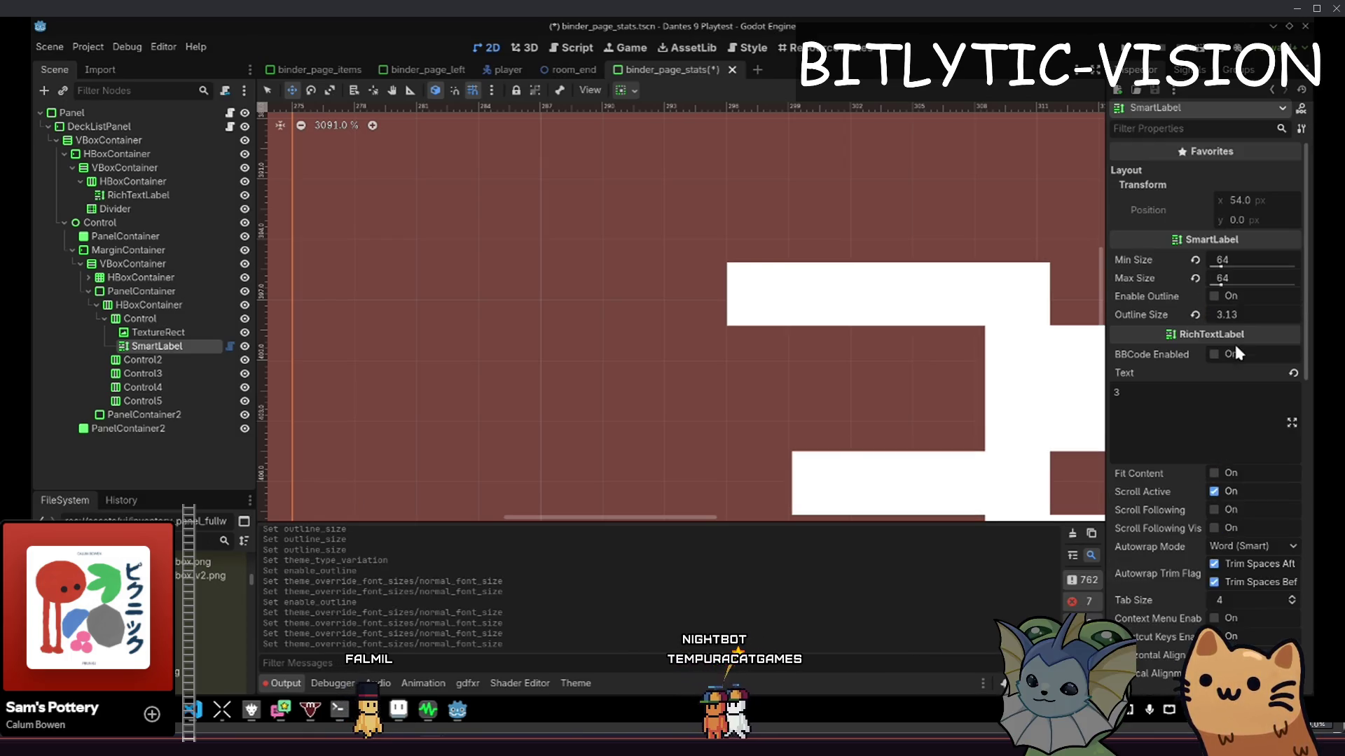
pyautogui.scroll(-10, 903, 381)
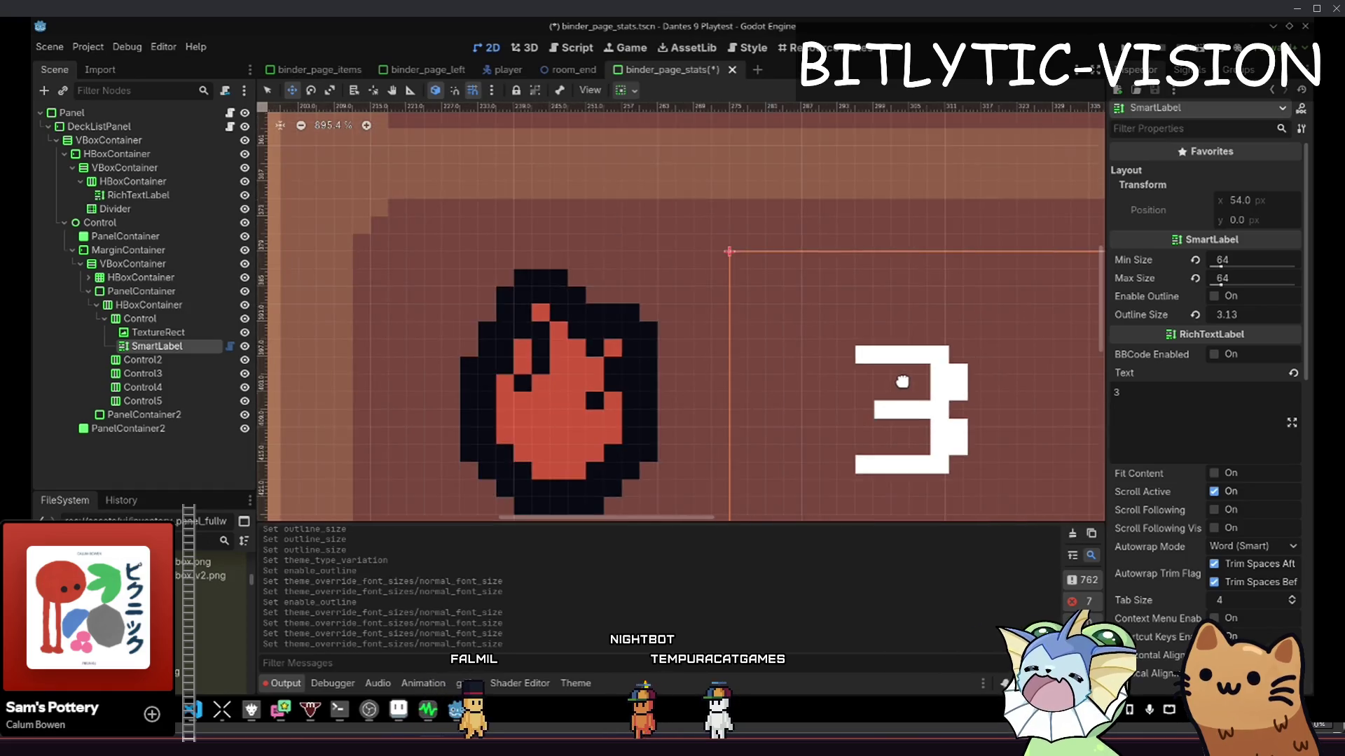
pyautogui.scroll(-3, 1236, 587)
pyautogui.click(1235, 449)
pyautogui.click(1234, 510)
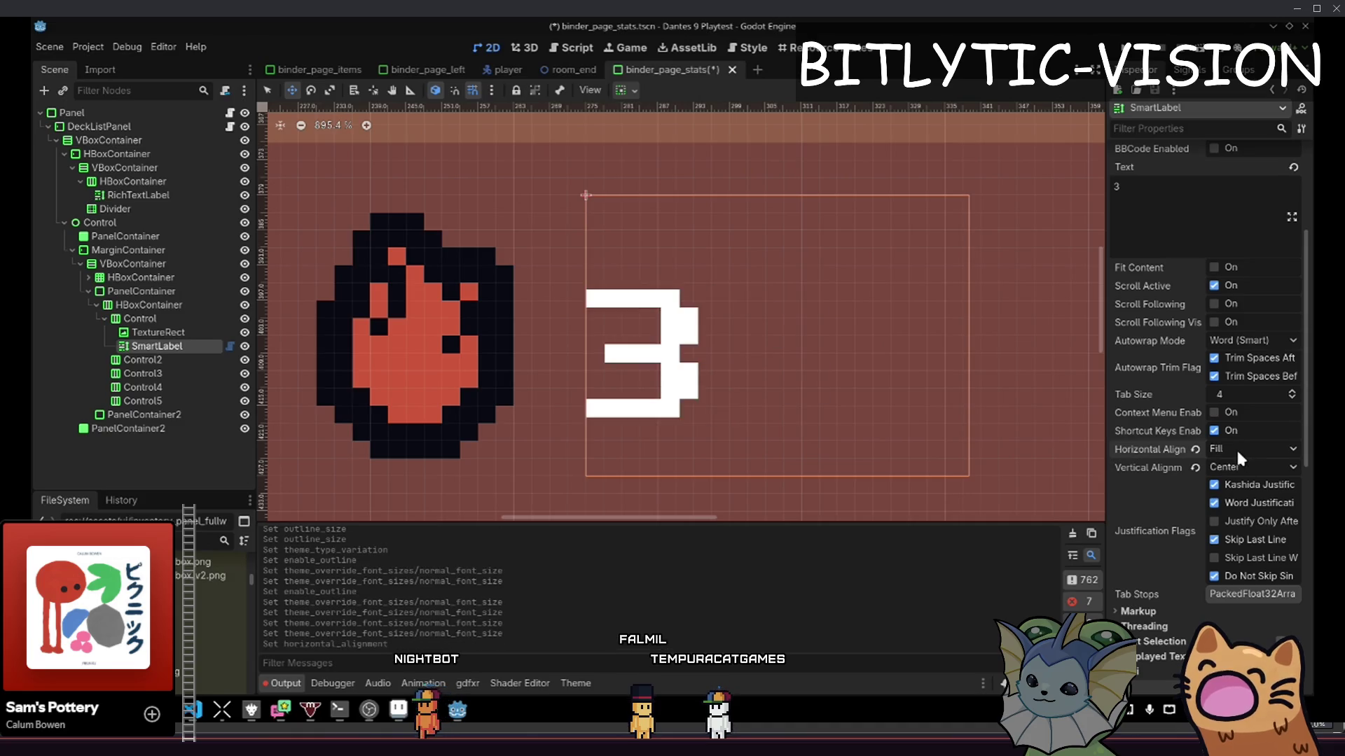
pyautogui.click(1238, 445)
pyautogui.click(1243, 485)
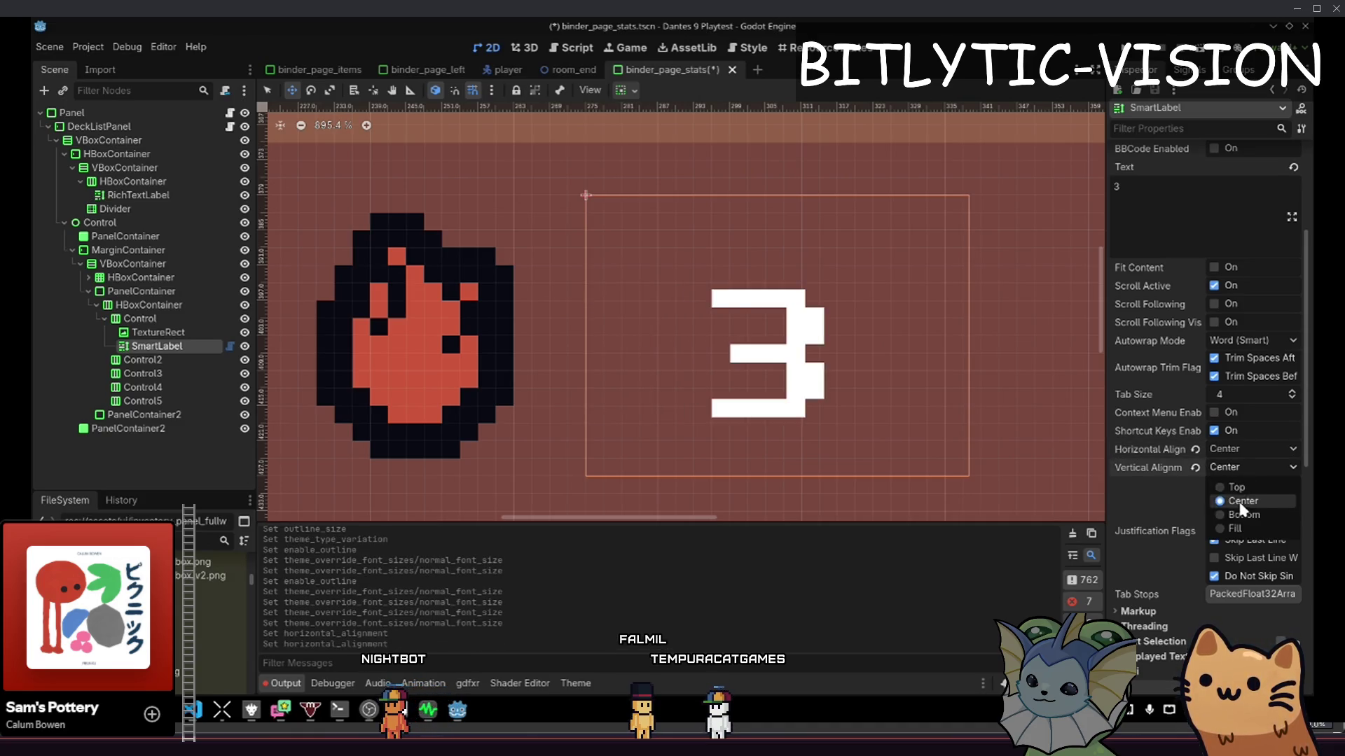
# - Set the SmartLabel's vertical alignment to Top
pyautogui.click(1237, 487)
pyautogui.scroll(6, 700, 266)
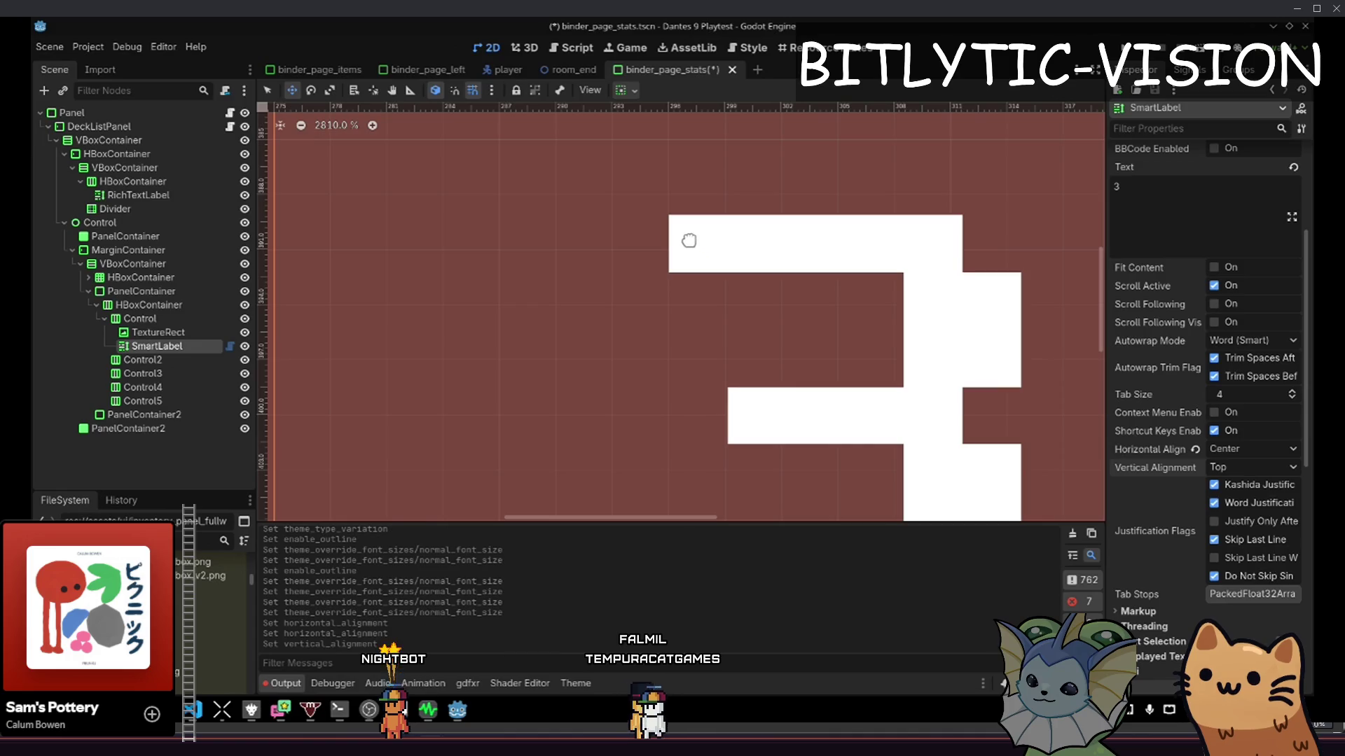
pyautogui.scroll(3, 672, 226)
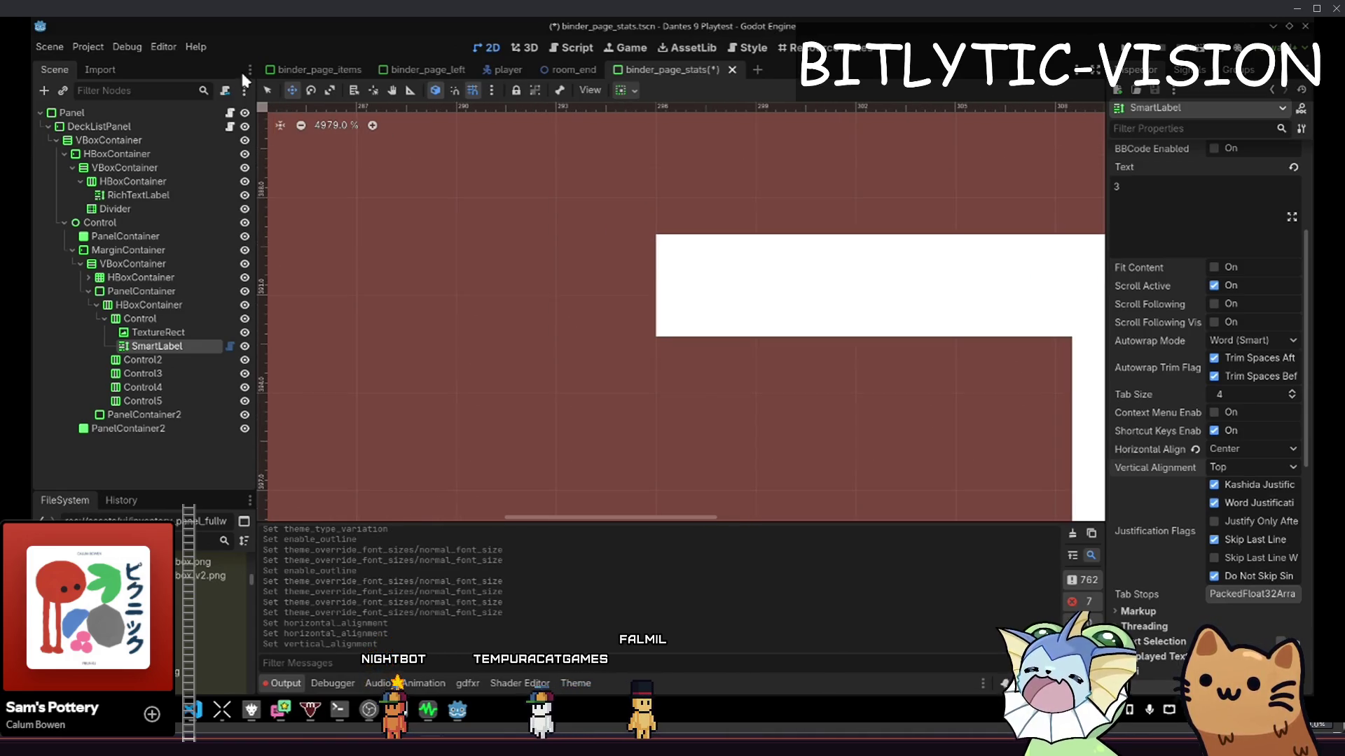
# - Measure the 3.0 px glyph stroke with the ruler, then set vertical alignment to Center
pyautogui.press('r')
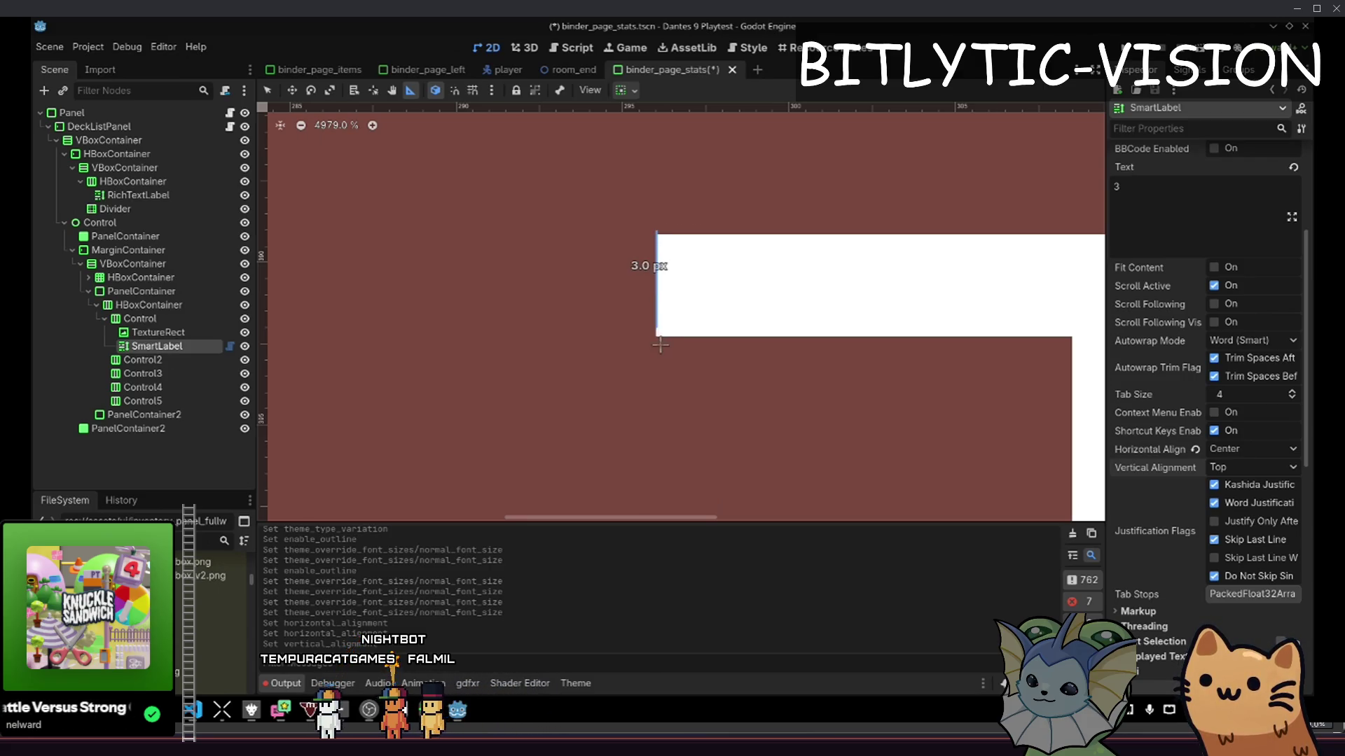
pyautogui.moveTo(661, 332); pyautogui.dragTo(656, 321)
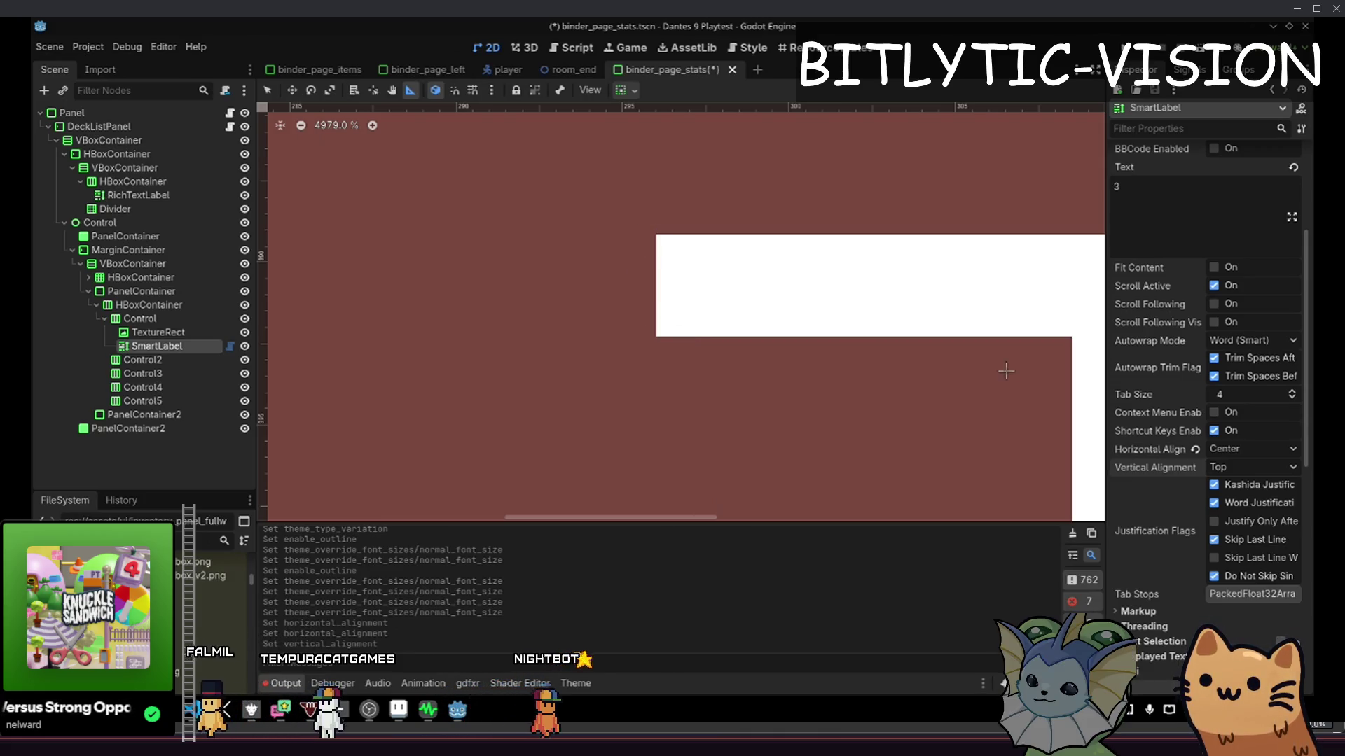
pyautogui.click(1216, 468)
pyautogui.click(1225, 541)
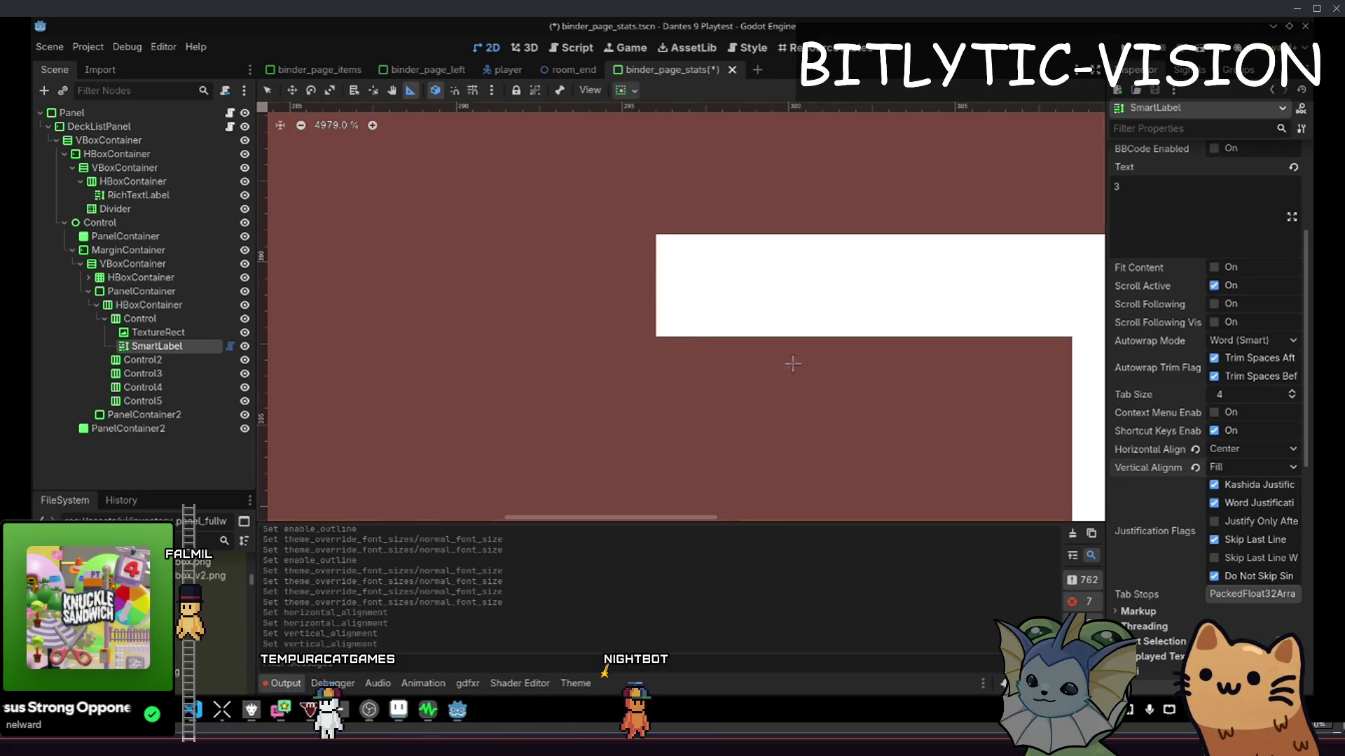
pyautogui.scroll(-1, 1254, 465)
pyautogui.click(1241, 325)
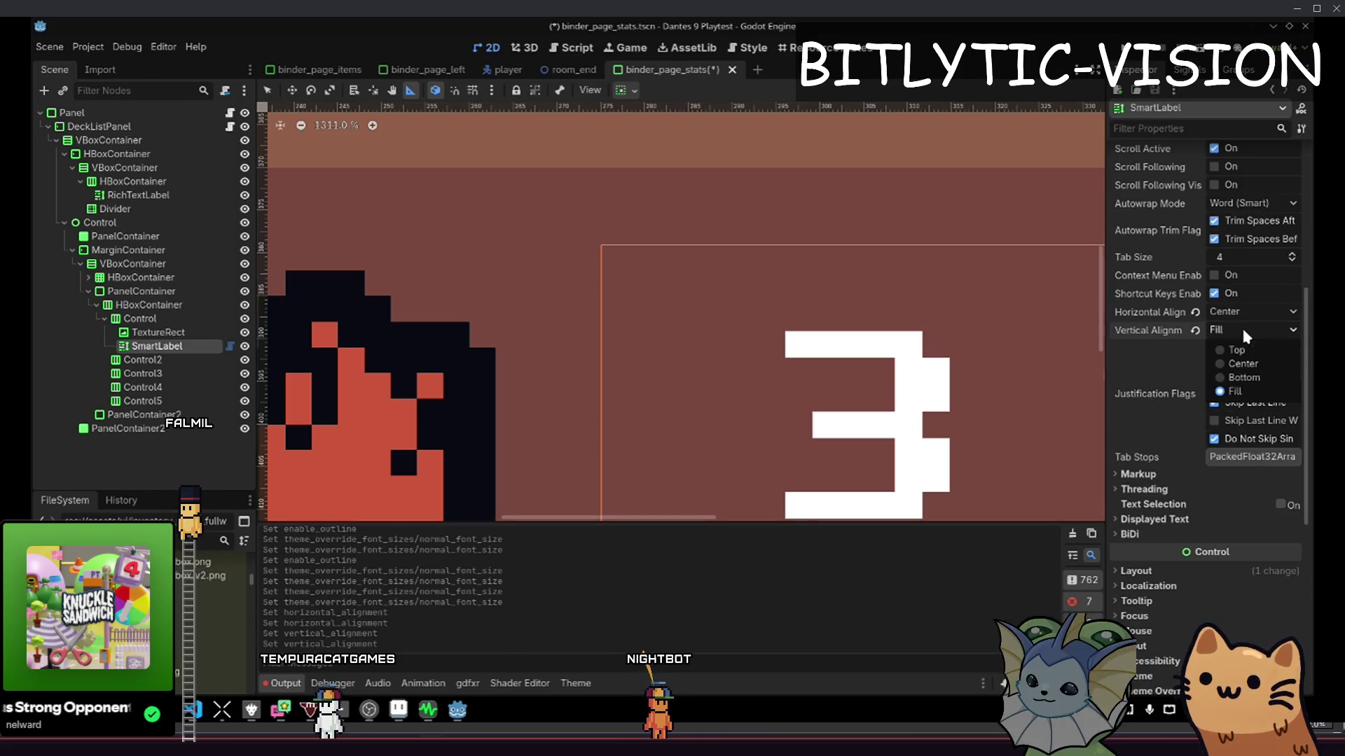
pyautogui.click(1238, 373)
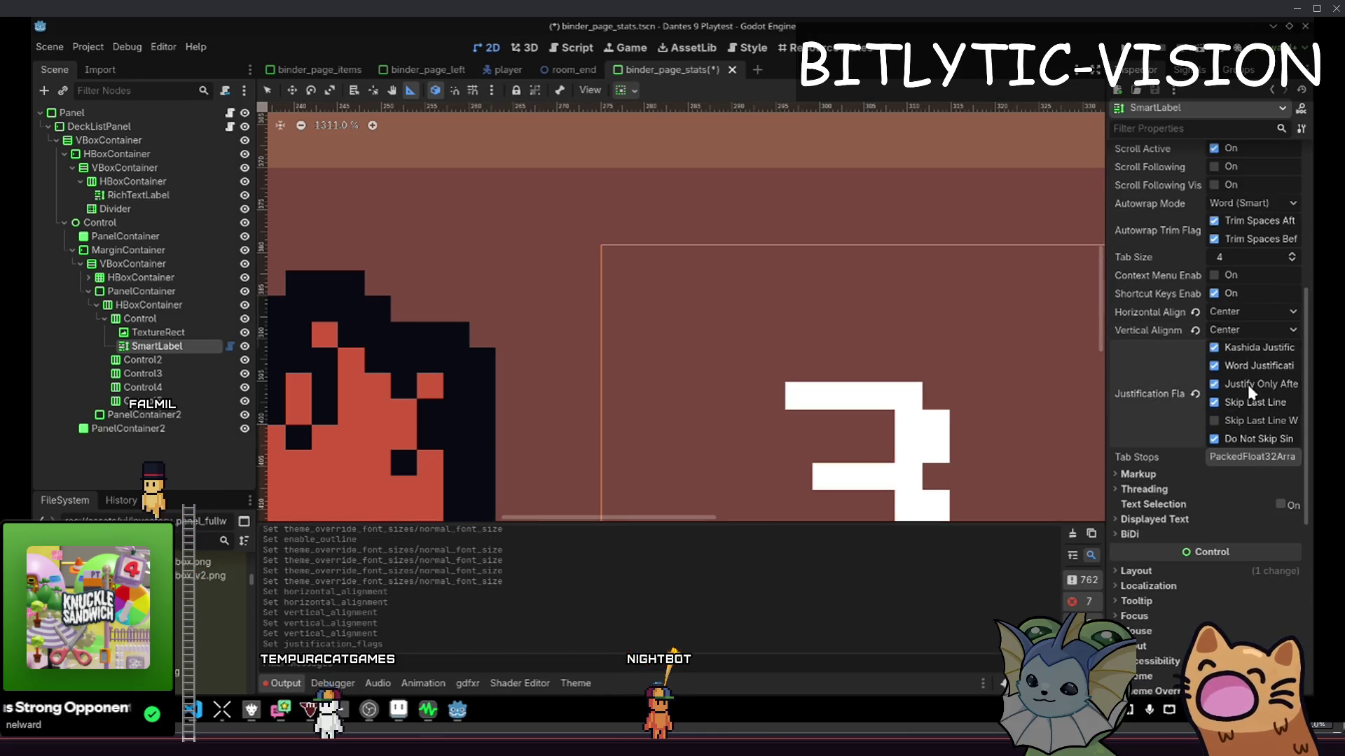
# - Set the Normal Font Size override to 60 and measure the 4.0 px stroke
pyautogui.click(1239, 456)
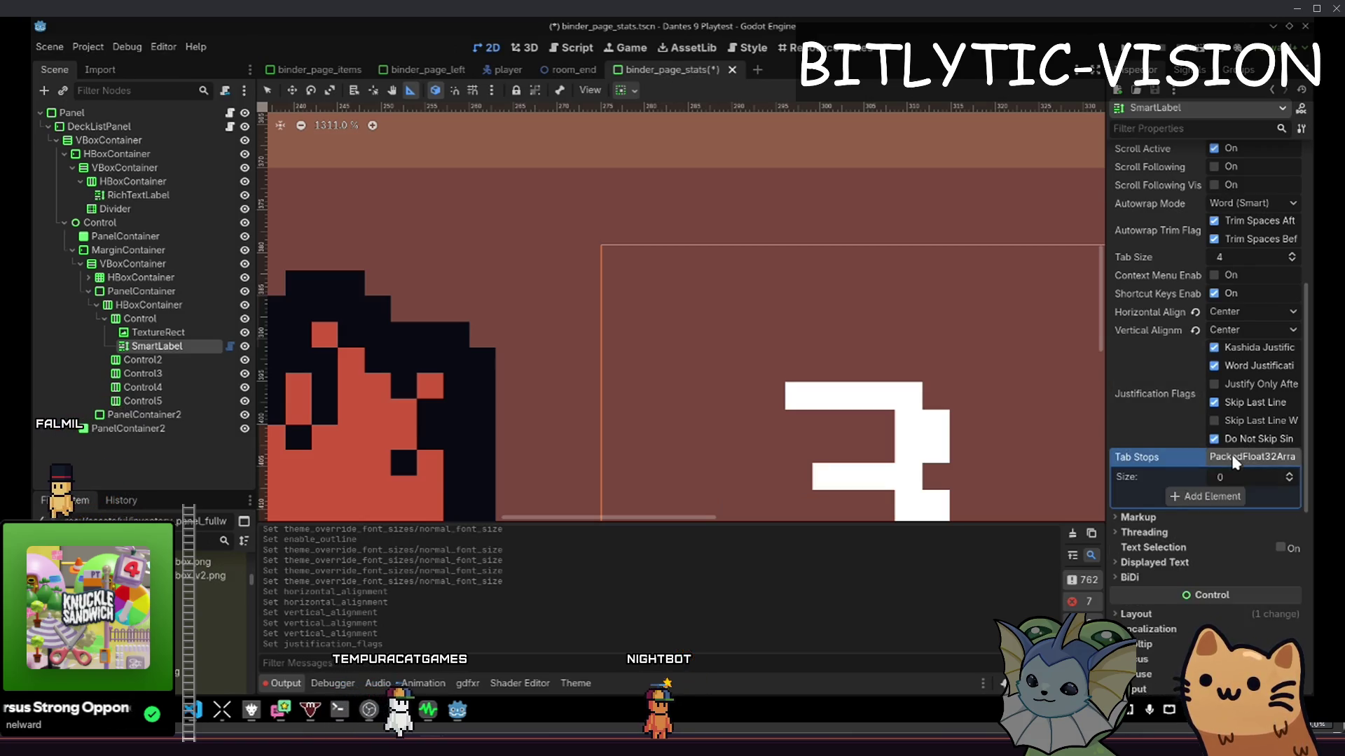
pyautogui.click(1233, 457)
pyautogui.scroll(-4, 1167, 470)
pyautogui.click(1232, 490)
pyautogui.write('60')
pyautogui.press('Return')
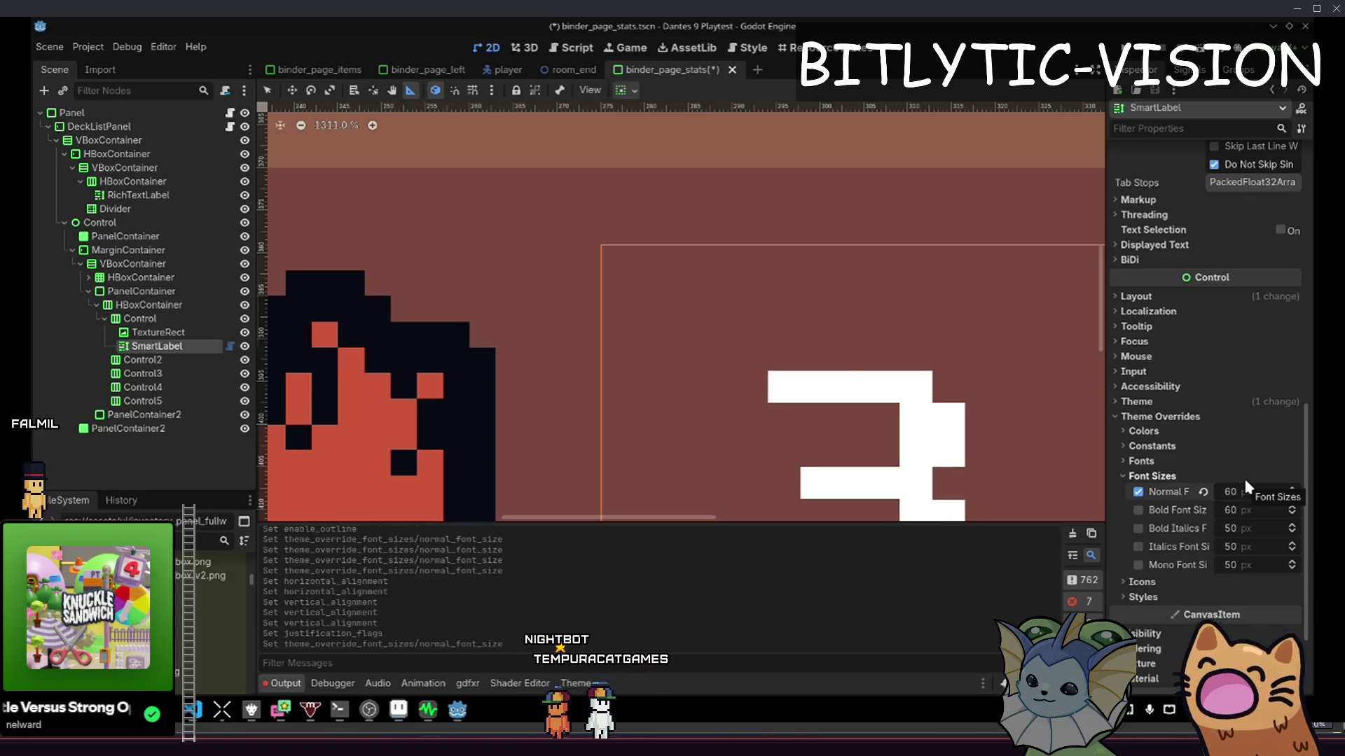
pyautogui.scroll(4, 674, 290)
pyautogui.scroll(1, 675, 291)
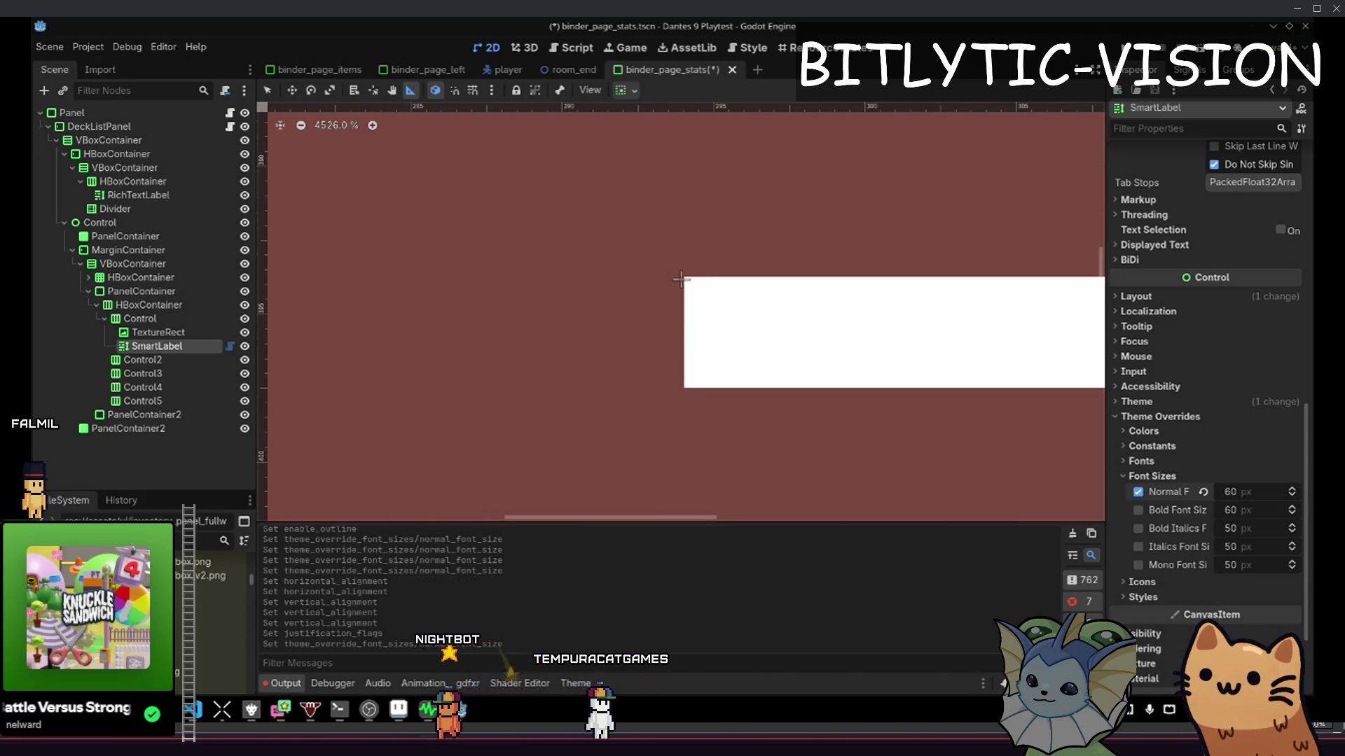
pyautogui.moveTo(683, 279); pyautogui.dragTo(688, 397)
pyautogui.scroll(-7, 547, 339)
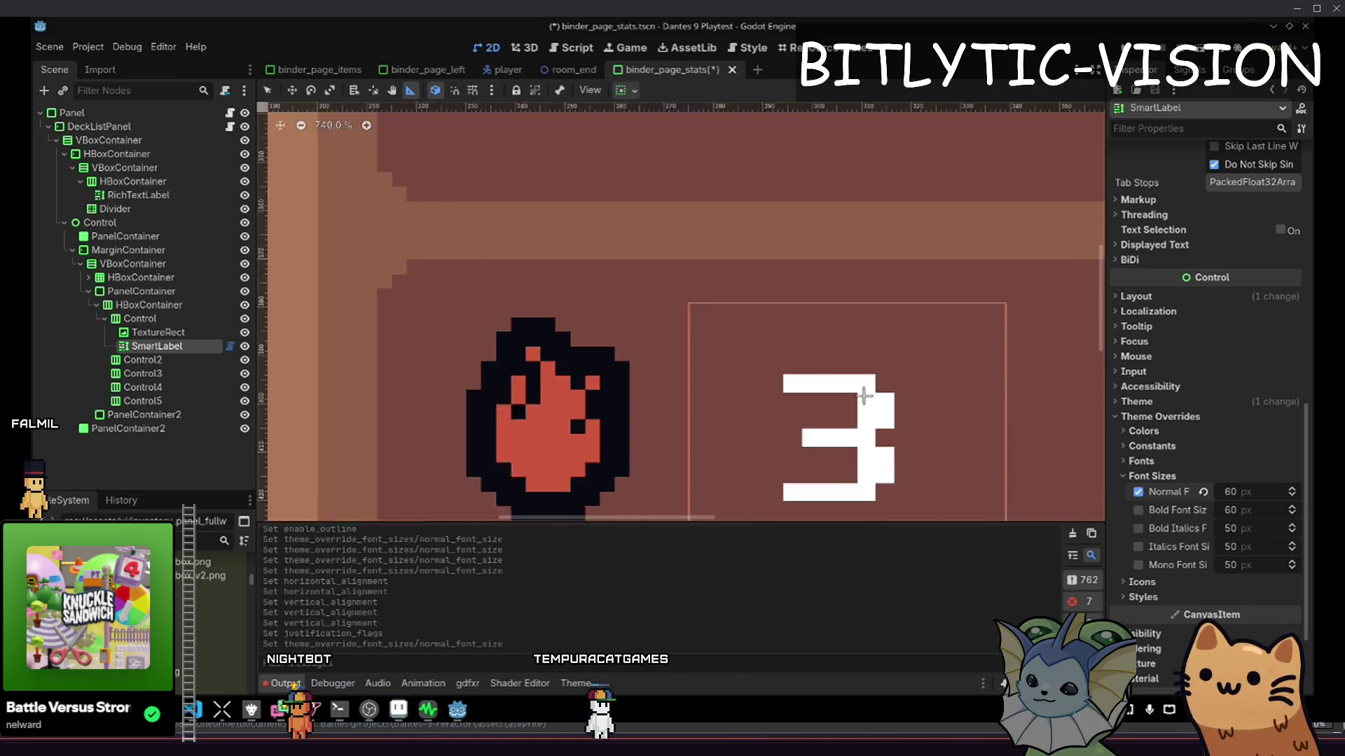
# - Turn the SmartLabel outline back on and thicken it to 3.75
pyautogui.click(161, 350)
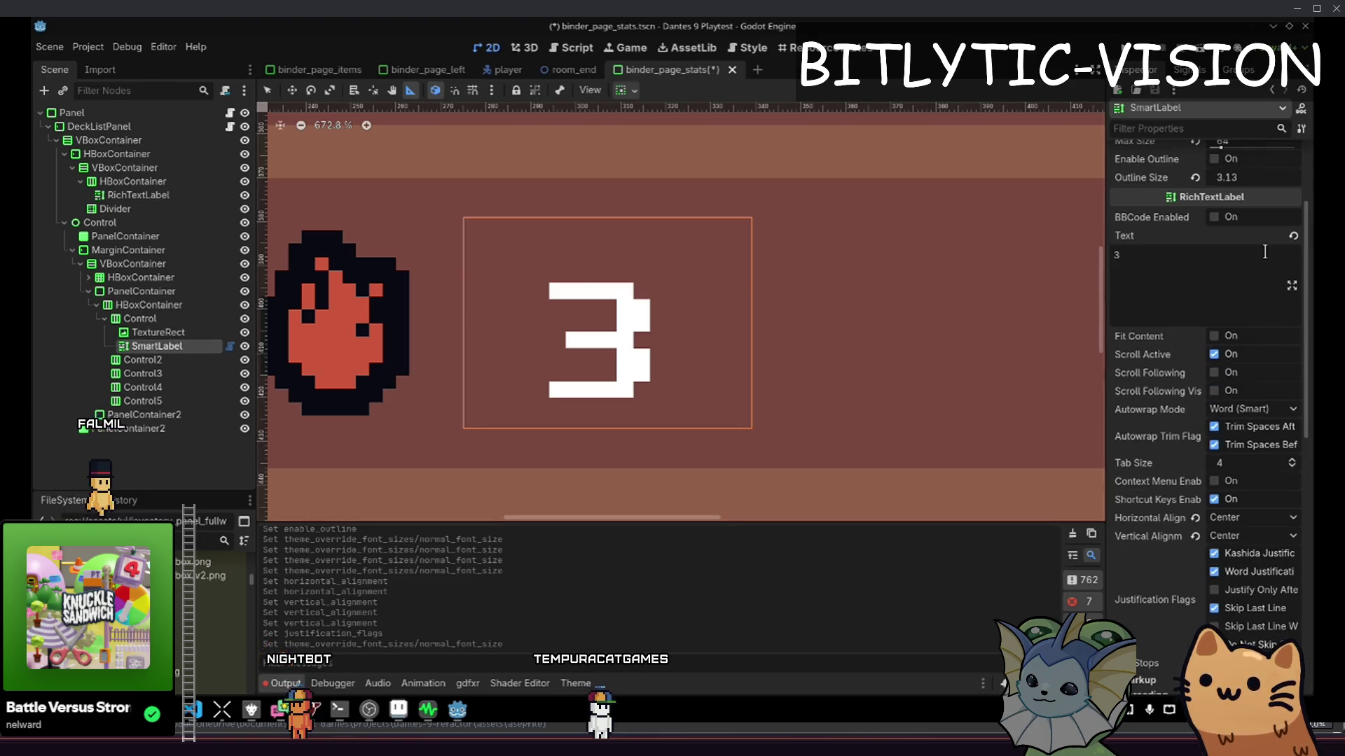
pyautogui.click(1226, 300)
pyautogui.moveTo(1227, 314); pyautogui.dragTo(1246, 314)
pyautogui.scroll(6, 516, 313)
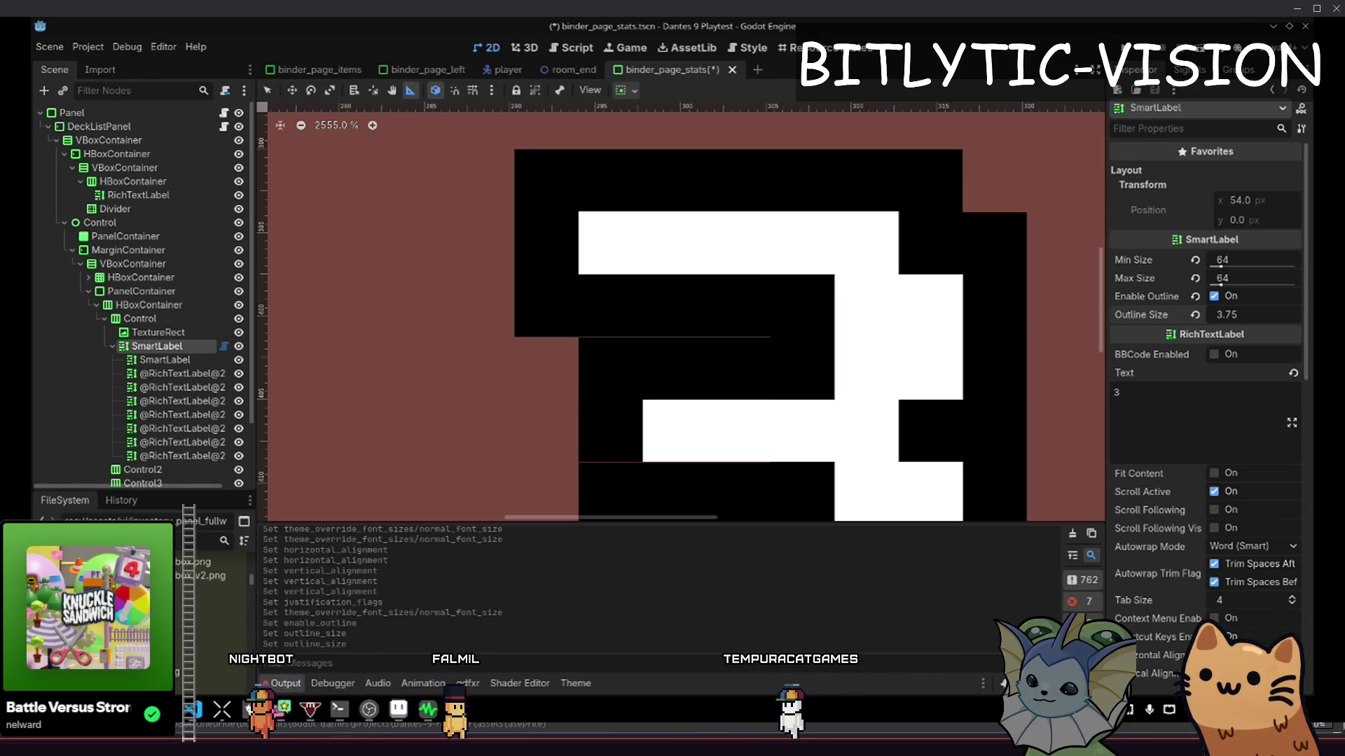
pyautogui.scroll(-1, 758, 296)
pyautogui.scroll(-6, 757, 296)
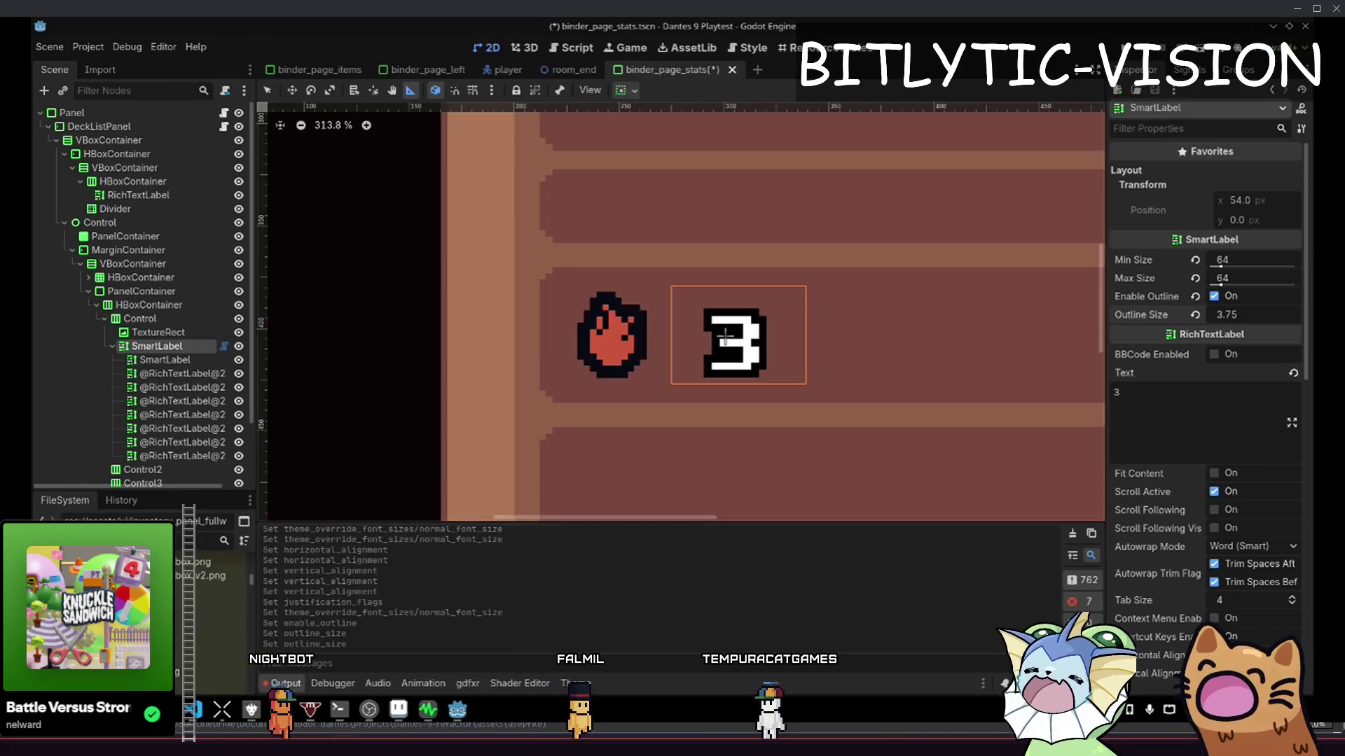
pyautogui.scroll(9, 685, 323)
pyautogui.scroll(-5, 685, 323)
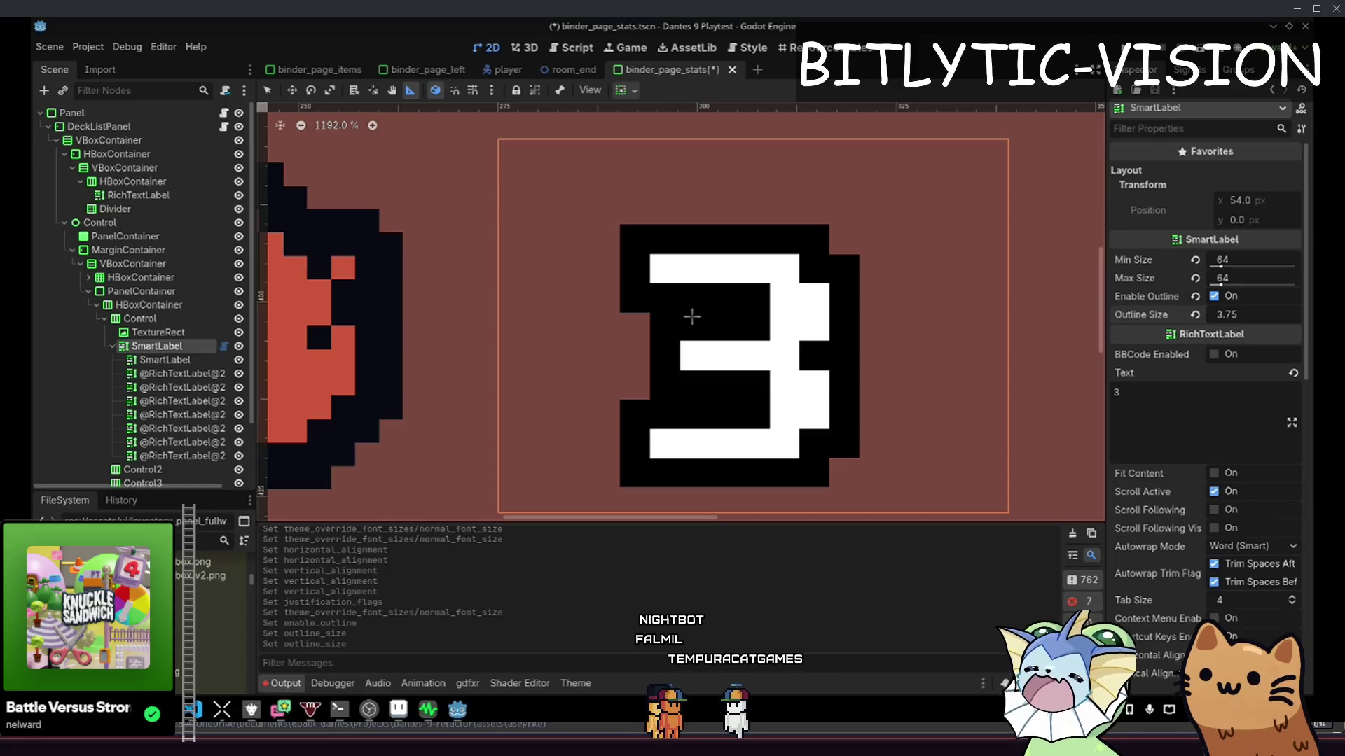
# - Review the outline-building code in smart_label.gd, then go back to the 2D canvas
pyautogui.click(1162, 391)
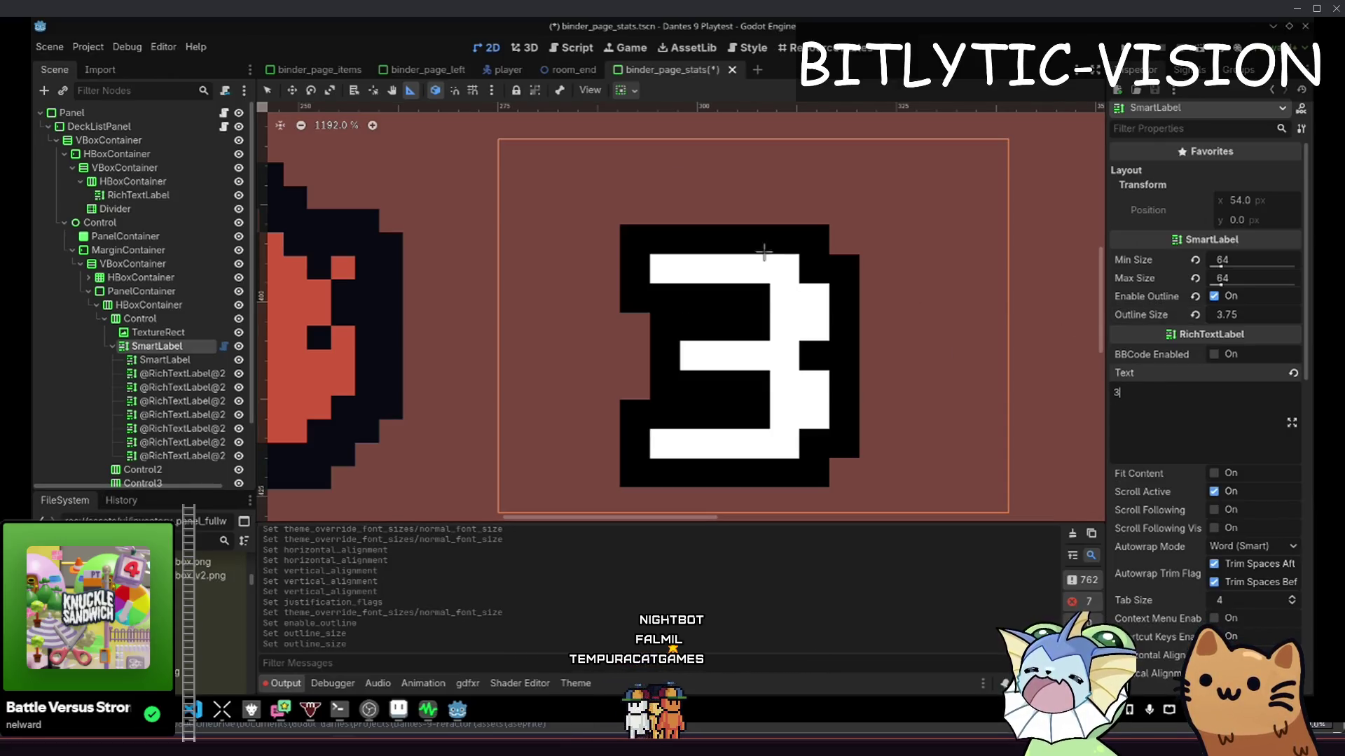
pyautogui.click(552, 53)
pyautogui.scroll(-3, 672, 294)
pyautogui.moveTo(511, 416); pyautogui.dragTo(522, 114)
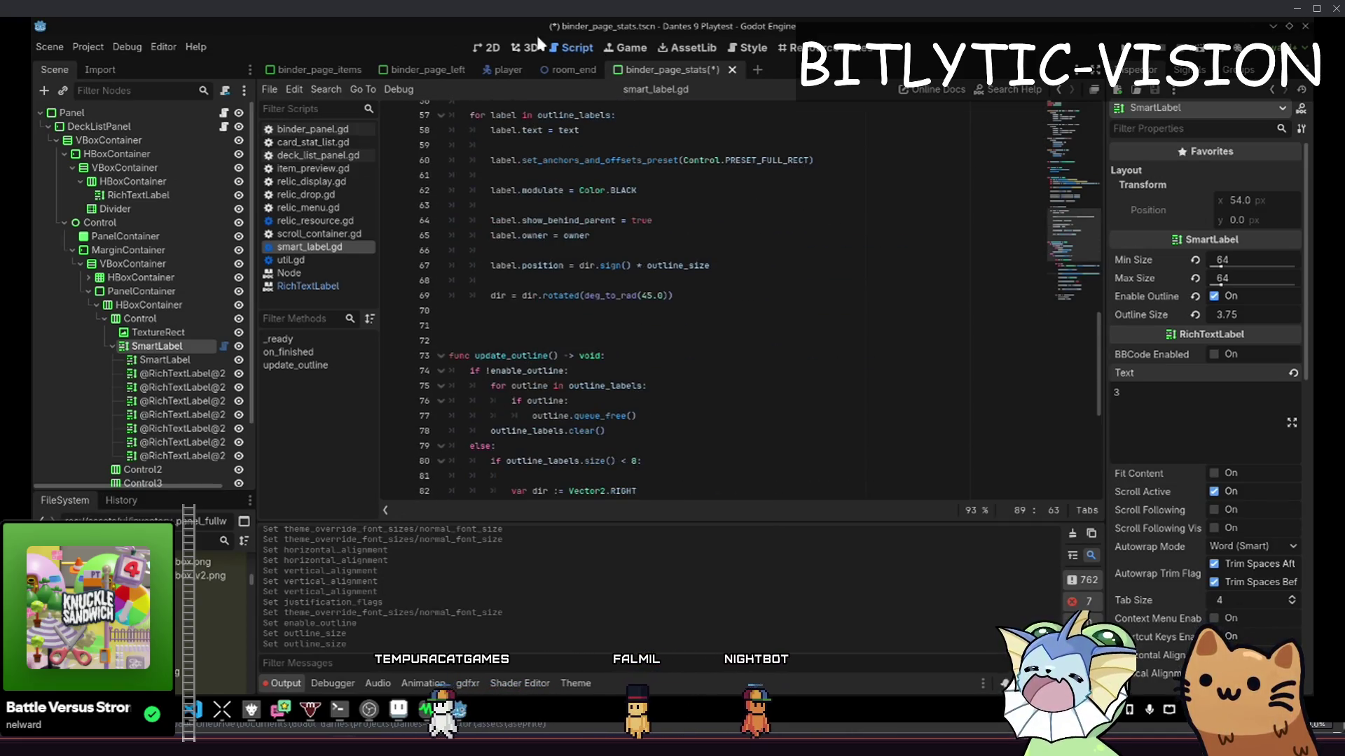
pyautogui.click(510, 47)
pyautogui.click(488, 47)
pyautogui.scroll(-3, 716, 266)
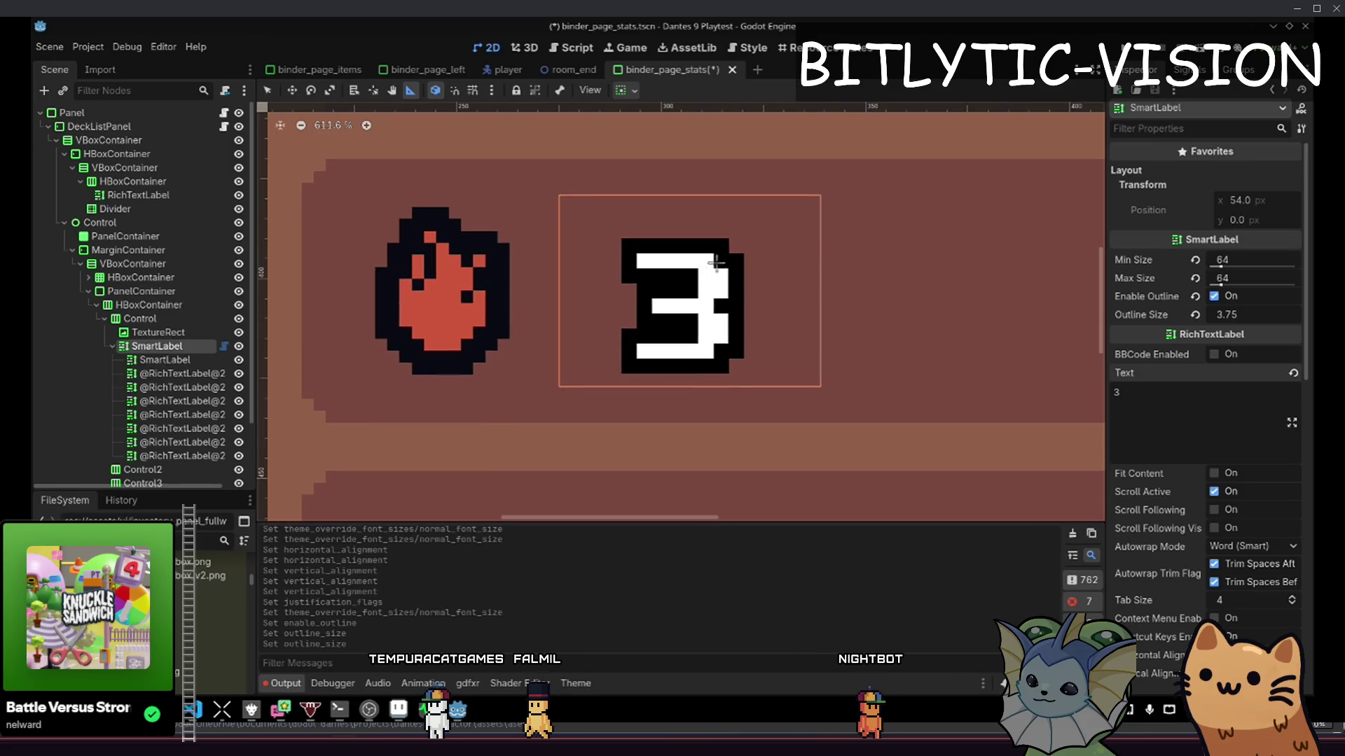